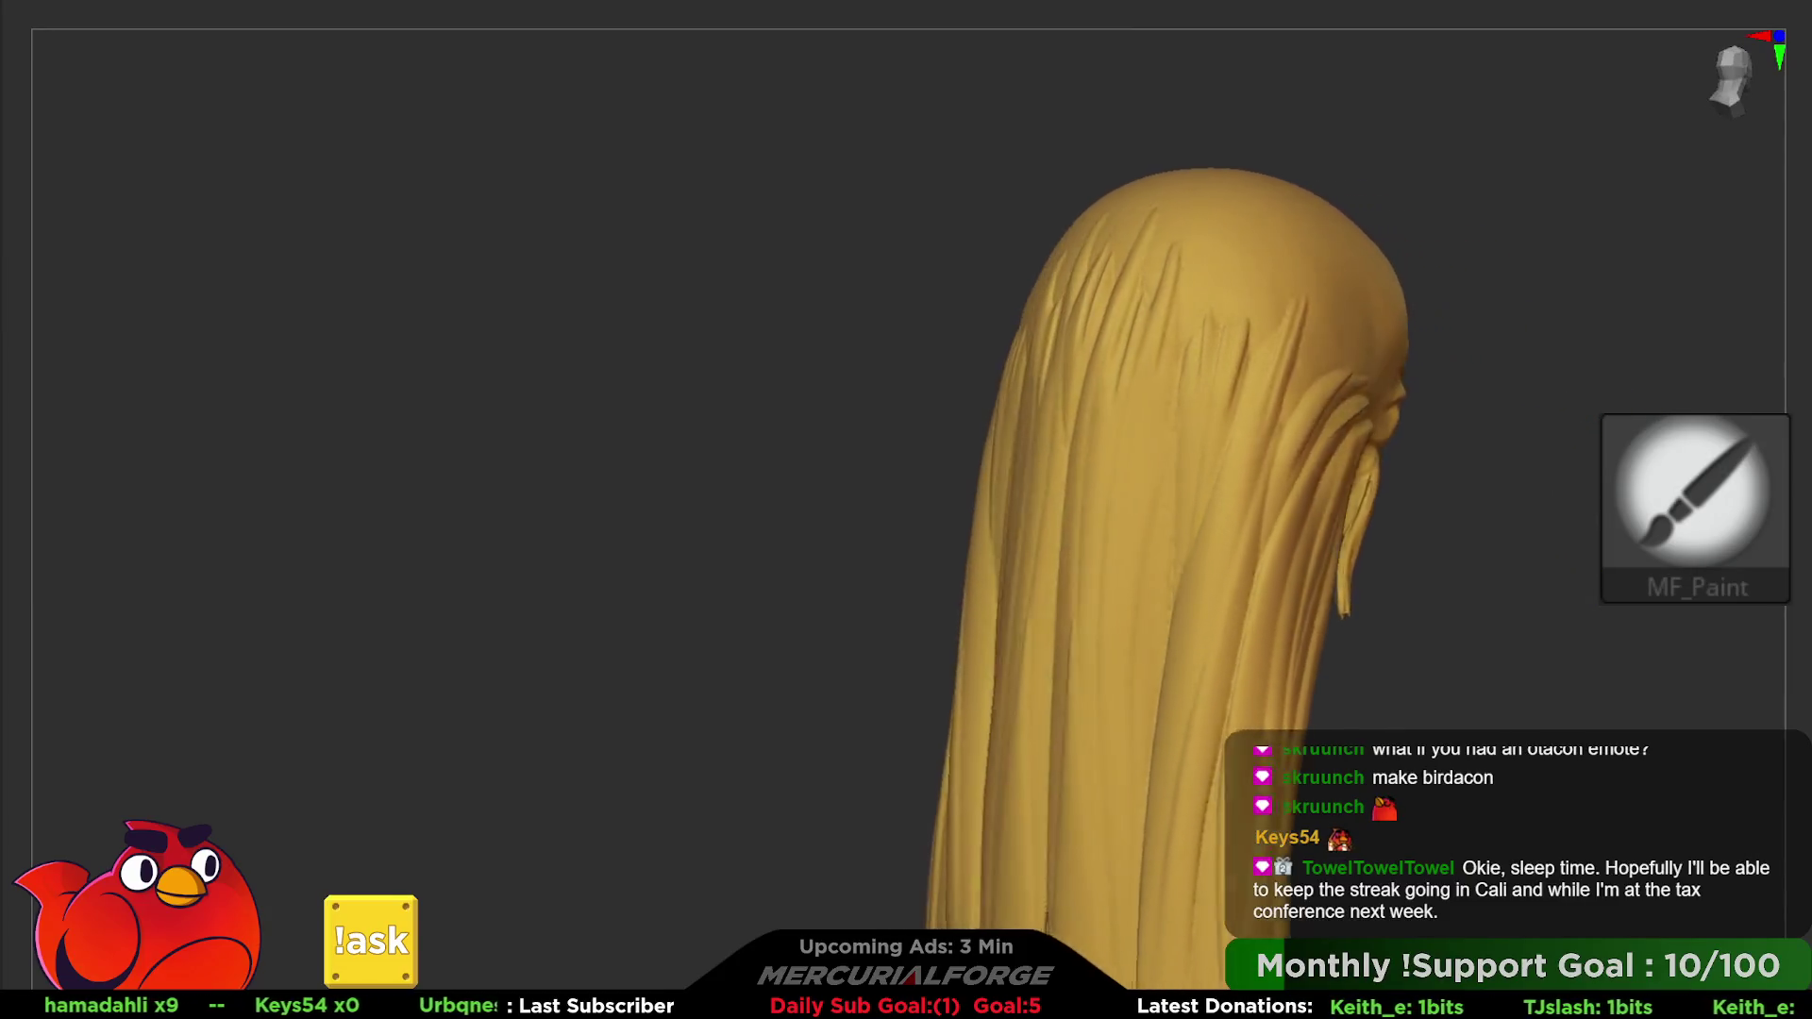
- Switch to the MF_FillForms brush with a much larger Draw Size for the back hair
left_click_drag(1487, 506, 1575, 505)
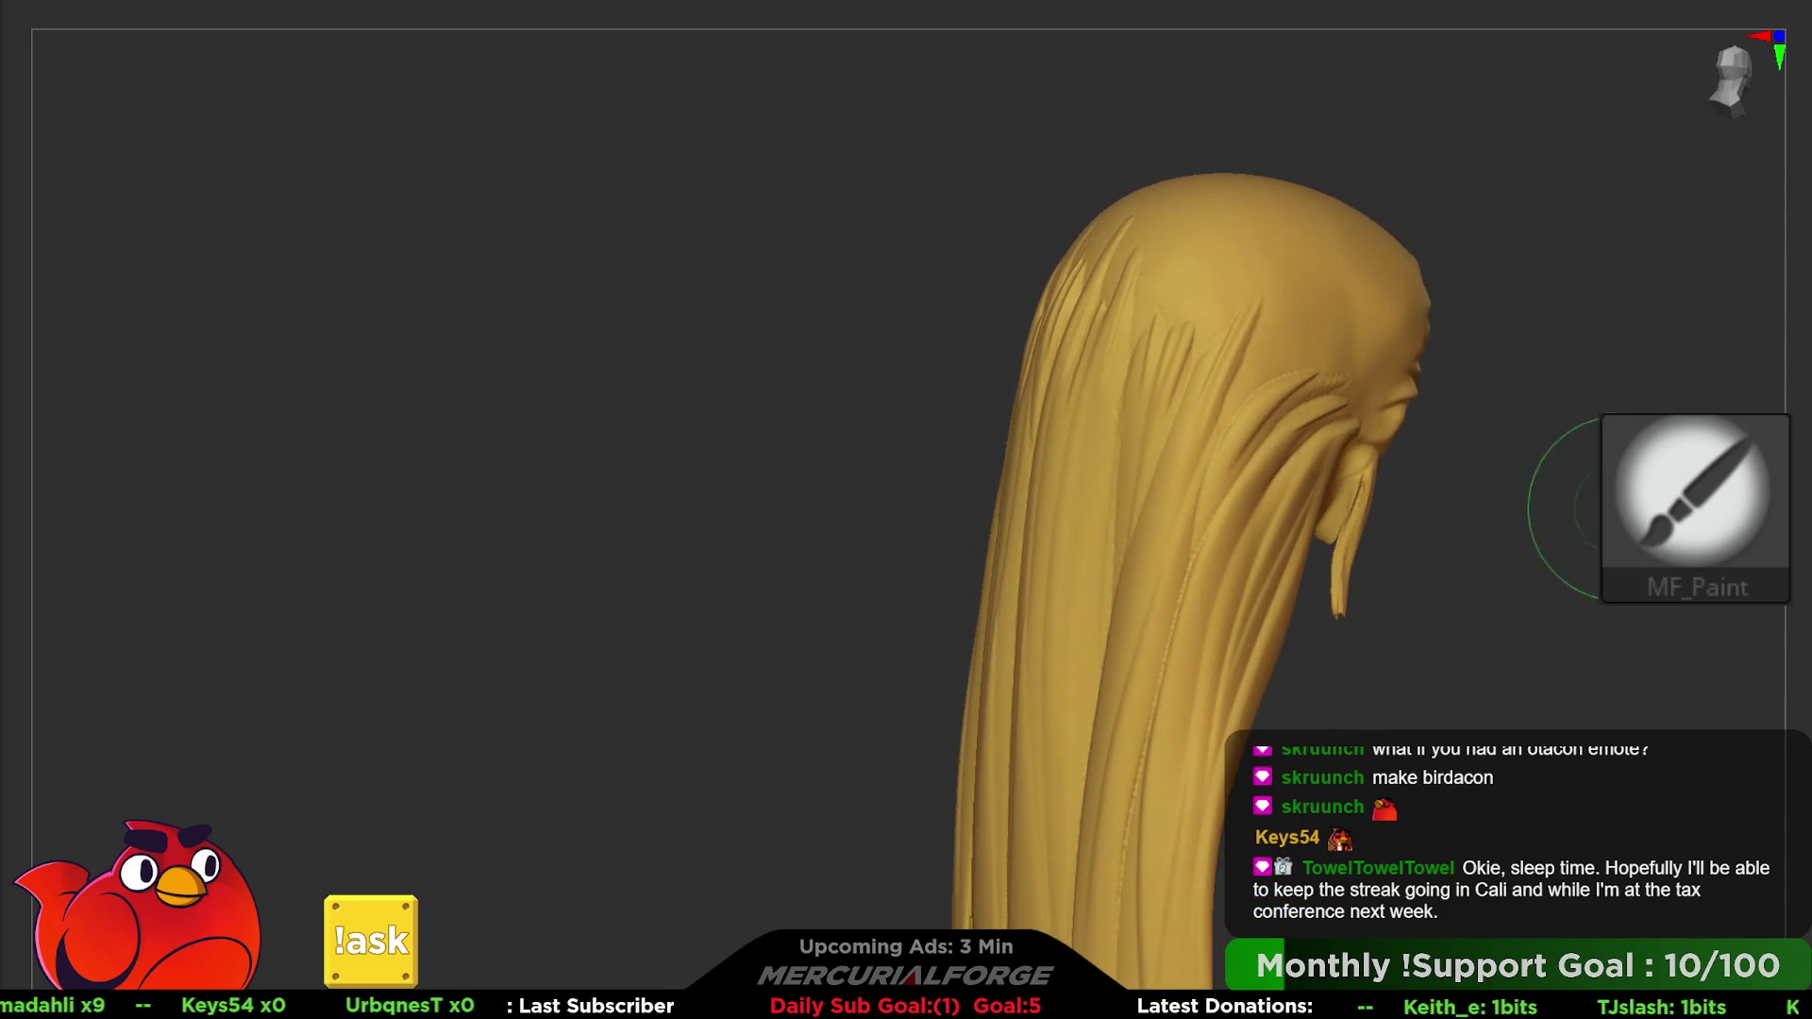
left_click_drag(1473, 373, 1557, 319)
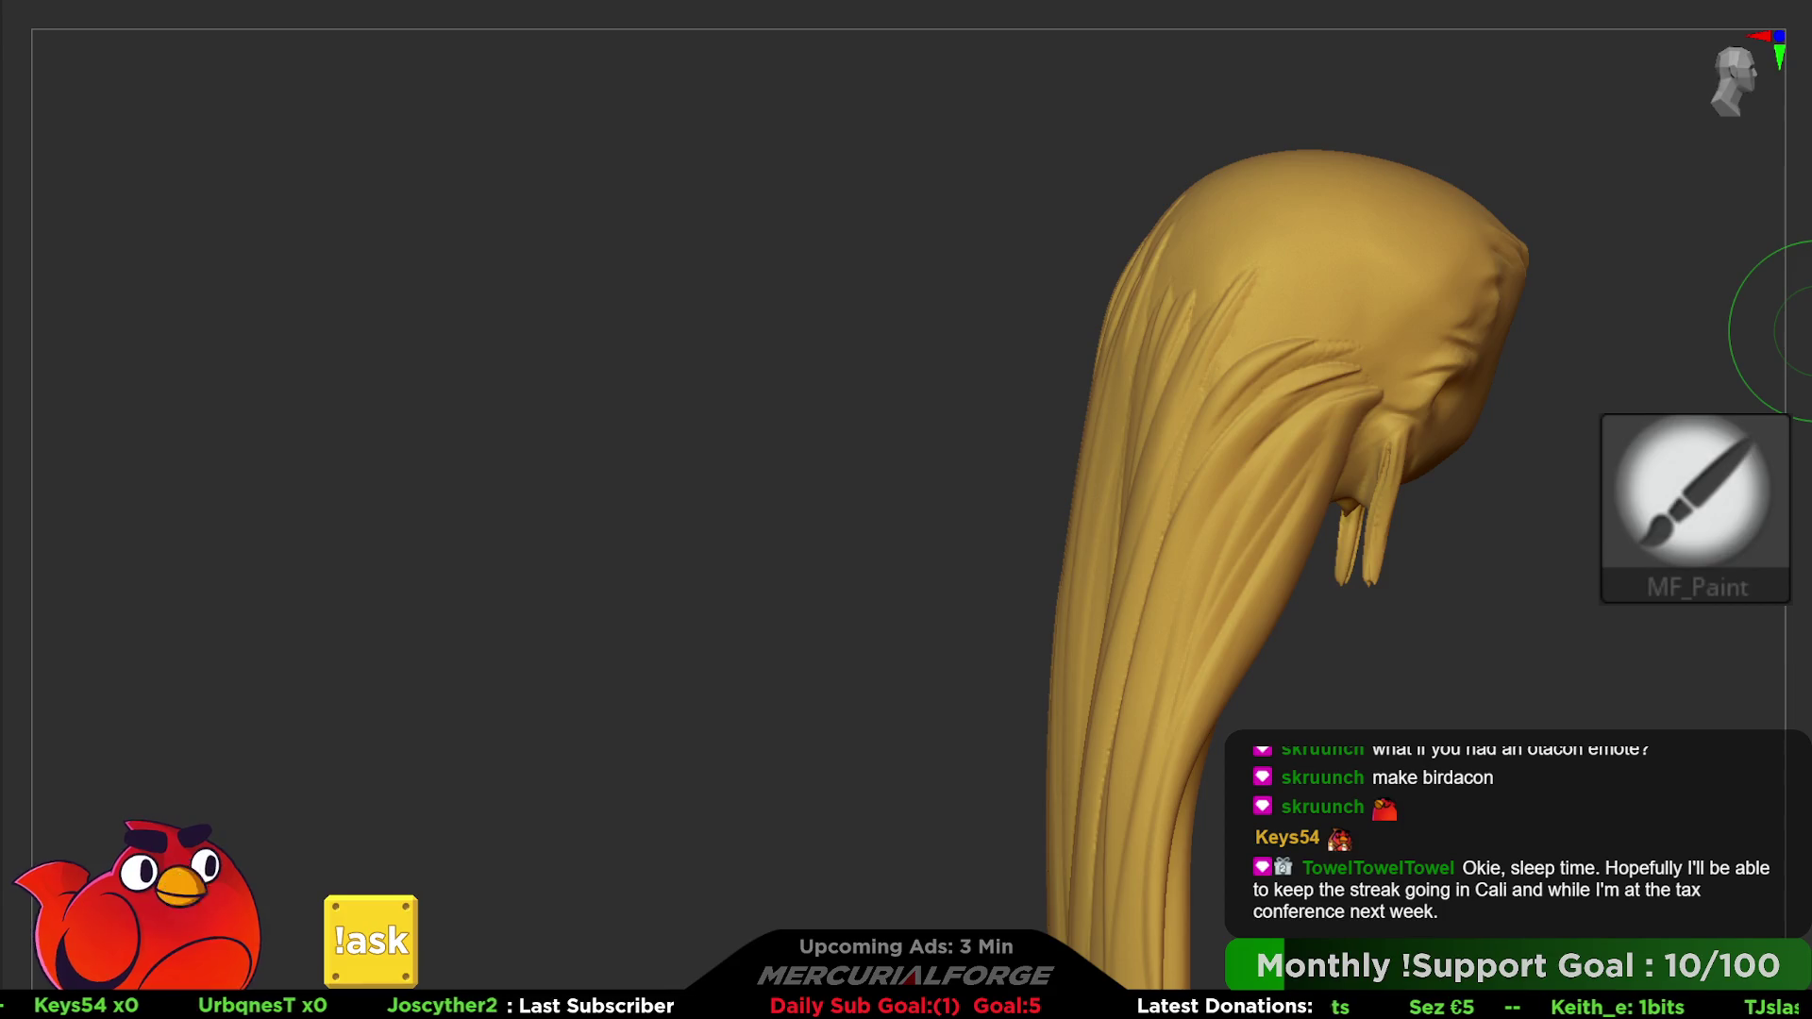
key("b")
right_click(1281, 489)
left_click(1353, 365)
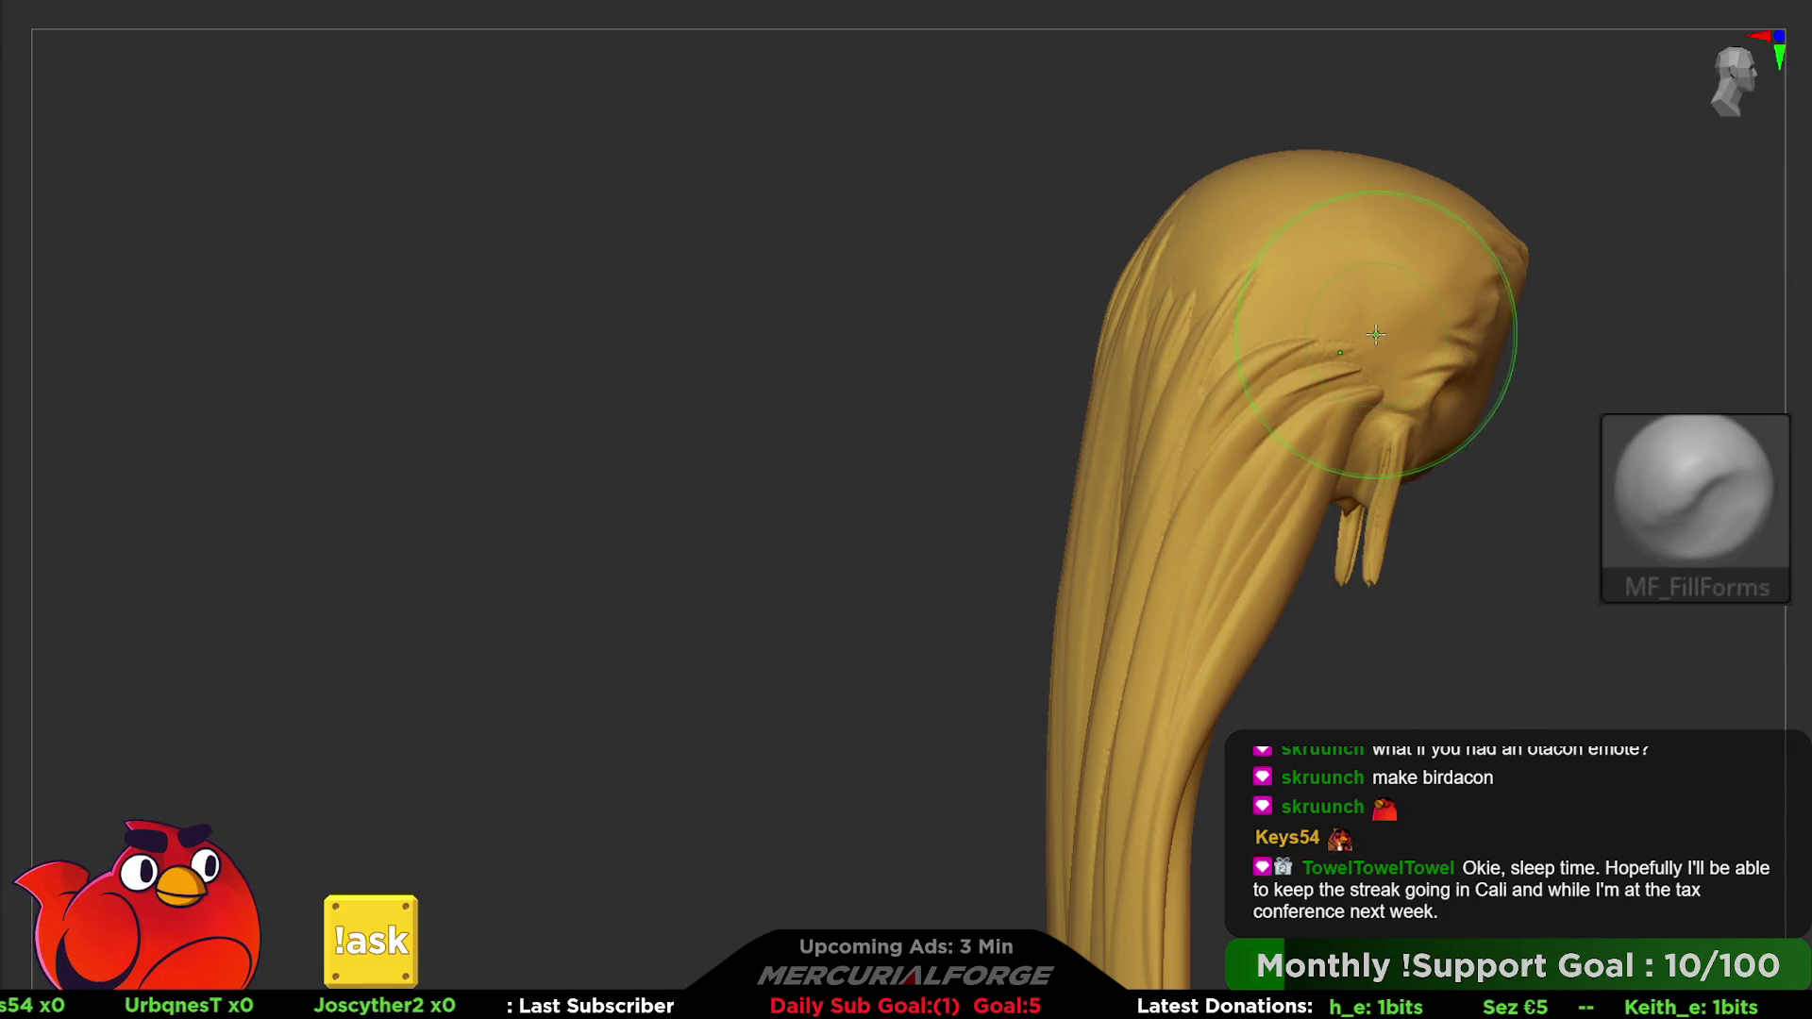
- Smooth the strand grooves on the crown and over the ear into fuller, softer forms
mouse_move(1543, 326)
left_mouse_down()
mouse_move(1437, 325)
mouse_move(1501, 284)
left_mouse_up()
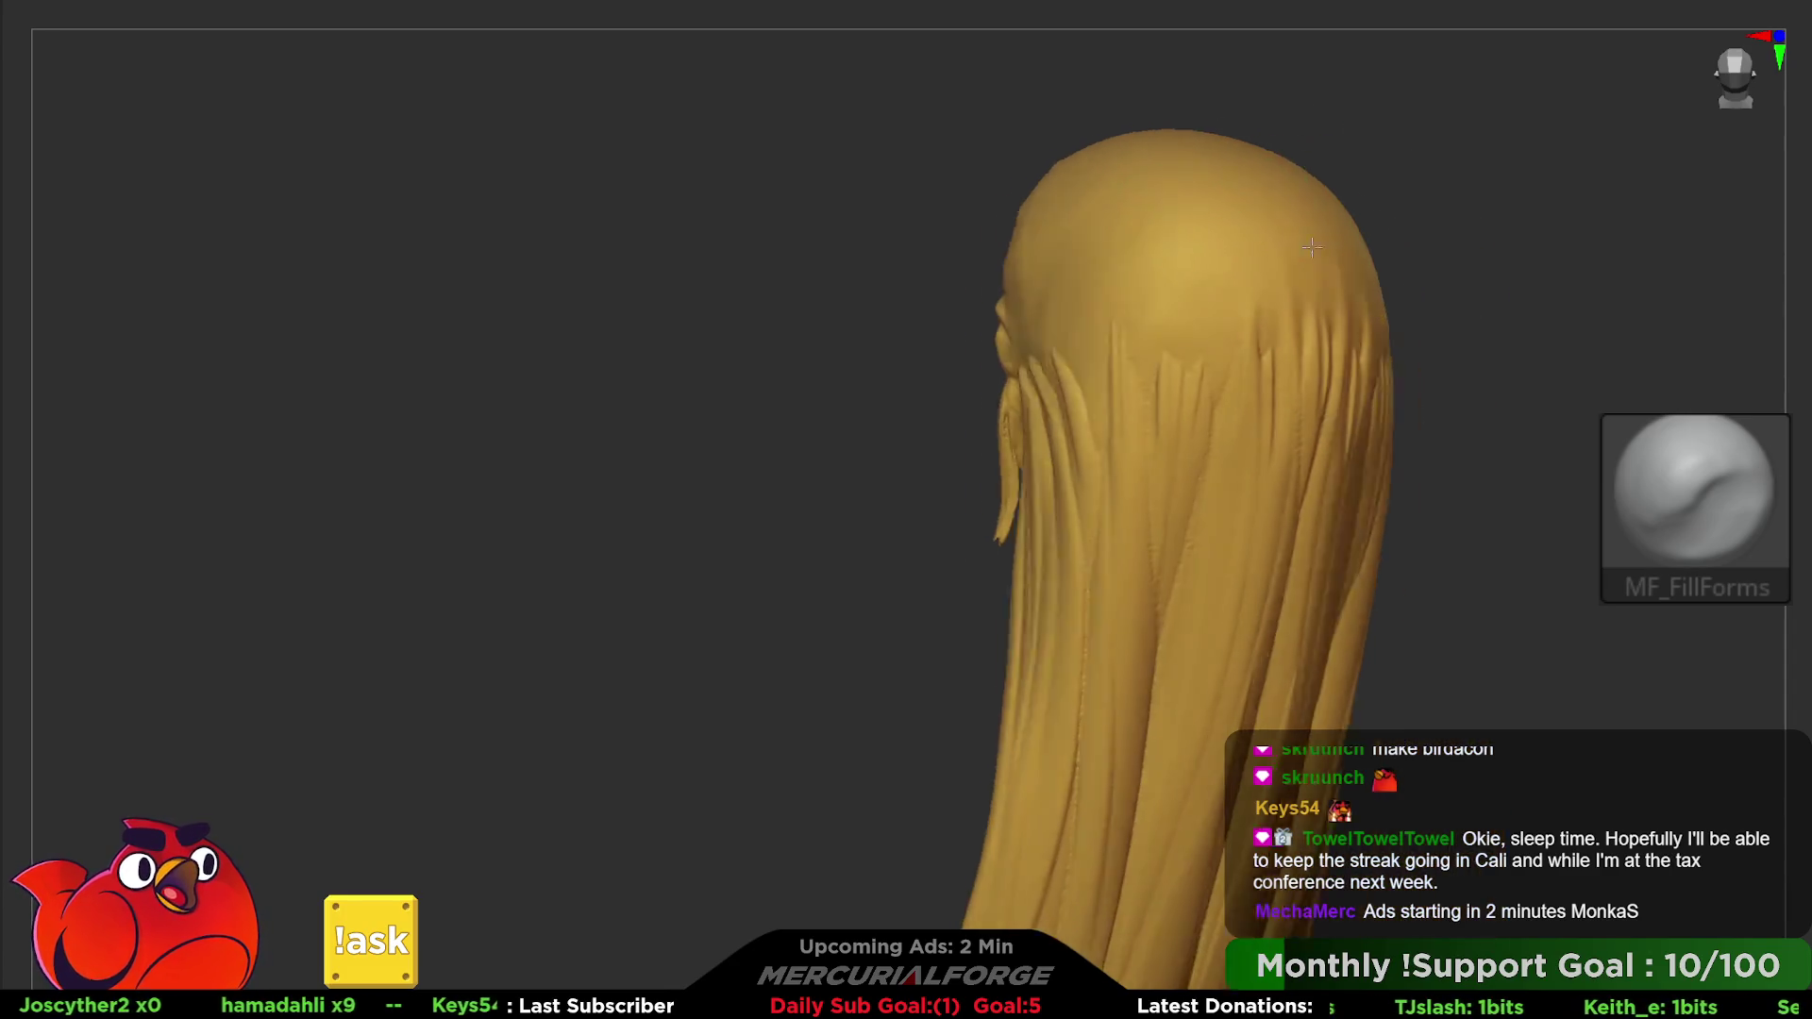
right_click_drag(1363, 209, 1261, 302)
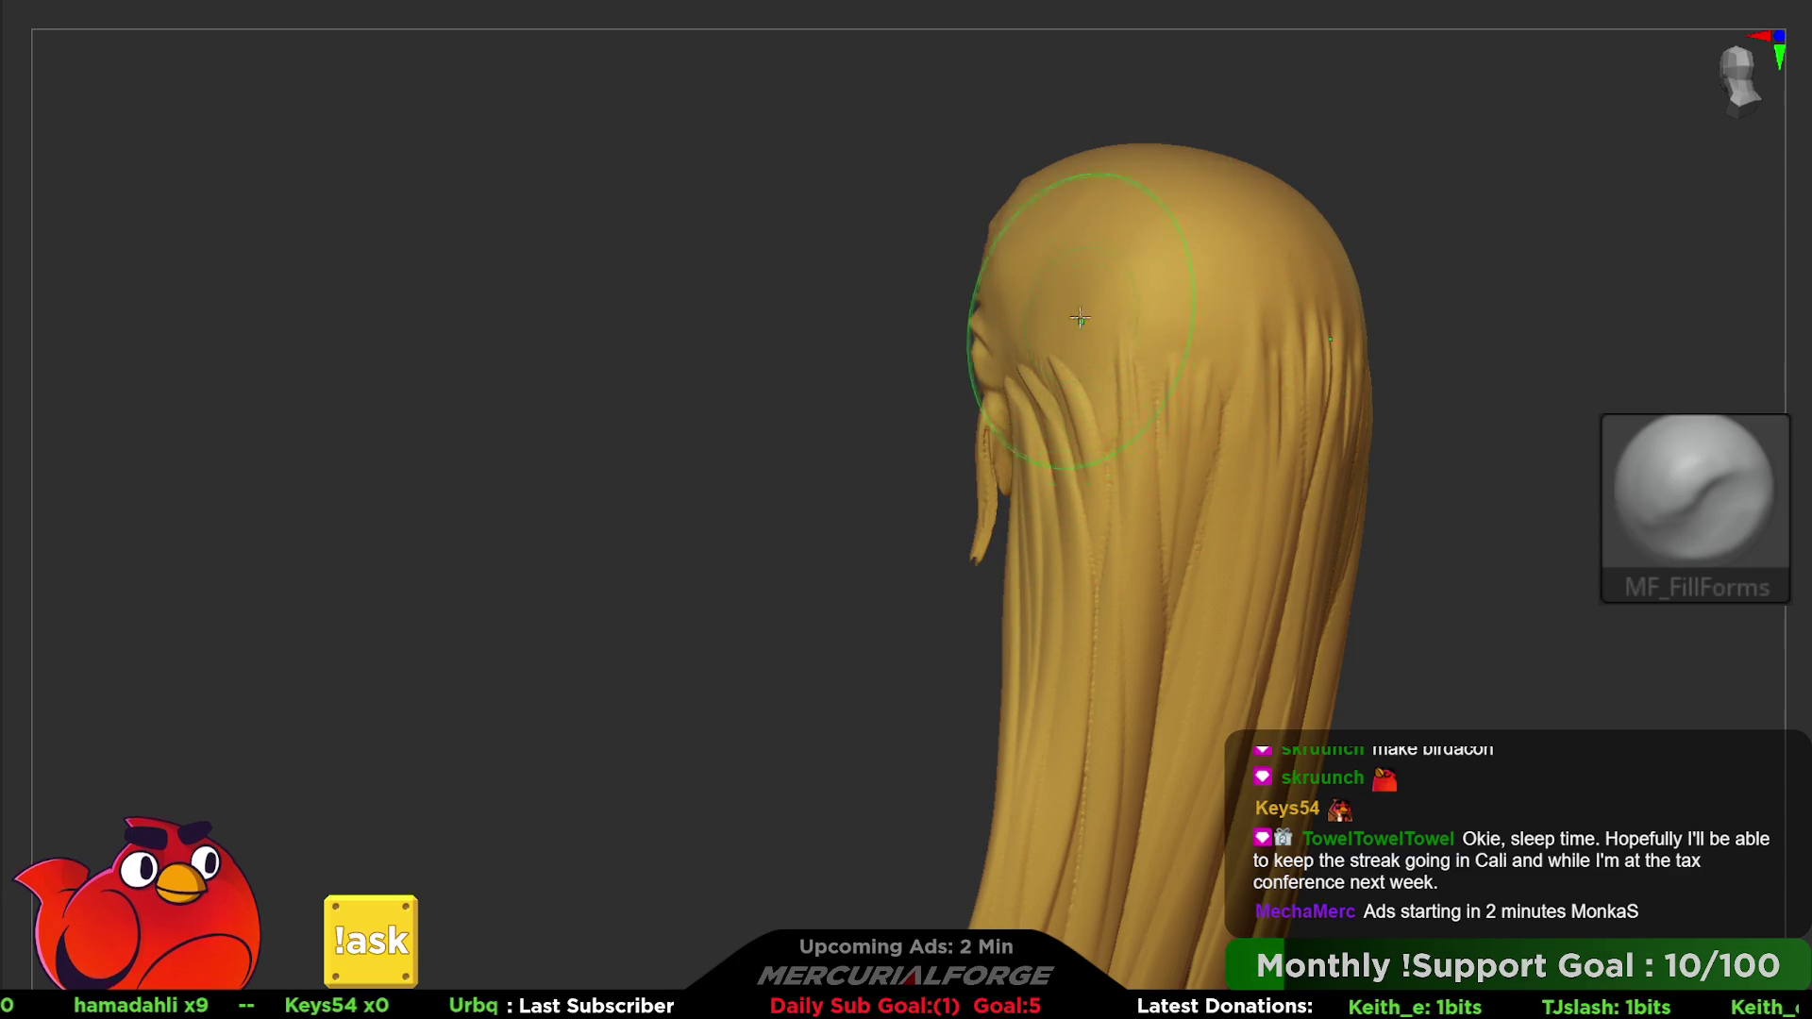
mouse_move(1057, 343)
right_mouse_down()
mouse_move(1120, 303)
mouse_move(1178, 307)
right_mouse_up()
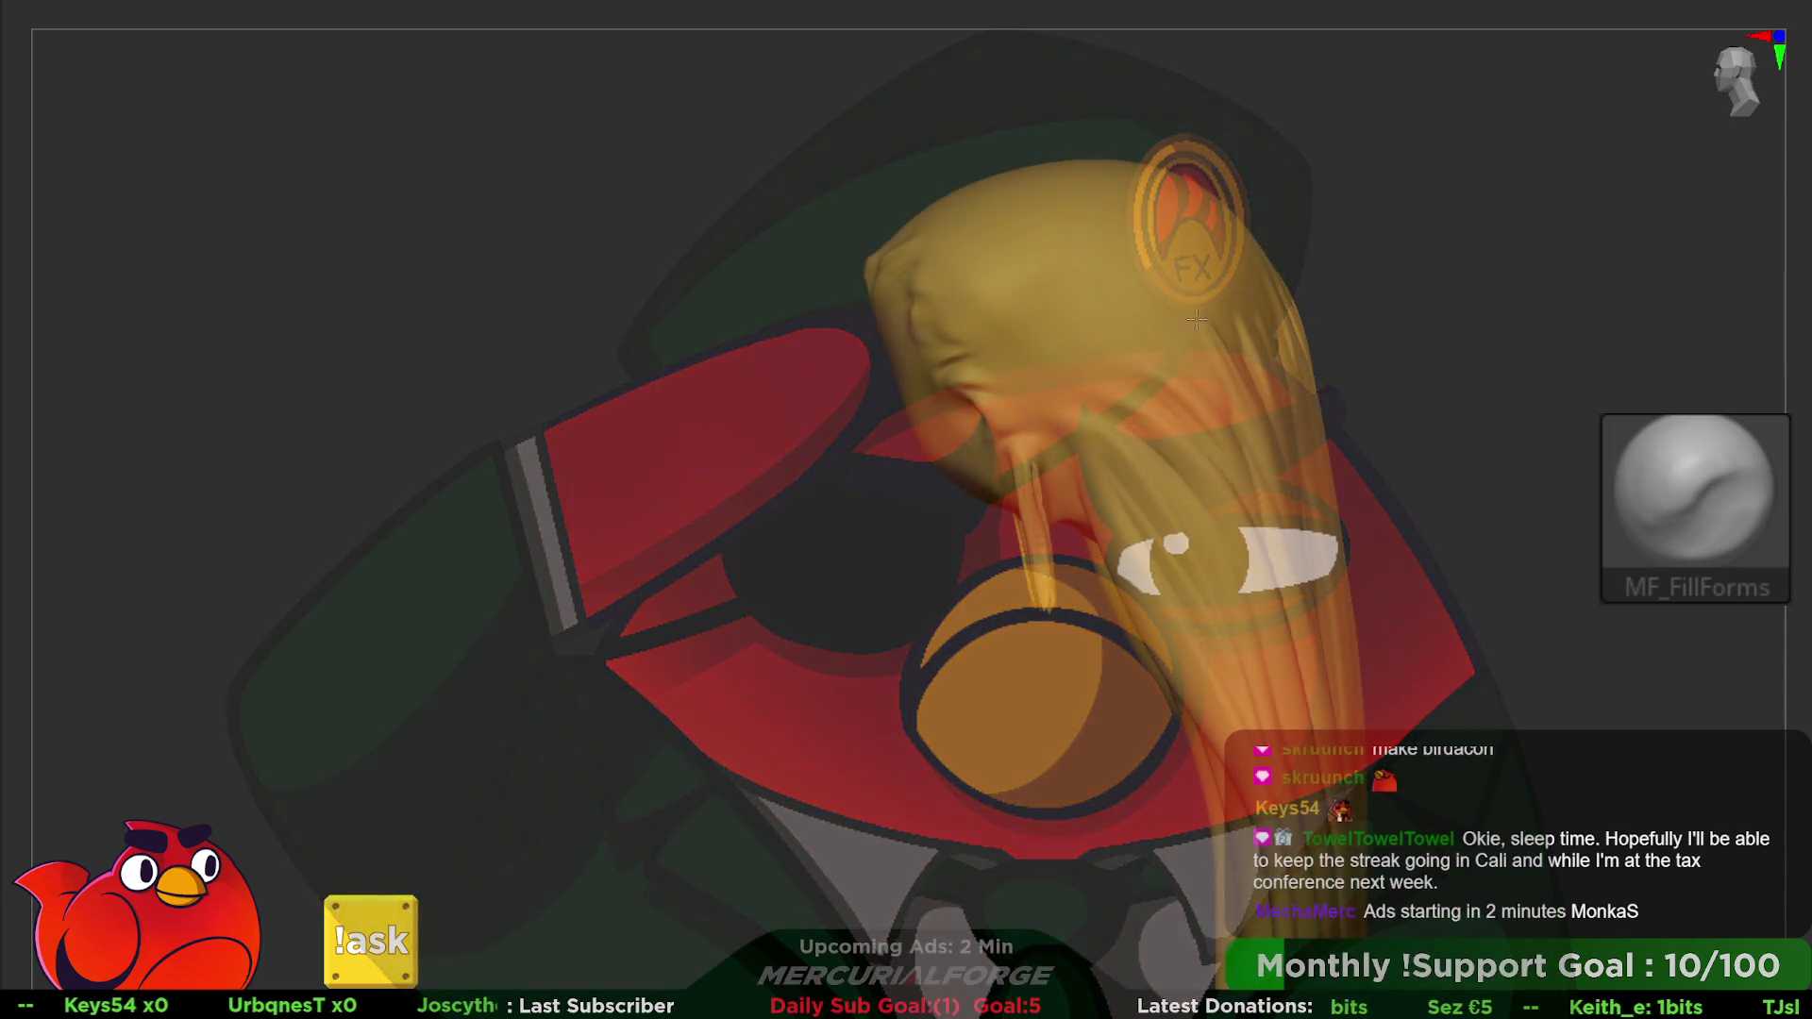
mouse_move(1163, 331)
right_mouse_down()
mouse_move(1259, 296)
mouse_move(1140, 349)
mouse_move(1272, 309)
mouse_move(1360, 340)
right_mouse_up()
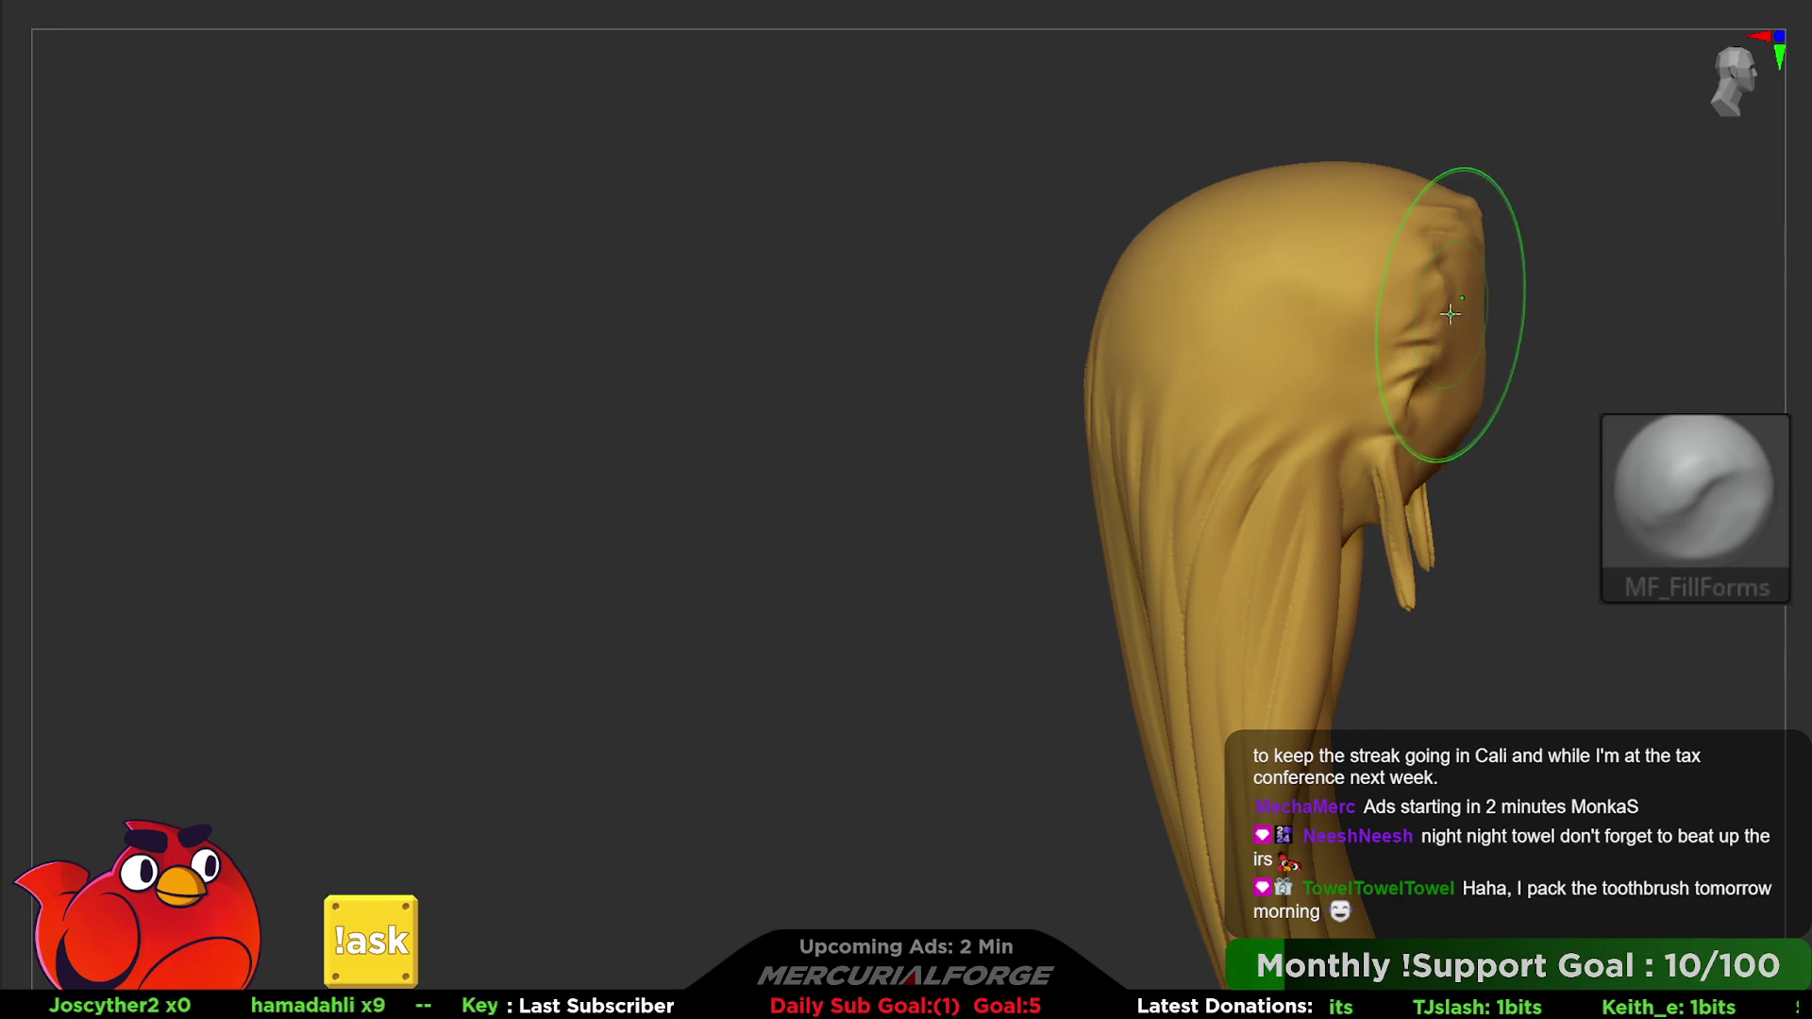
left_click_drag(1427, 320, 1430, 228)
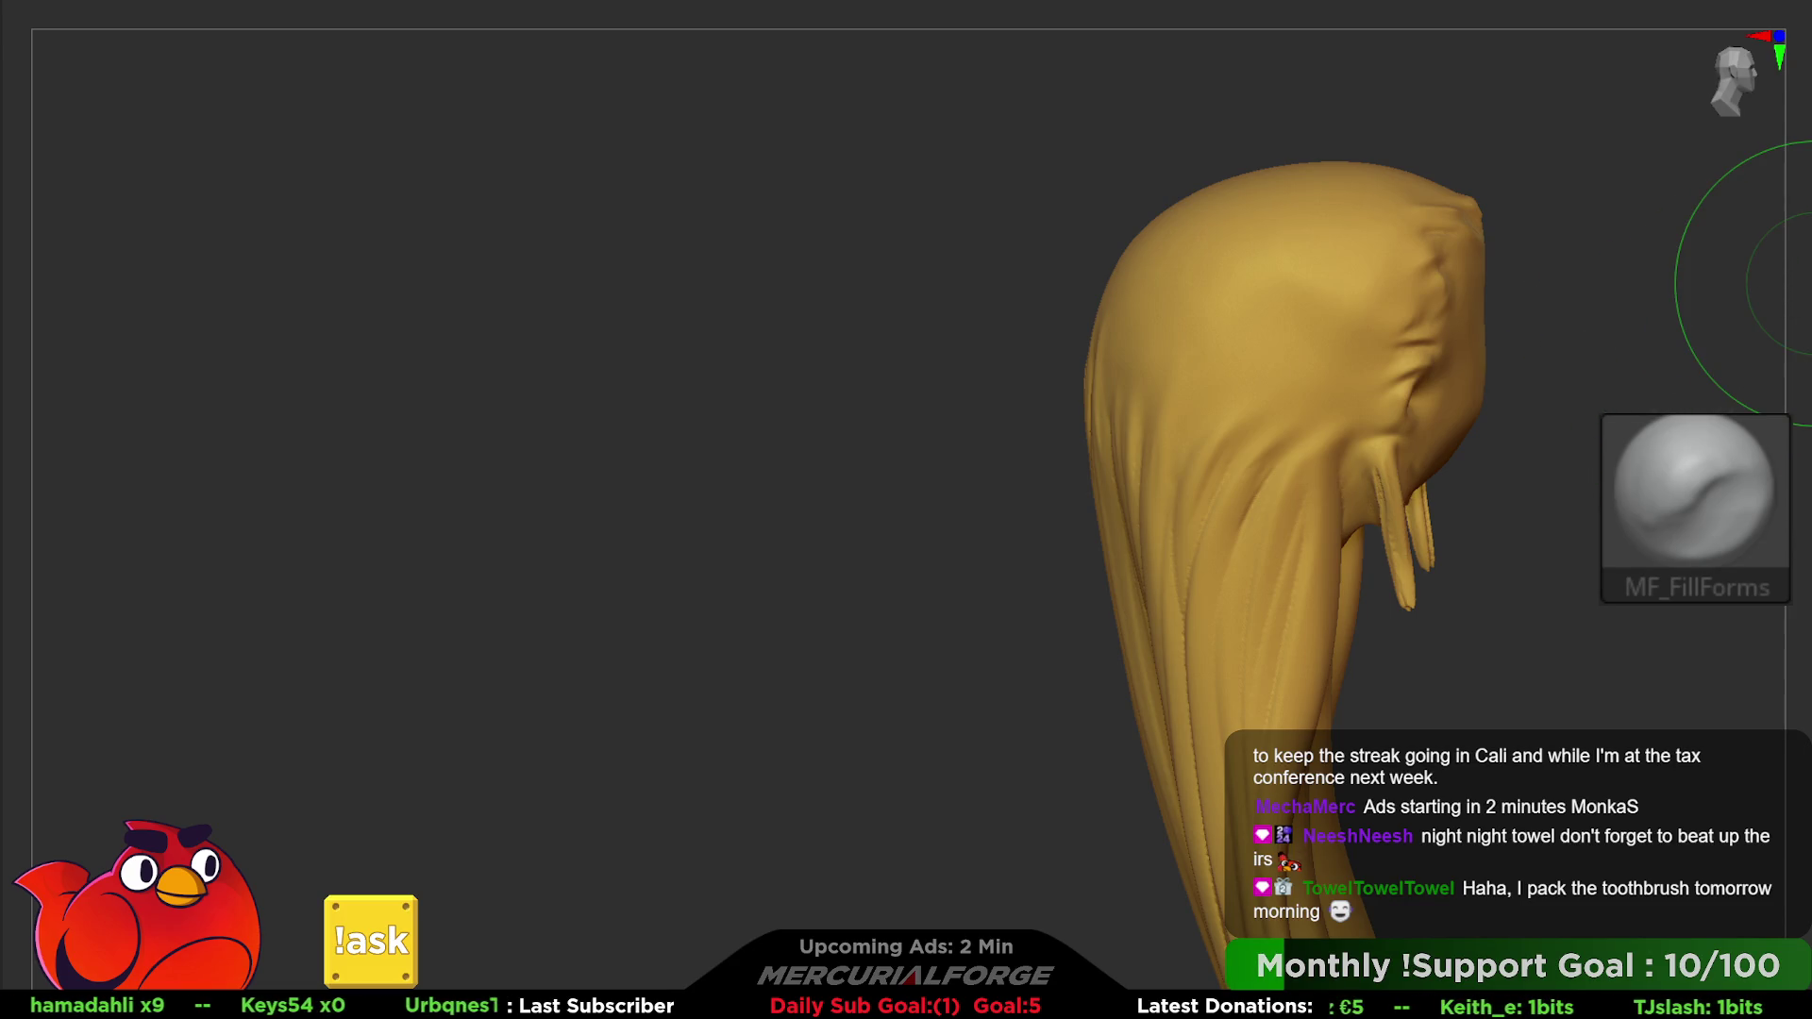
left_click(1692, 503)
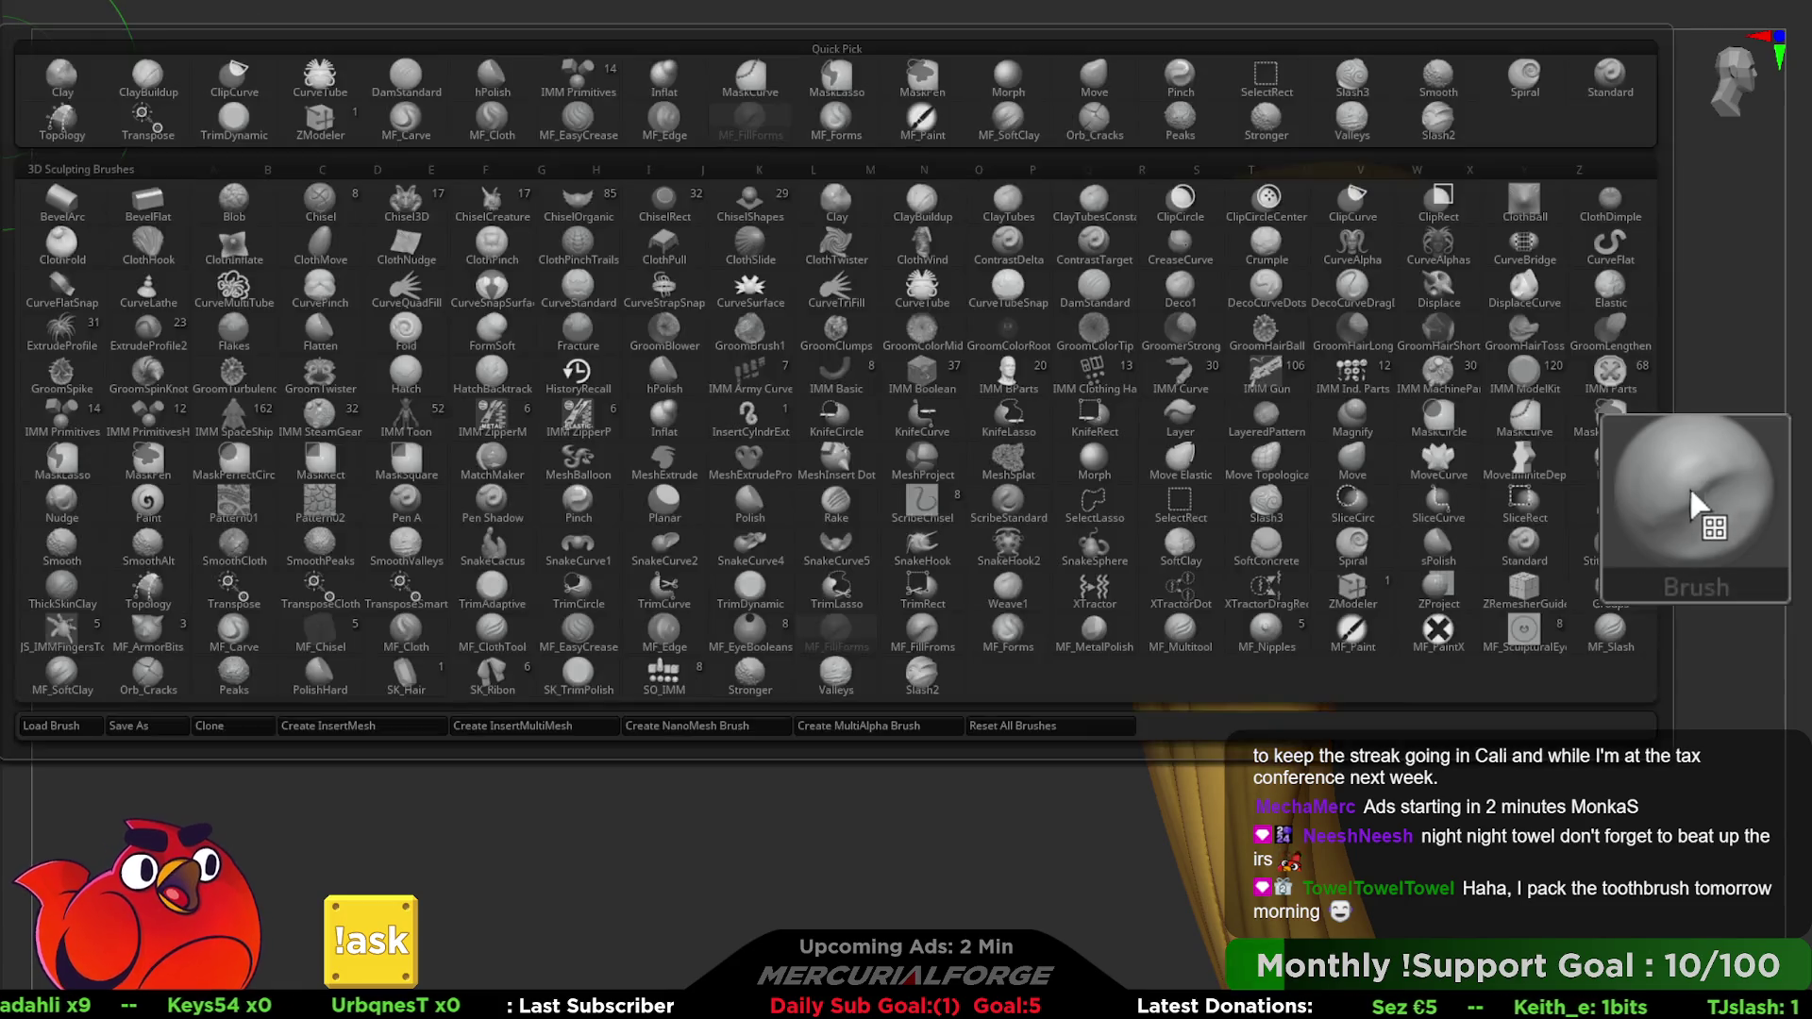
- Load the Slash2 brush with a small Draw Size for fine grooves
left_click(922, 679)
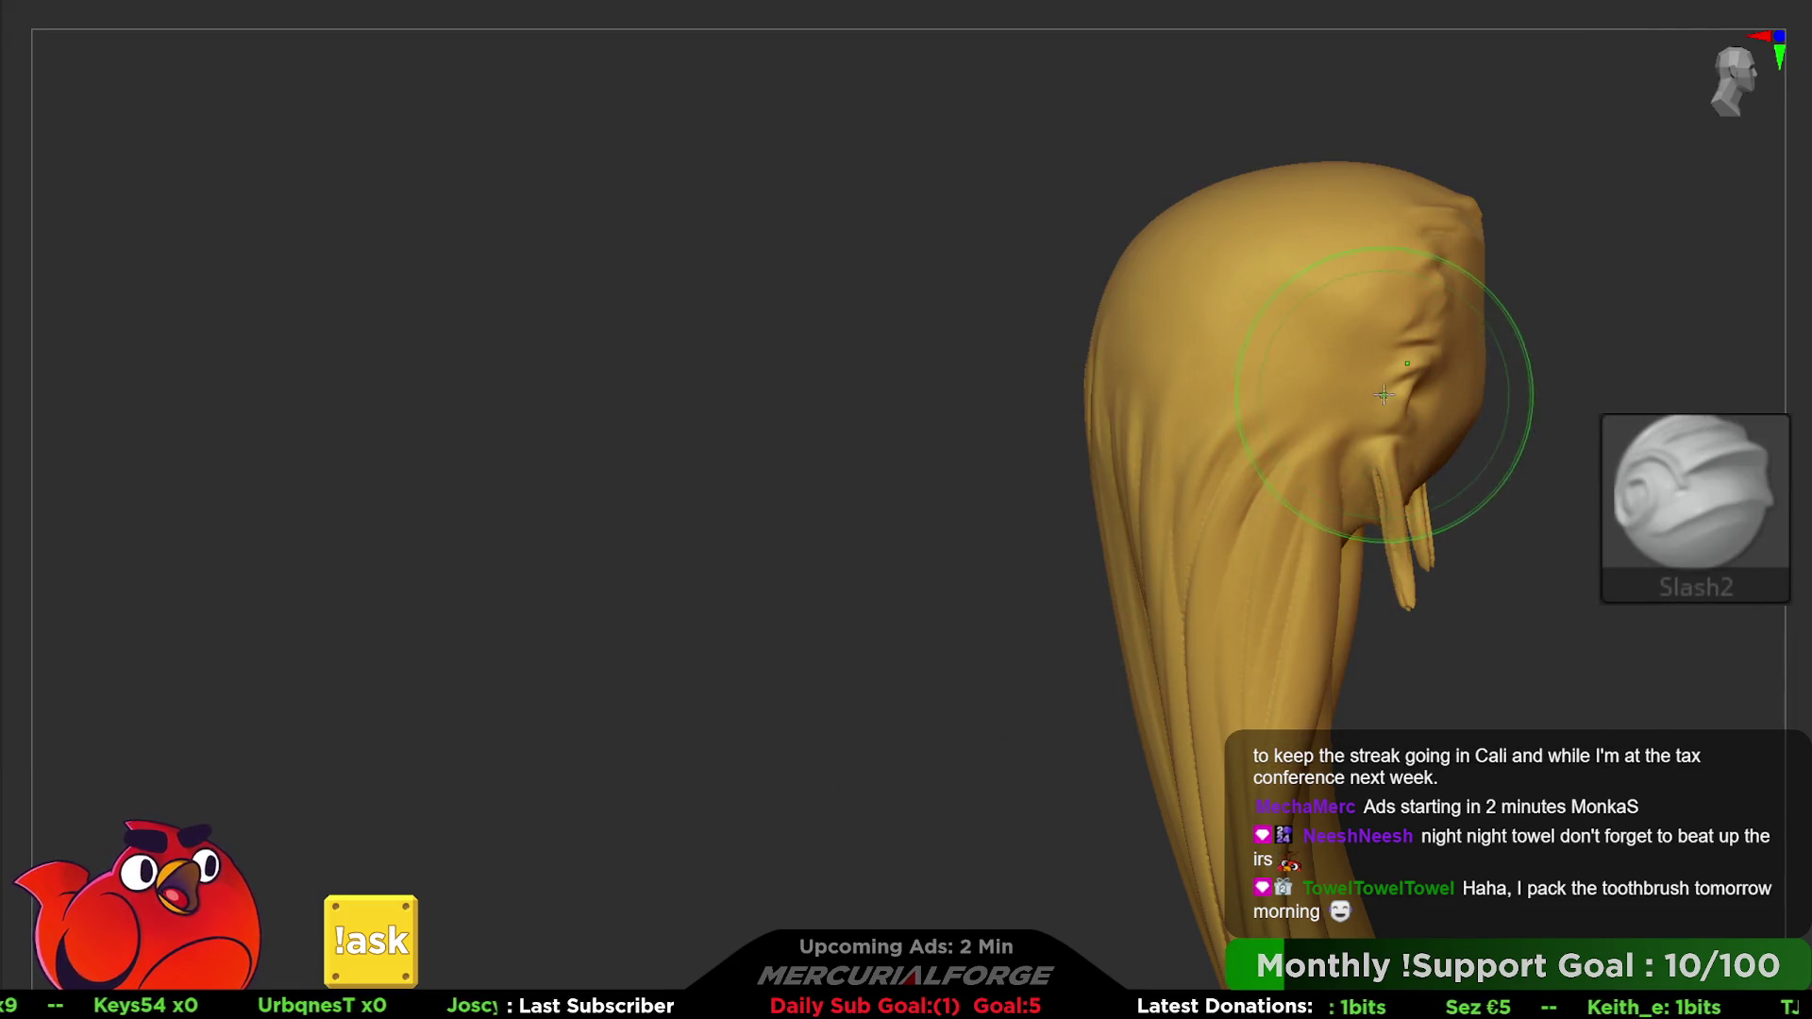
key("space")
left_click_drag(1359, 425, 1317, 425)
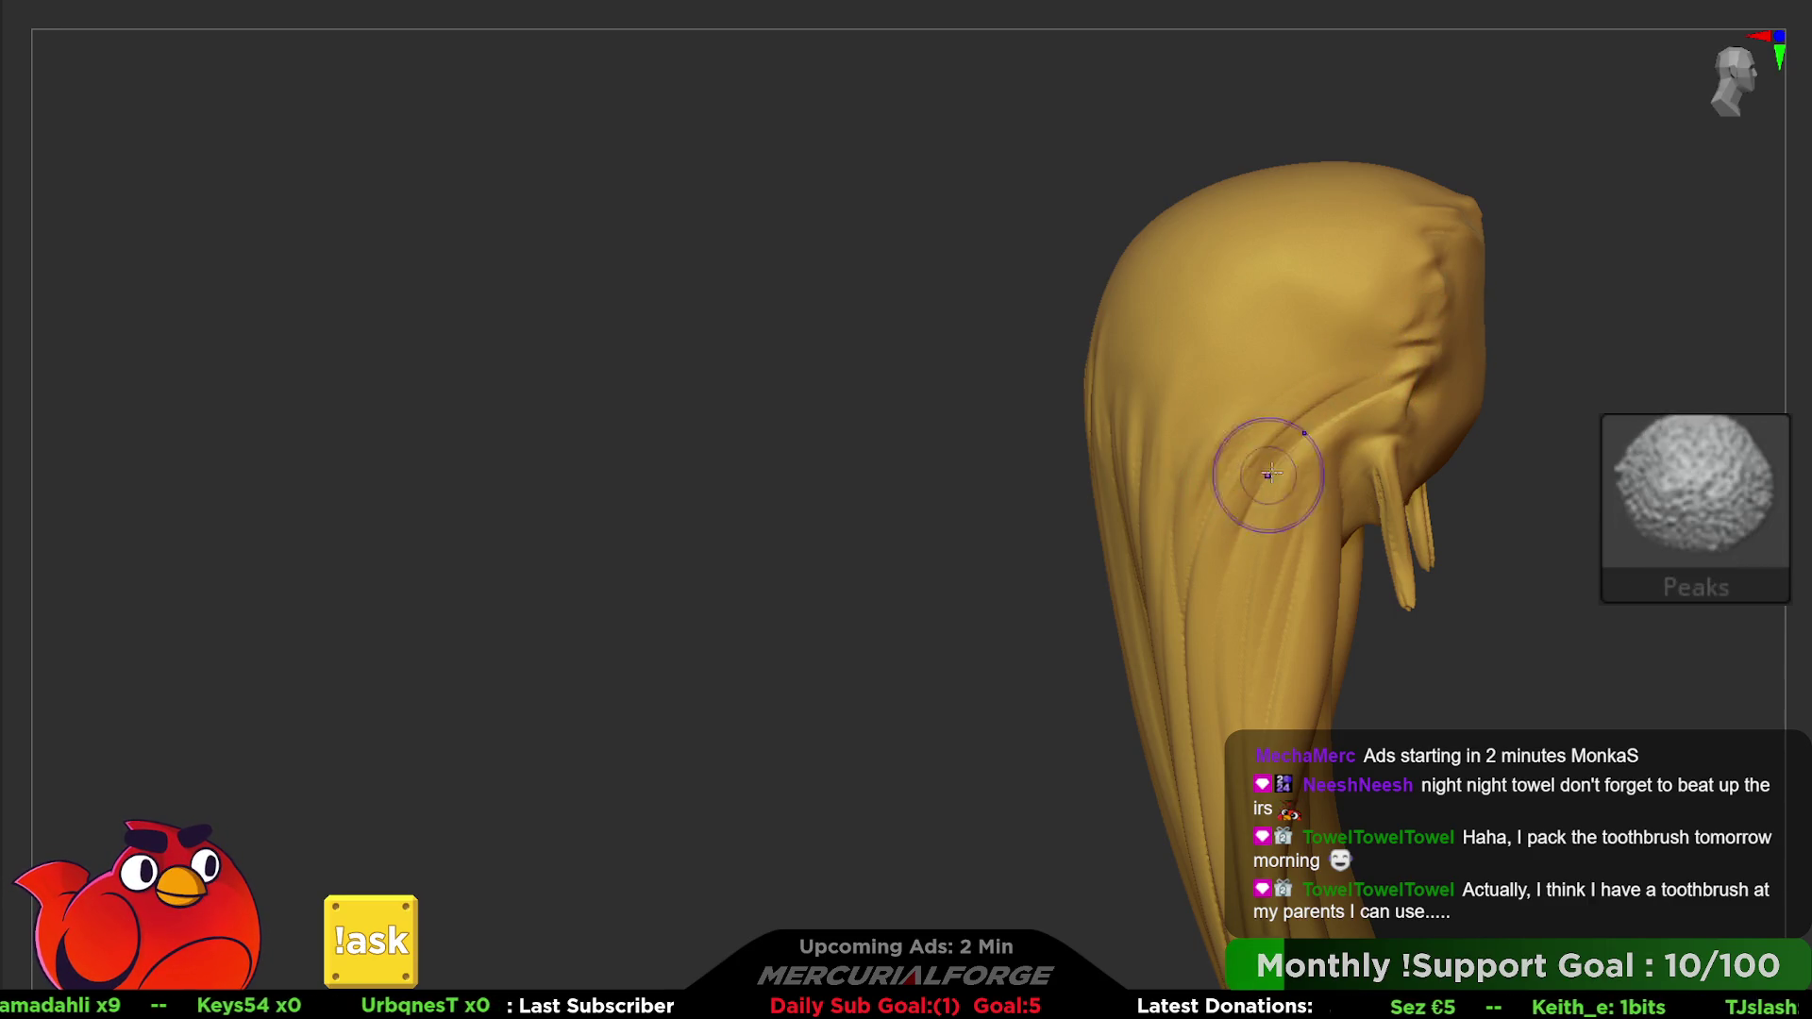
- Carve a fine groove near the ear, then show the whole character with ear and earring again
left_click_drag(1253, 454, 1275, 488, "alt")
mouse_move(1359, 383)
right_mouse_down()
mouse_move(1286, 346)
mouse_move(1271, 278)
mouse_move(1287, 344)
right_mouse_up()
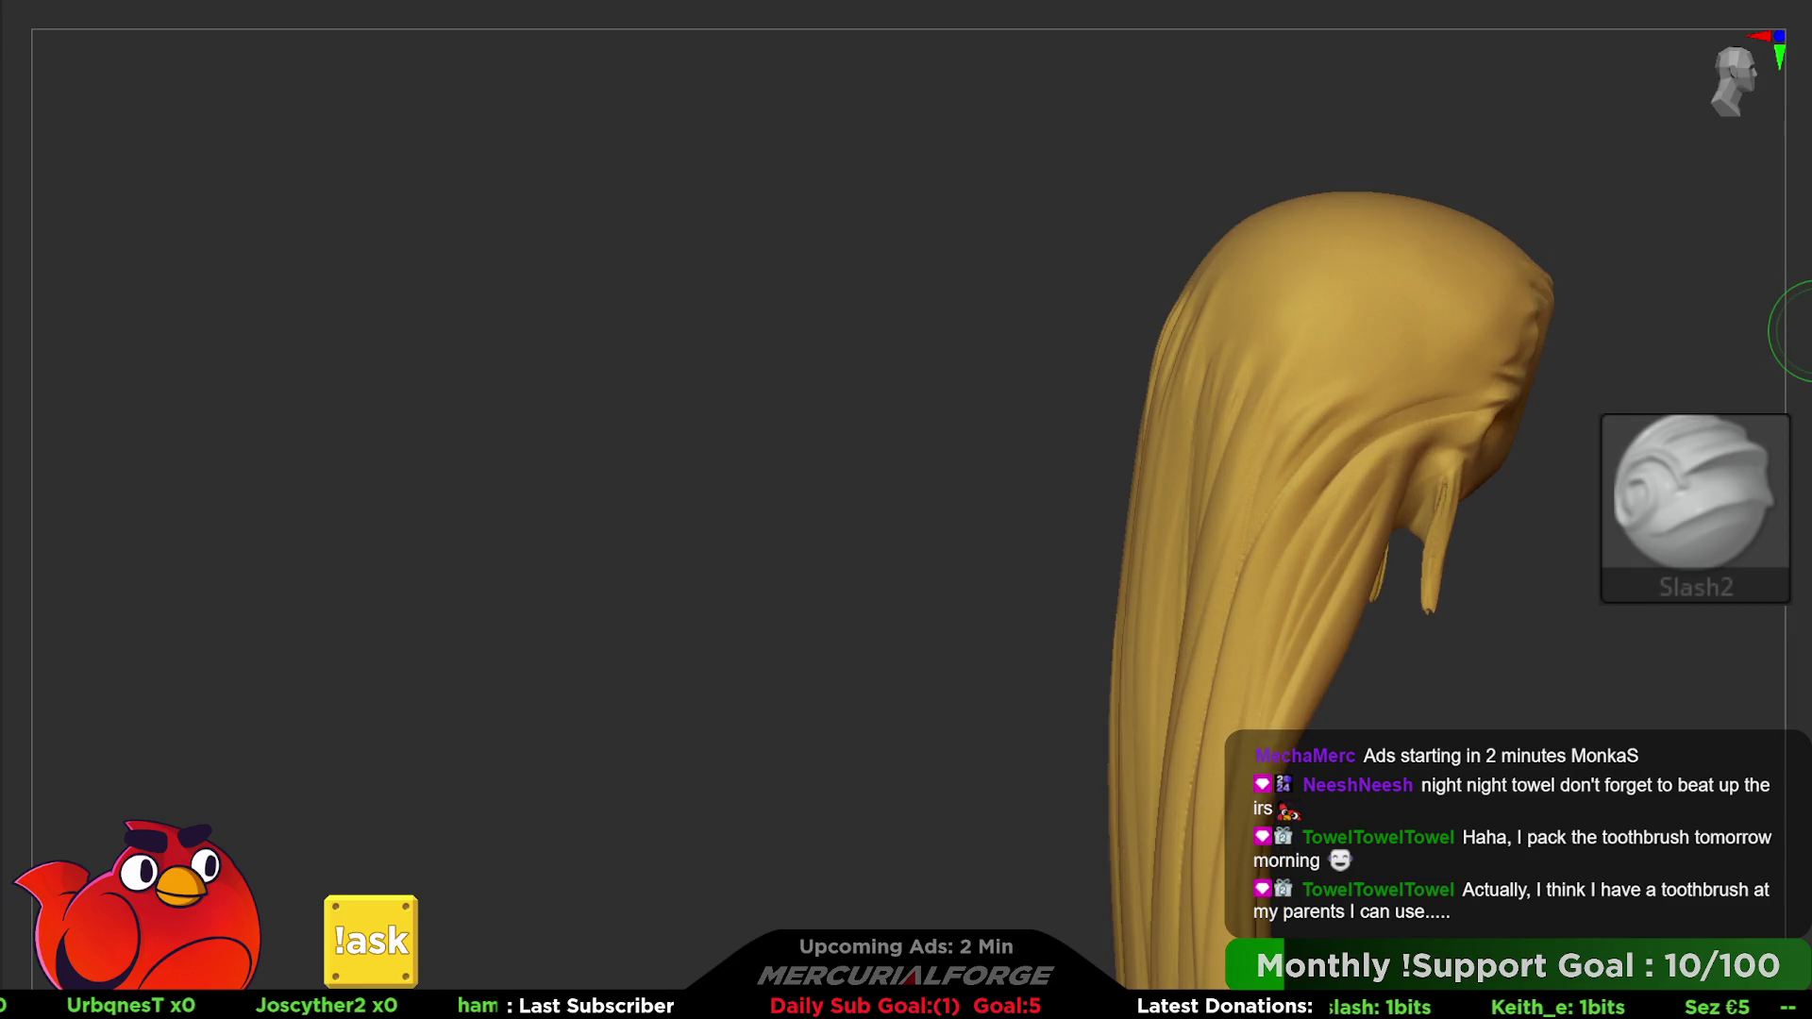
key("ctrl+z")
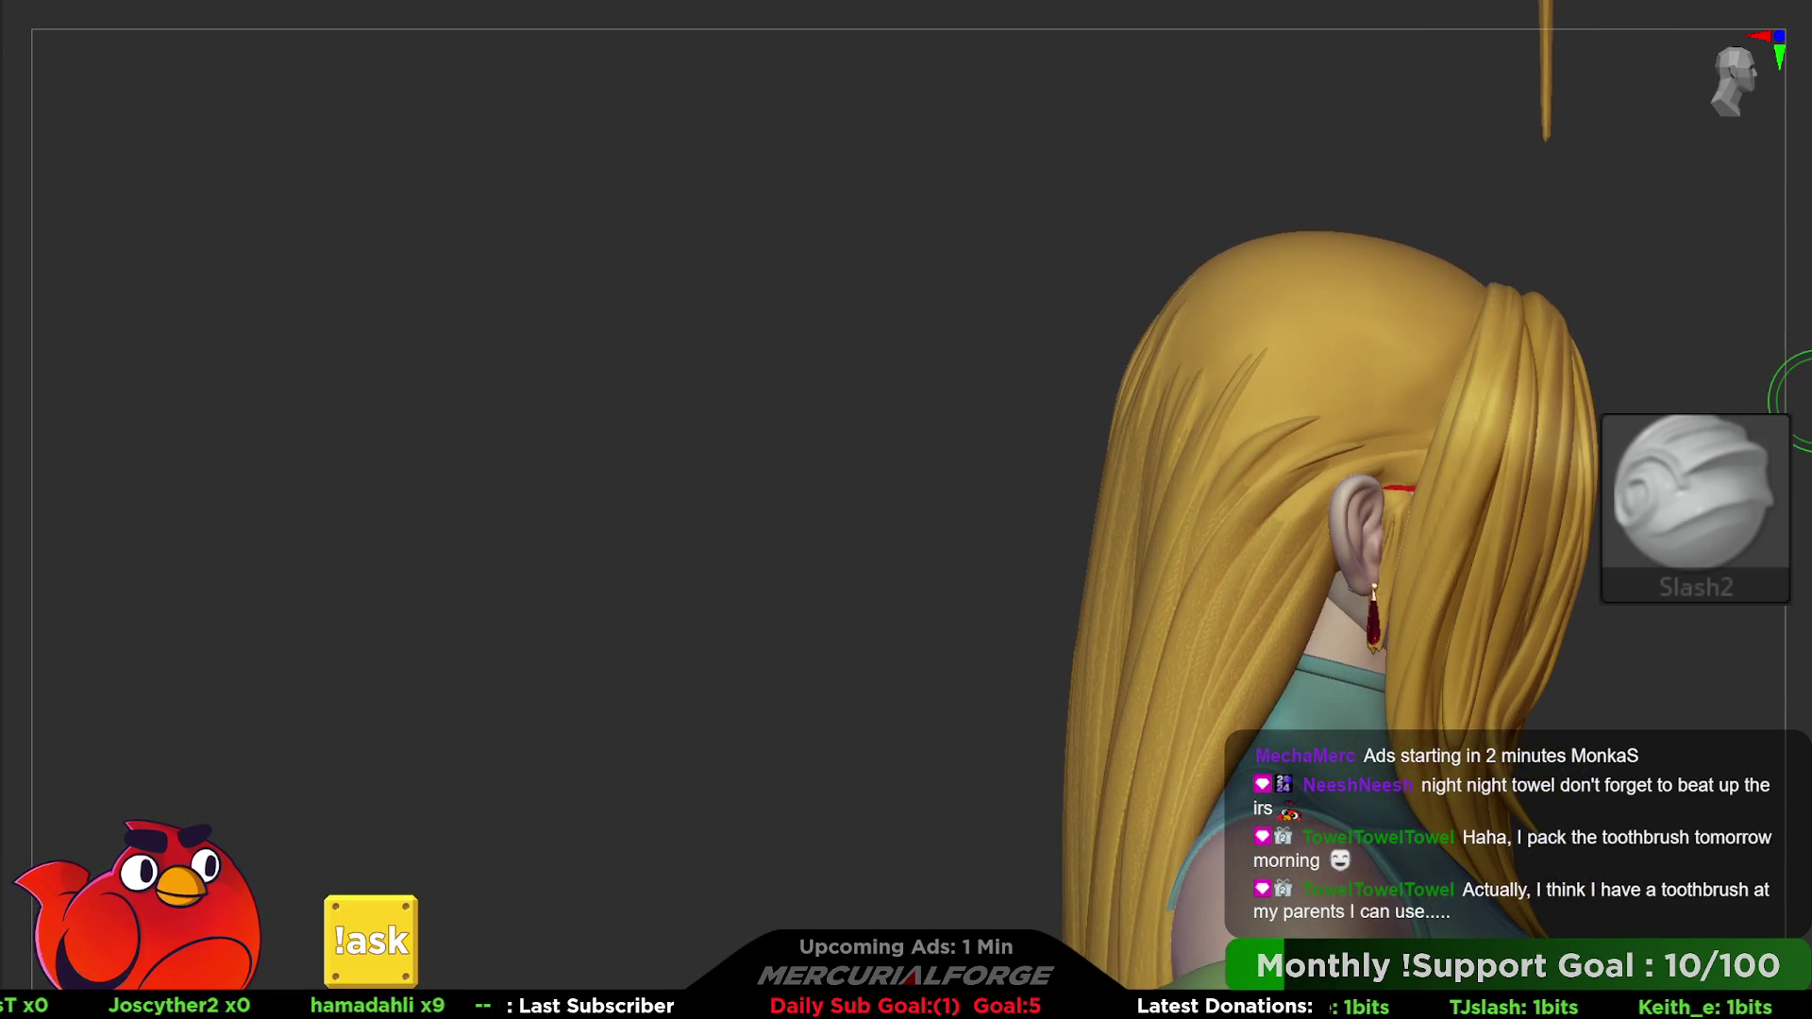
- Isolate the hair in smooth shading and carve a long Slash2 groove along its length
key("shift+f")
right_click_drag(1432, 387, 1500, 497)
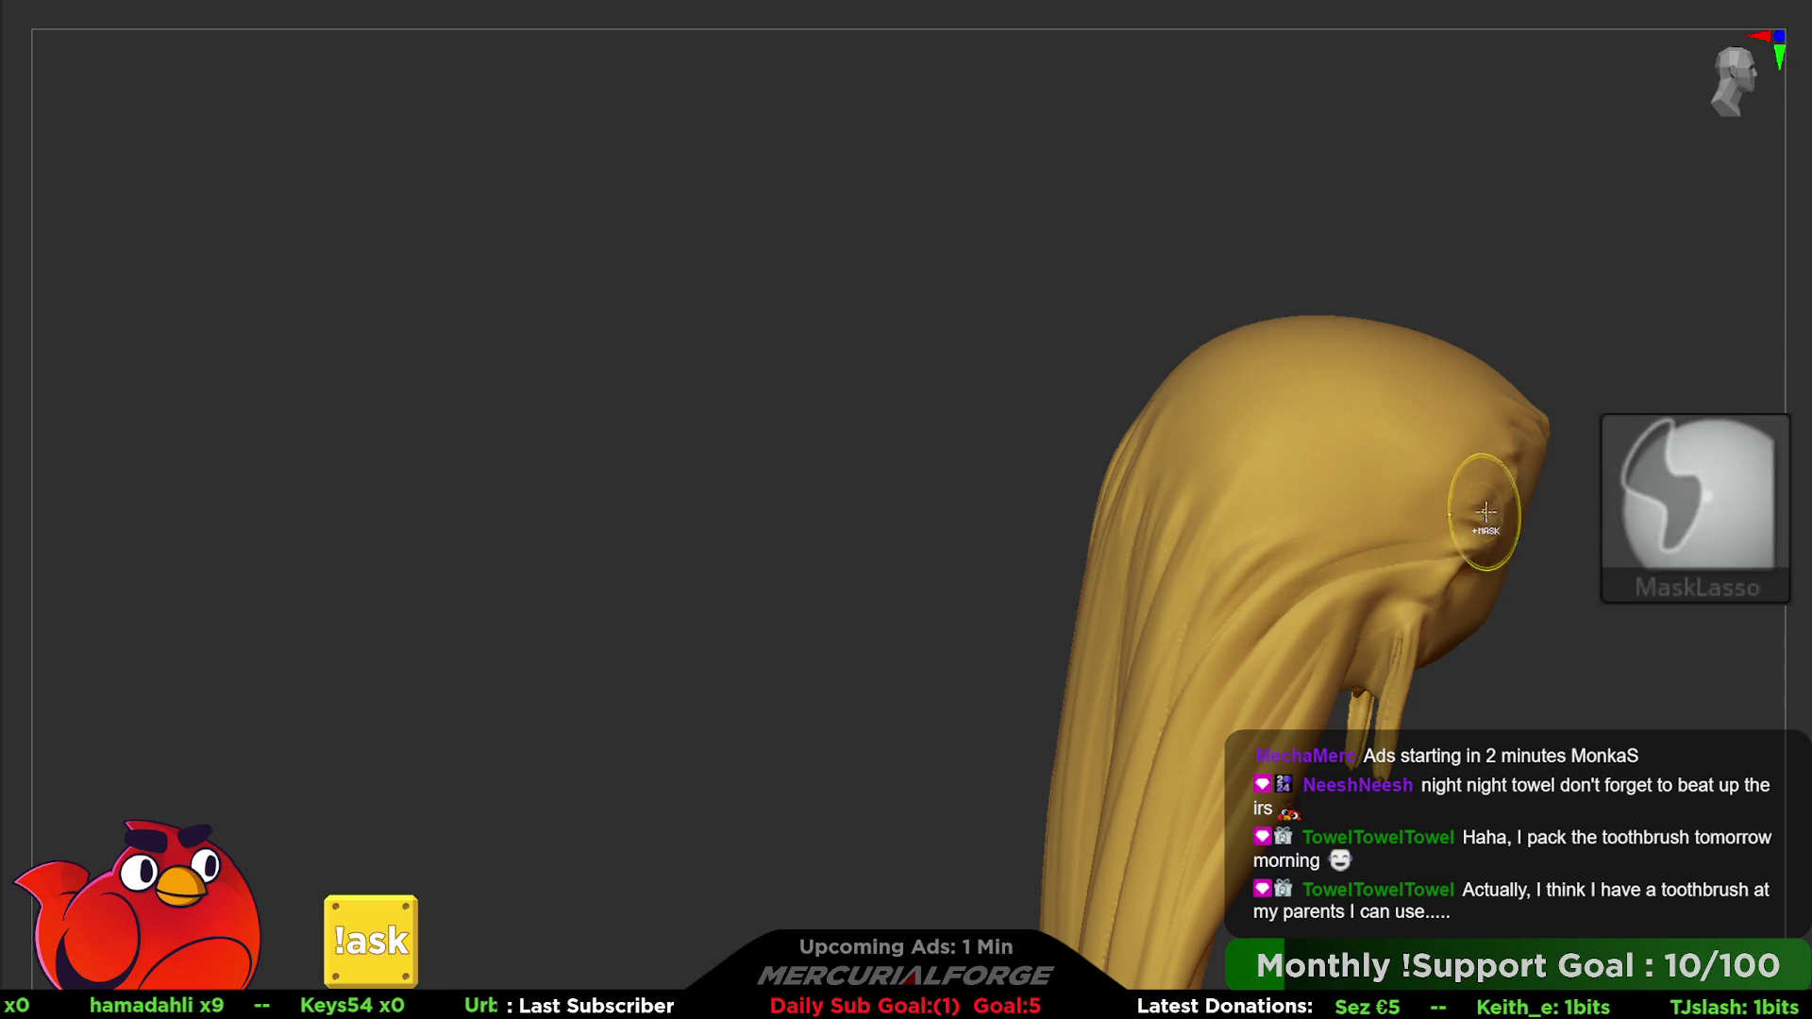
left_click_drag(1473, 493, 1303, 493, "ctrl")
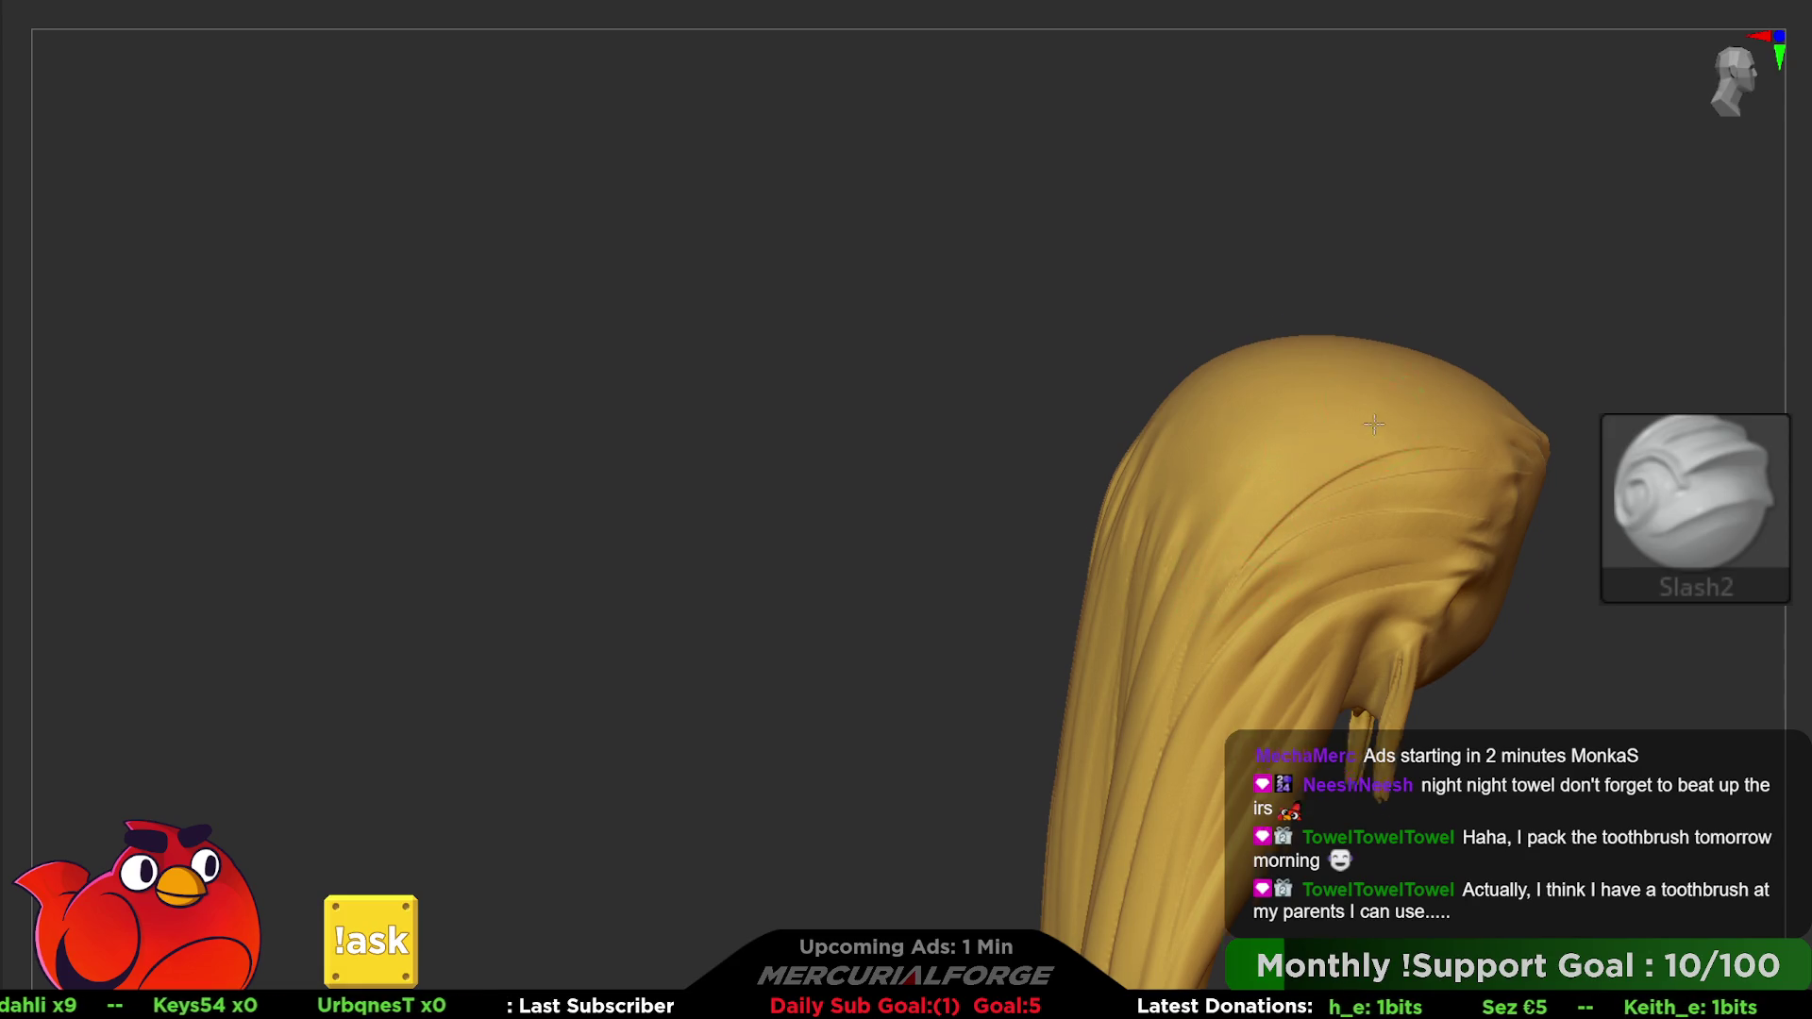
right_click_drag(1222, 550, 1444, 498)
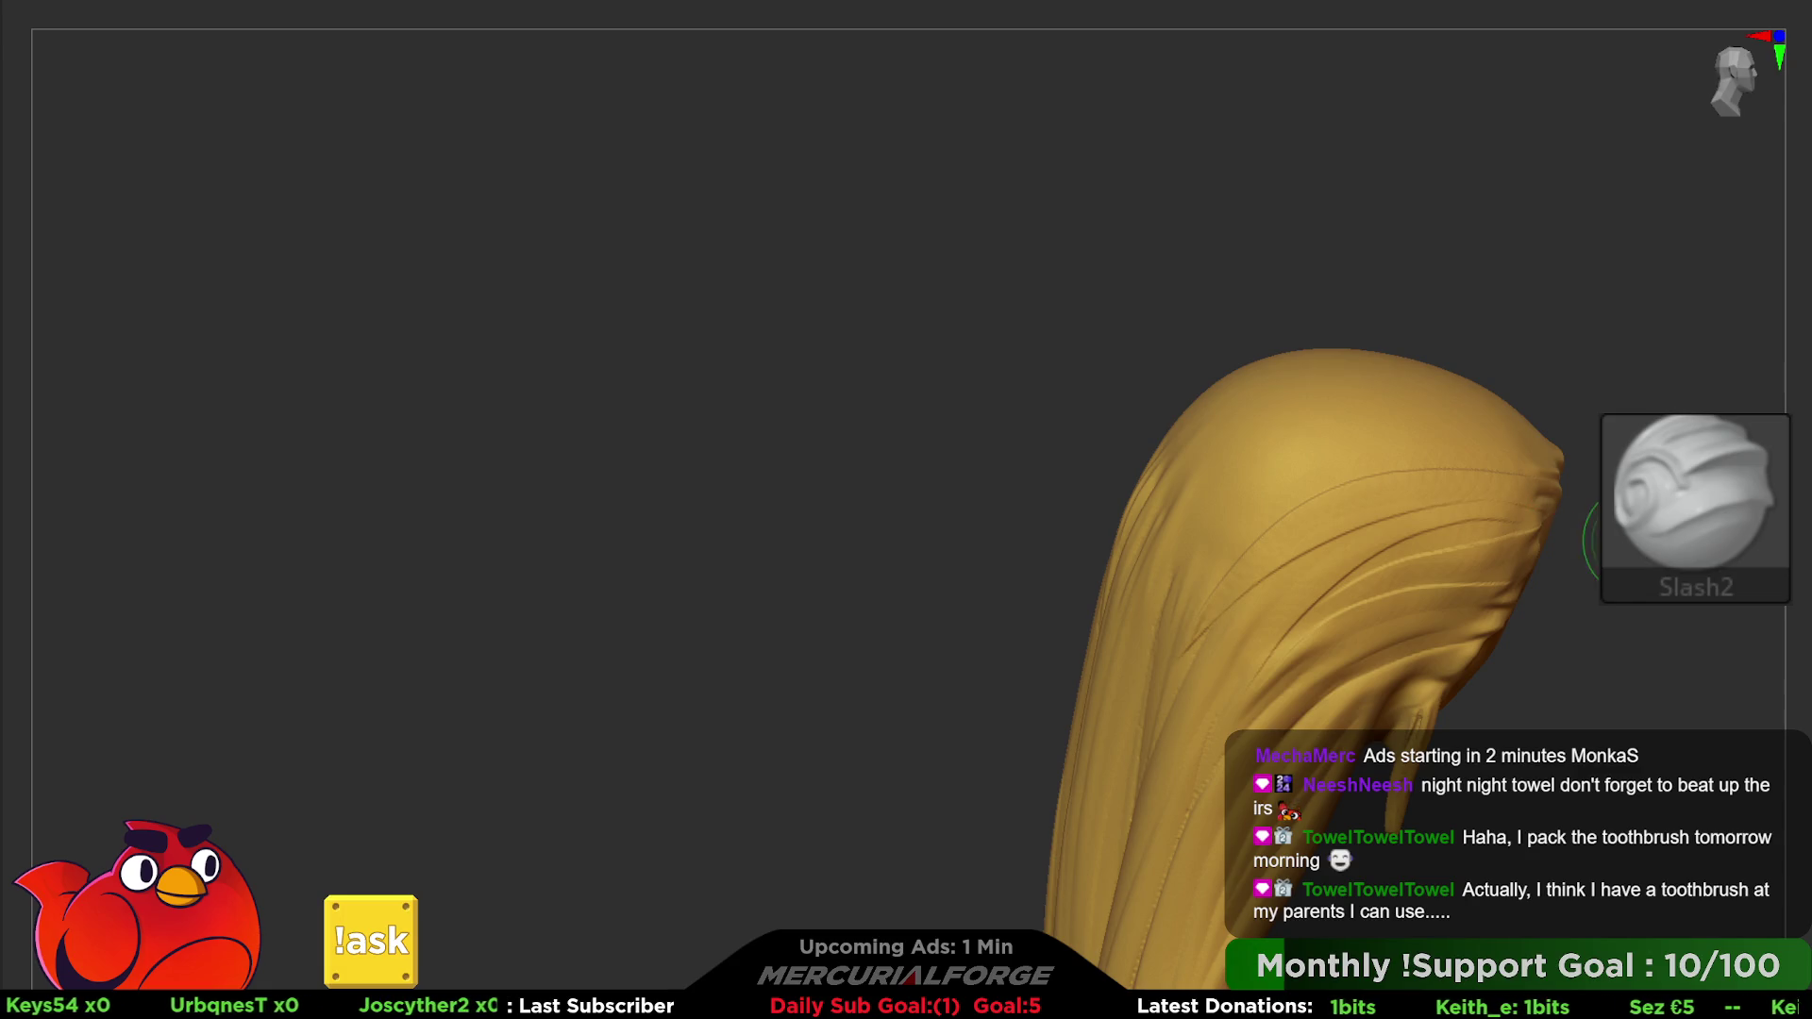
right_click_drag(1592, 539, 1529, 425)
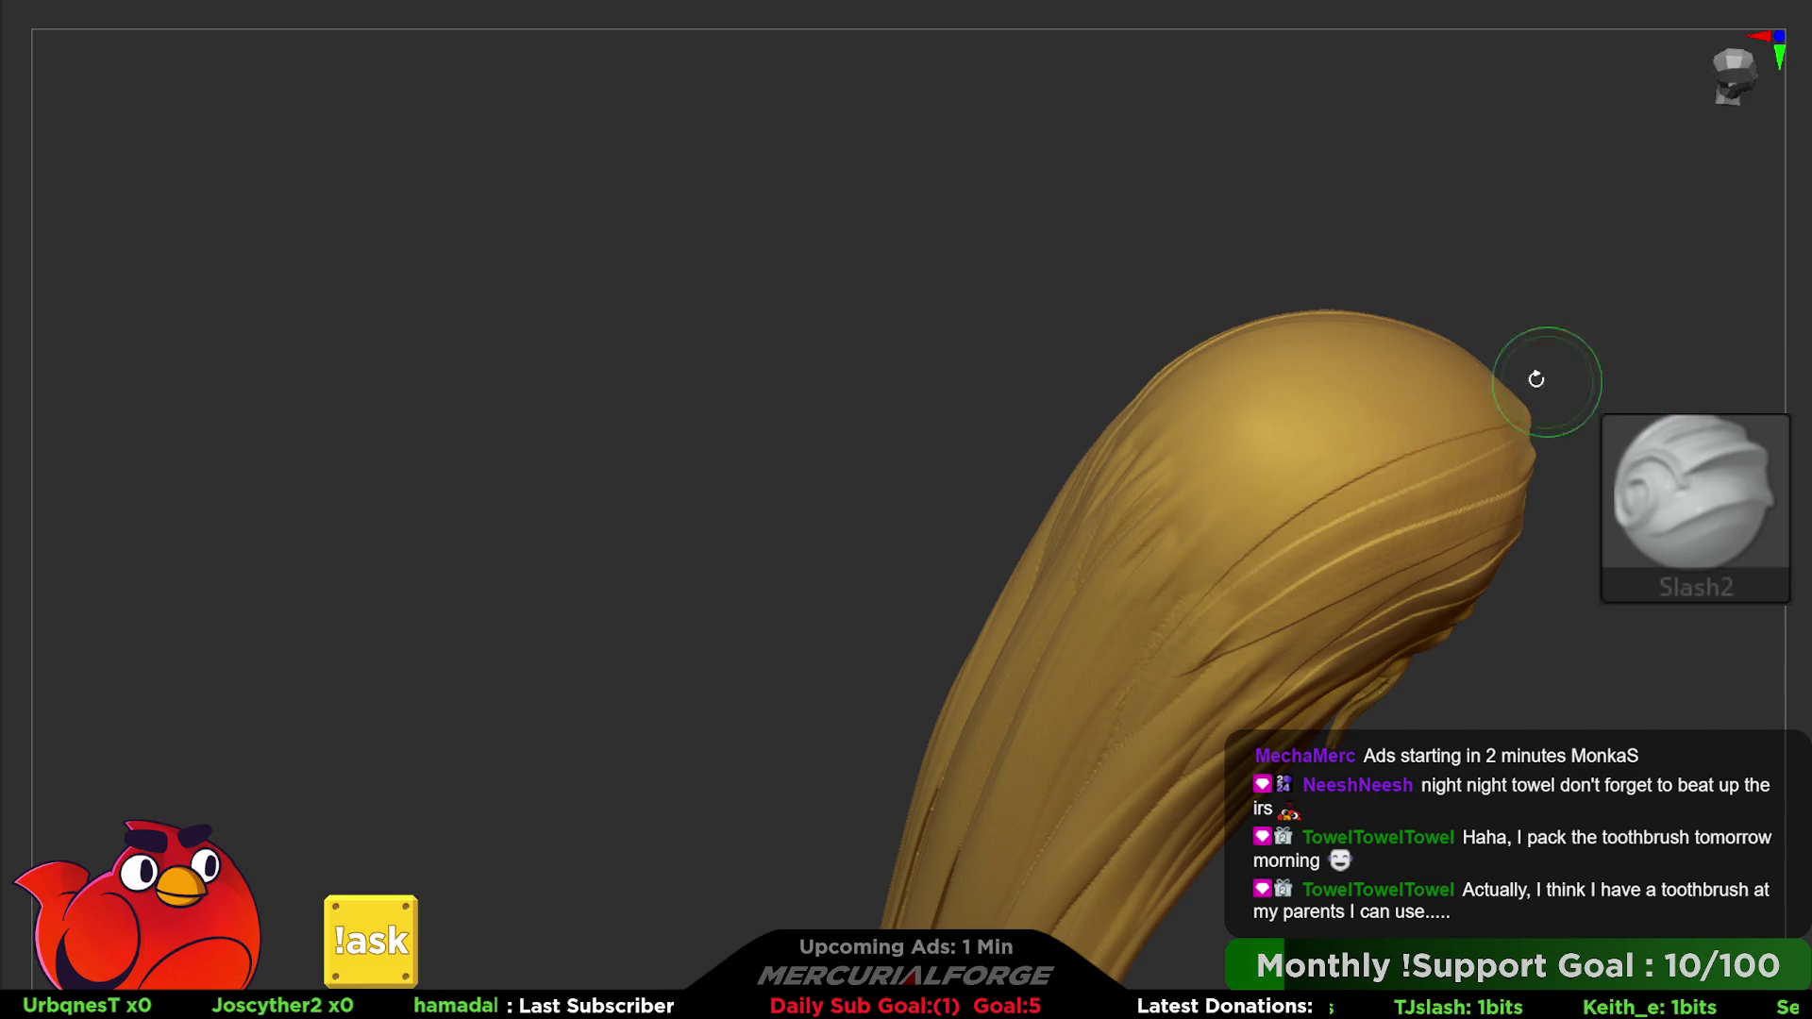
right_click_drag(1537, 381, 1523, 407)
left_click_drag(1504, 393, 1131, 627)
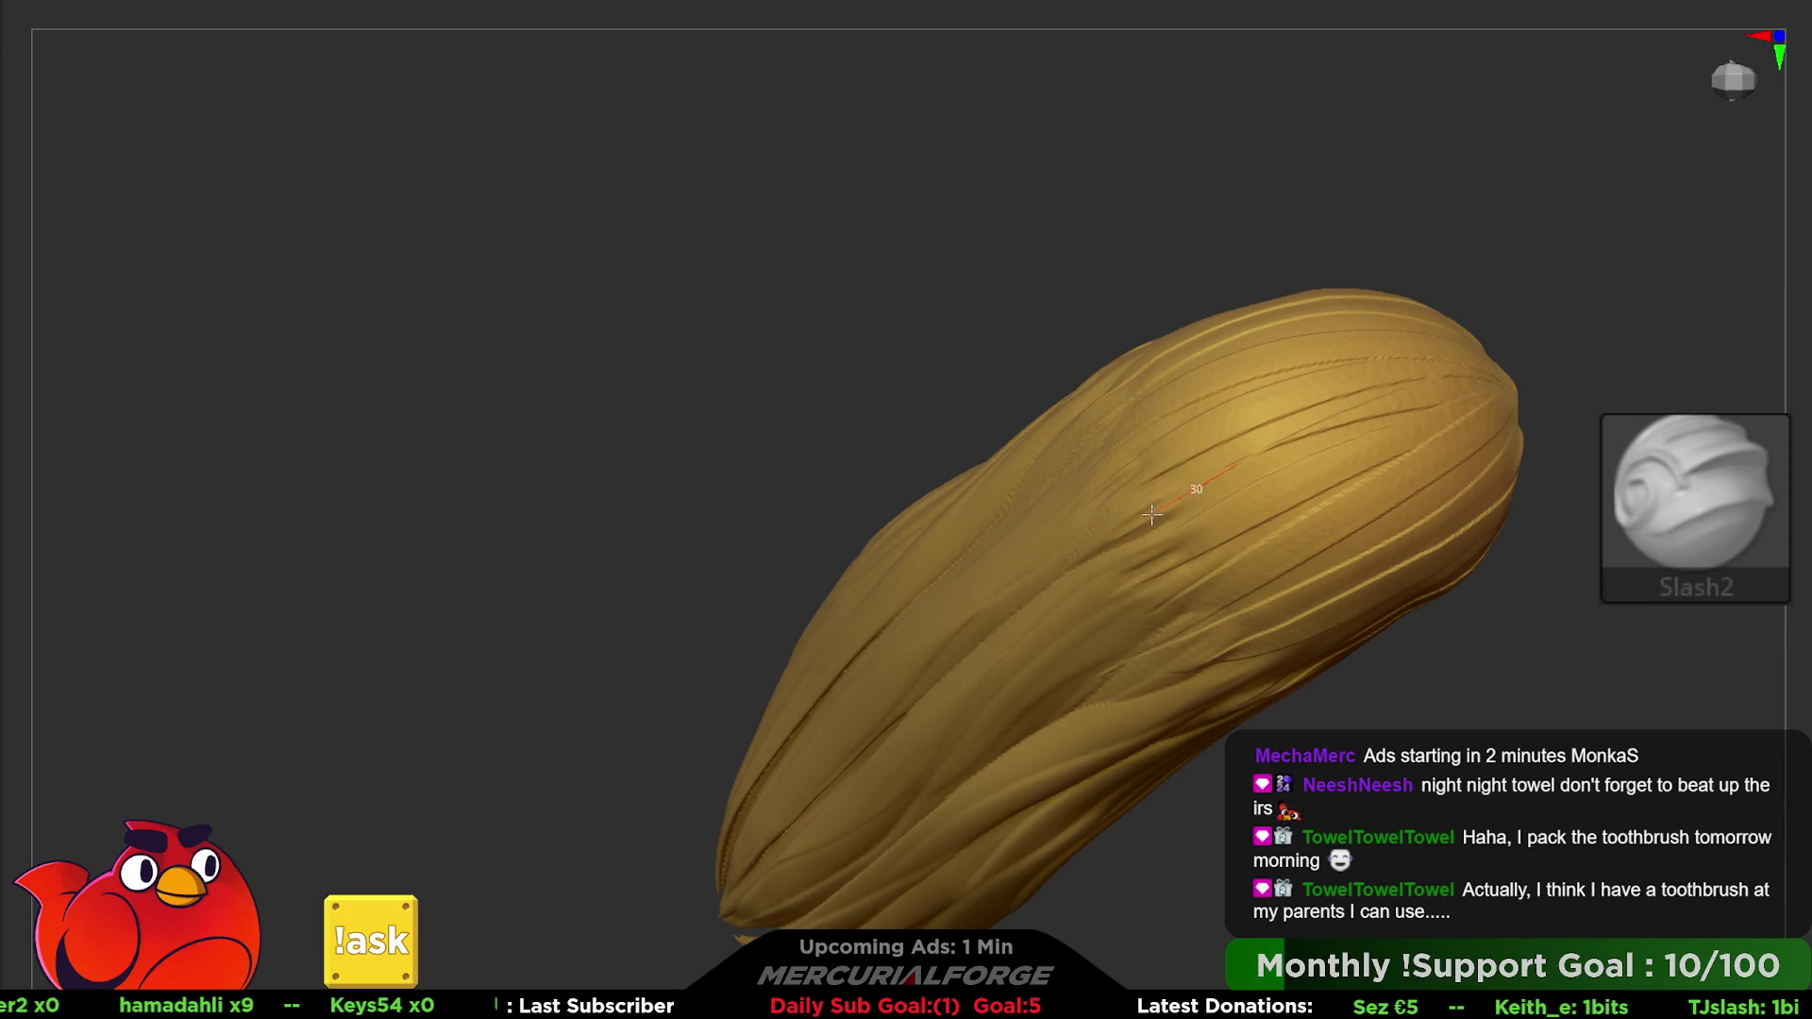
- Check the grooves from behind the head and return to the full character view
key("space")
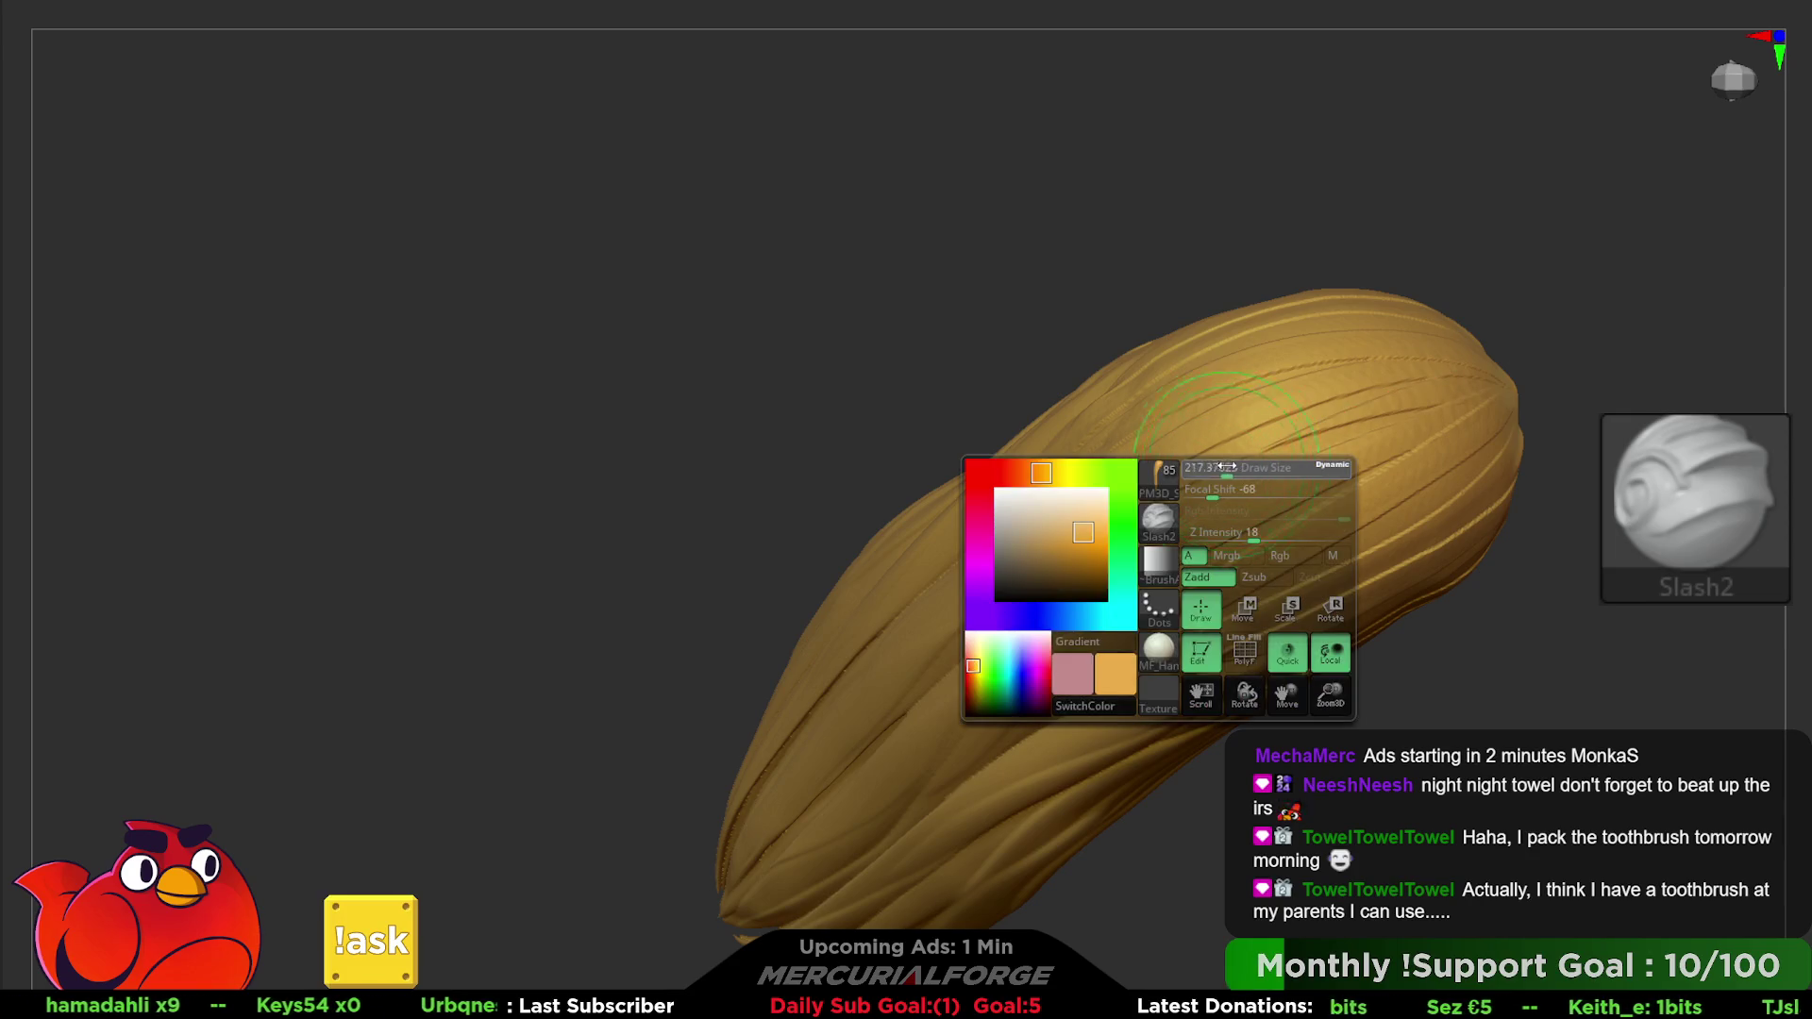
key("alt")
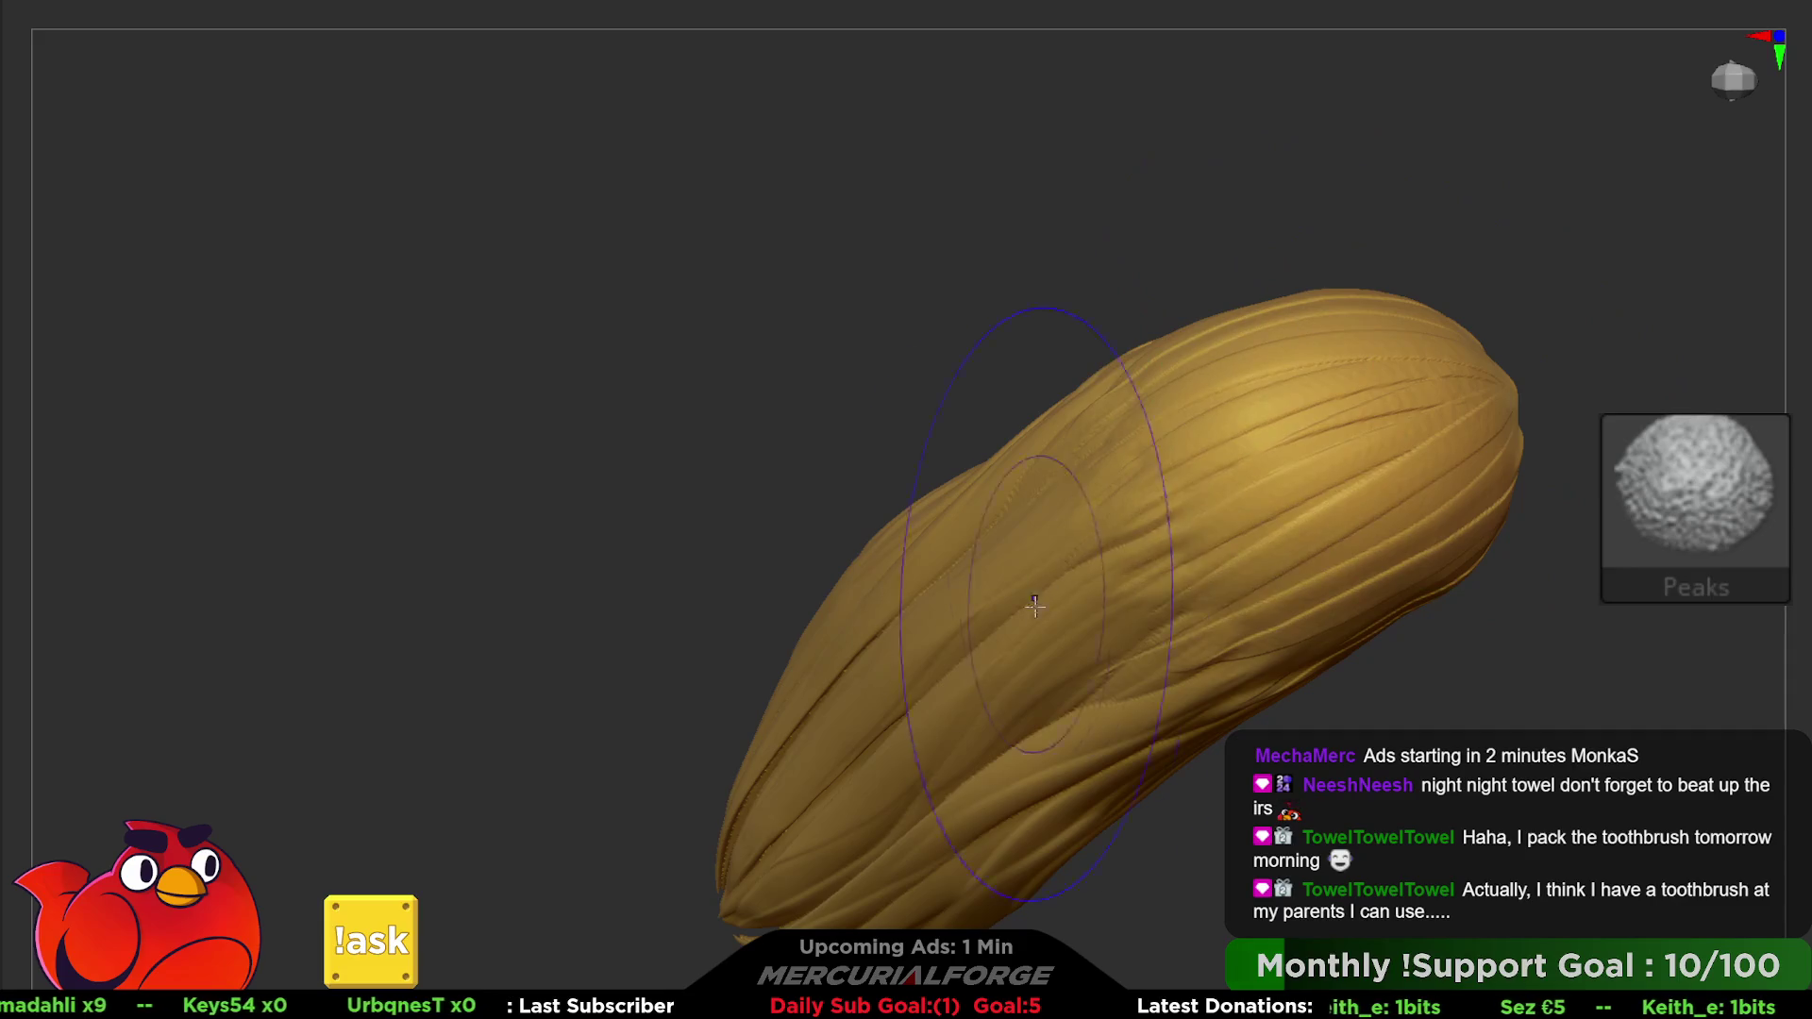
mouse_move(1035, 607)
right_mouse_down()
mouse_move(1356, 582)
mouse_move(1201, 496)
mouse_move(1275, 596)
right_mouse_up()
key("space")
left_click_drag(1360, 539, 1267, 690)
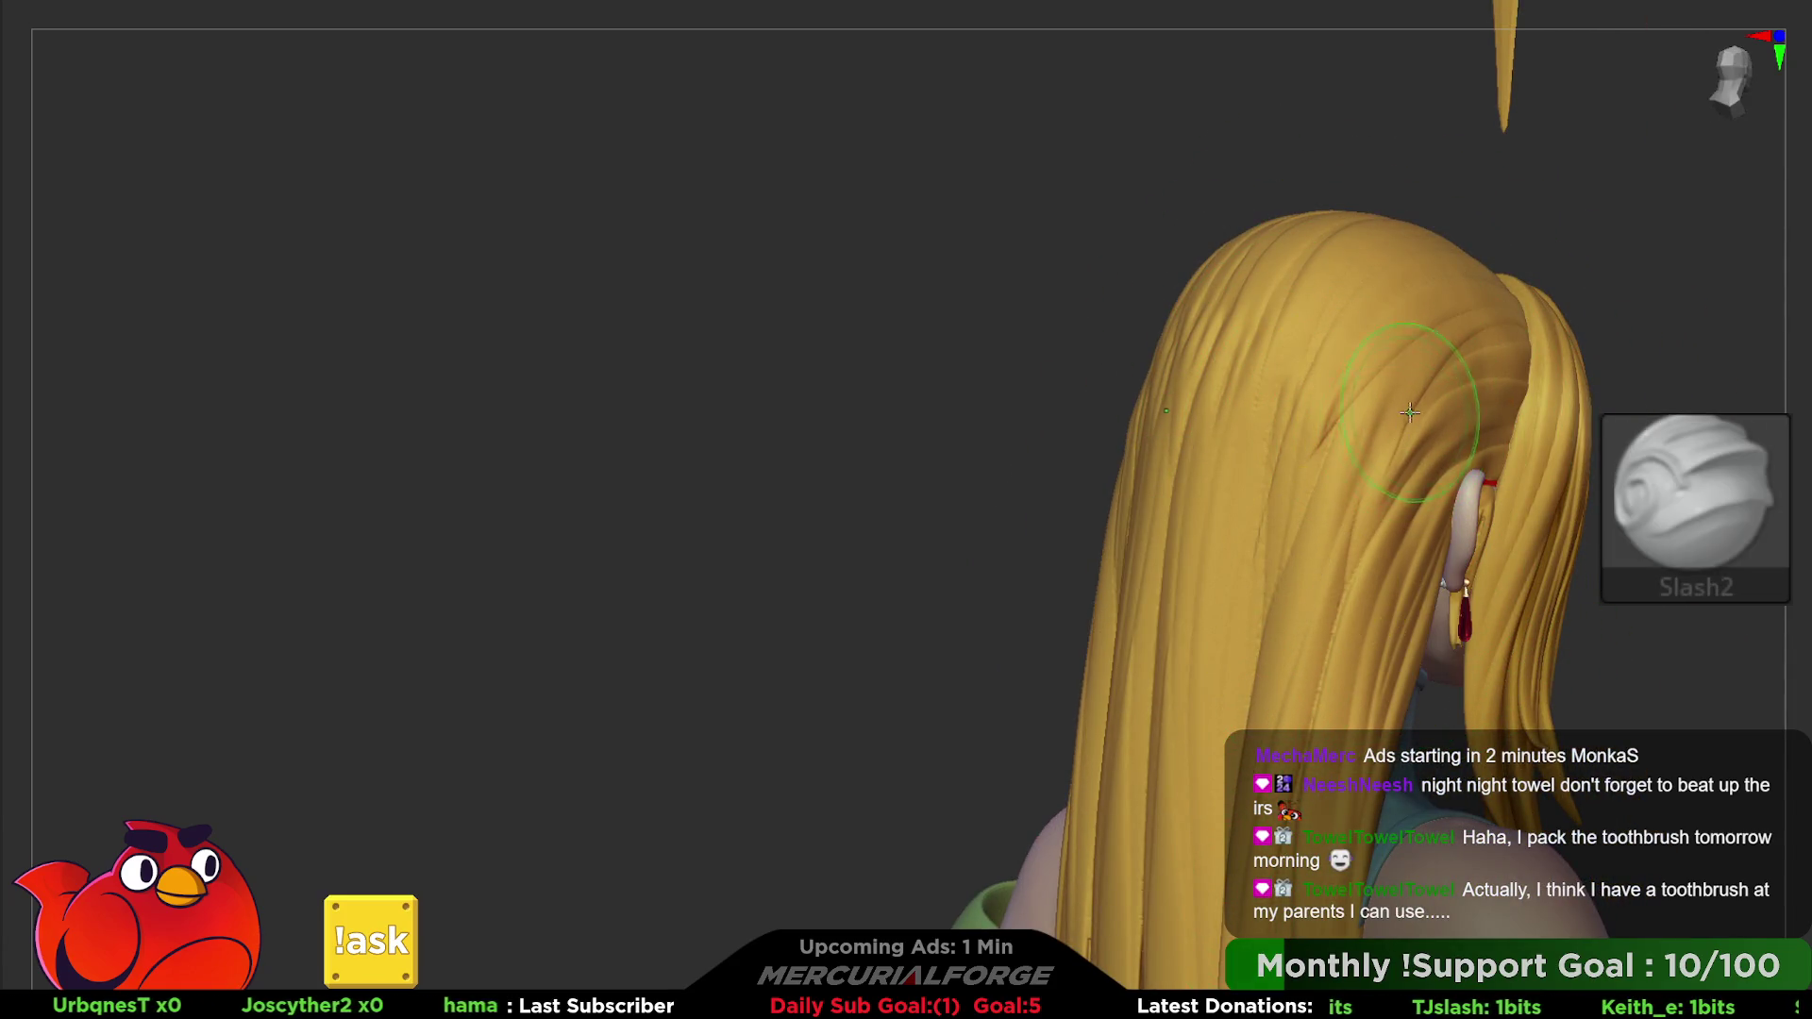
- Soften the crown strands with a large MF_FillForms brush
right_click_drag(1235, 805, 1770, 283)
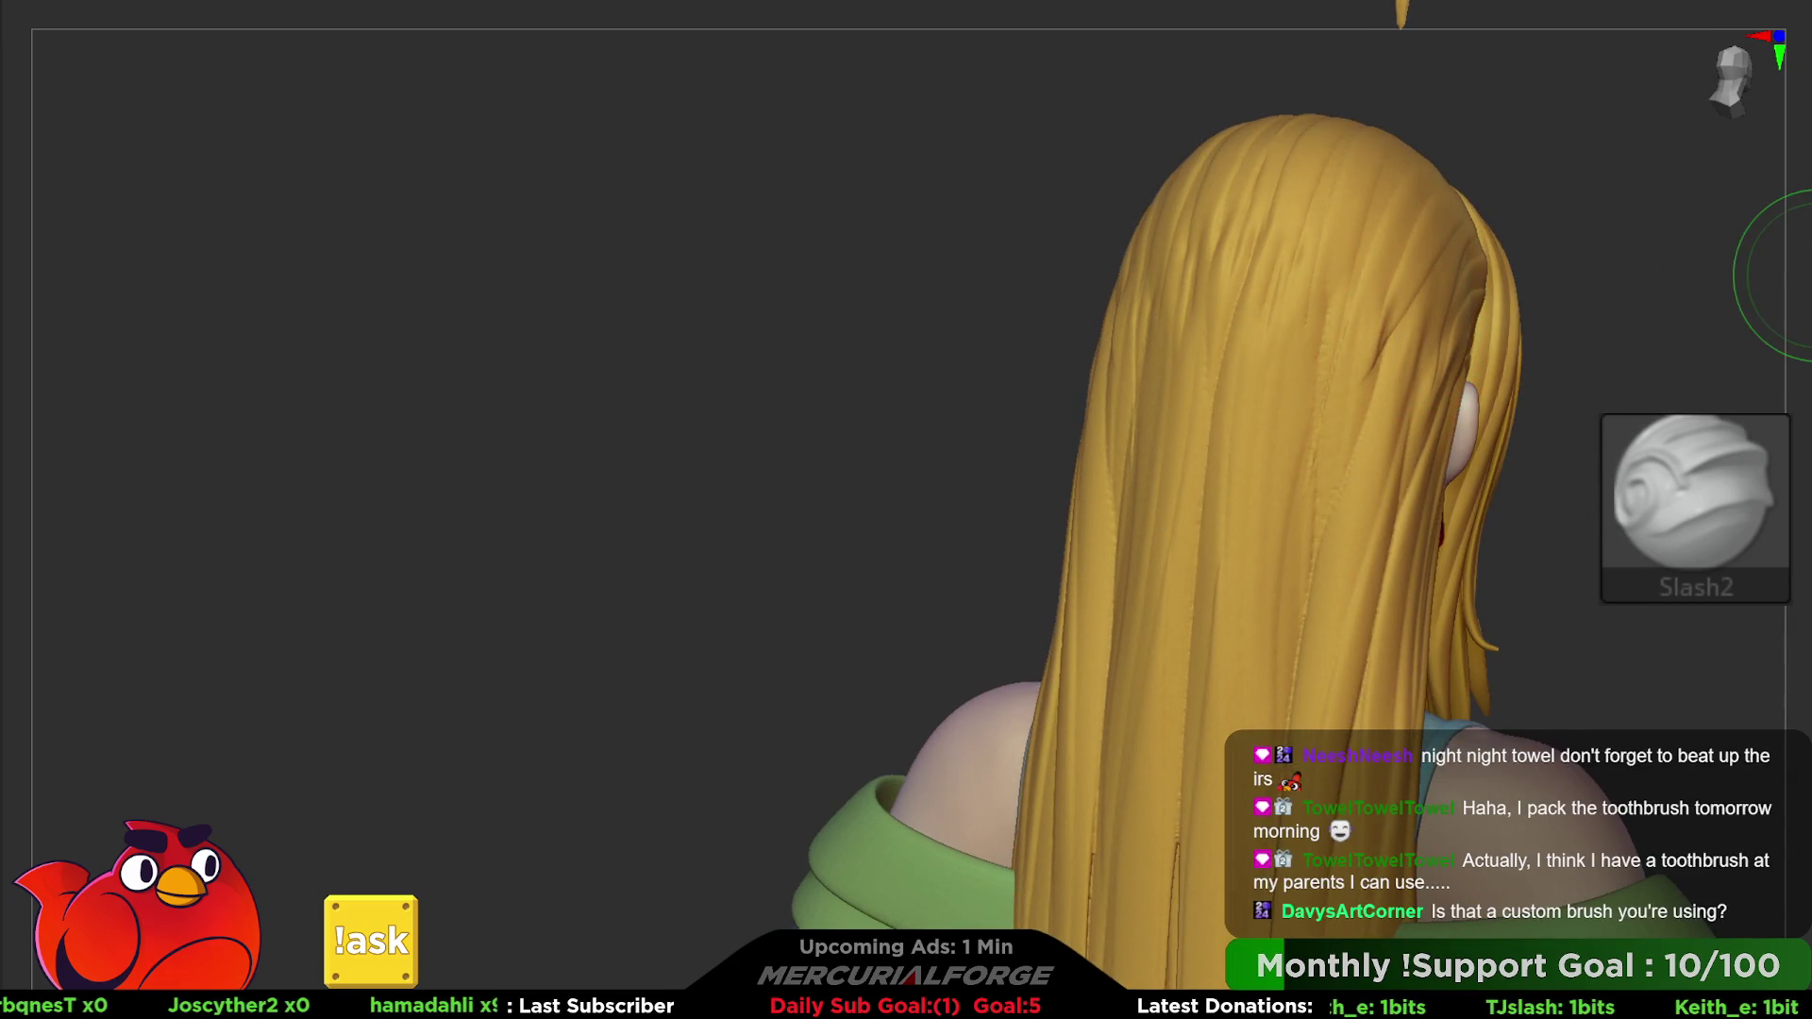
key("b")
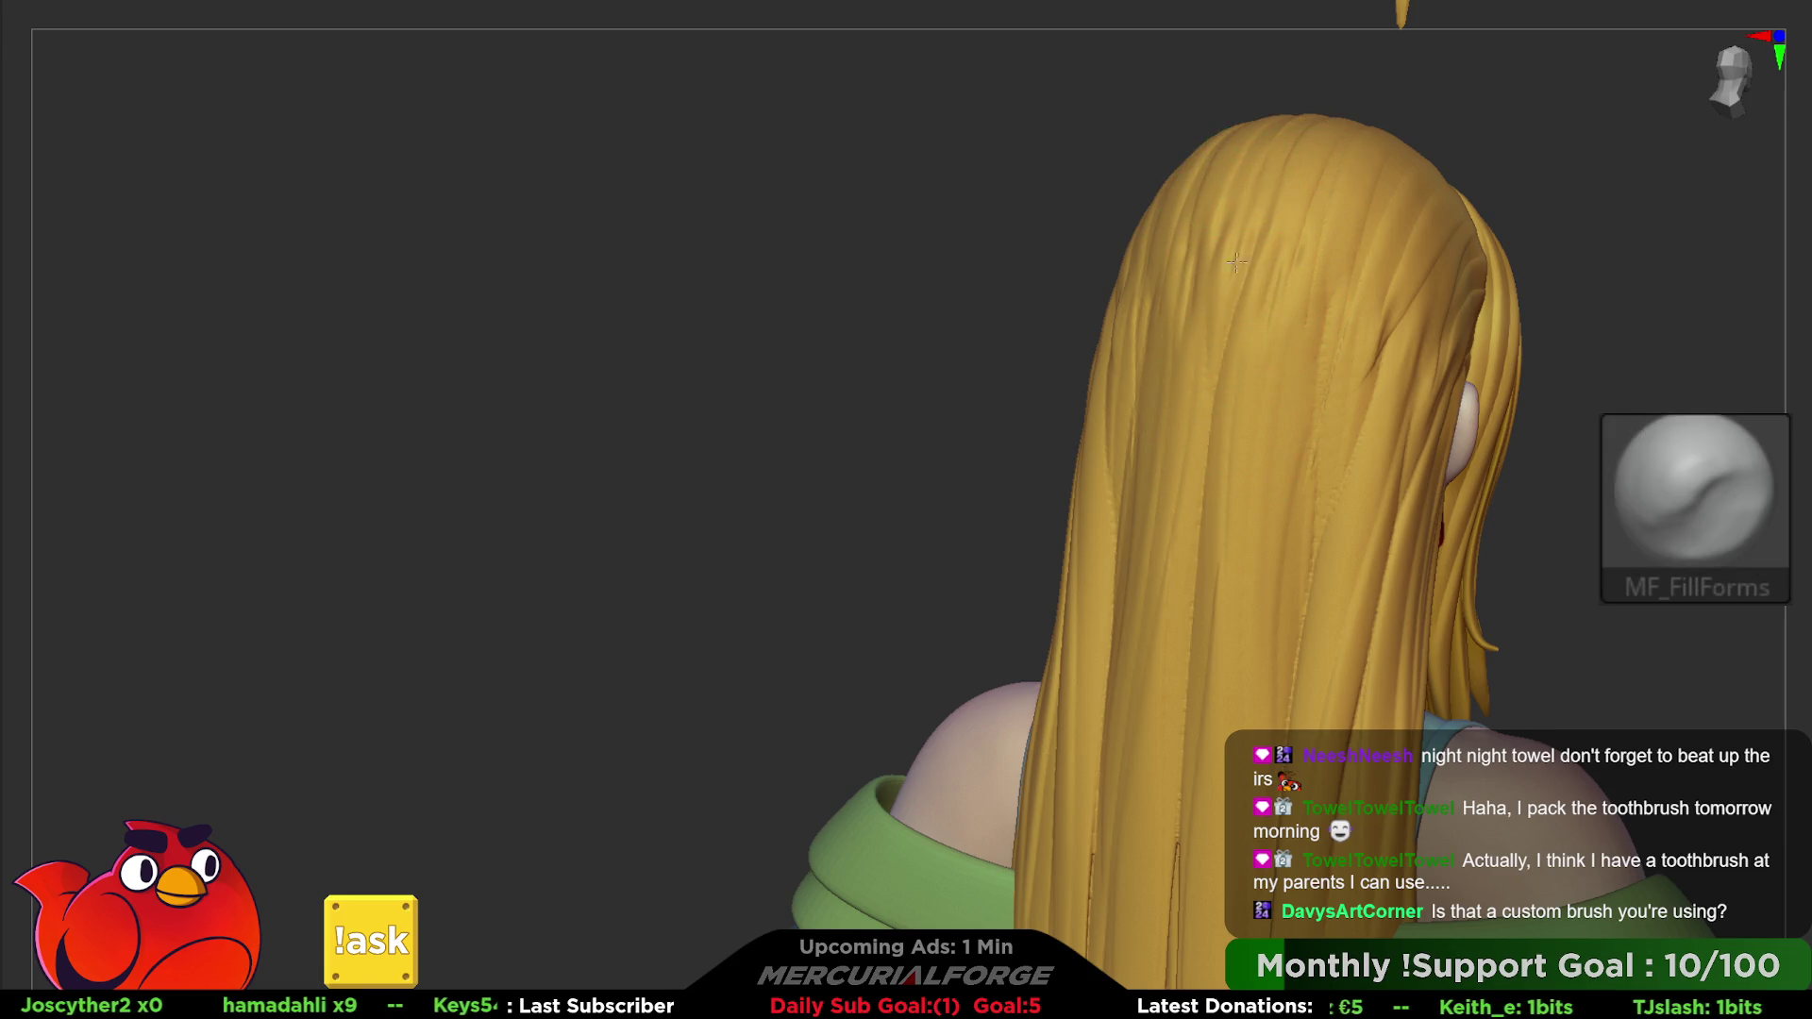
key("space")
left_click(1317, 425)
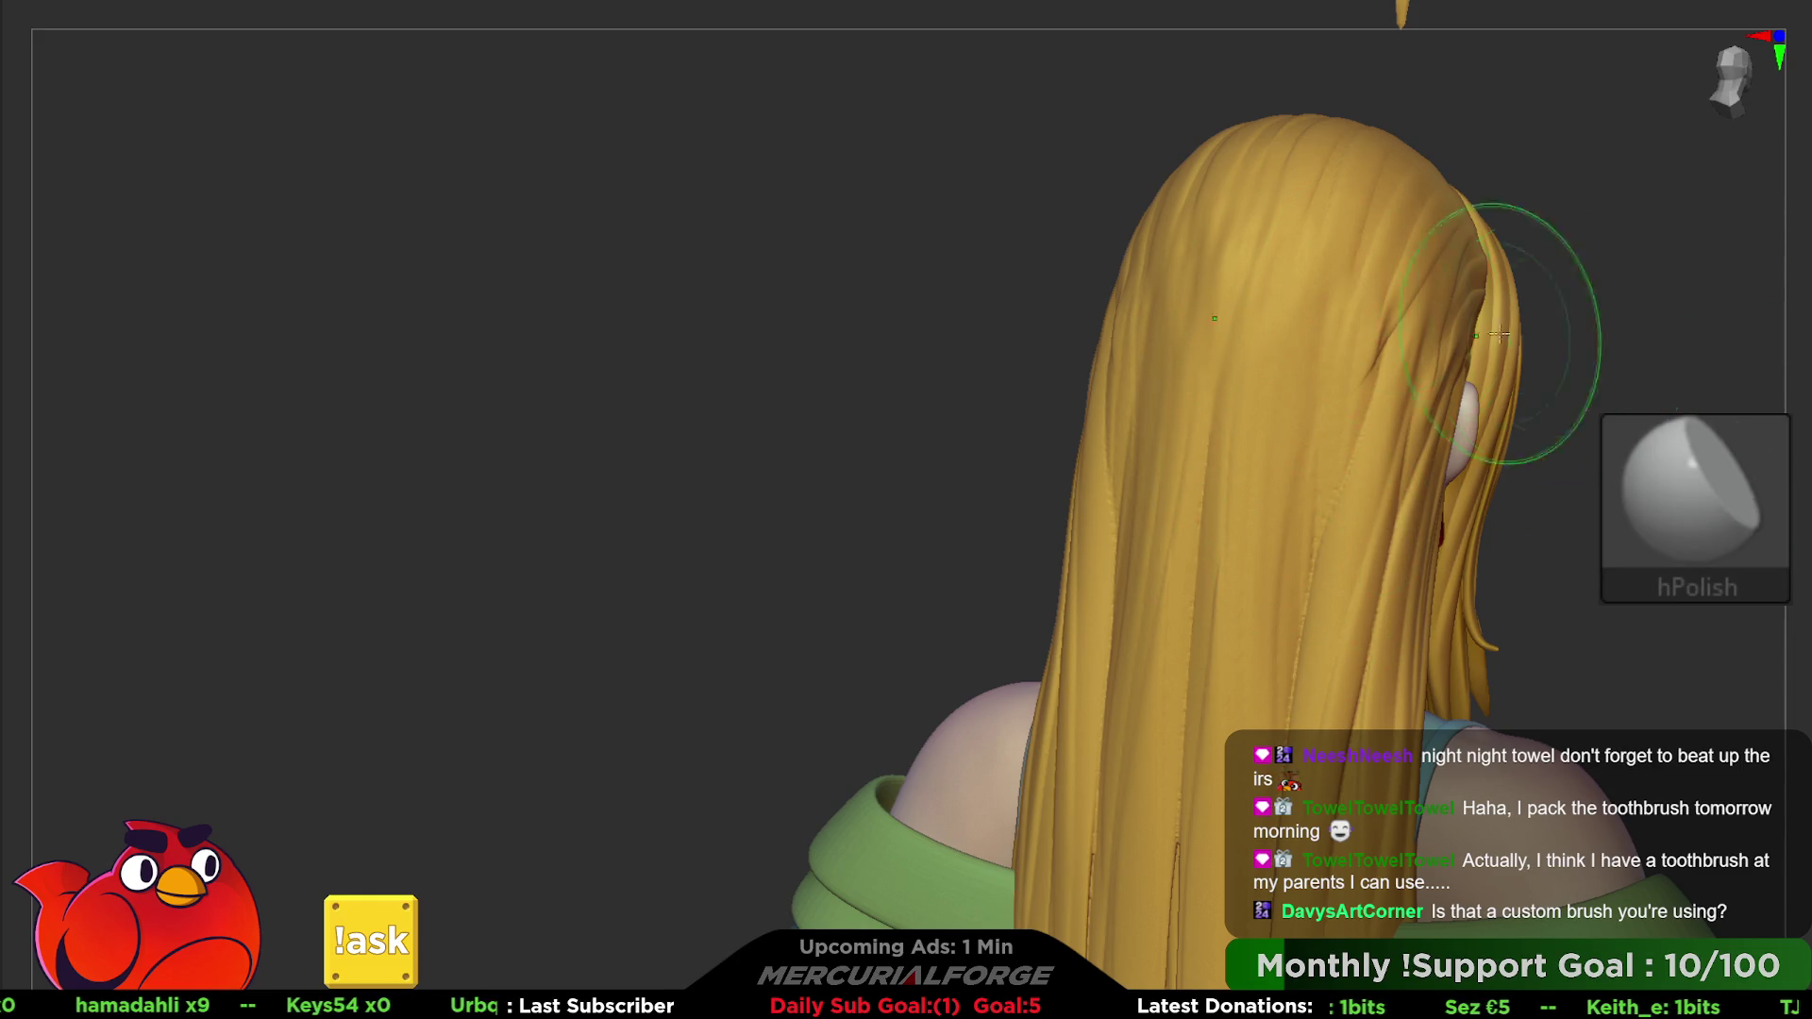
- Polish the crown with hPolish so the grooves blend together
key("shift")
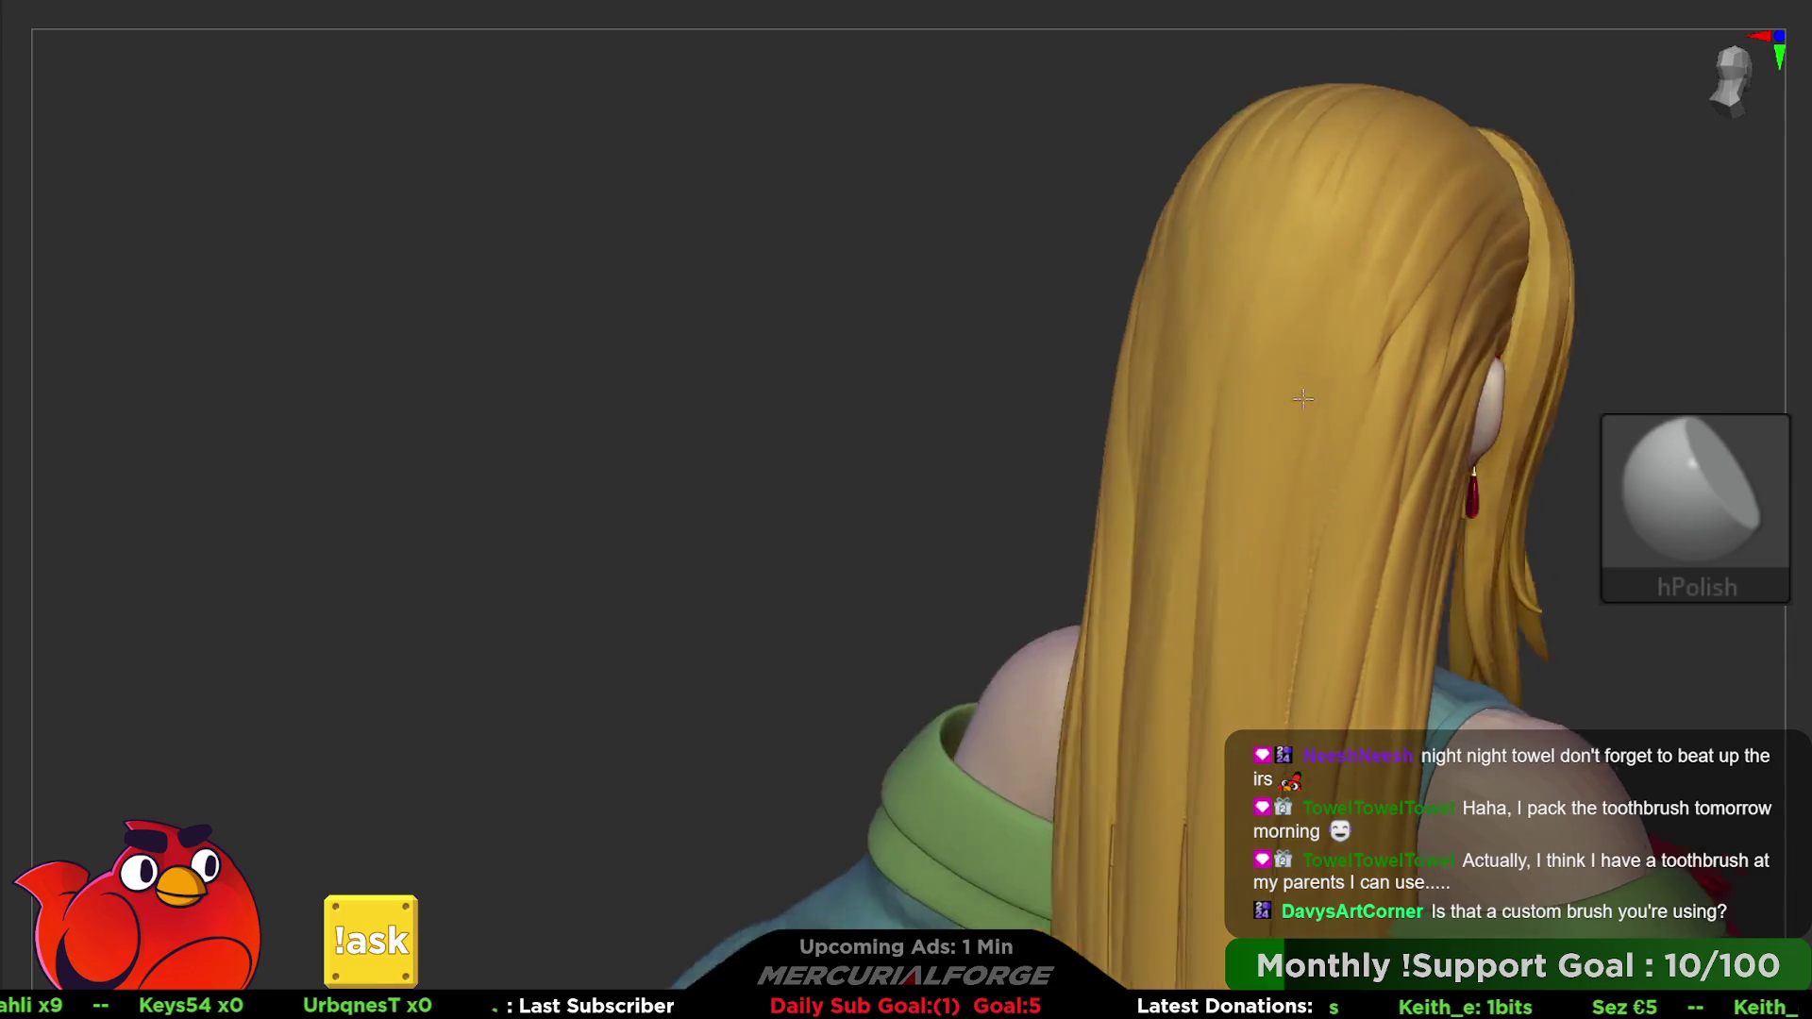
right_click_drag(1260, 676, 1364, 343)
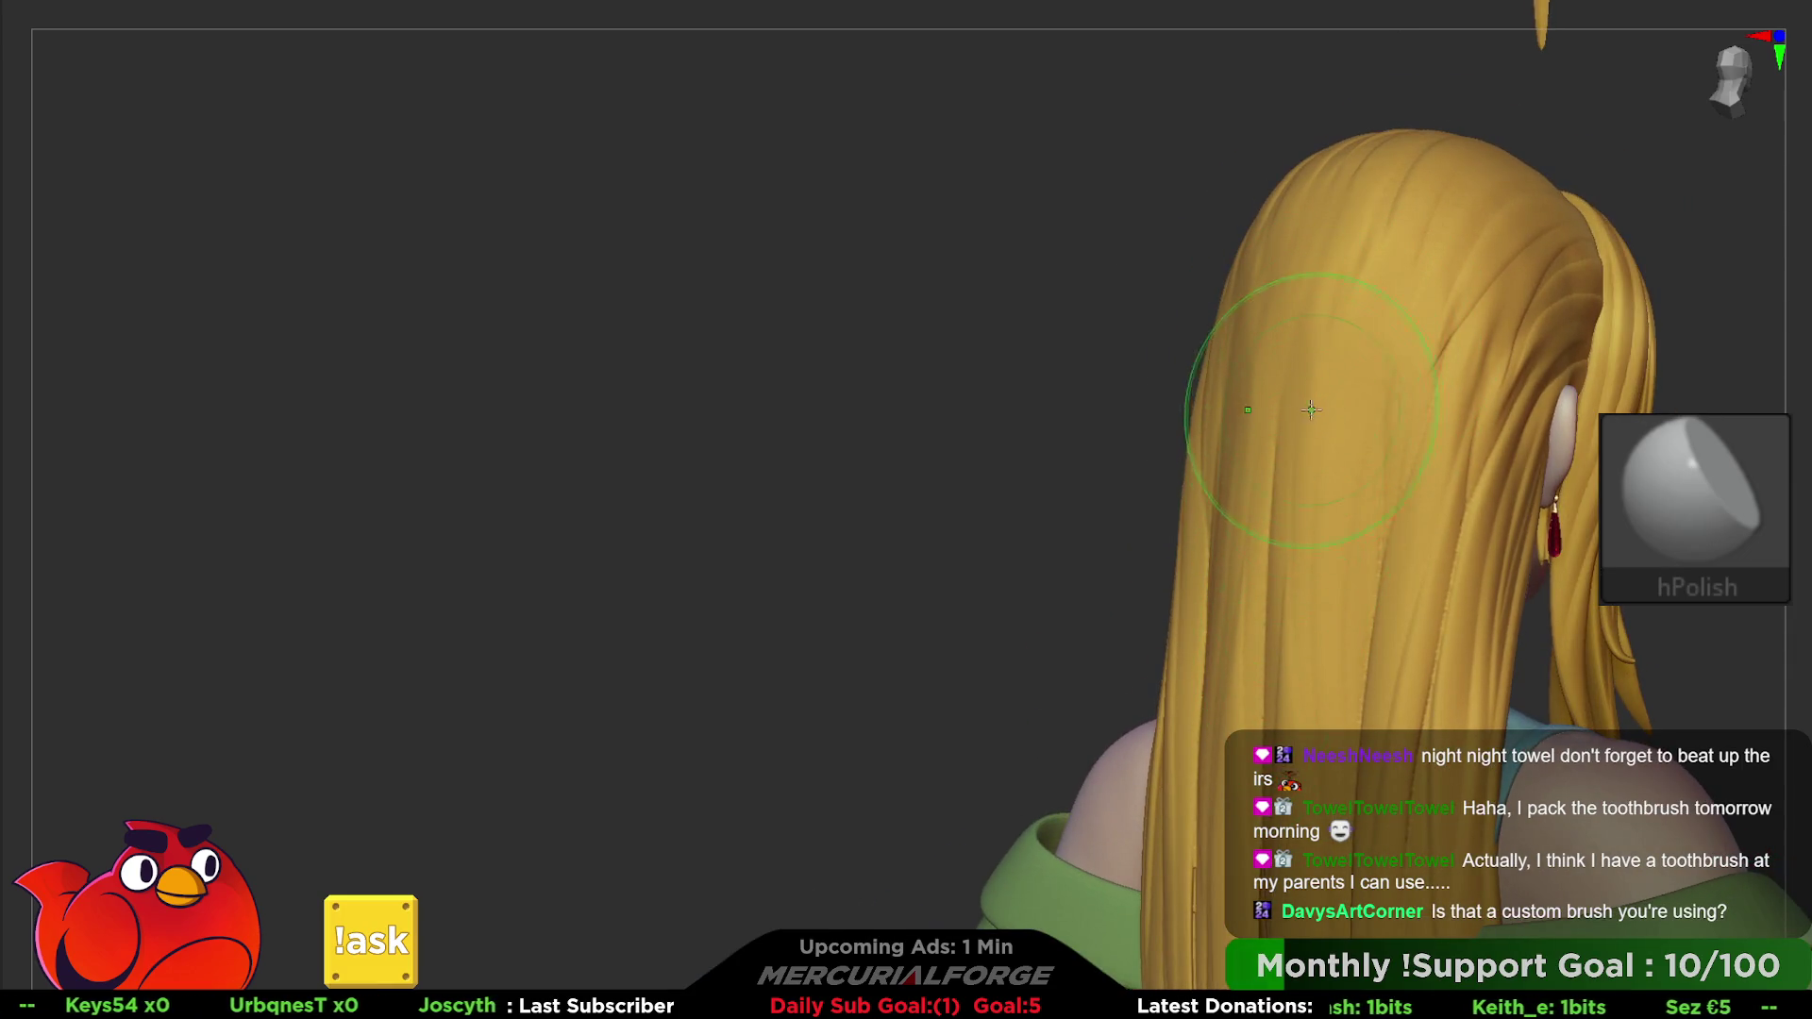
right_click_drag(1310, 409, 1302, 420)
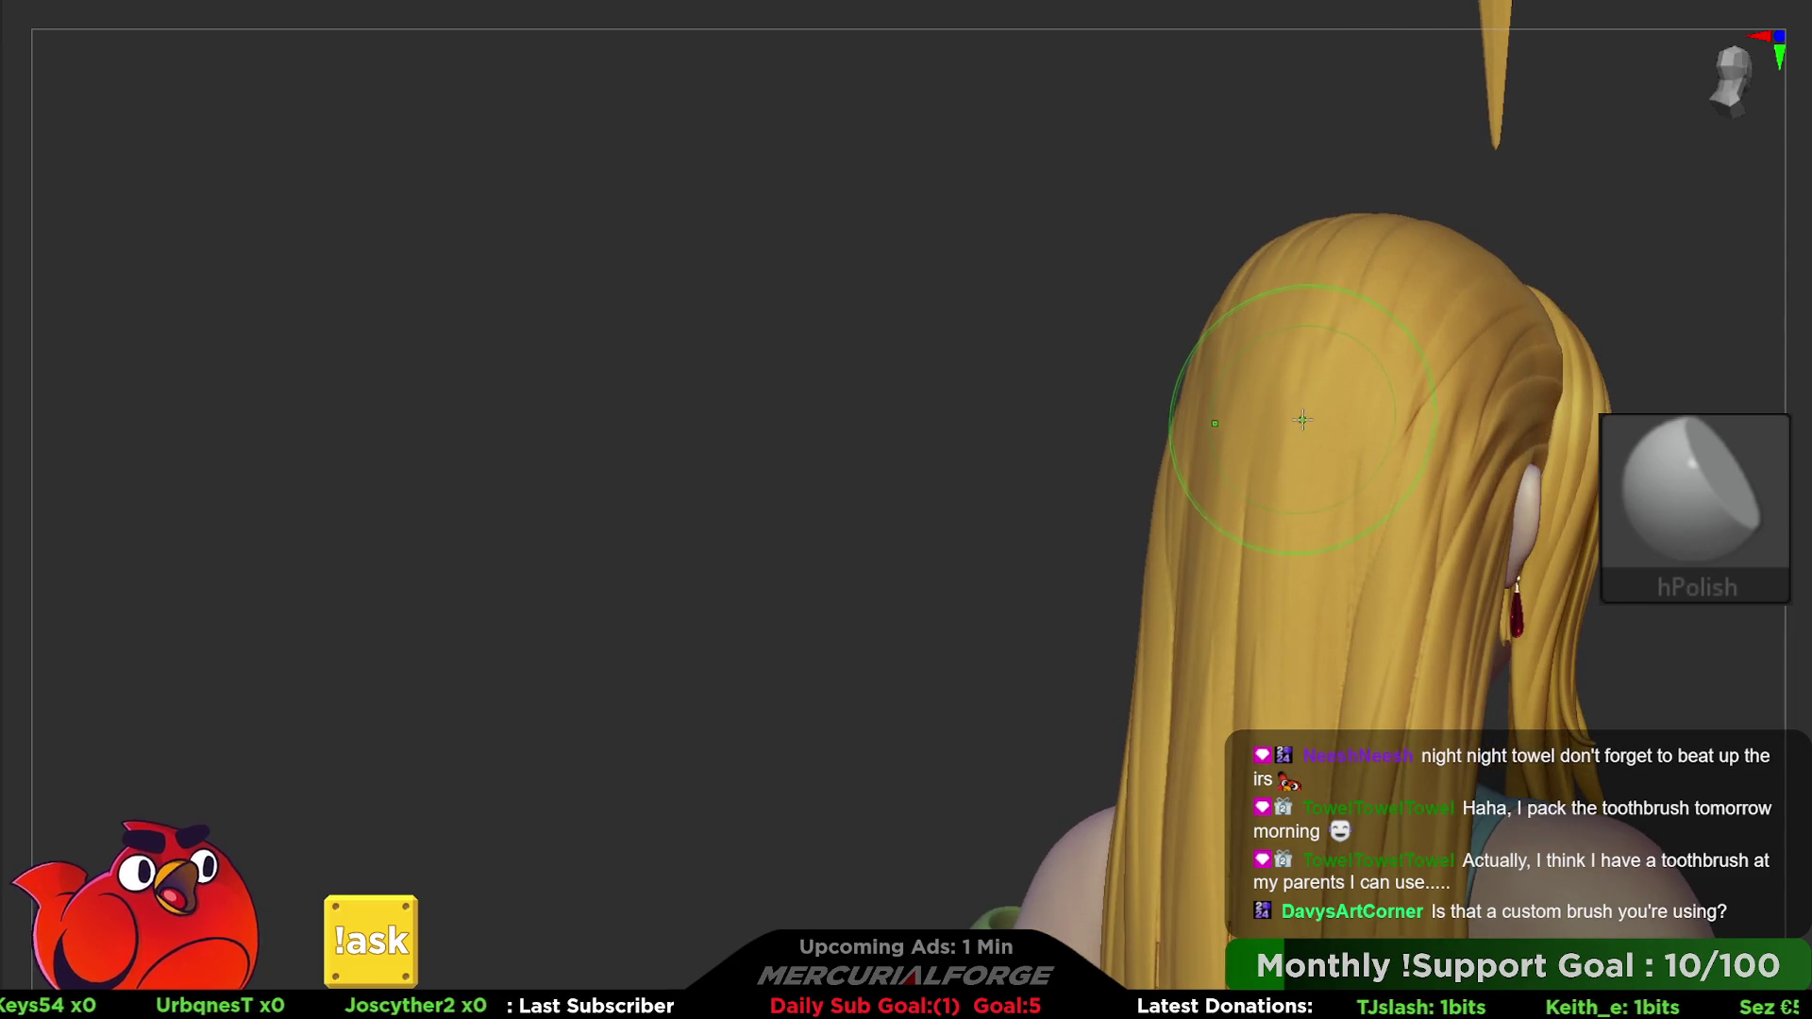
key("b")
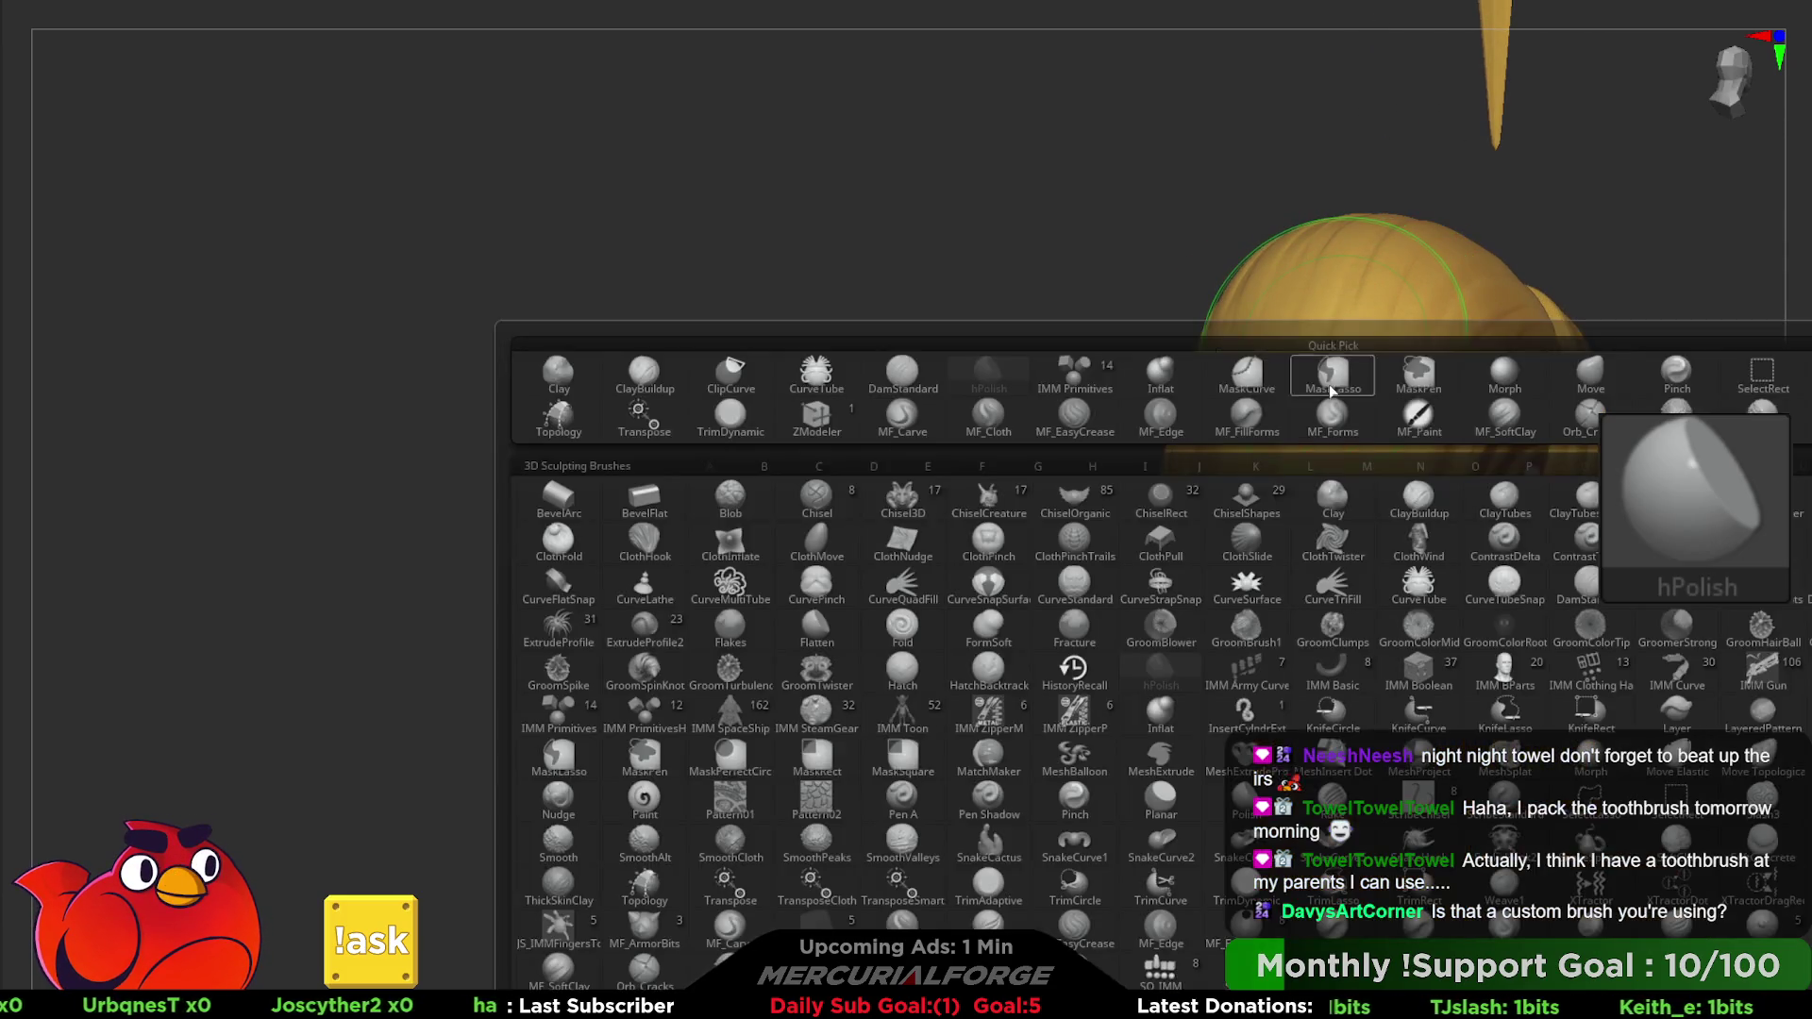
- Carve a Slash2 strand groove down the back of the ponytail
key("s")
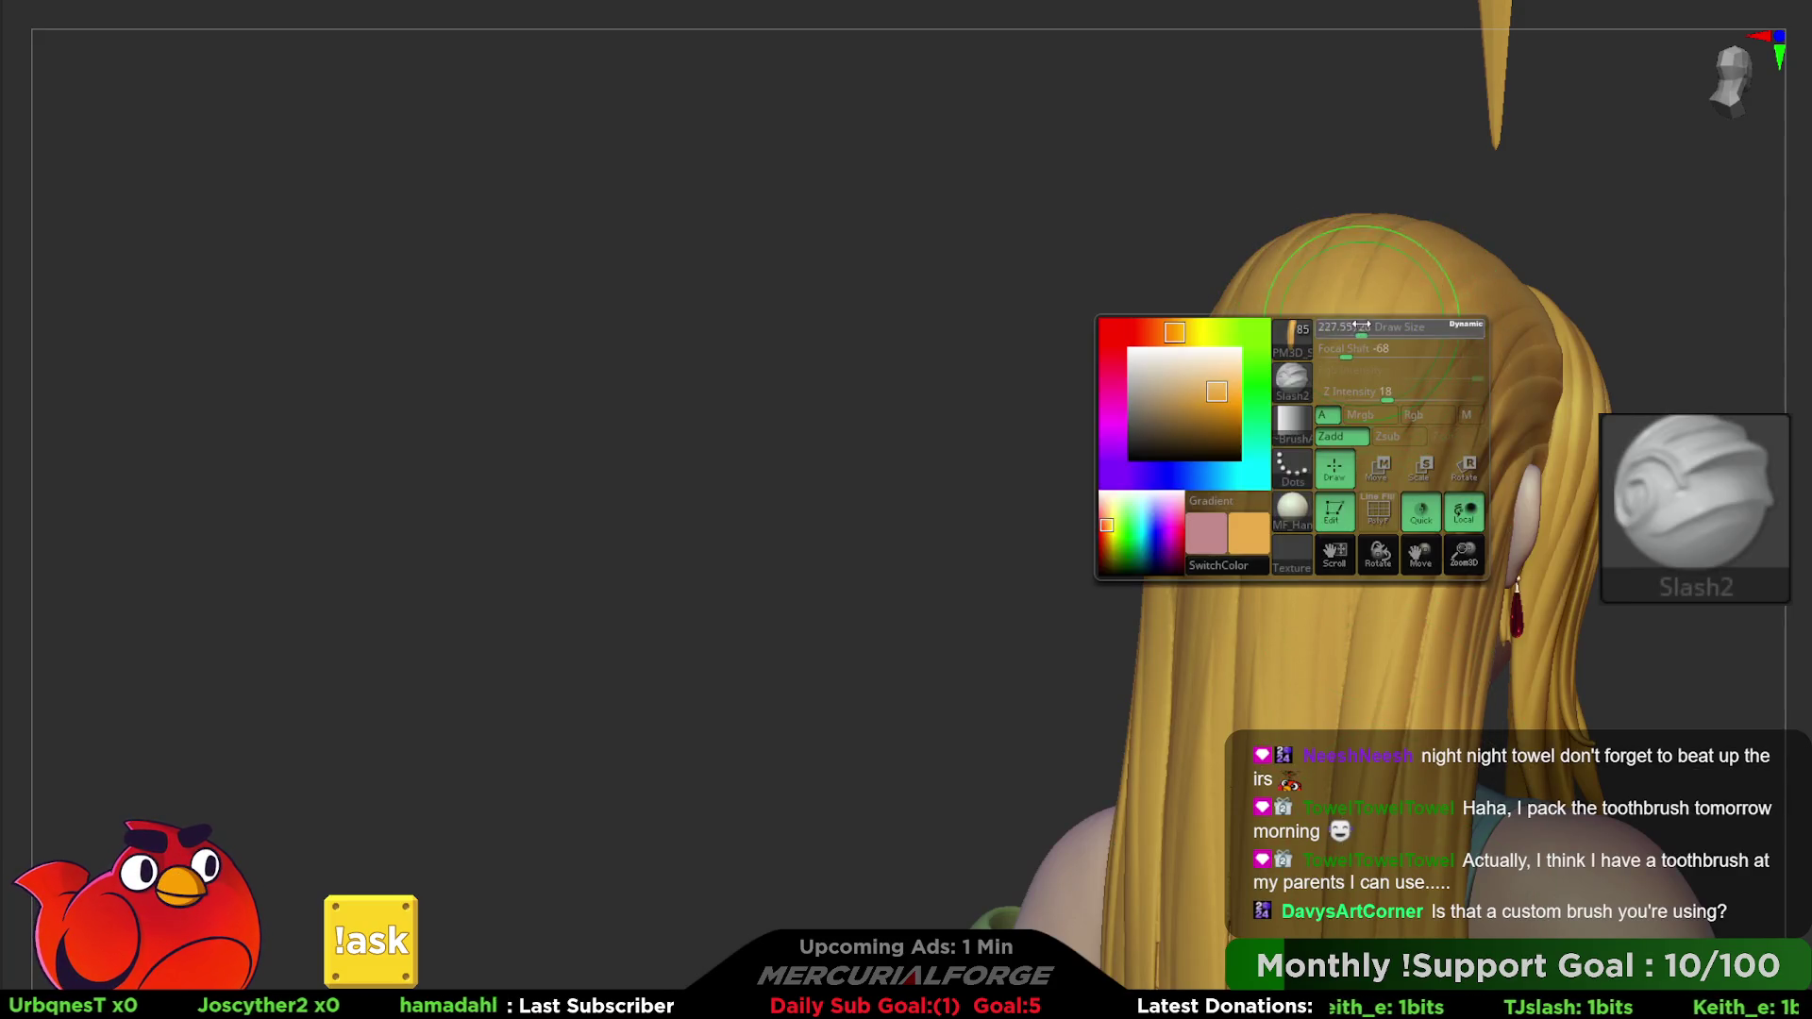
left_click(1363, 368)
right_click_drag(1364, 368, 1381, 340)
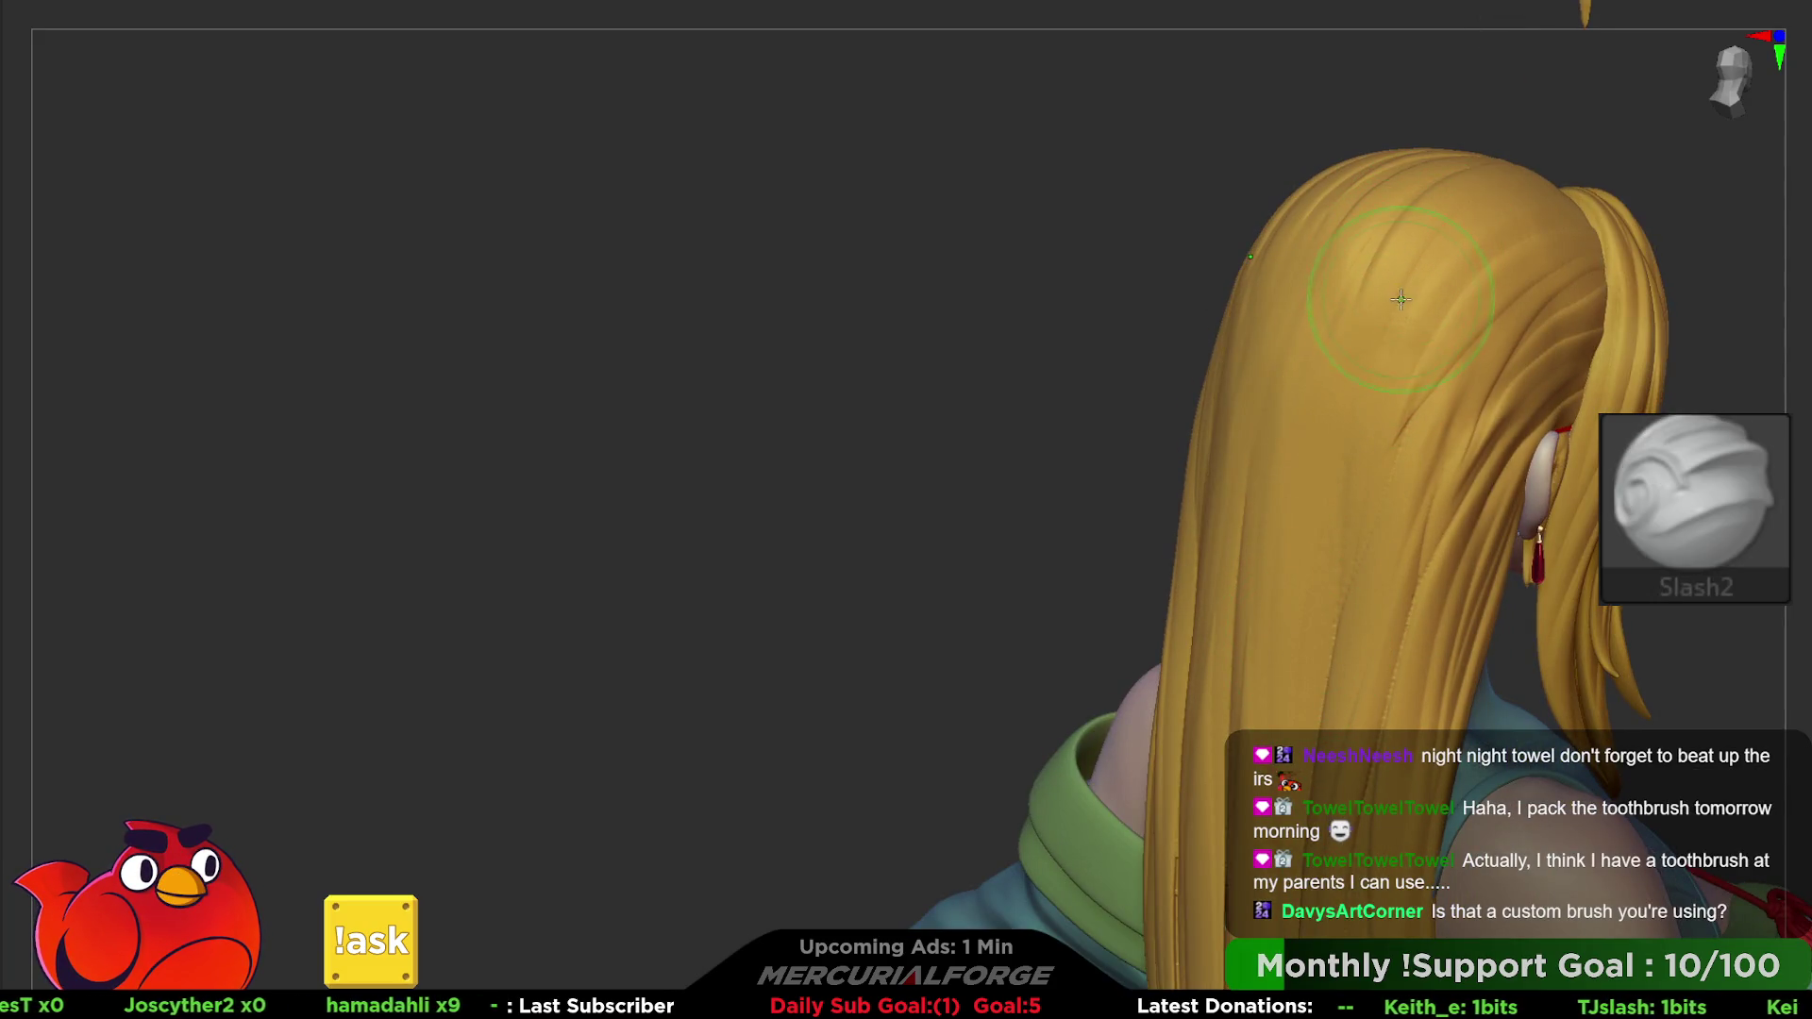
key("s")
key("space")
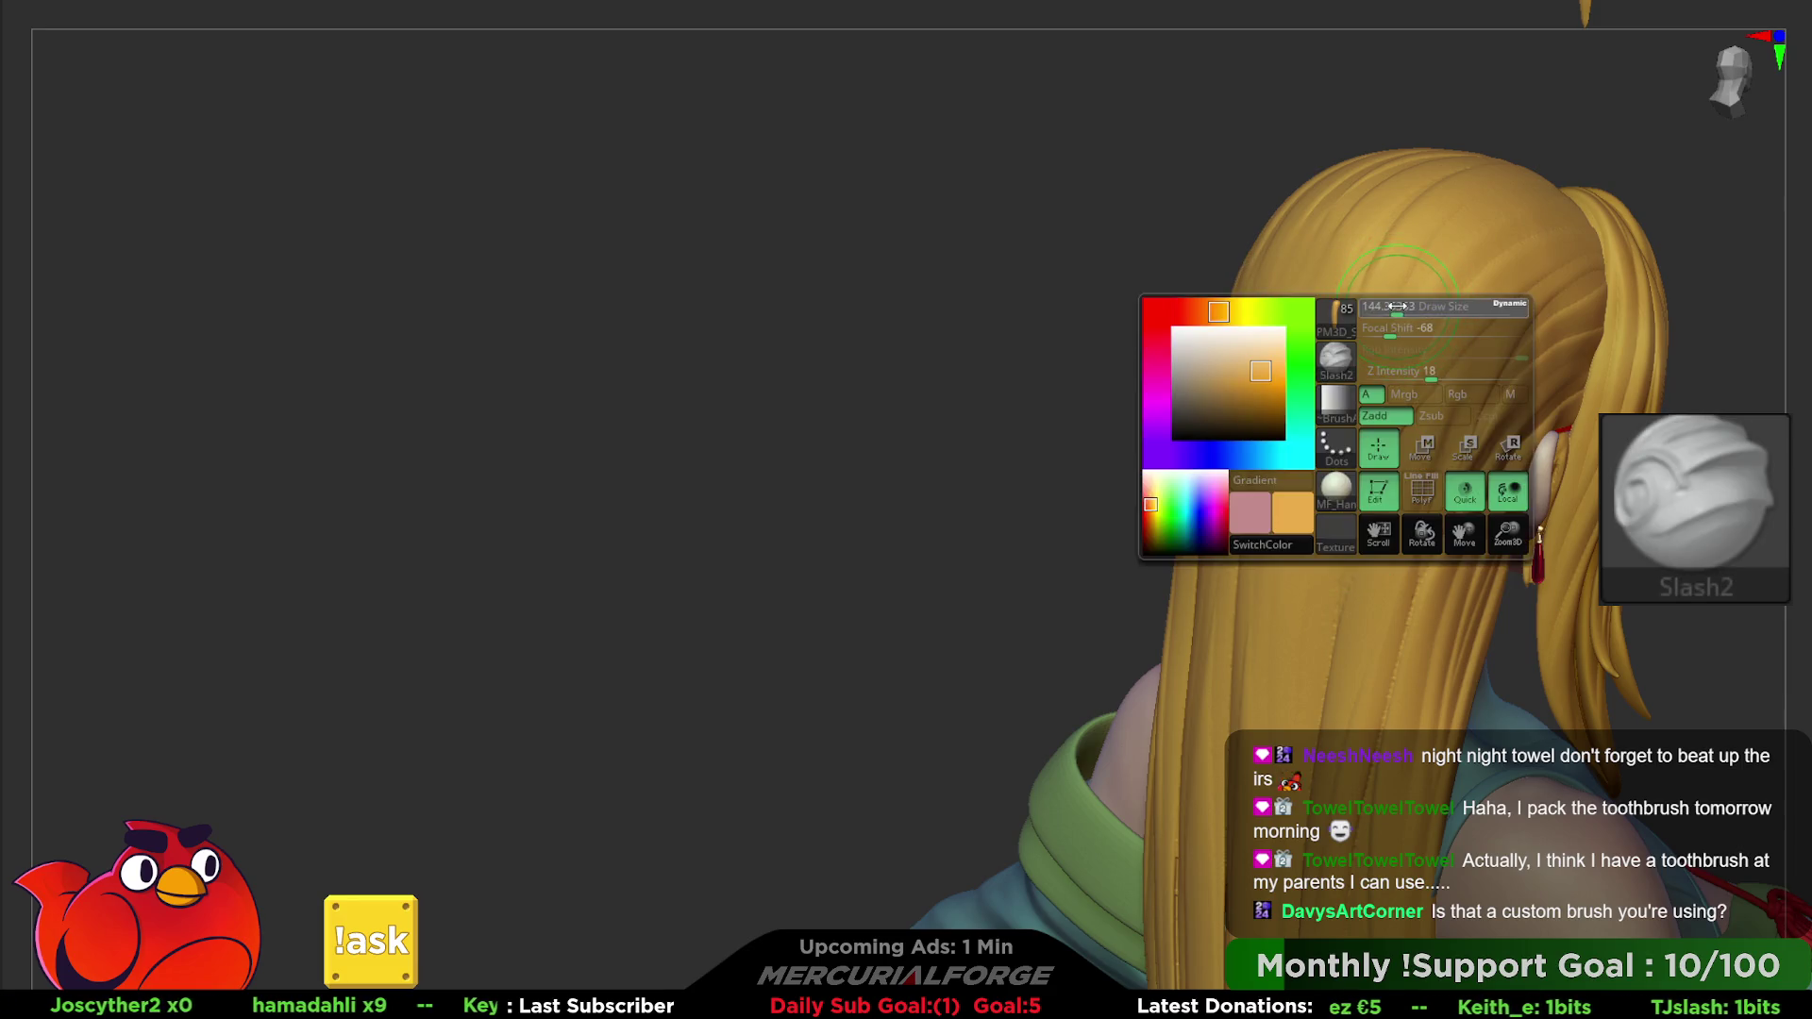
right_click_drag(1327, 704, 1374, 415)
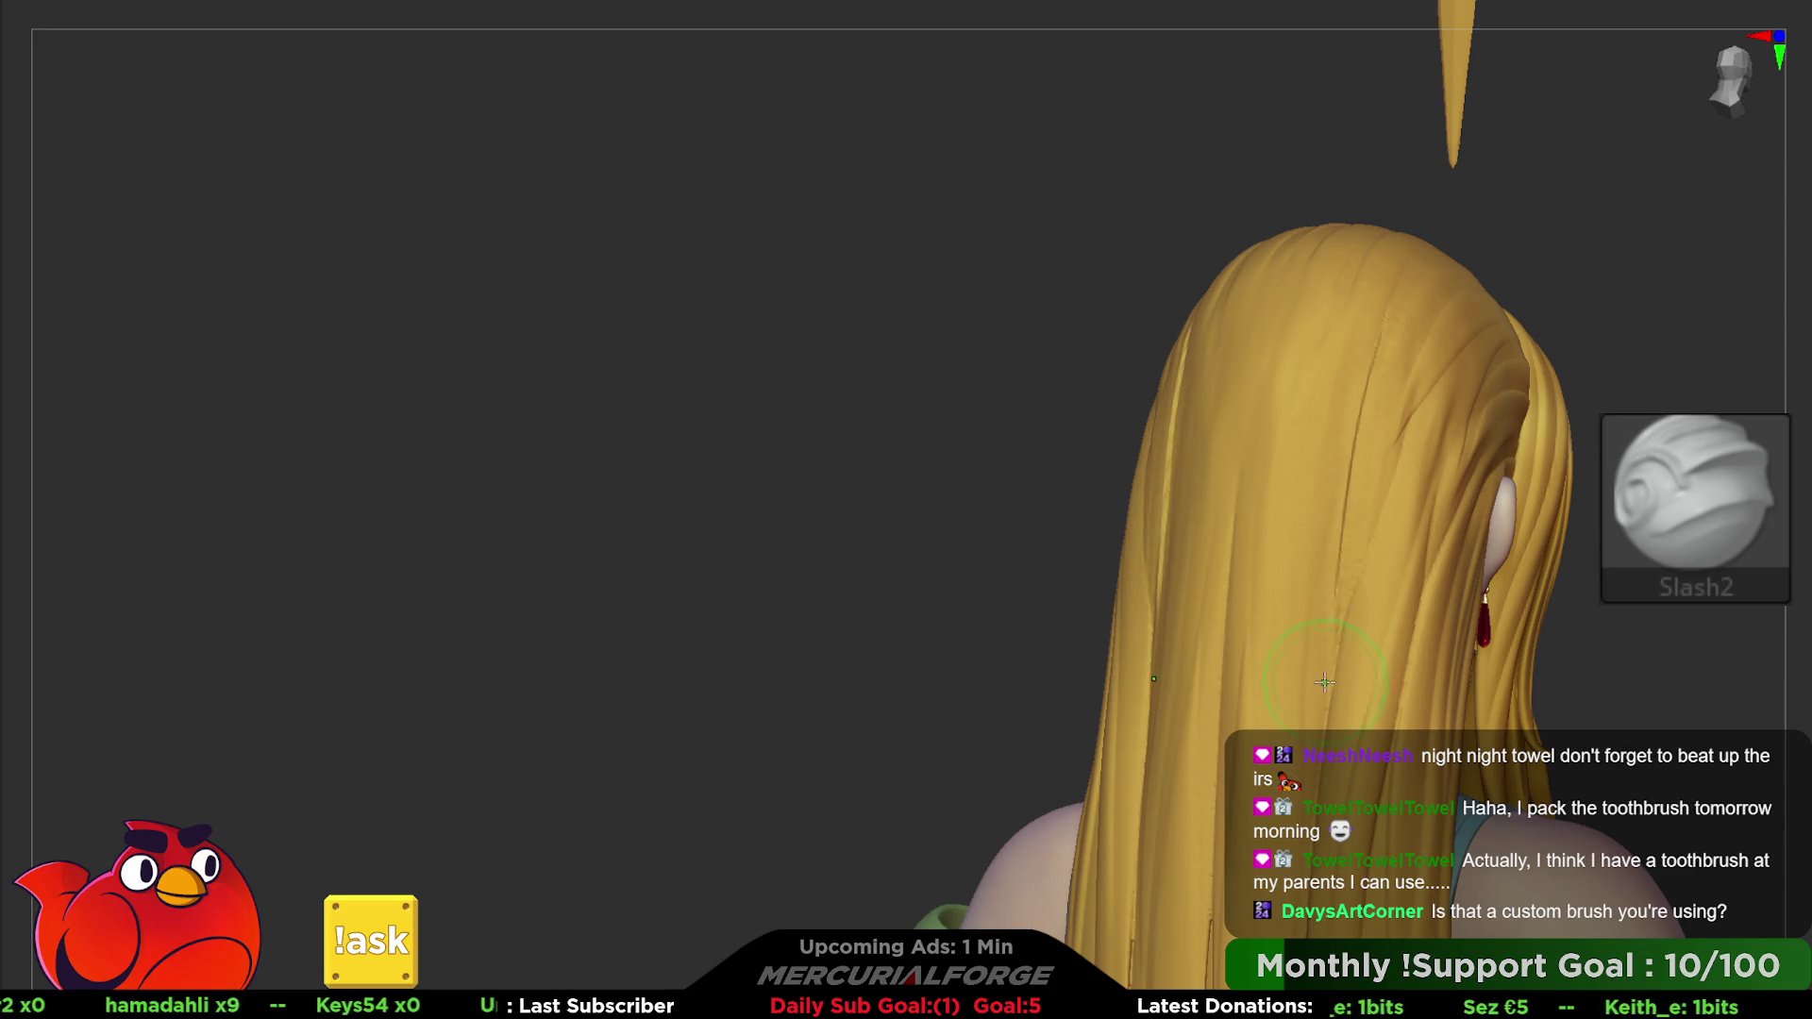
left_click_drag(1345, 354, 1334, 687)
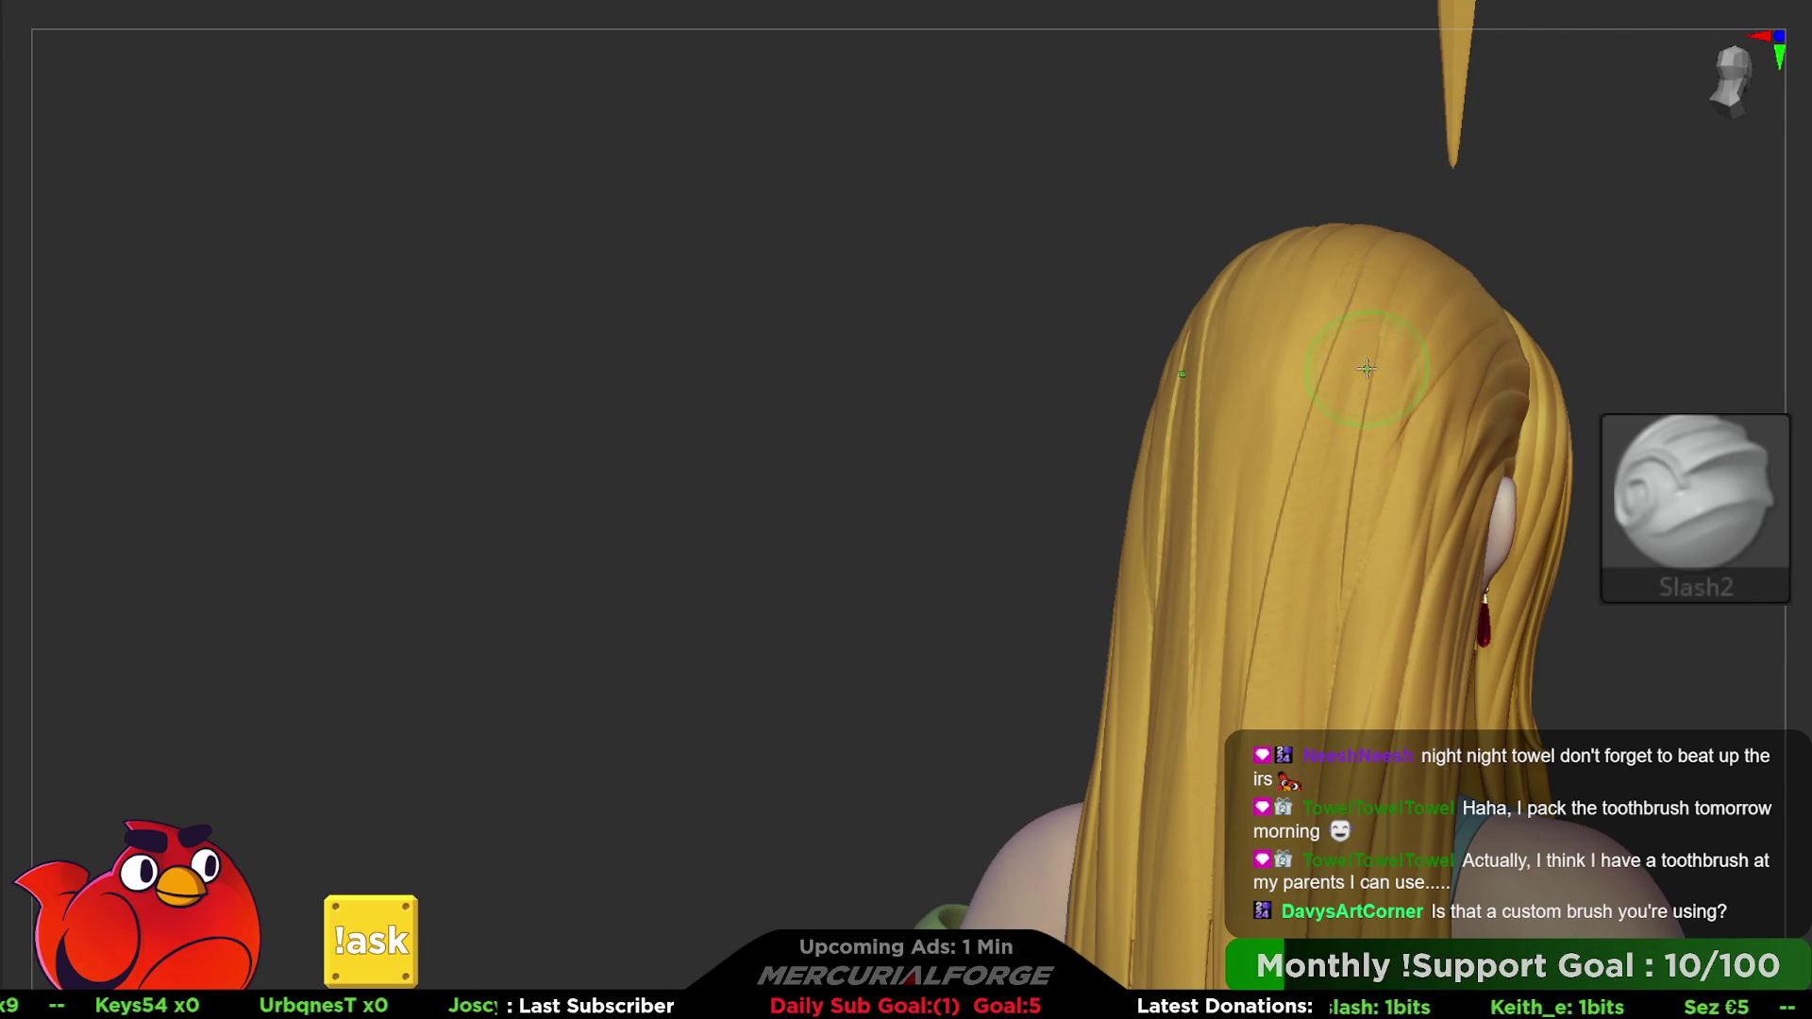
- Inspect the back of the head and undo the two stray test strokes
right_click_drag(1366, 368, 1407, 237, "alt")
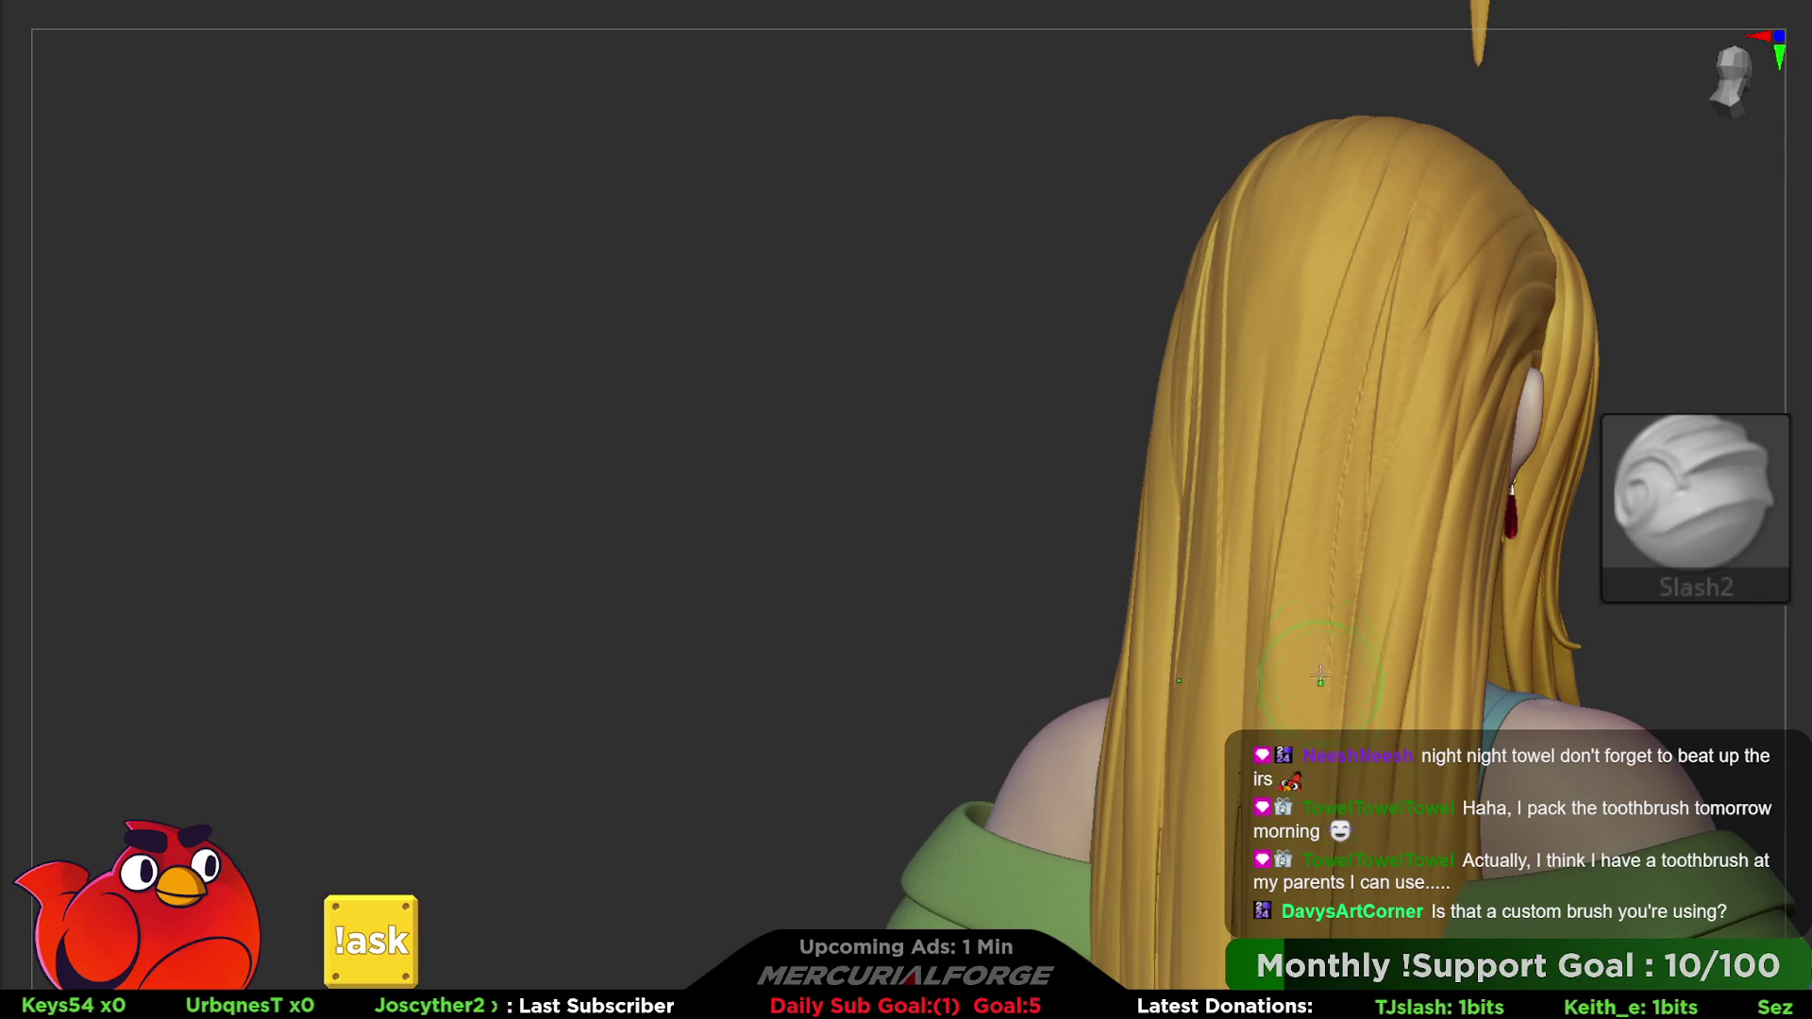
right_click_drag(1320, 679, 1300, 684)
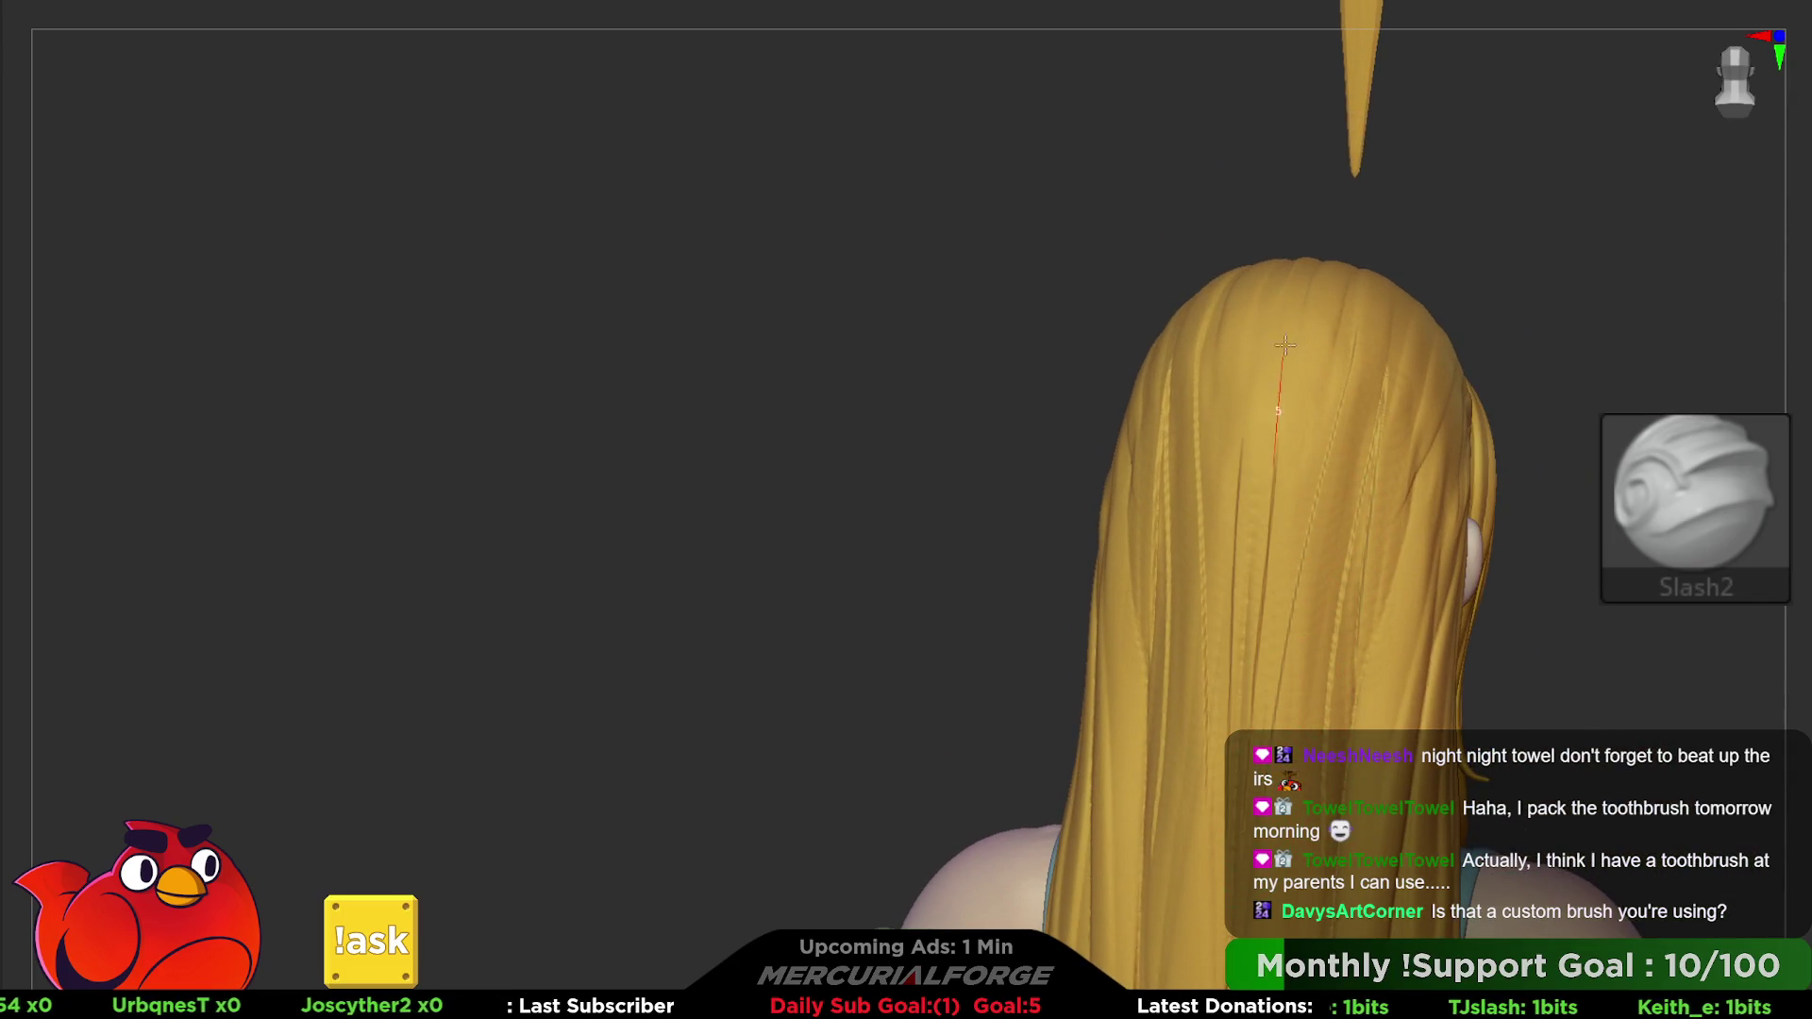
right_click_drag(1284, 348, 1288, 436)
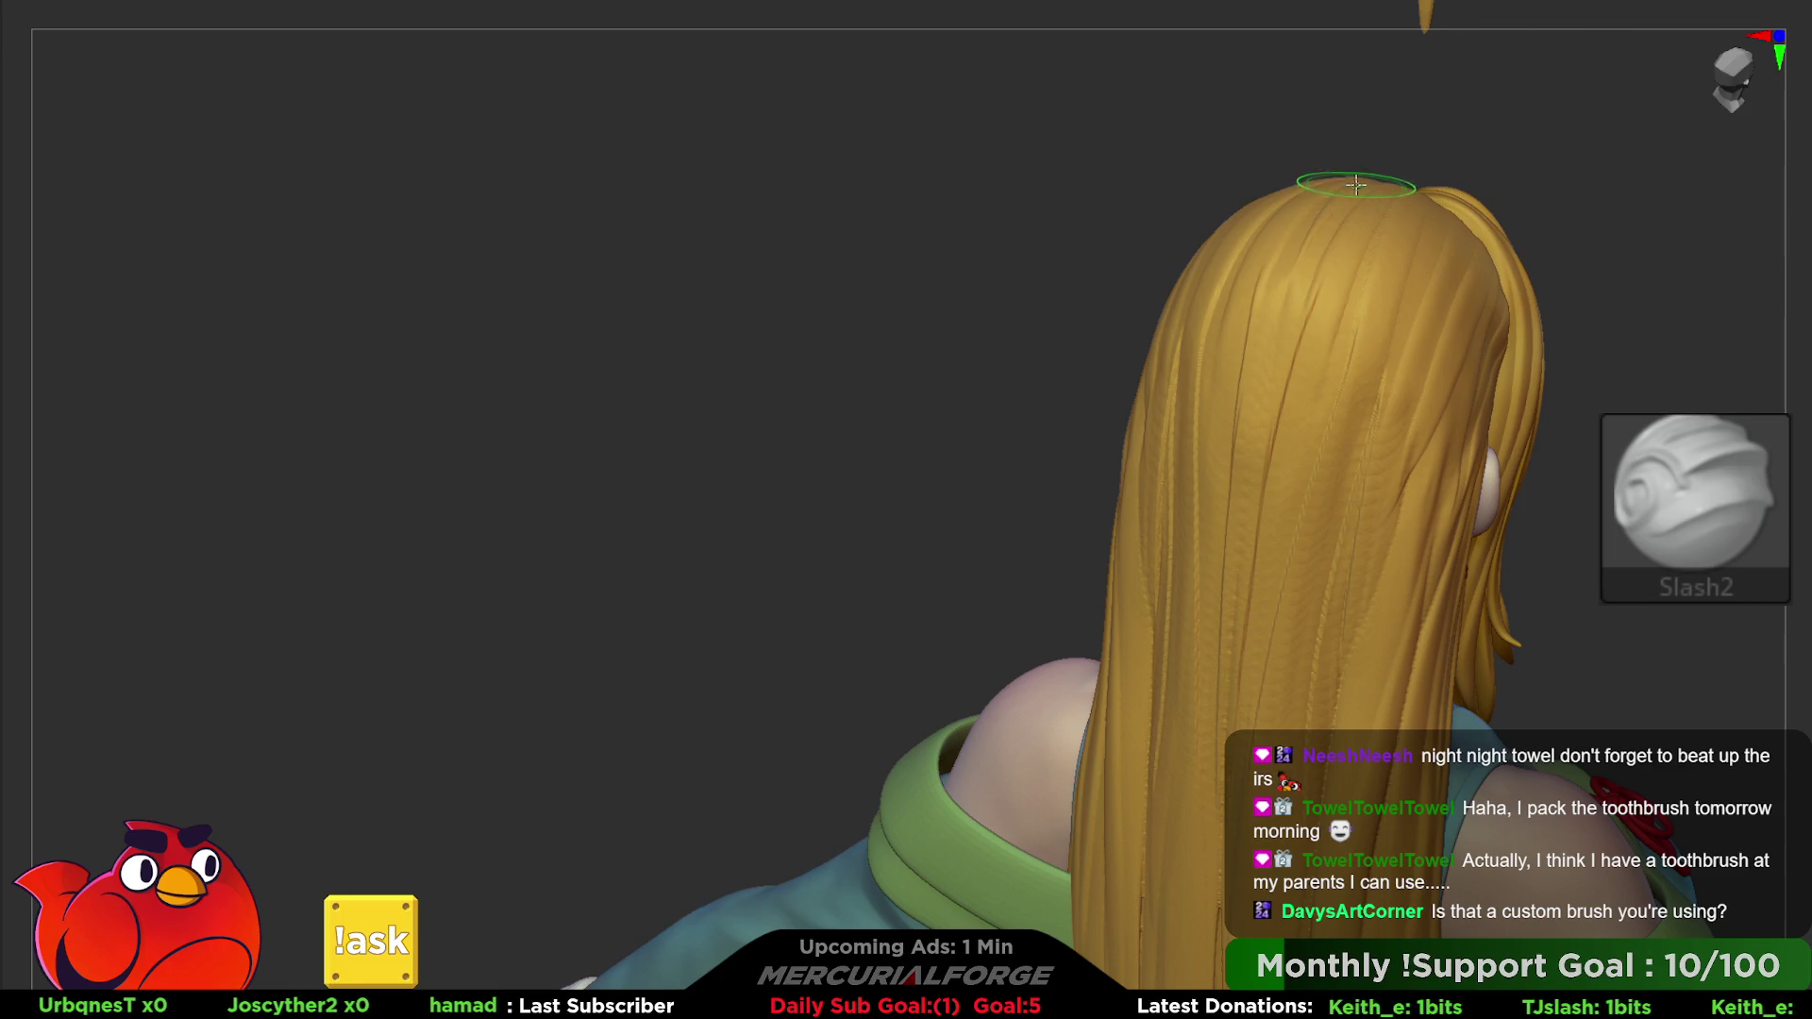
key("ctrl+z")
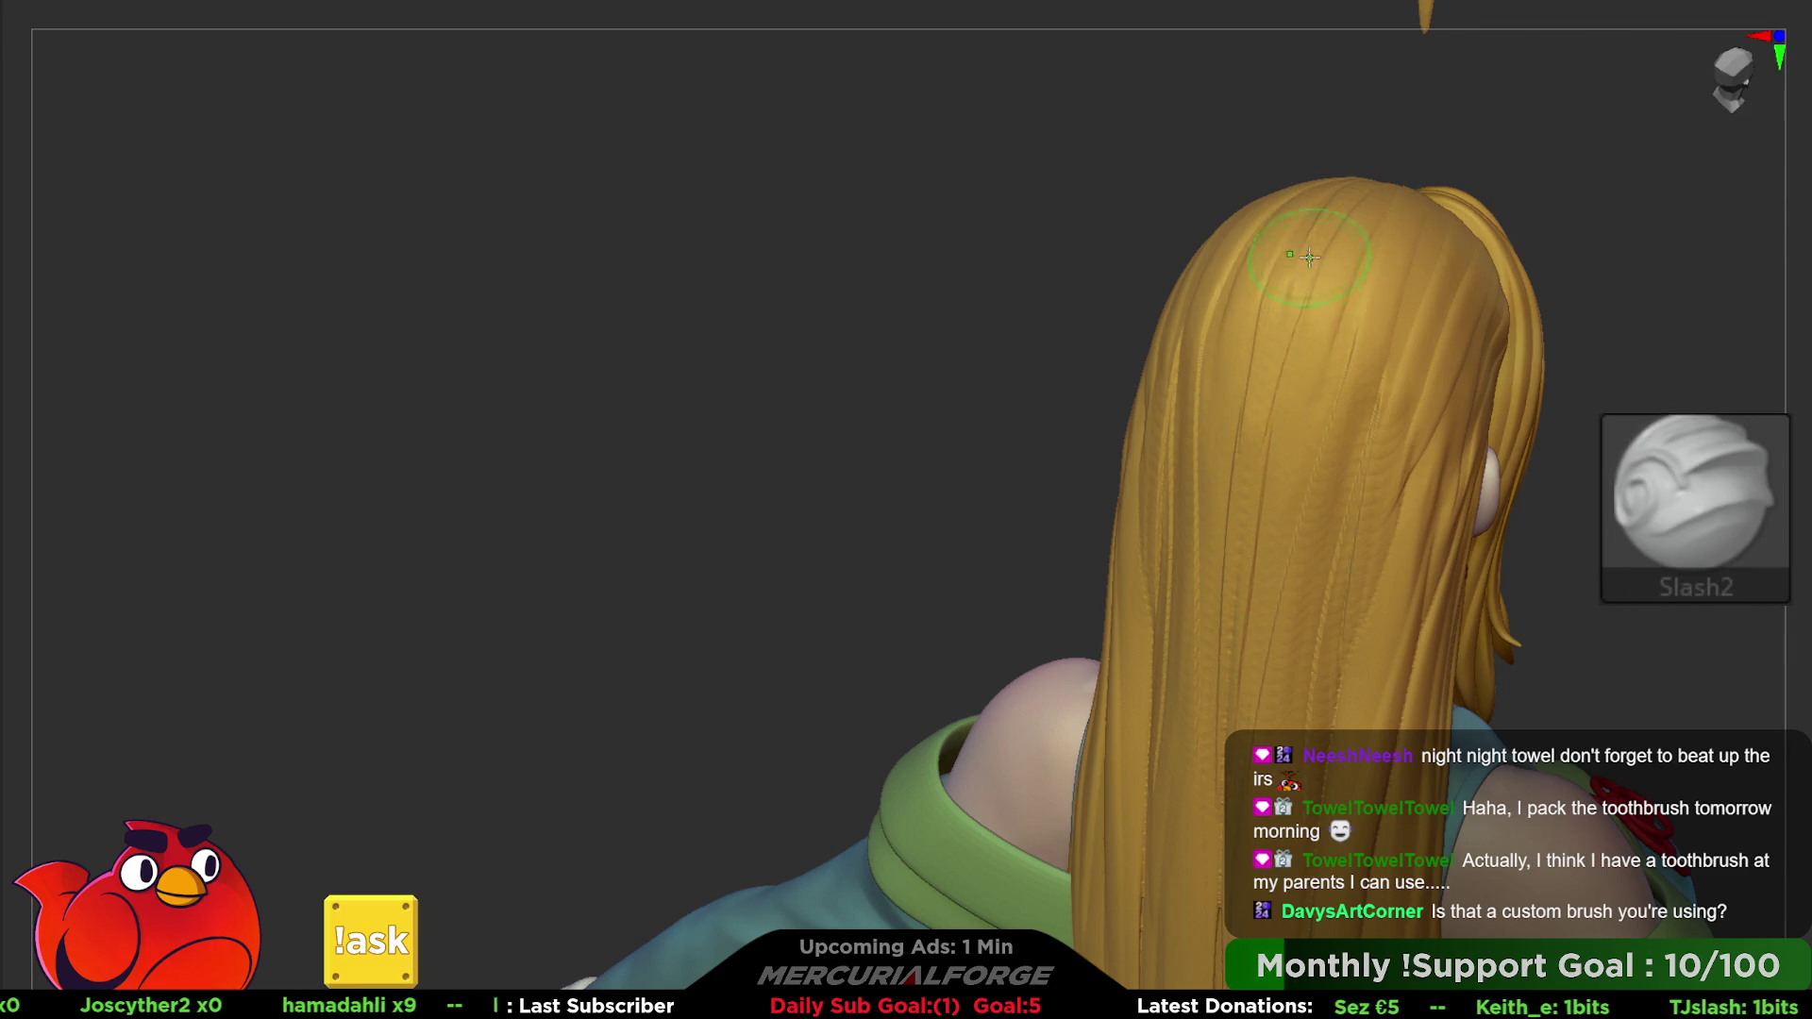
key("ctrl+z")
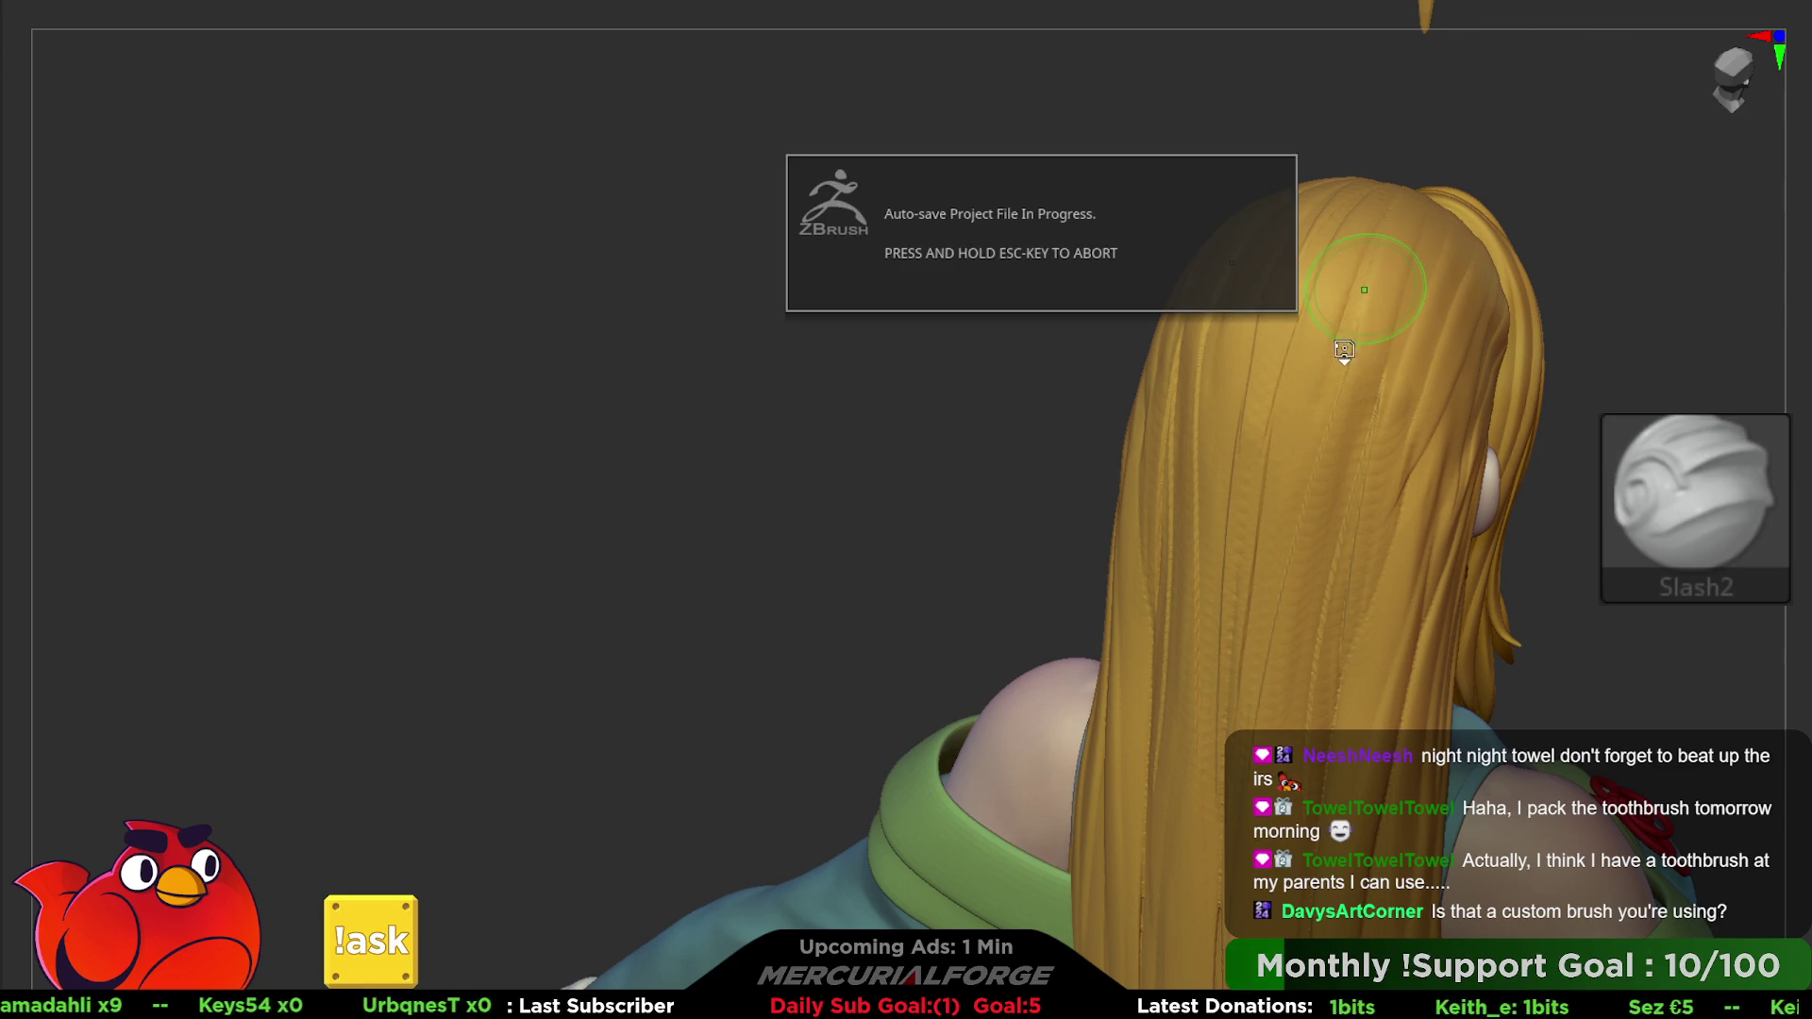
key("space")
left_click(1283, 330)
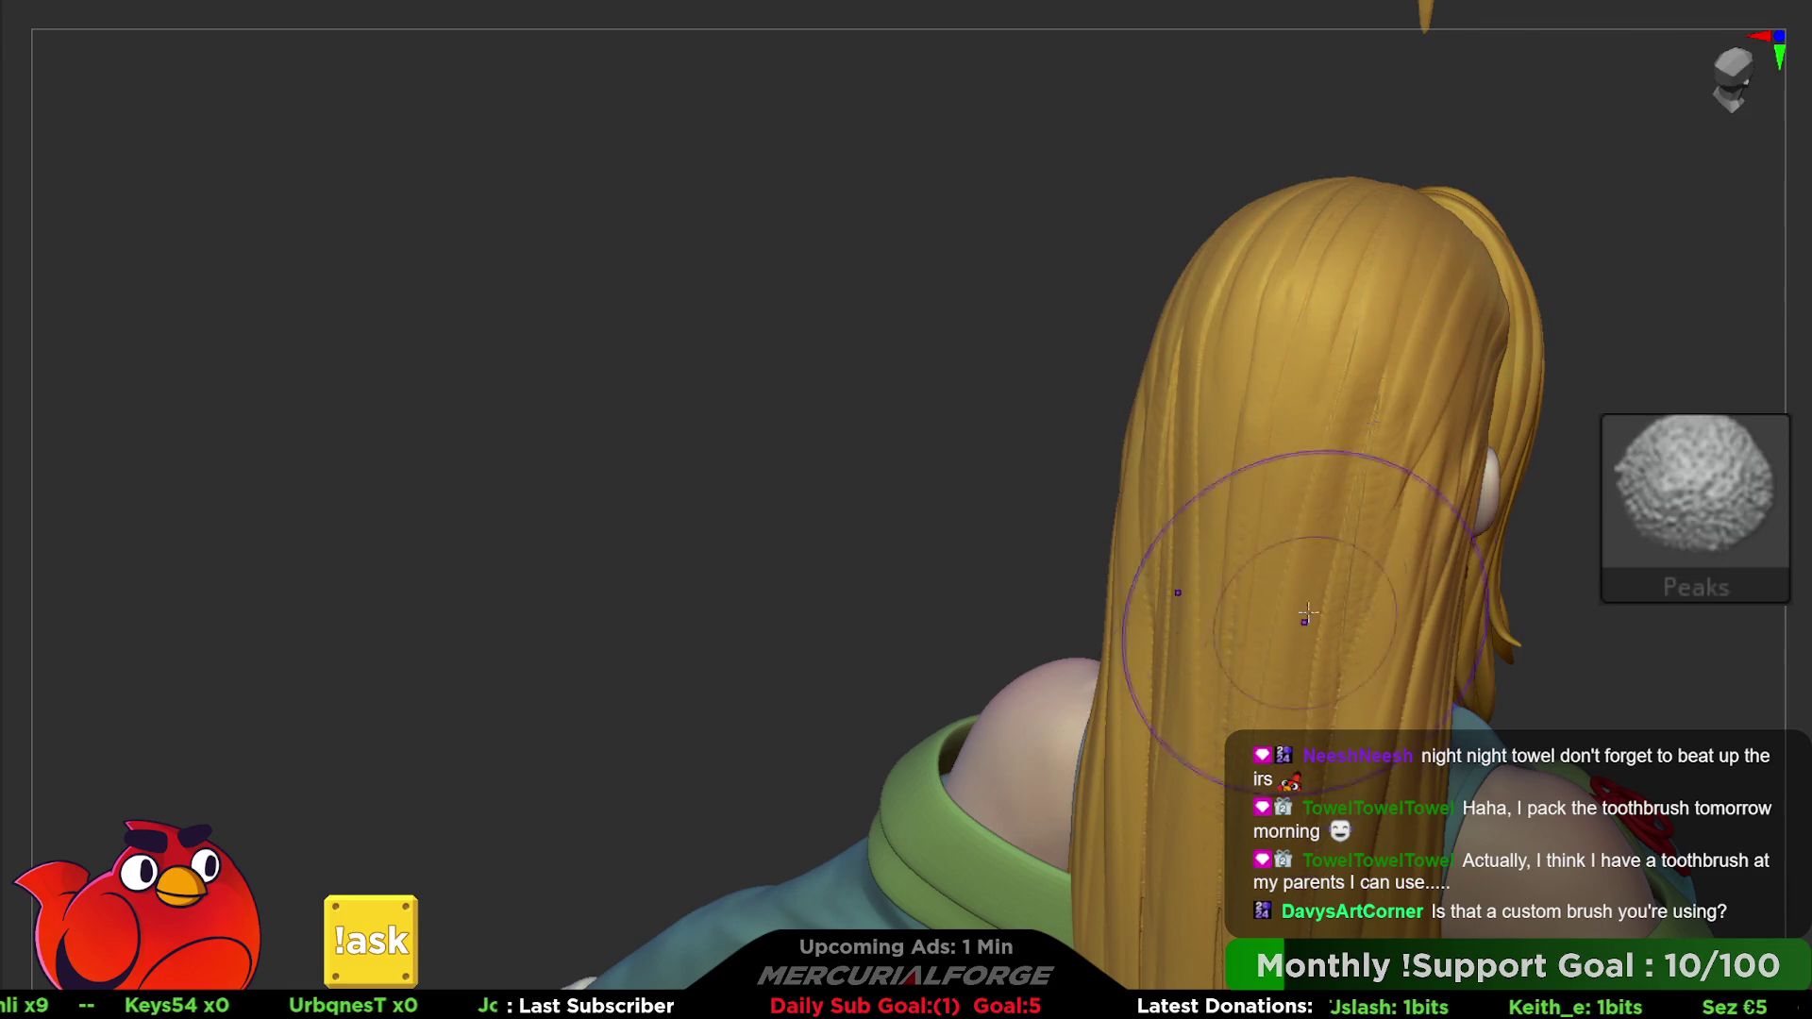
key("b")
mouse_move(1306, 612)
right_mouse_down()
mouse_move(1271, 620)
mouse_move(1204, 425)
right_mouse_up()
mouse_move(1260, 553)
right_mouse_down()
mouse_move(1274, 493)
mouse_move(1357, 428)
mouse_move(1314, 440)
mouse_move(1304, 467)
mouse_move(1325, 476)
mouse_move(1423, 374)
mouse_move(1258, 409)
mouse_move(1371, 404)
mouse_move(1201, 519)
mouse_move(1274, 467)
right_mouse_up()
key("space")
key("space")
key("space")
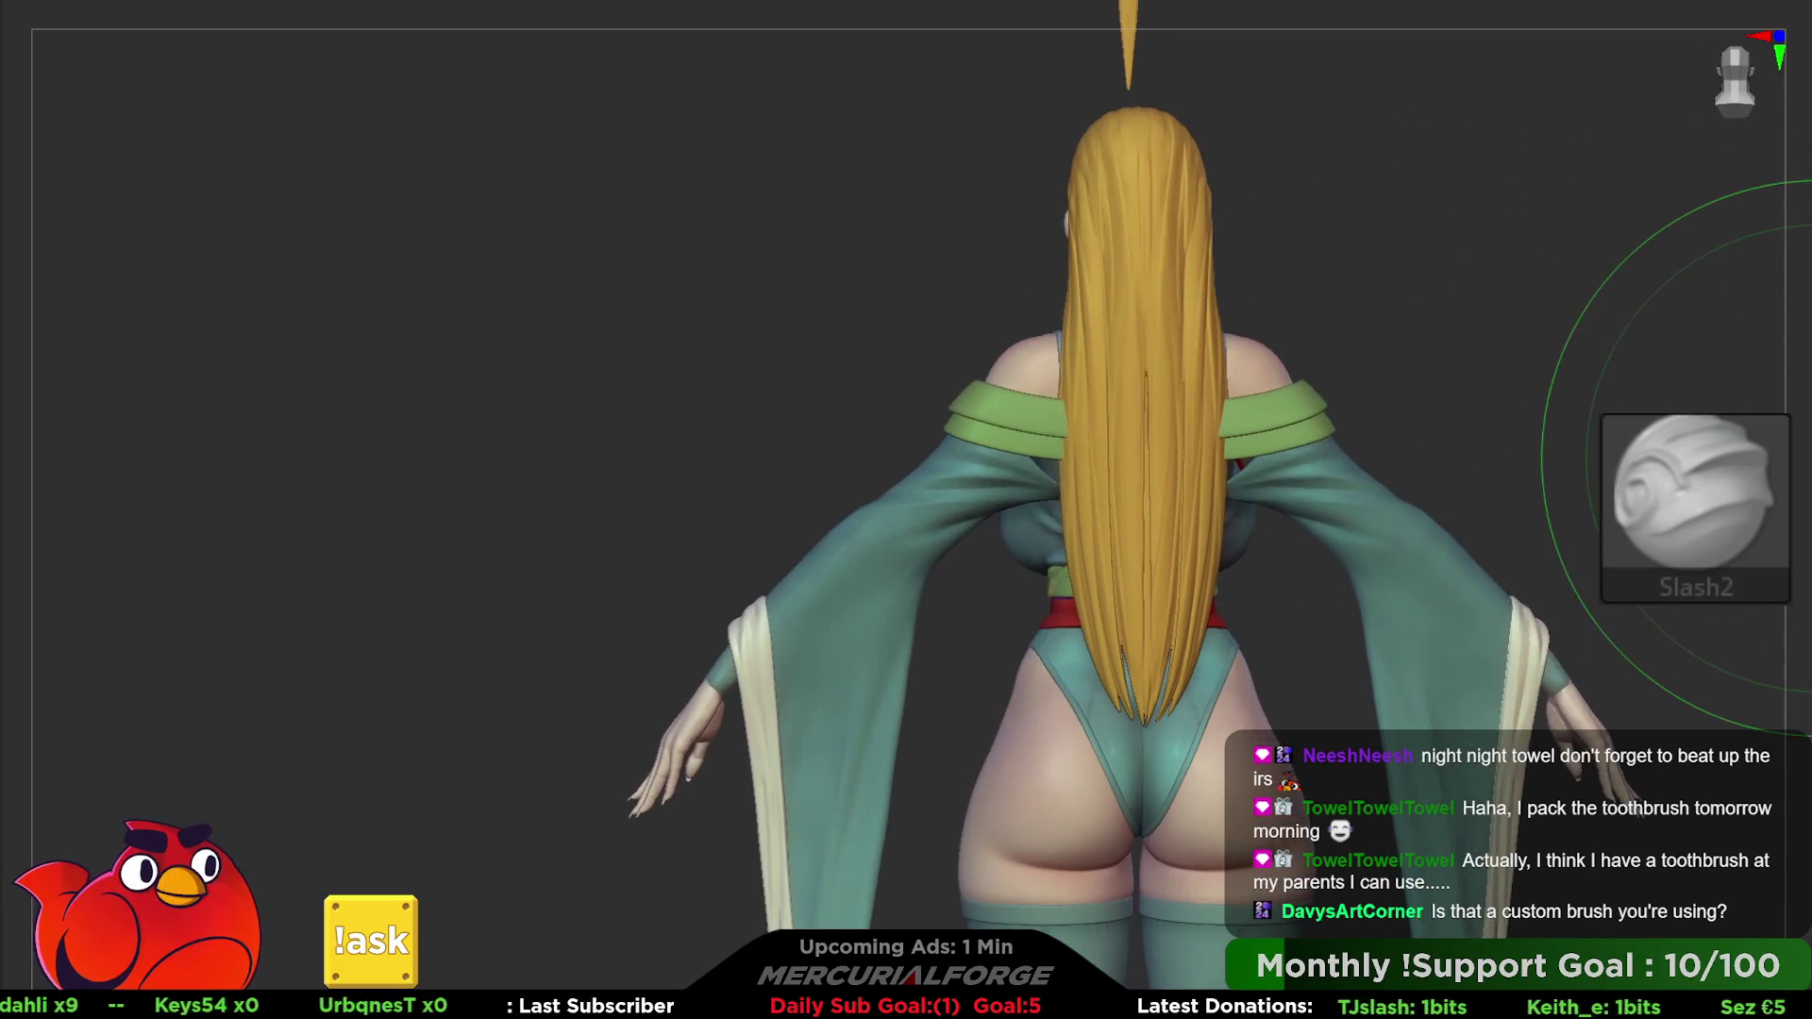
key("b")
key("space")
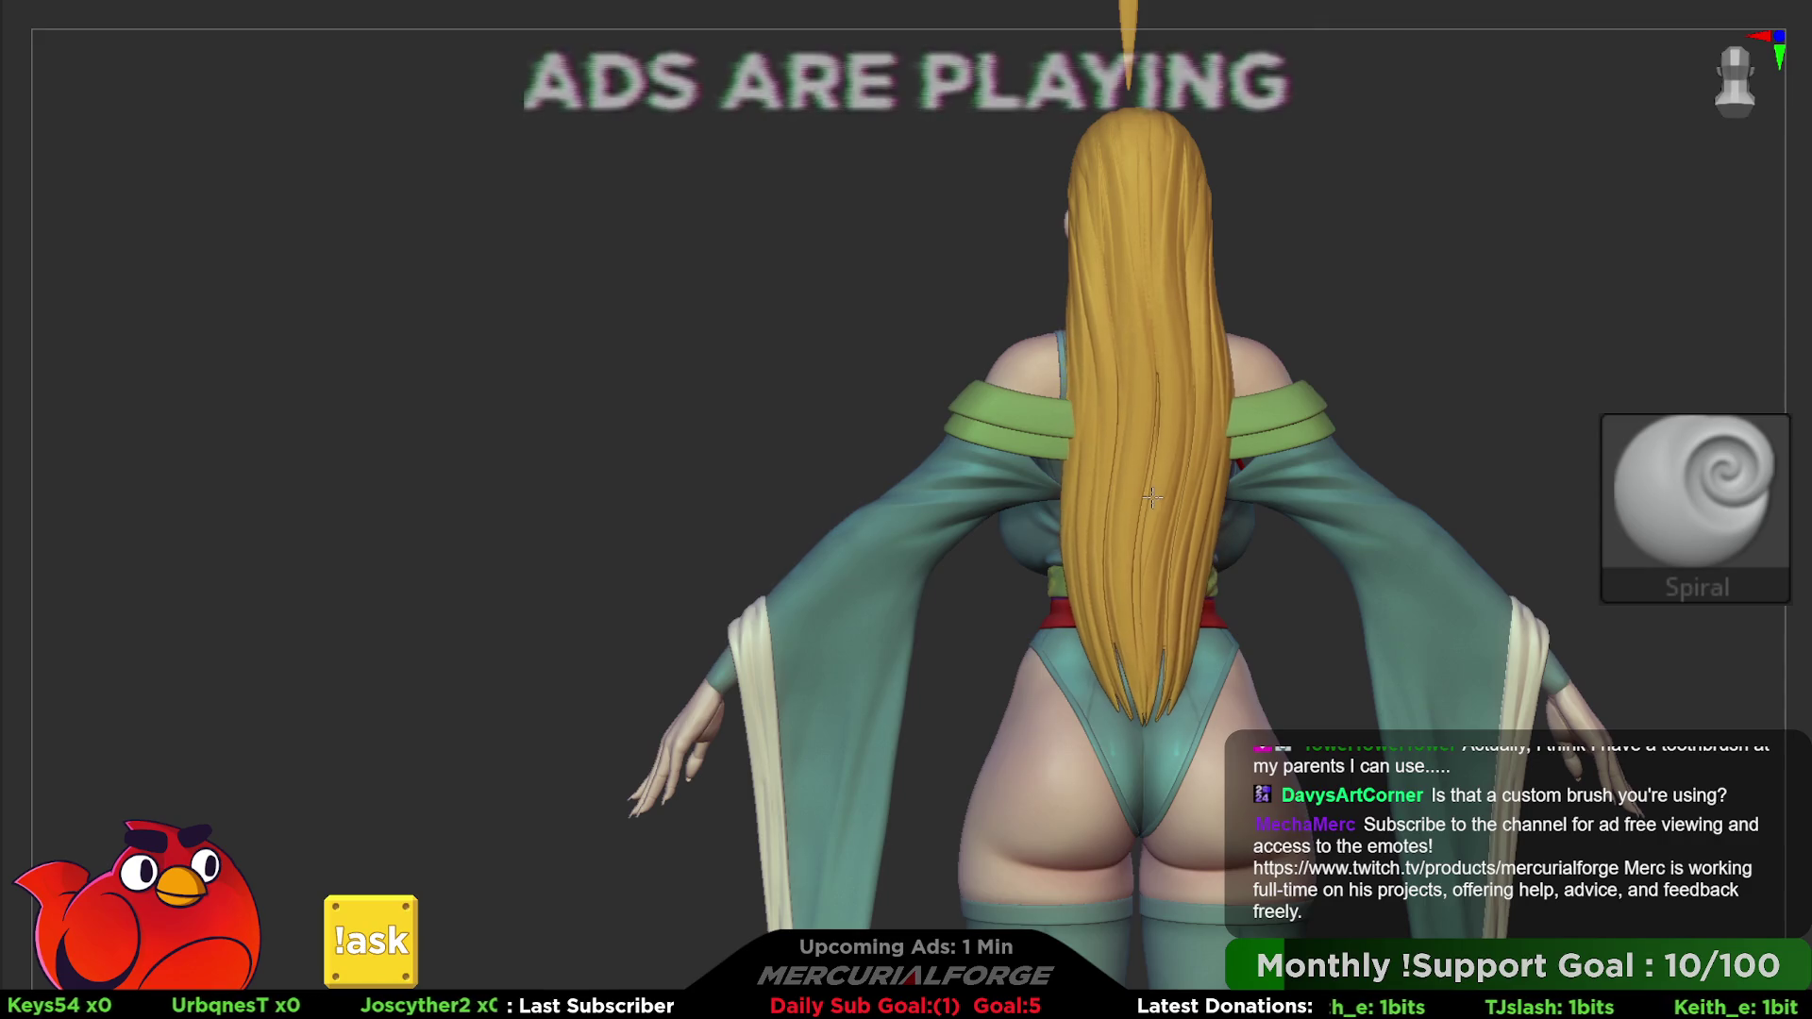
left_click_drag(1154, 492, 1121, 566)
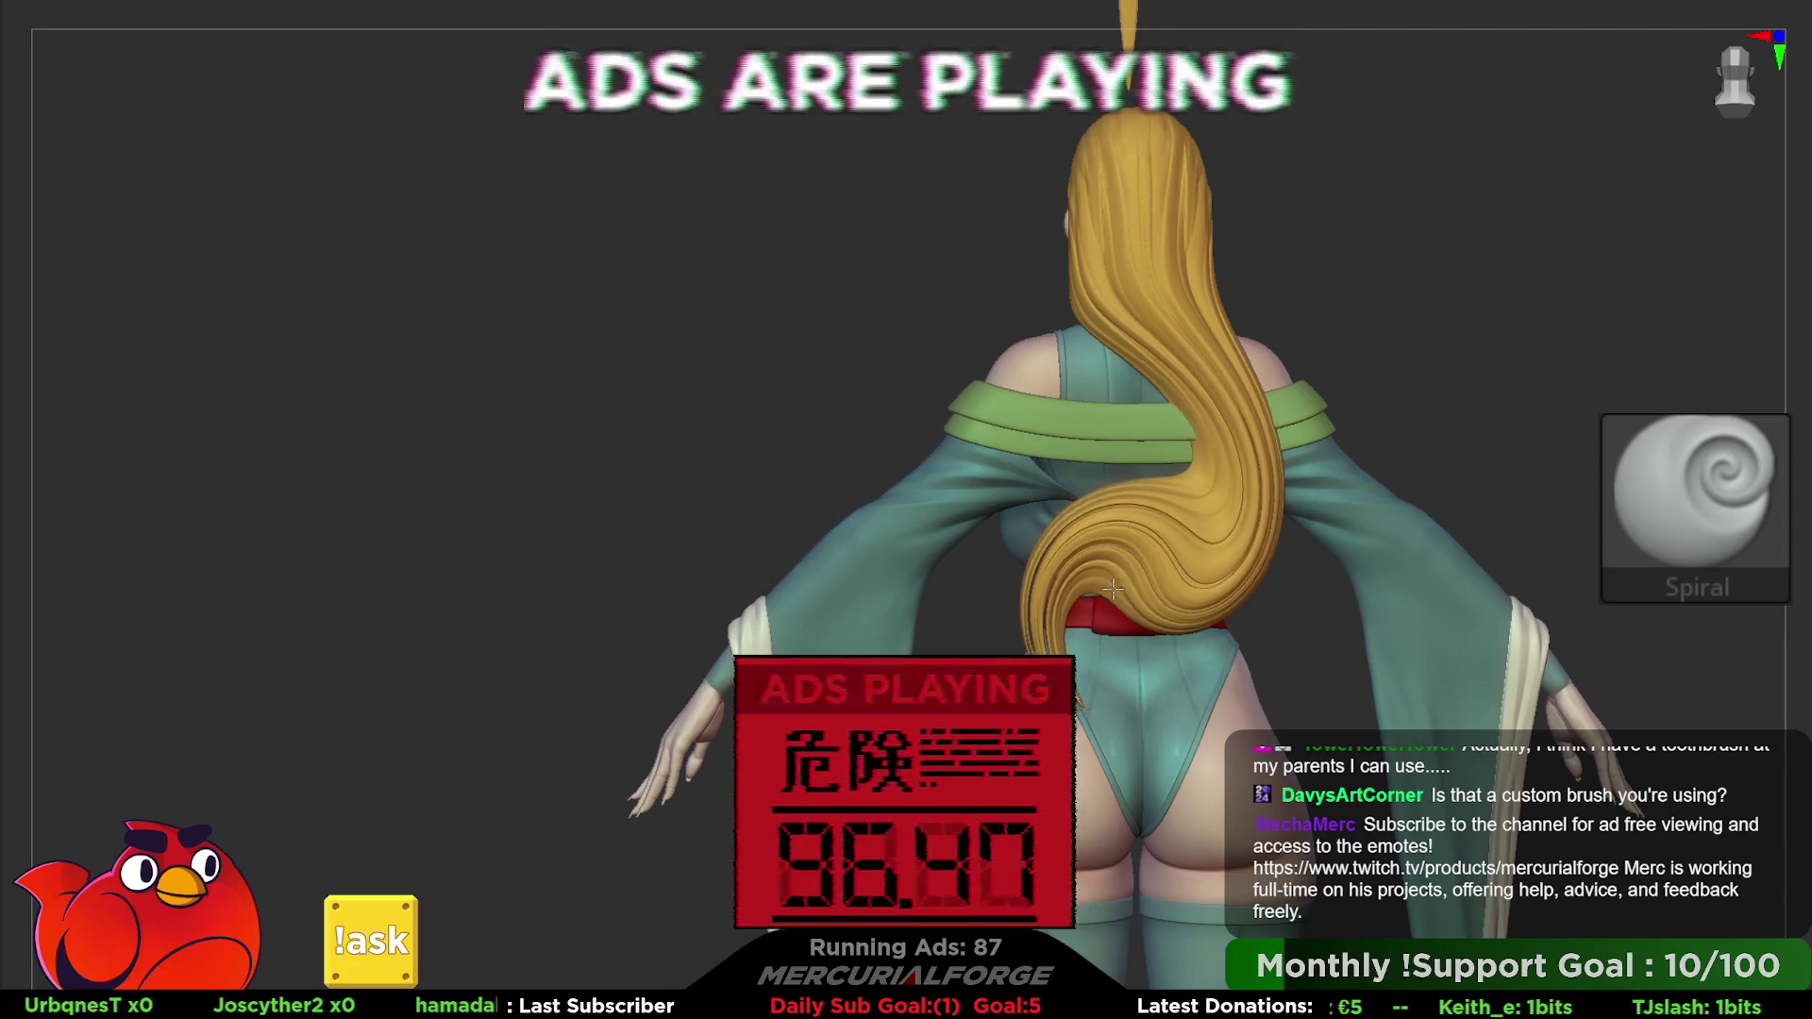
key("ctrl+z")
key("space")
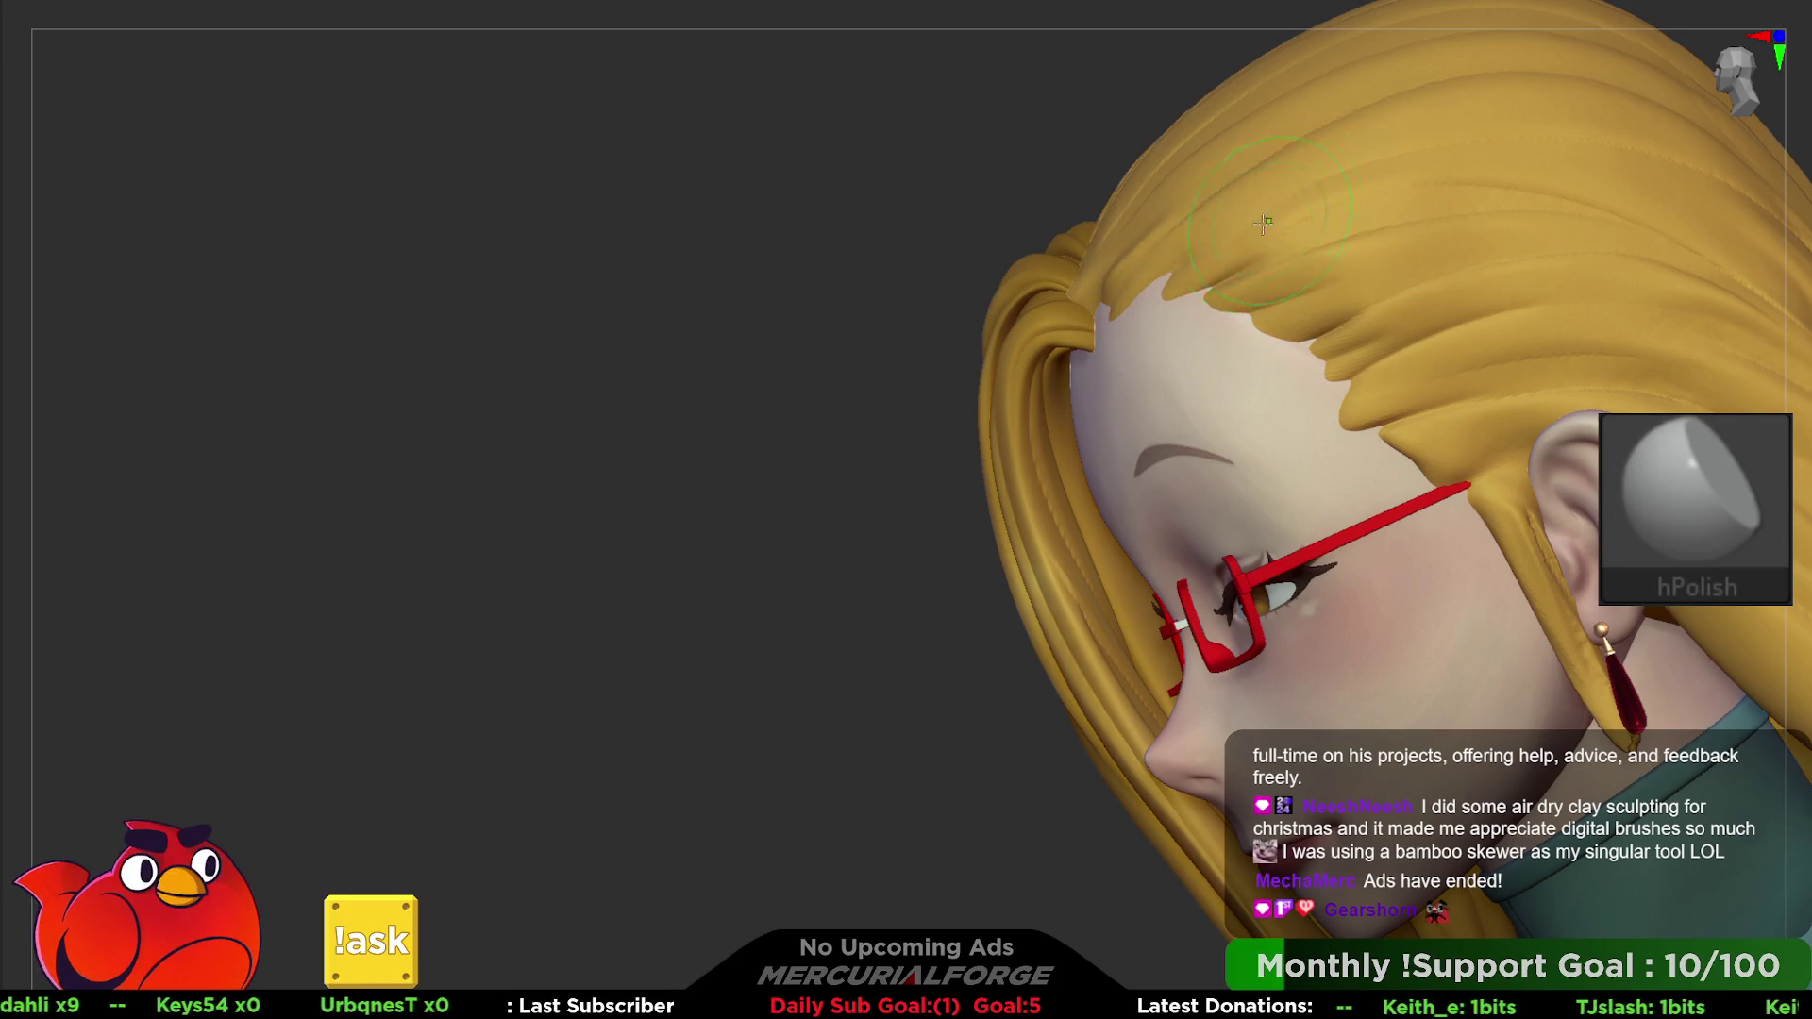
- View the top of the head and pick the Slash2 carving brush from the palette
key("ctrl")
right_click_drag(1150, 226, 1141, 238, "ctrl")
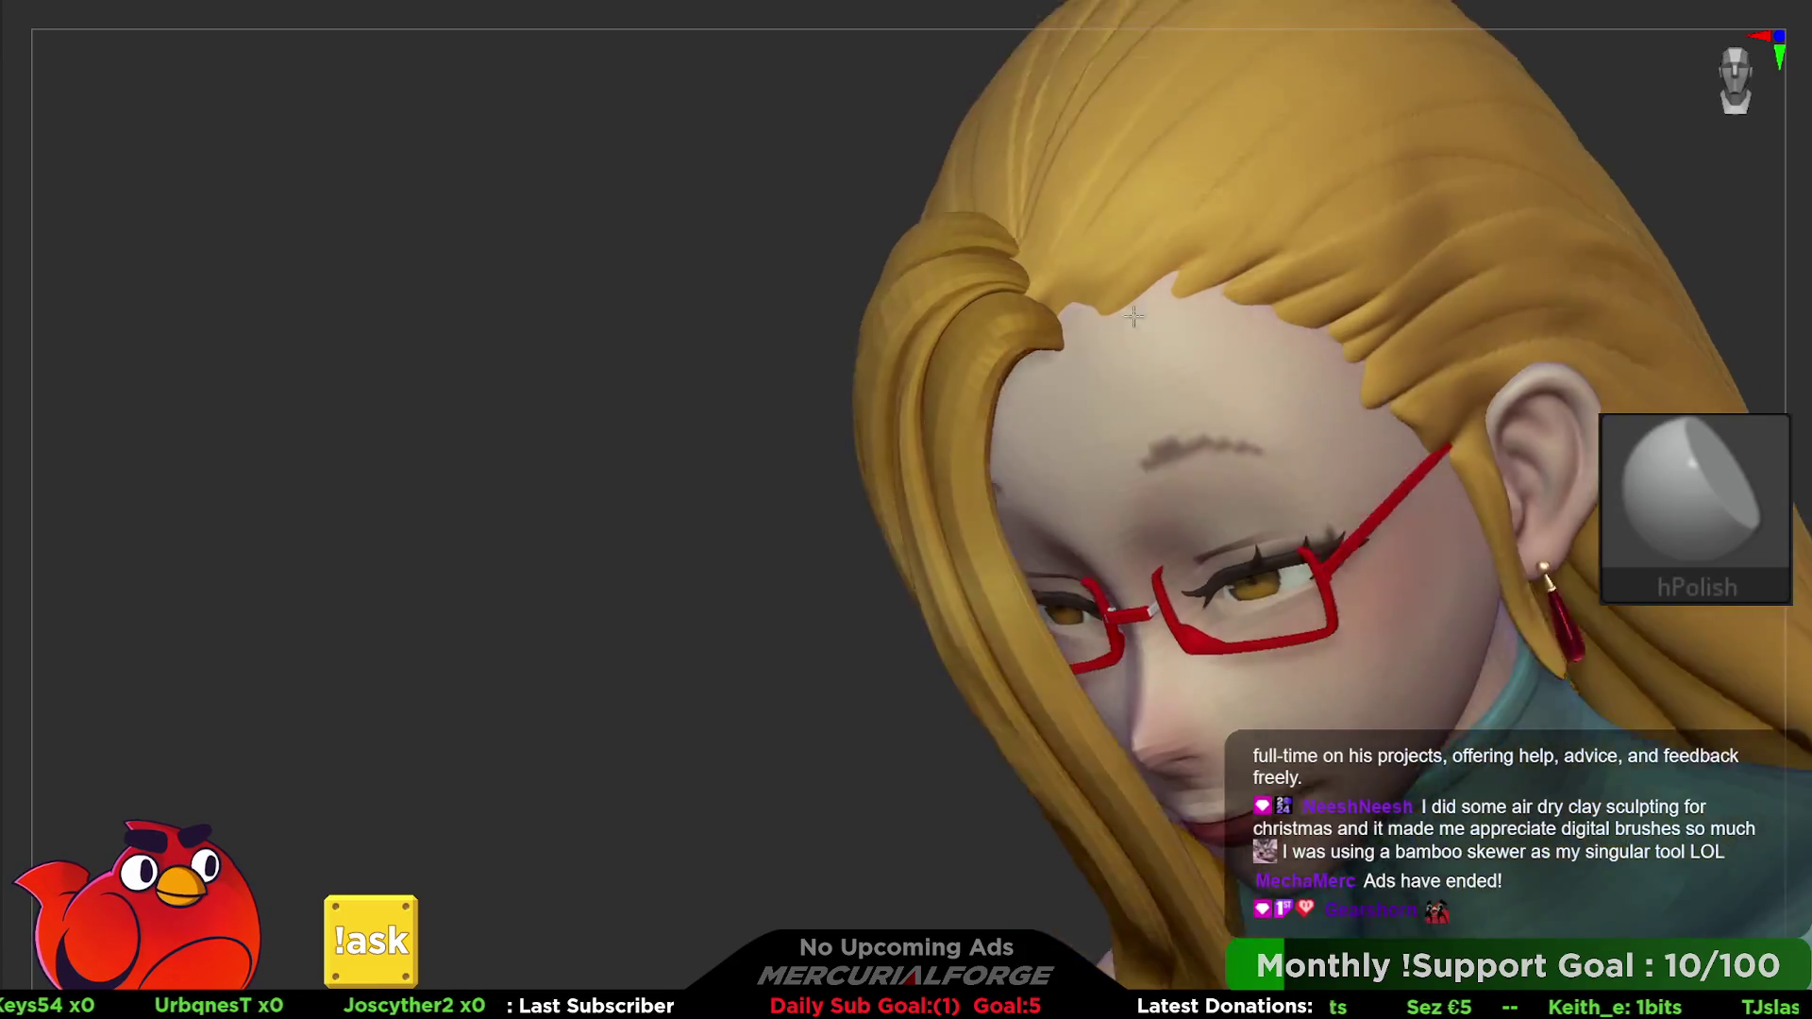
right_click_drag(1087, 283, 1416, 258)
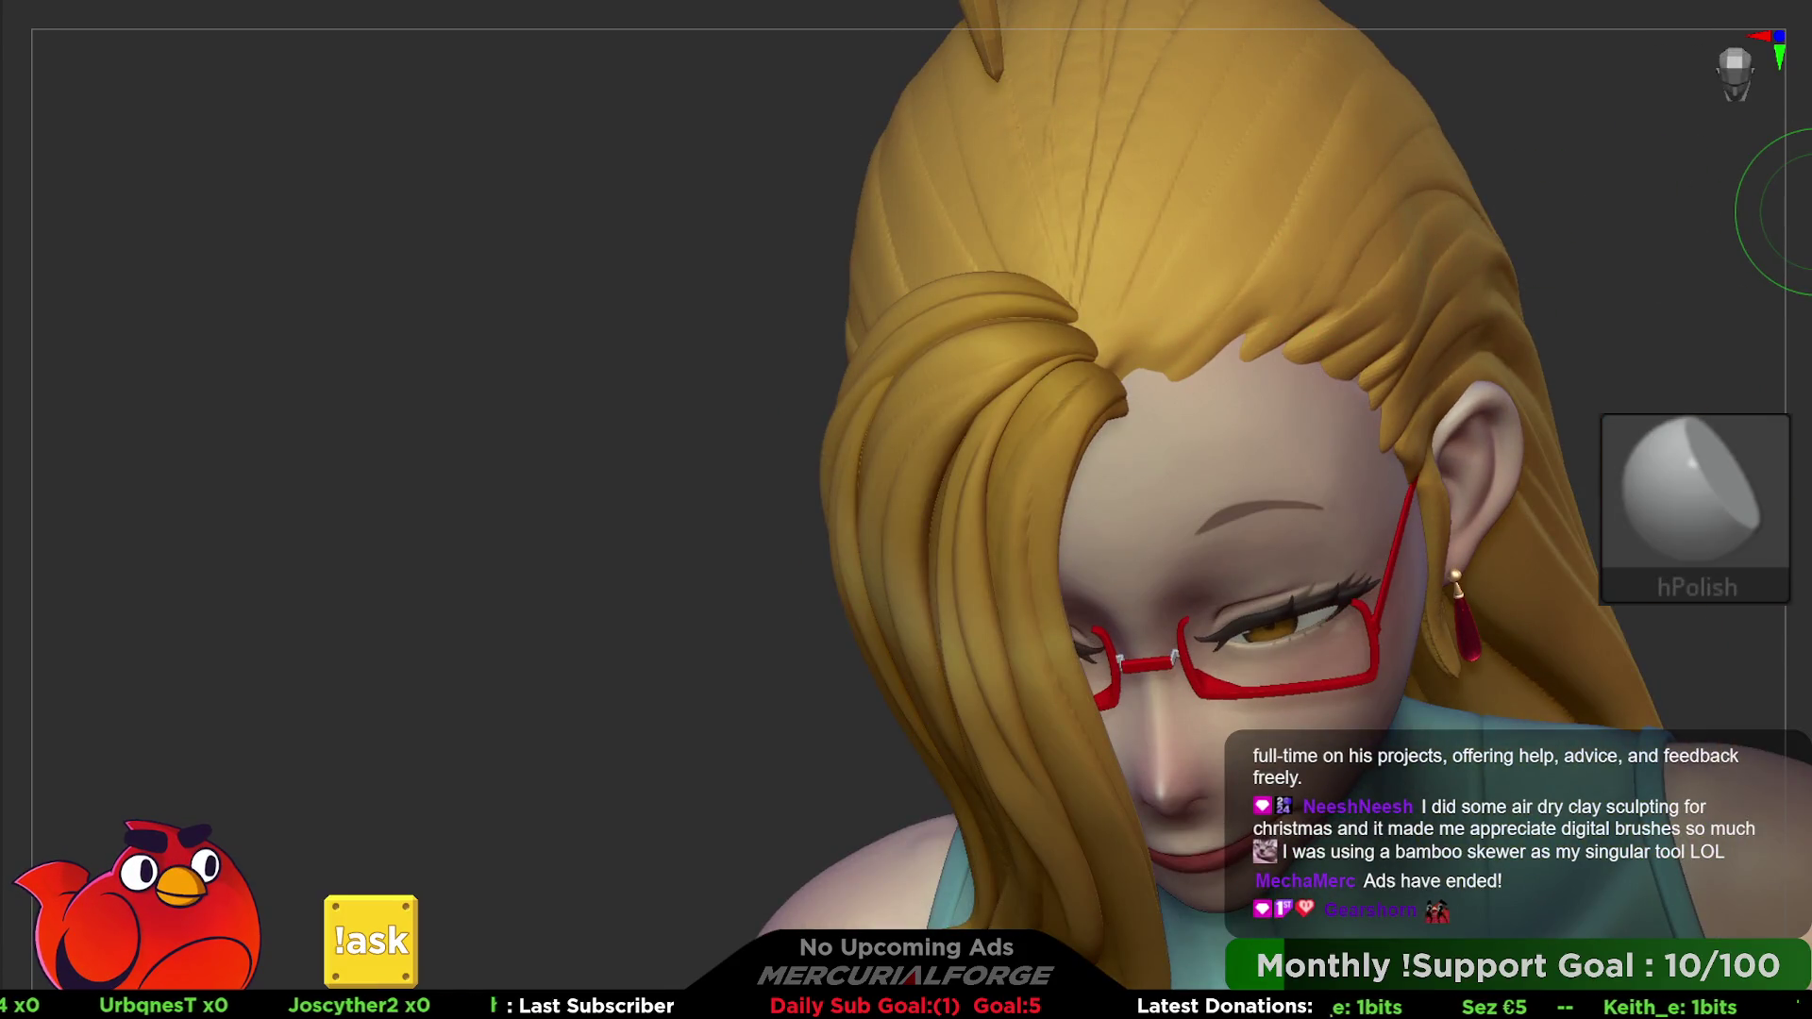
key("b")
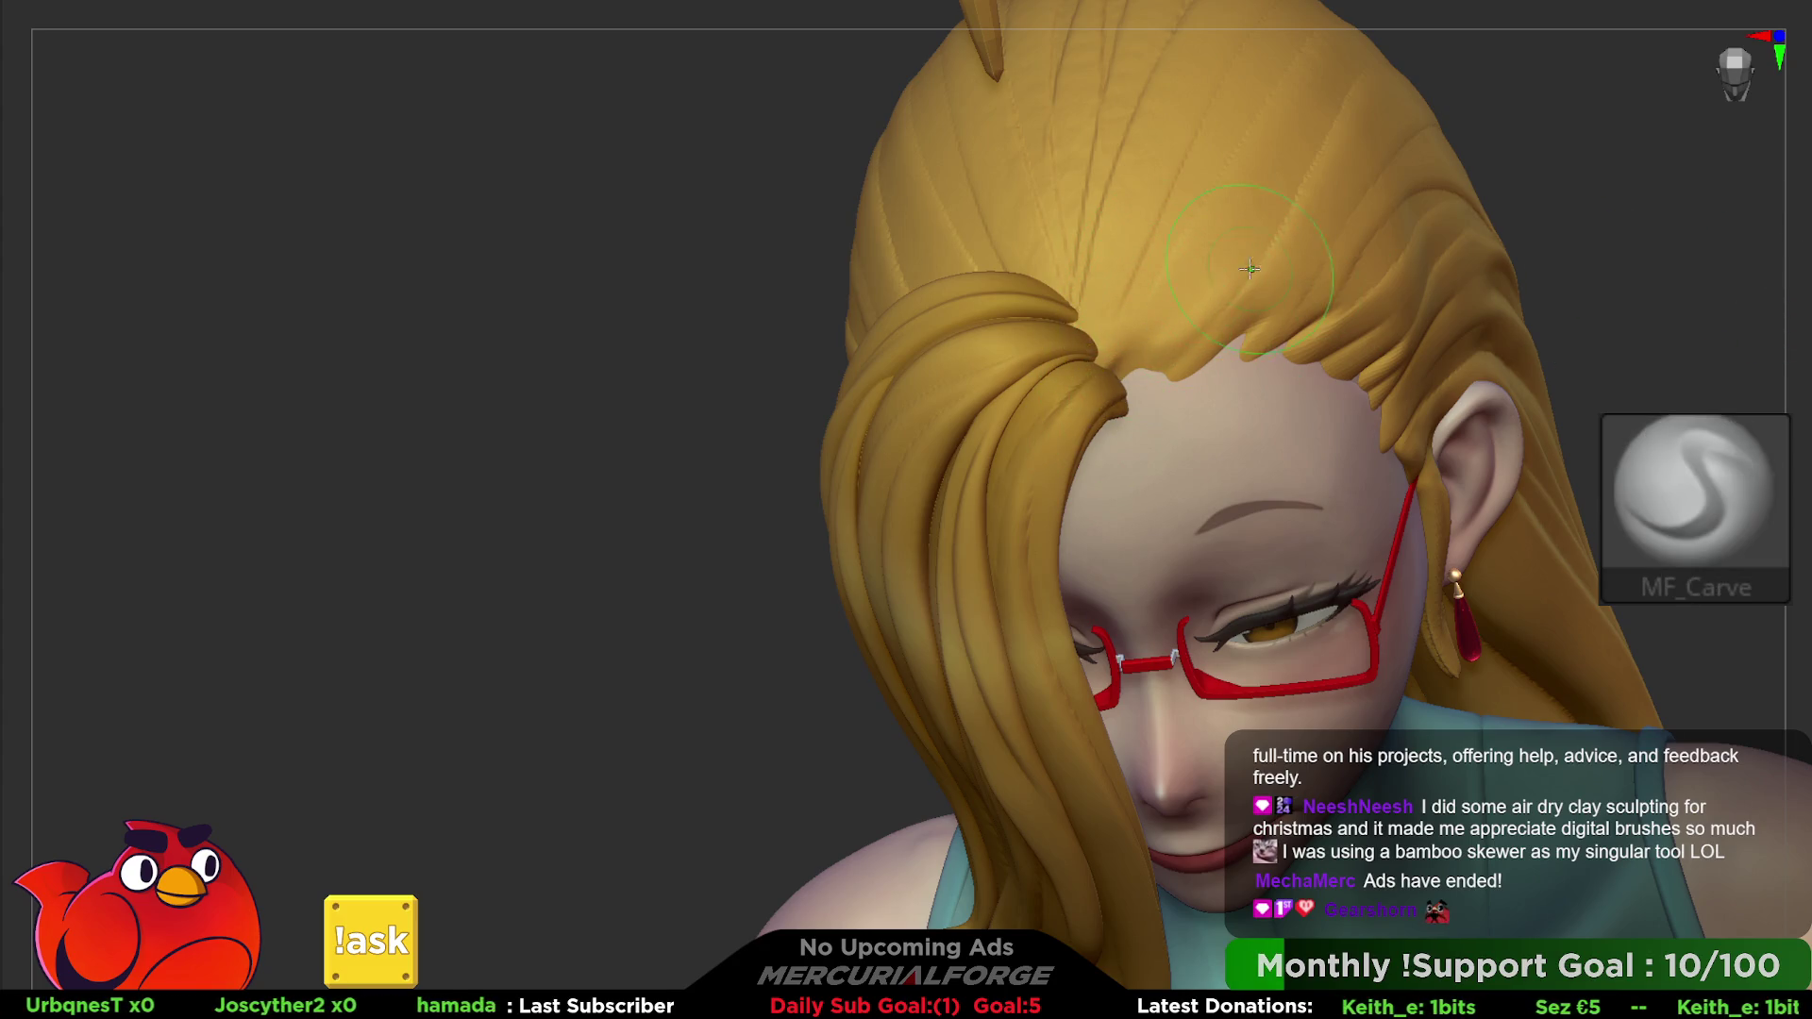
key("b")
key("s")
key("2")
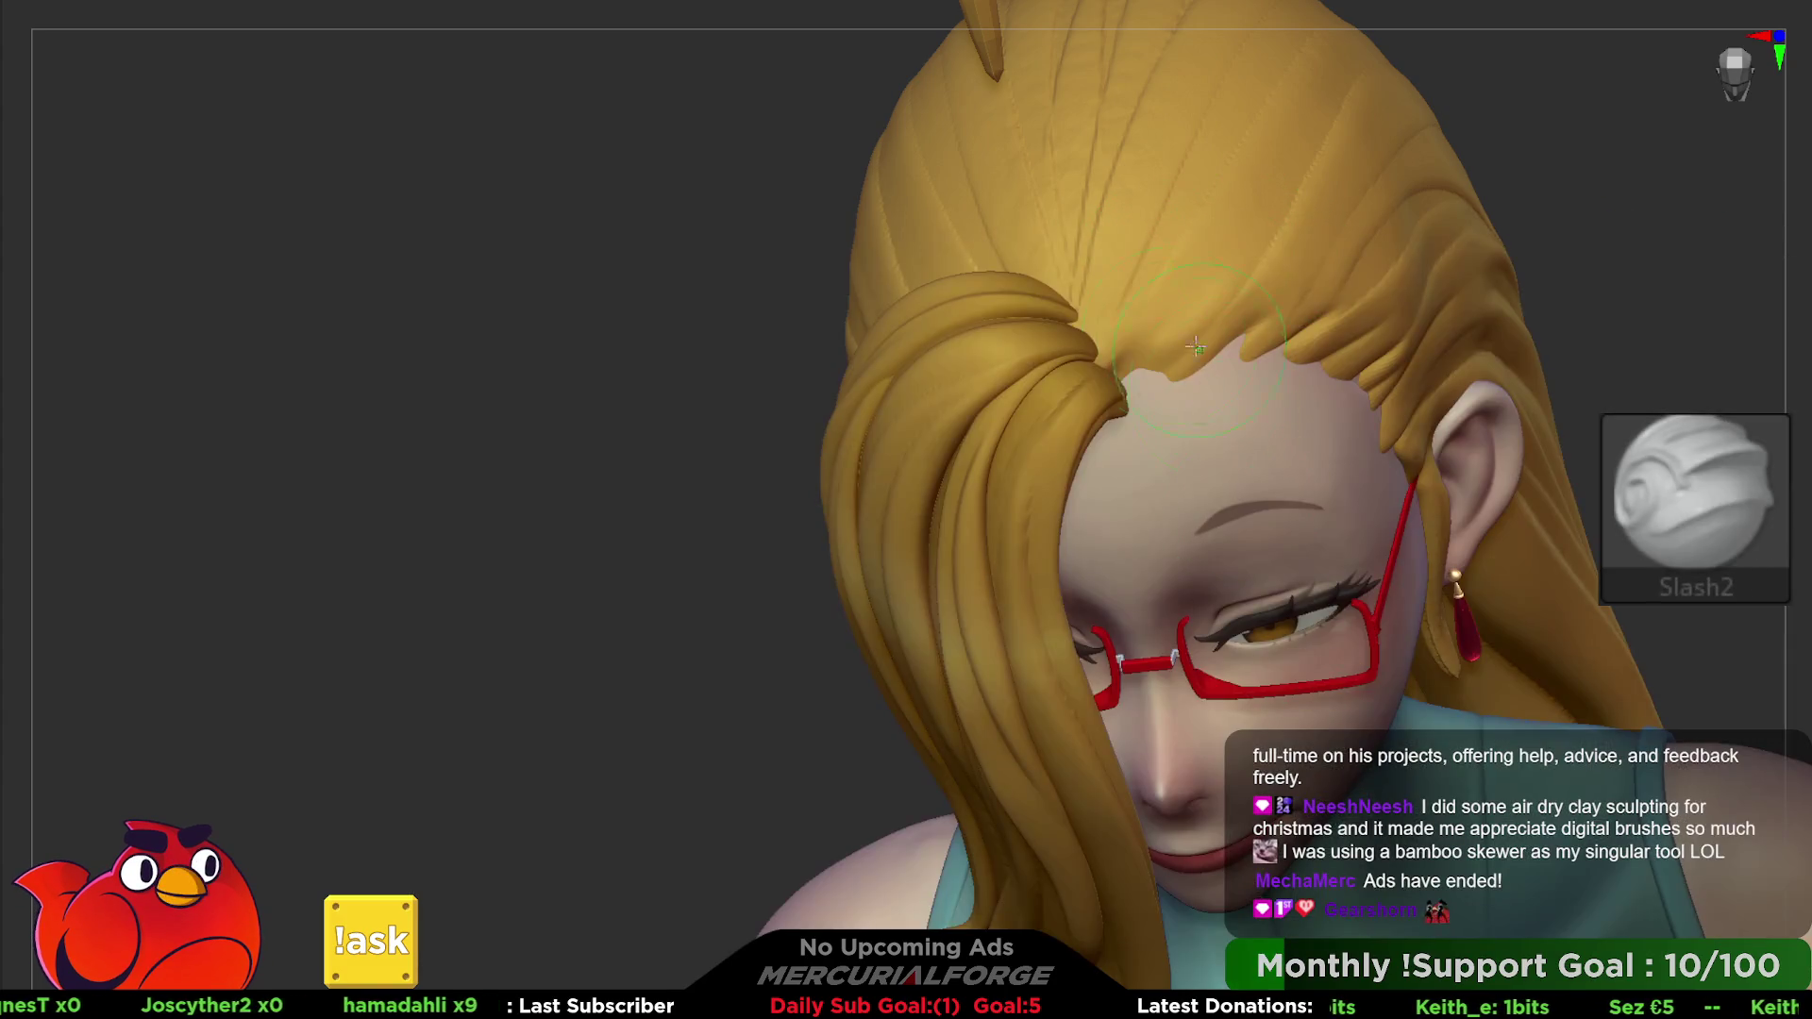
- Carve deeper strand grooves along the forehead hairline and above the ear
key("ctrl")
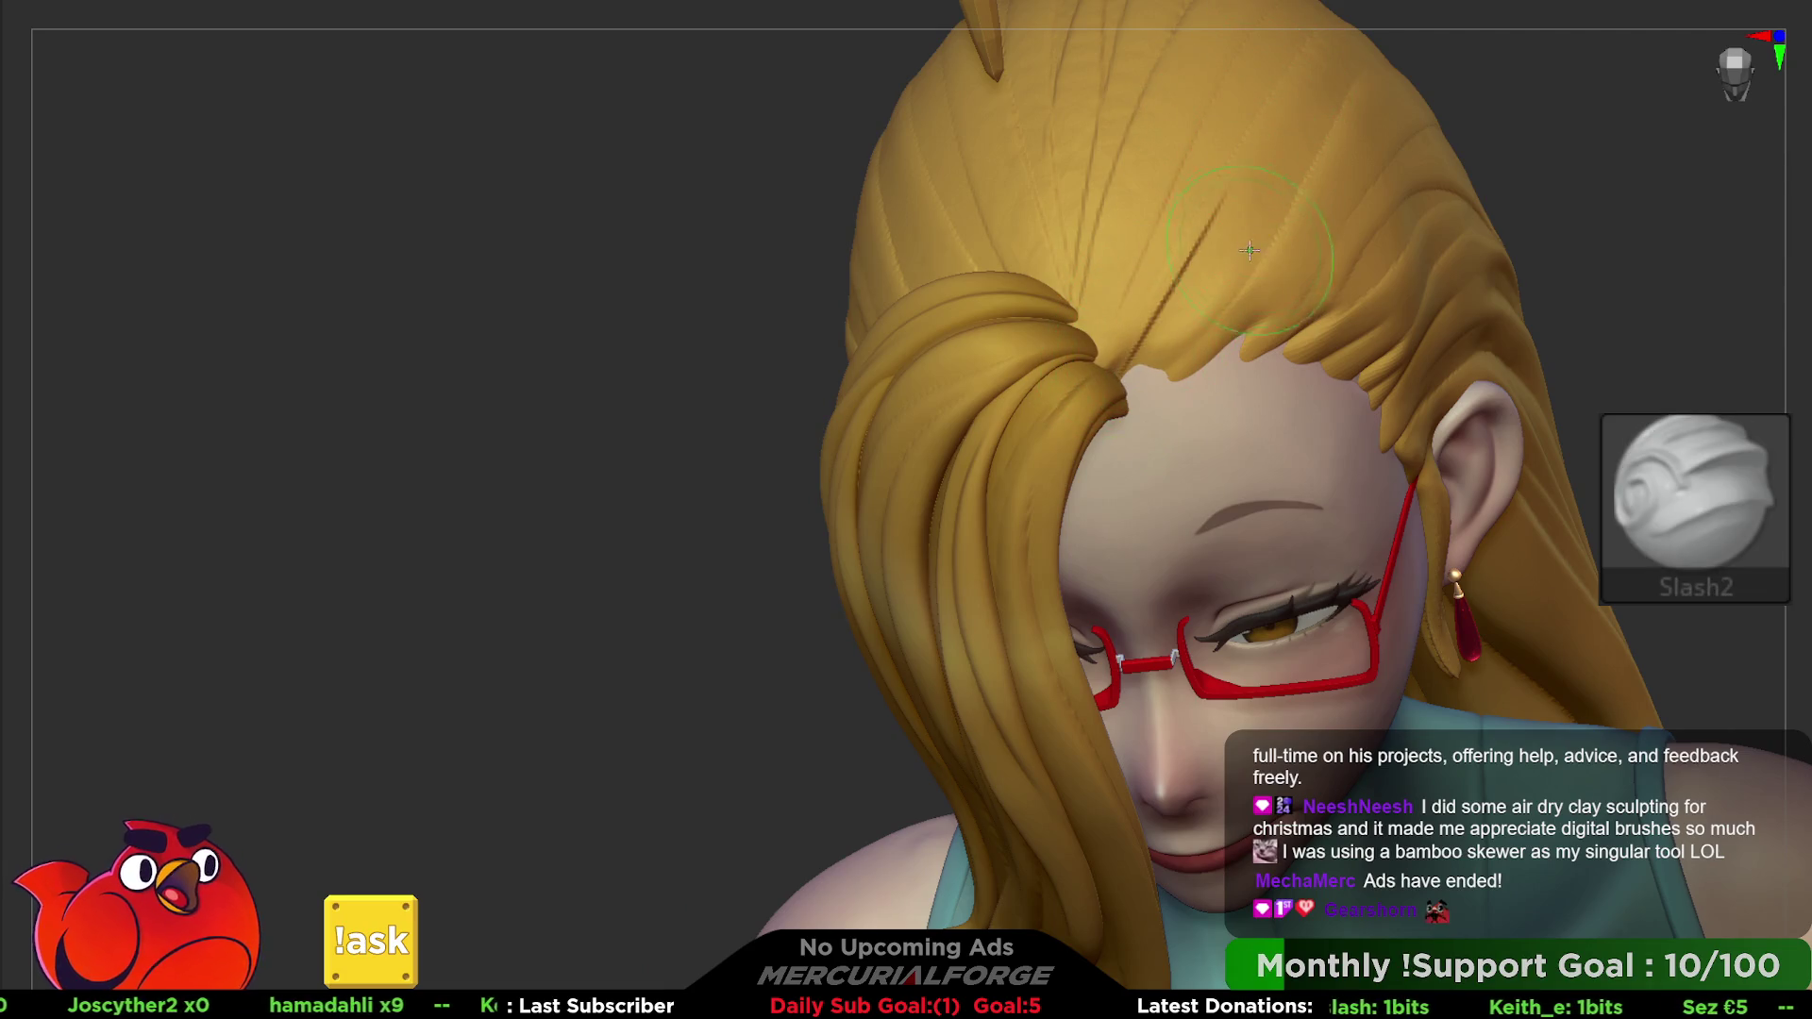
right_click_drag(1278, 258, 1268, 334)
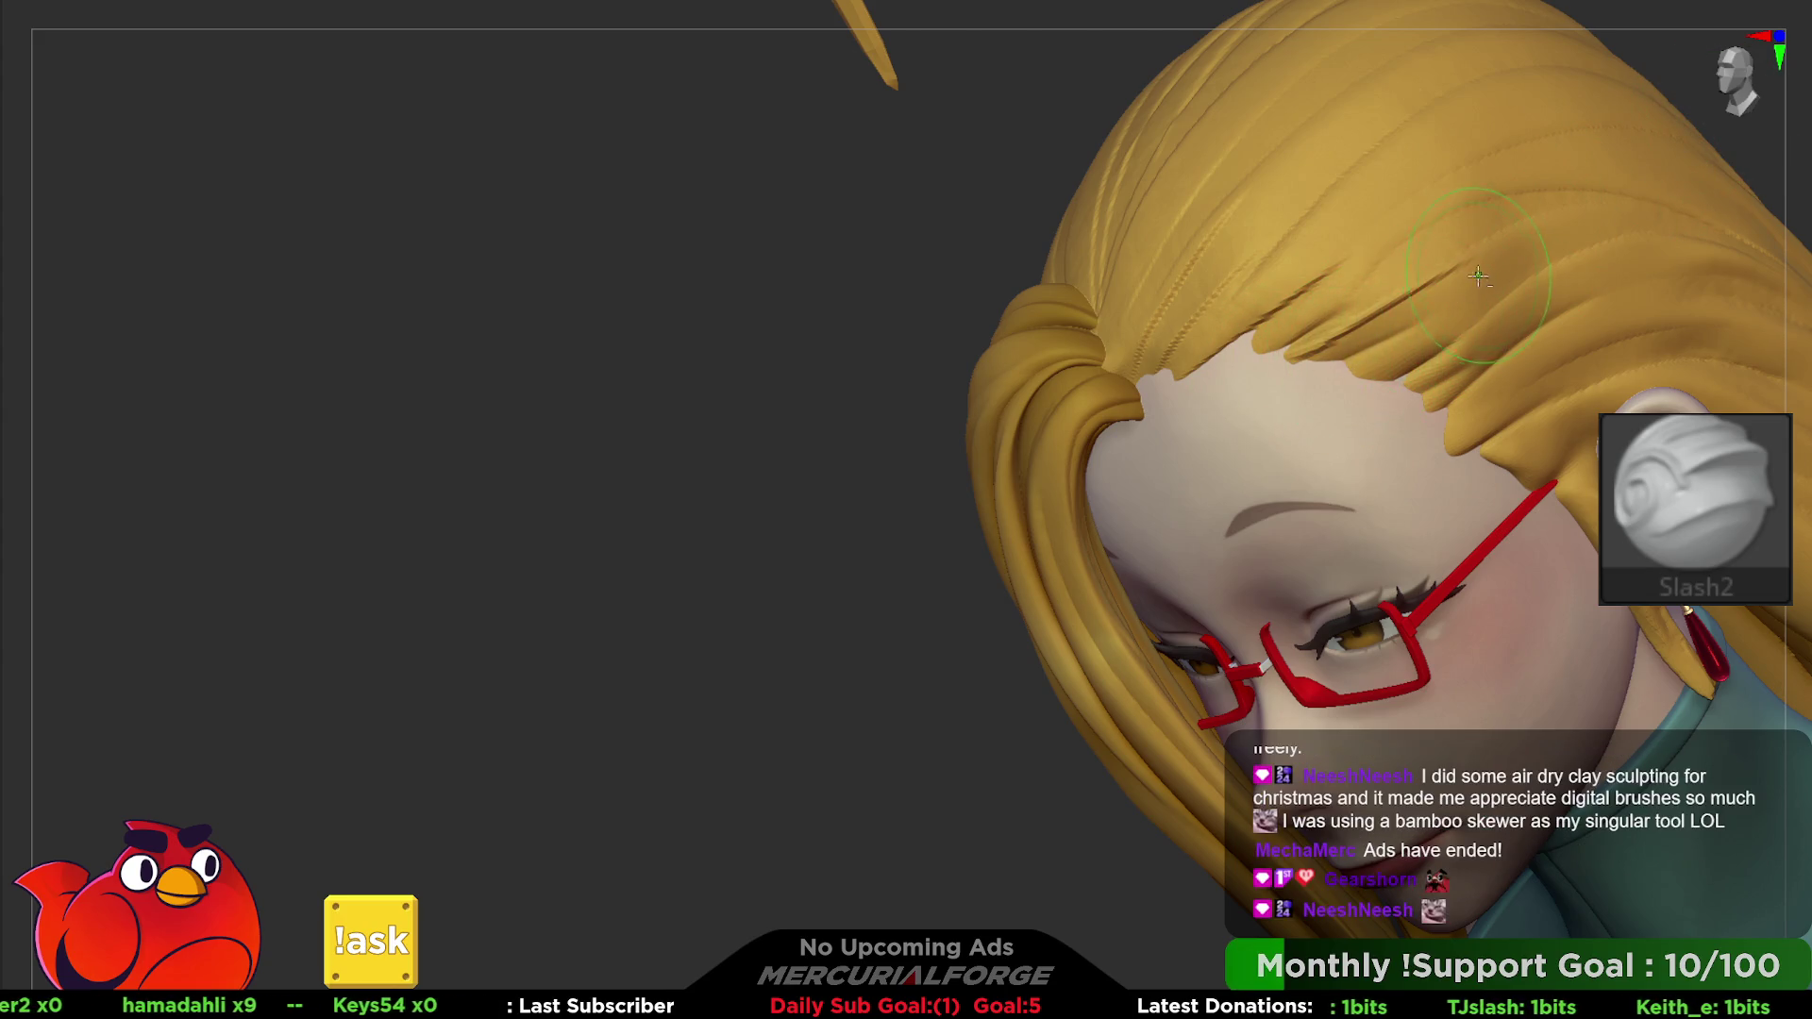
right_click_drag(1449, 373, 1187, 415)
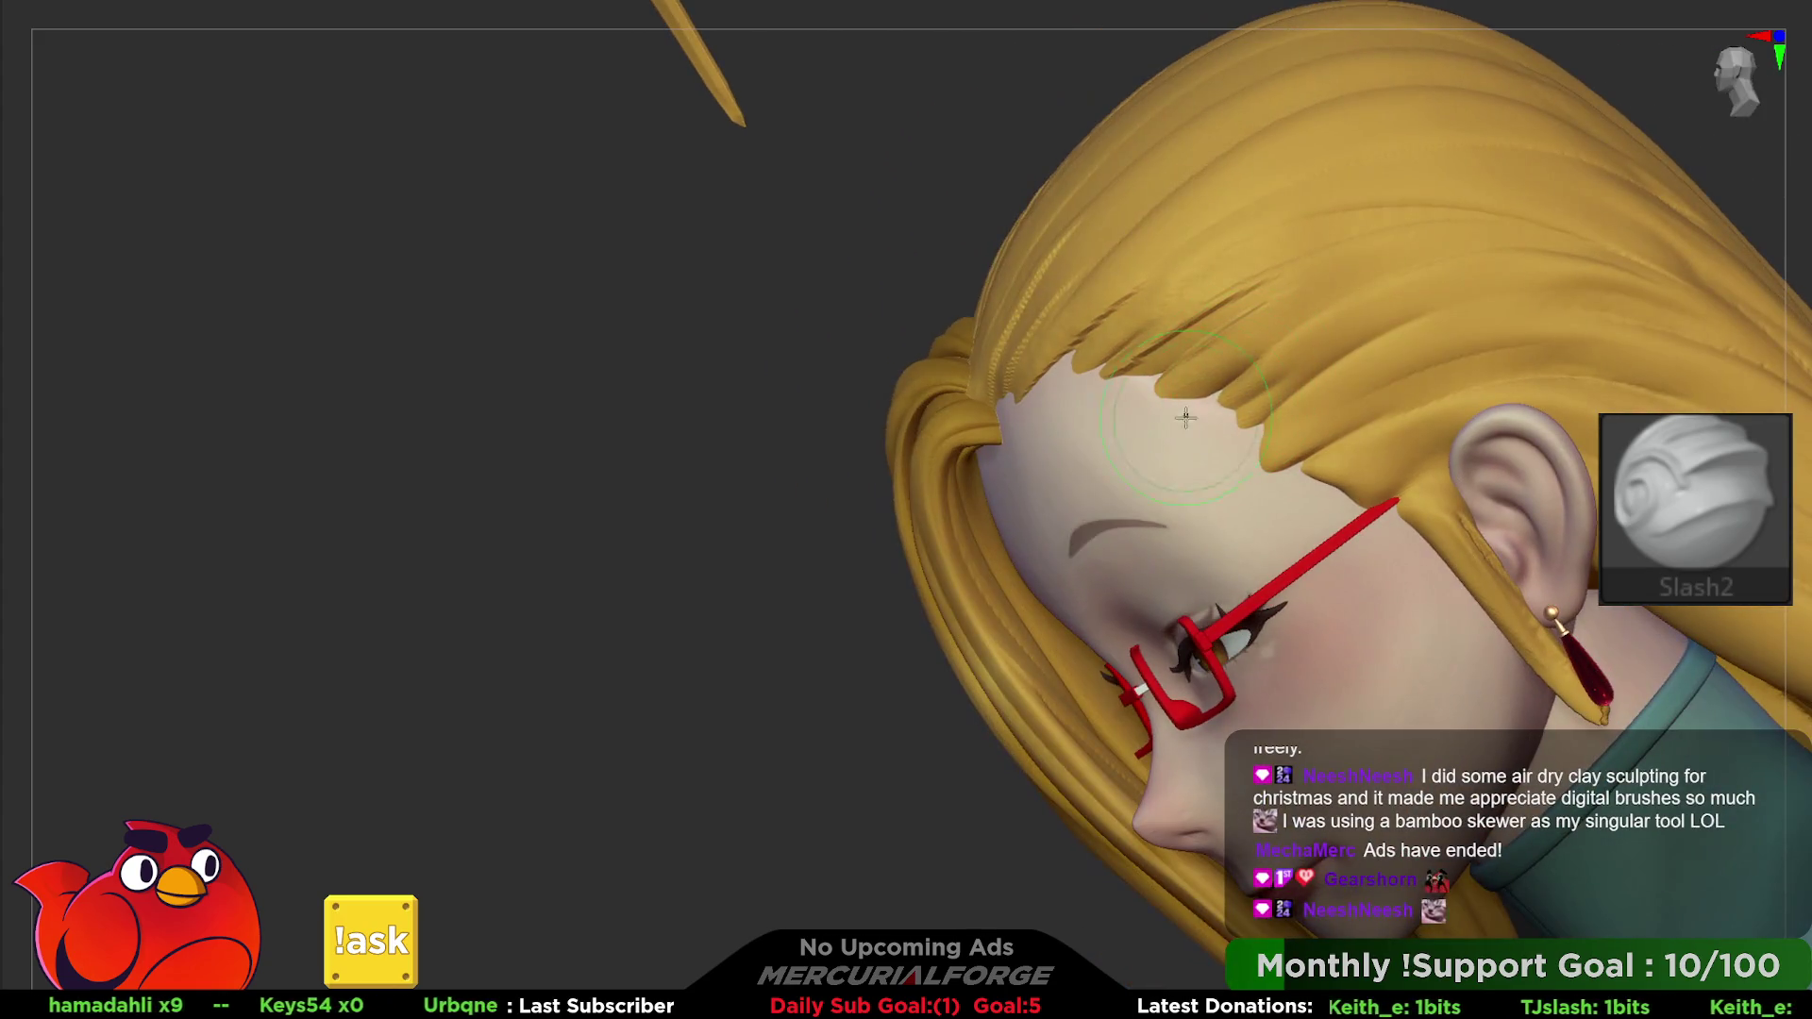
right_click_drag(1333, 348, 1224, 373)
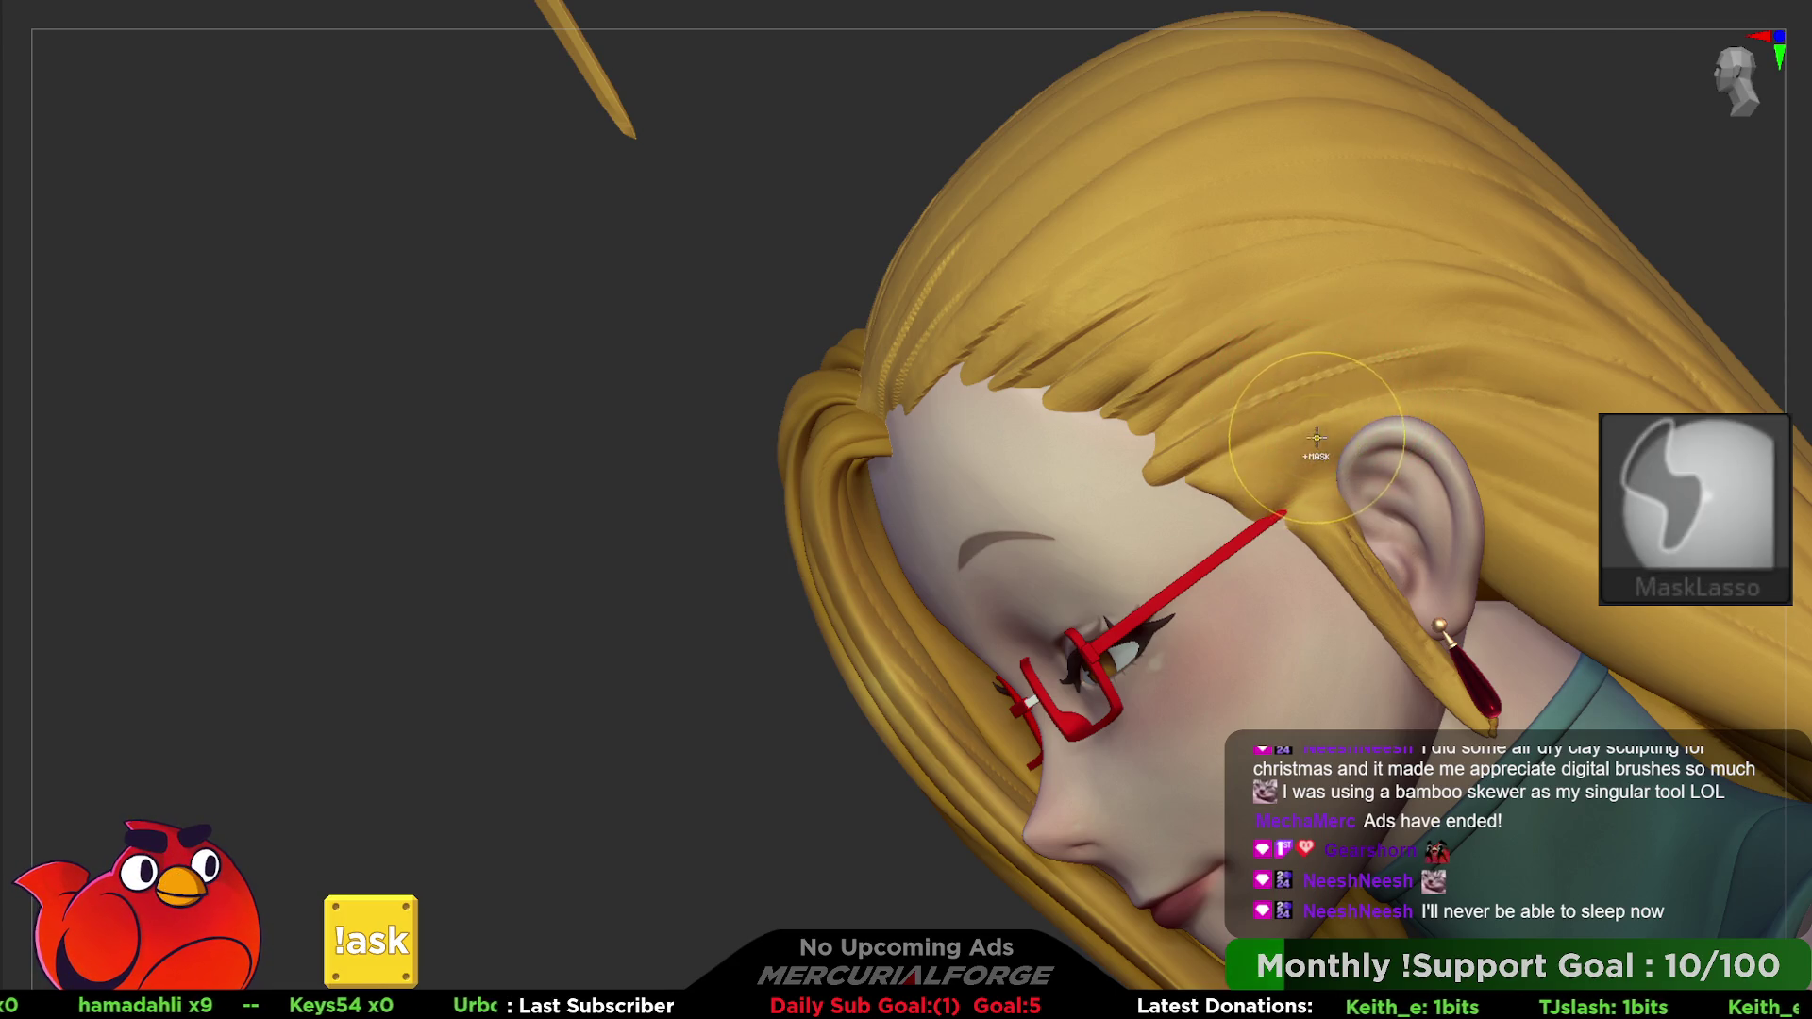
- Smooth the hair strands at the top of the ear and just above it
left_click_drag(1299, 390, 1231, 453, "shift")
left_click_drag(1487, 355, 1274, 425, "shift")
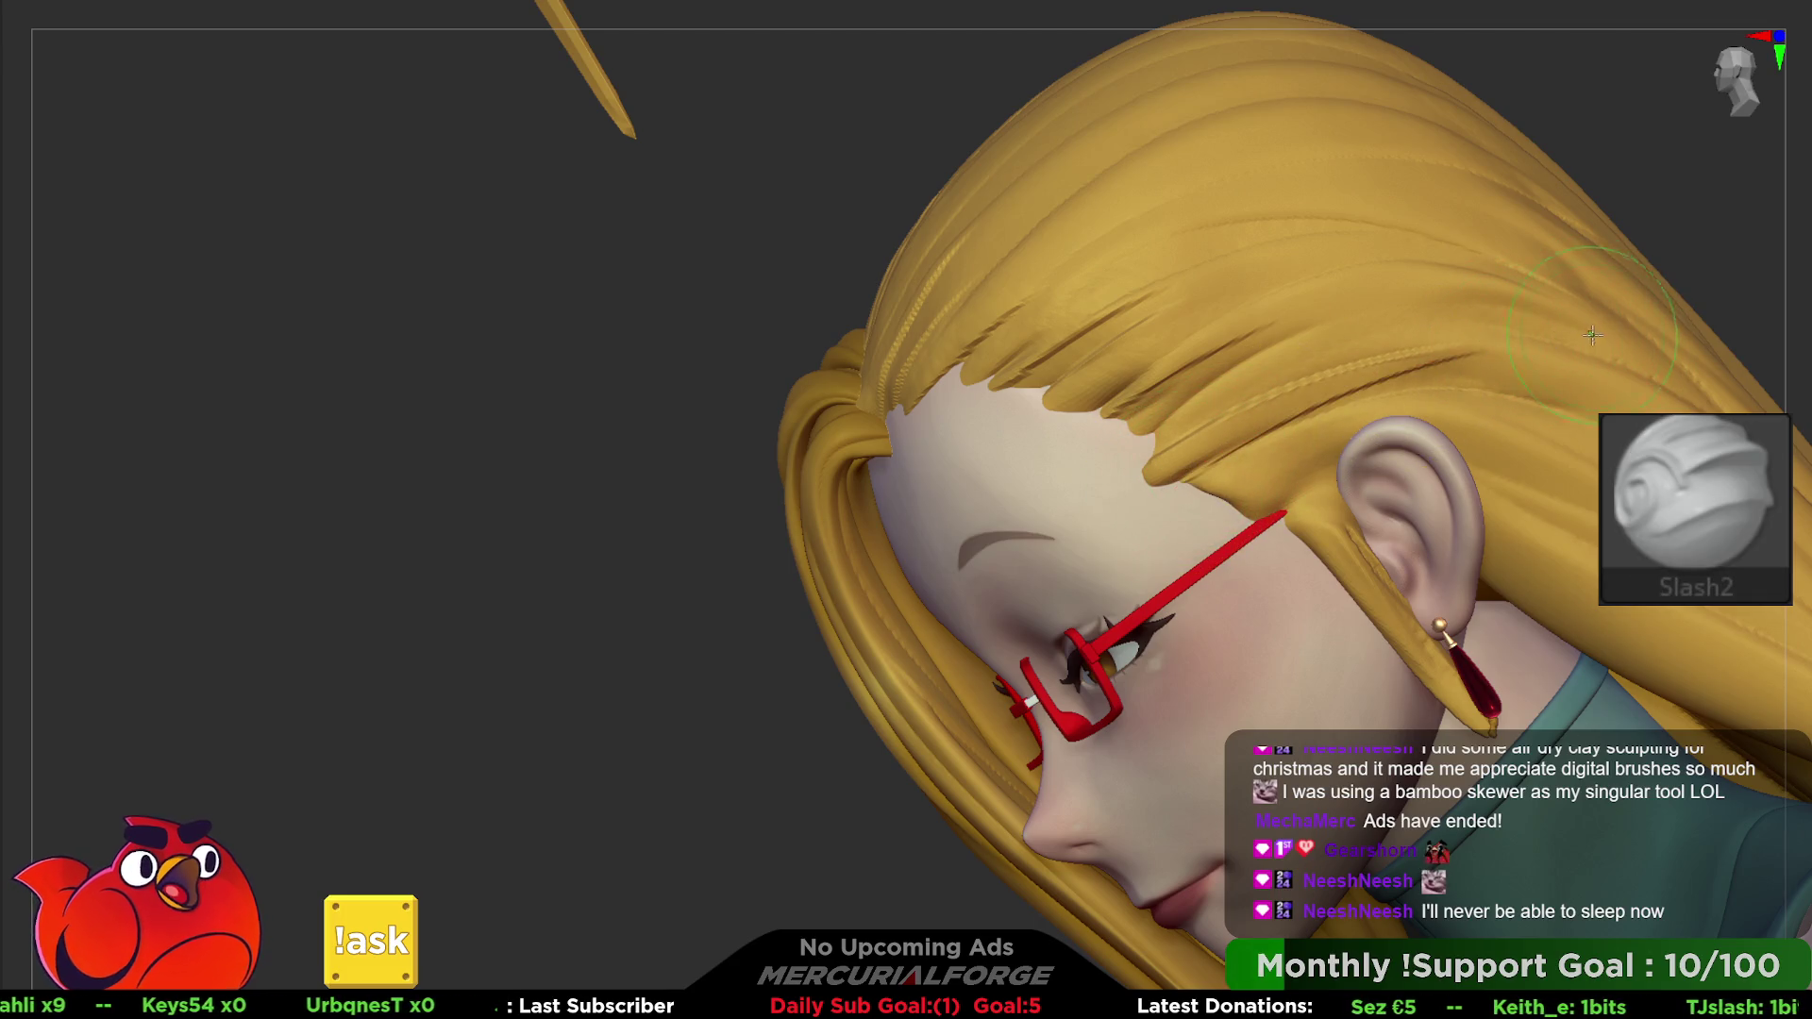
left_click_drag(1486, 354, 1253, 432, "shift")
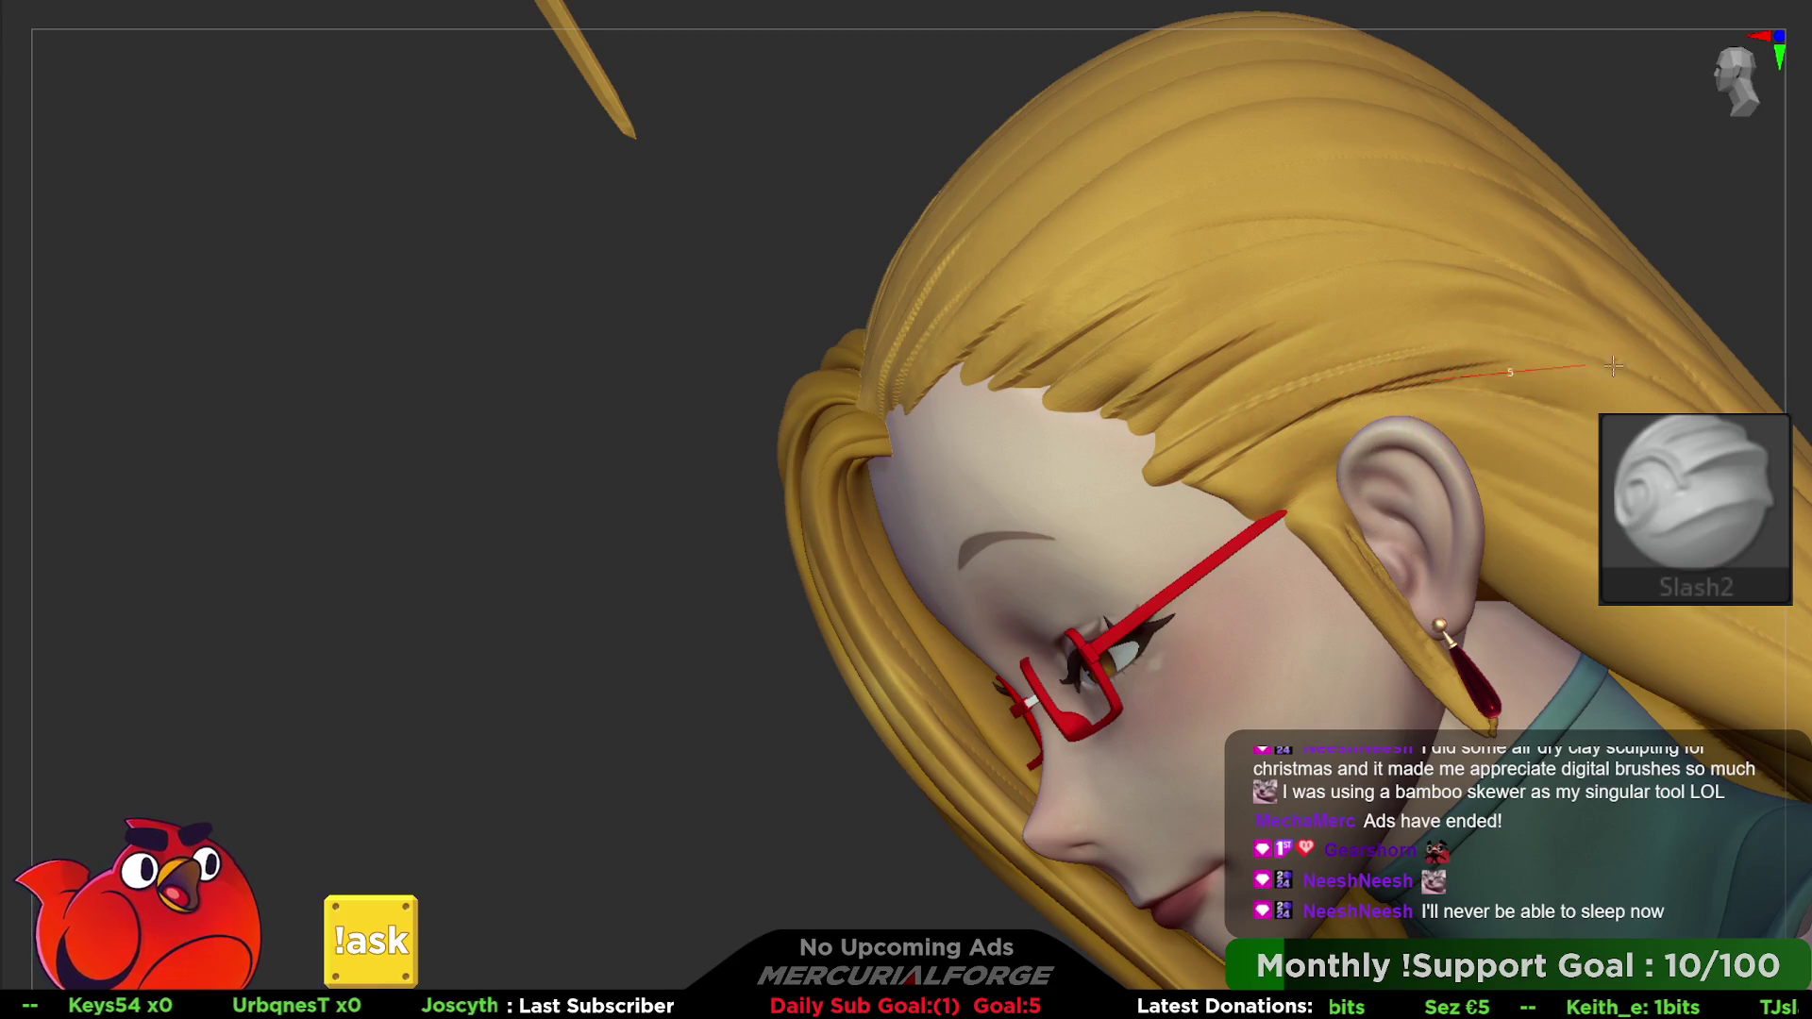
left_click_drag(1614, 365, 1345, 404, "shift")
left_click_drag(1614, 375, 1339, 407, "shift")
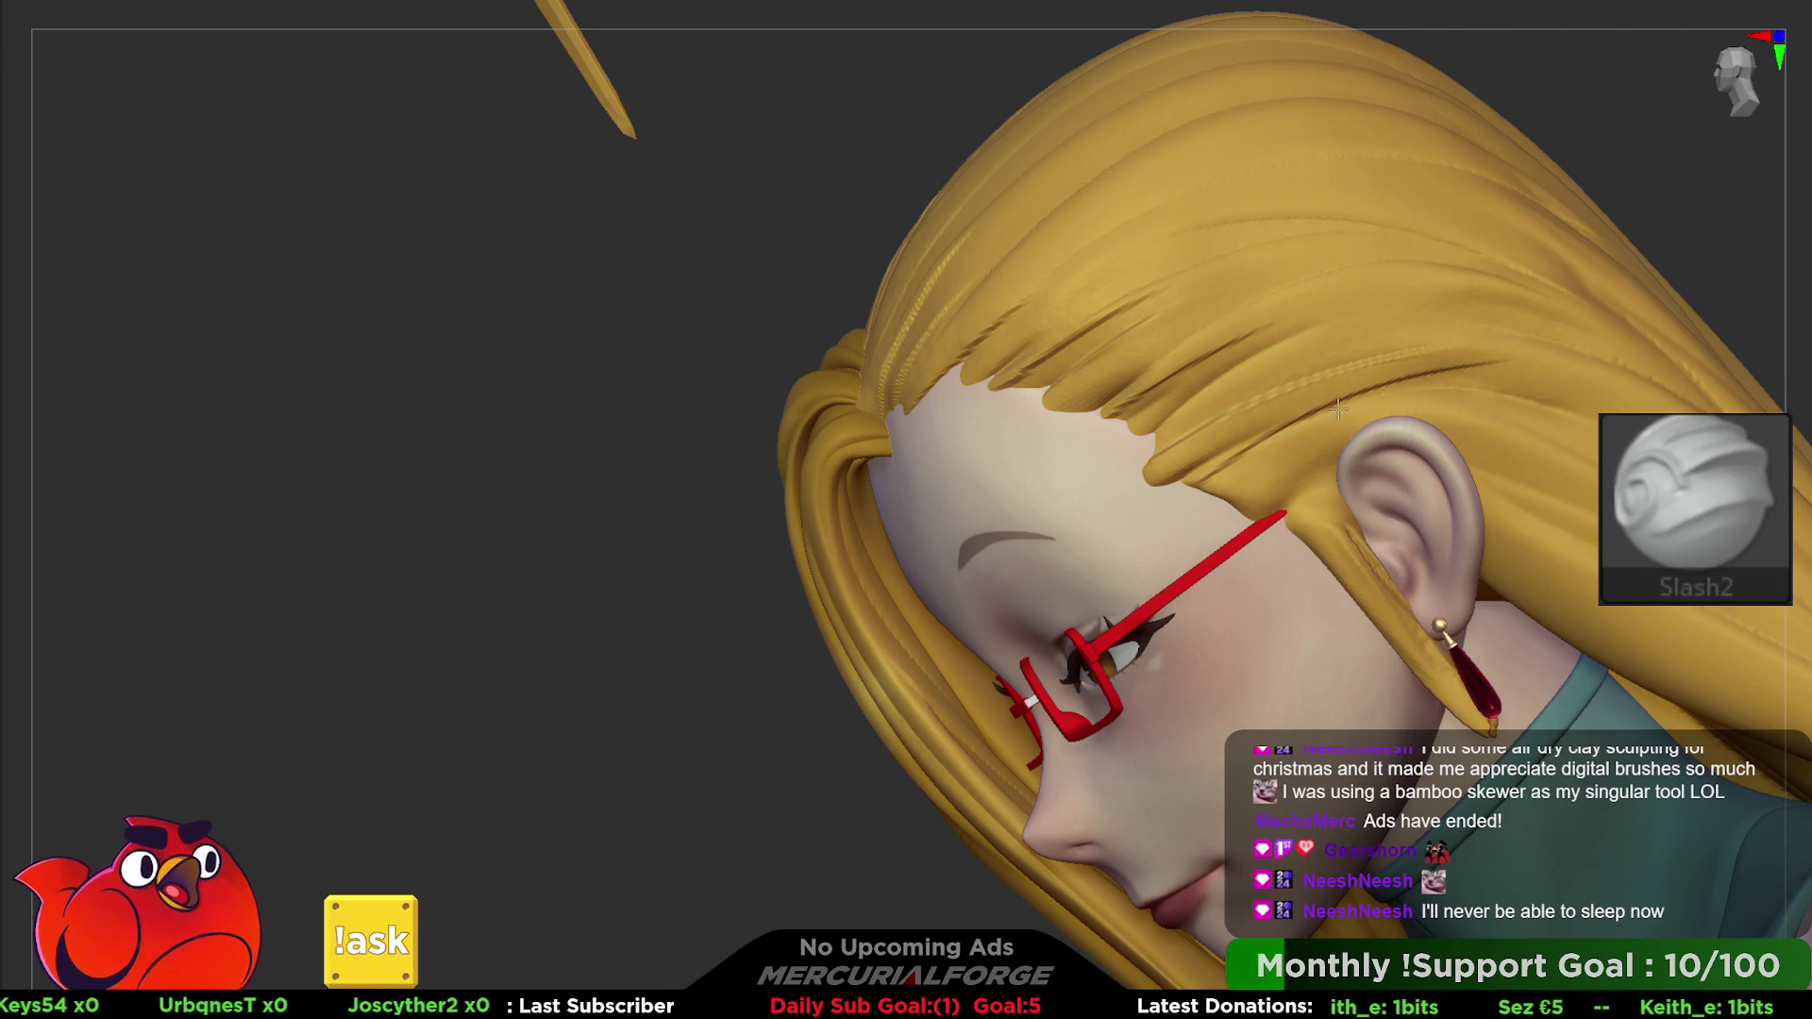
mouse_move(1642, 471)
left_mouse_down("alt")
mouse_move(1461, 386)
mouse_move(1259, 404)
mouse_move(1204, 325)
left_mouse_up("alt")
- Smooth the strands over the temple and beside the ear
left_click_drag(1557, 283, 1431, 255, "shift")
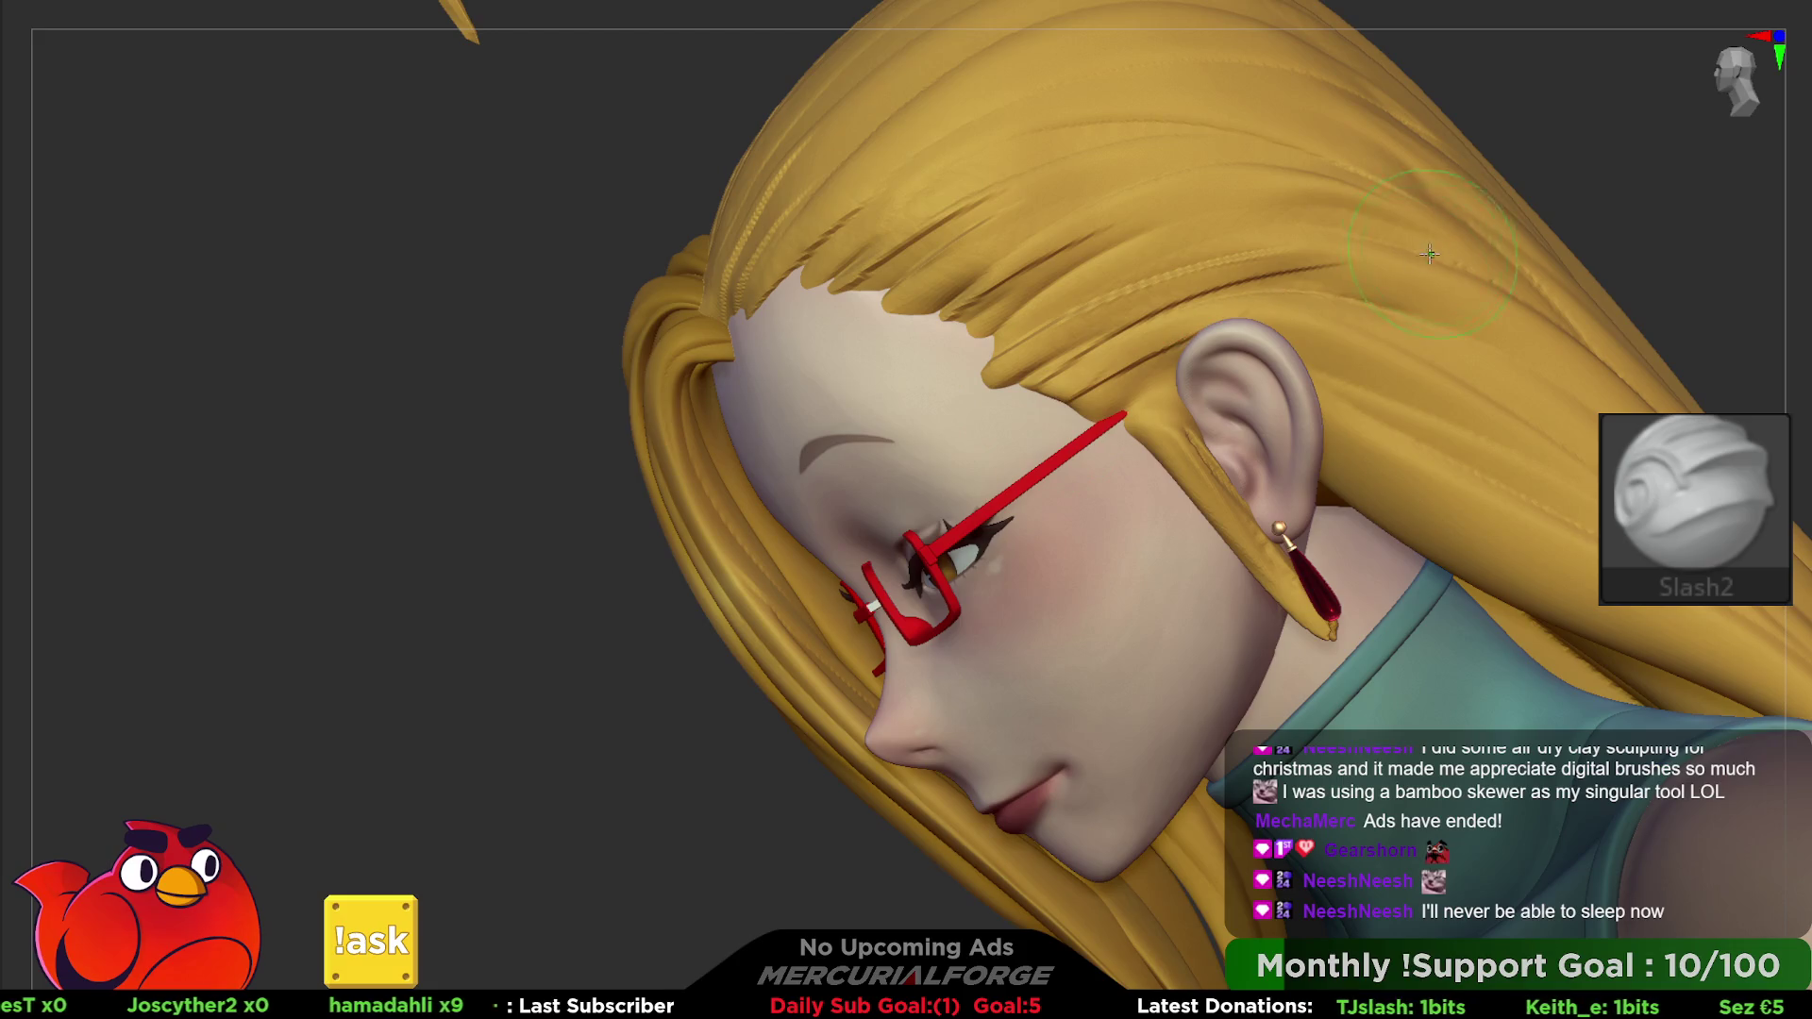
left_click_drag(1292, 294, 1190, 326, "shift")
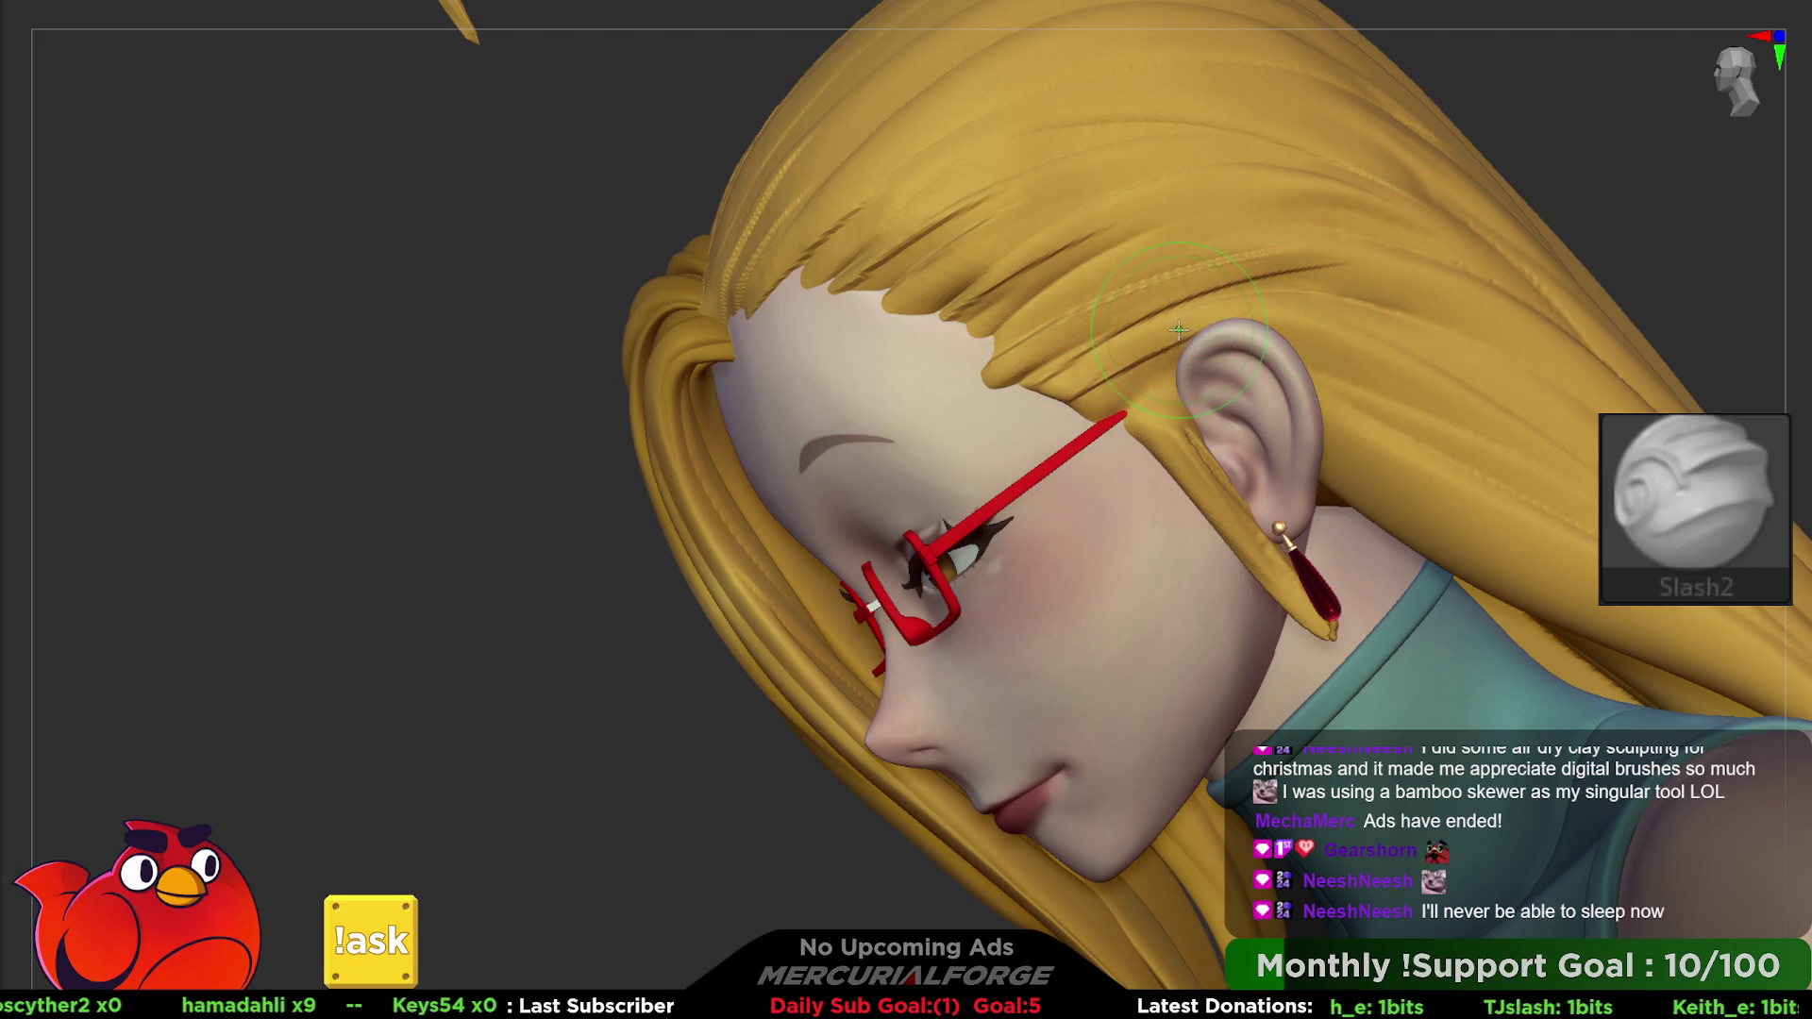
left_click_drag(1184, 329, 1090, 382, "shift")
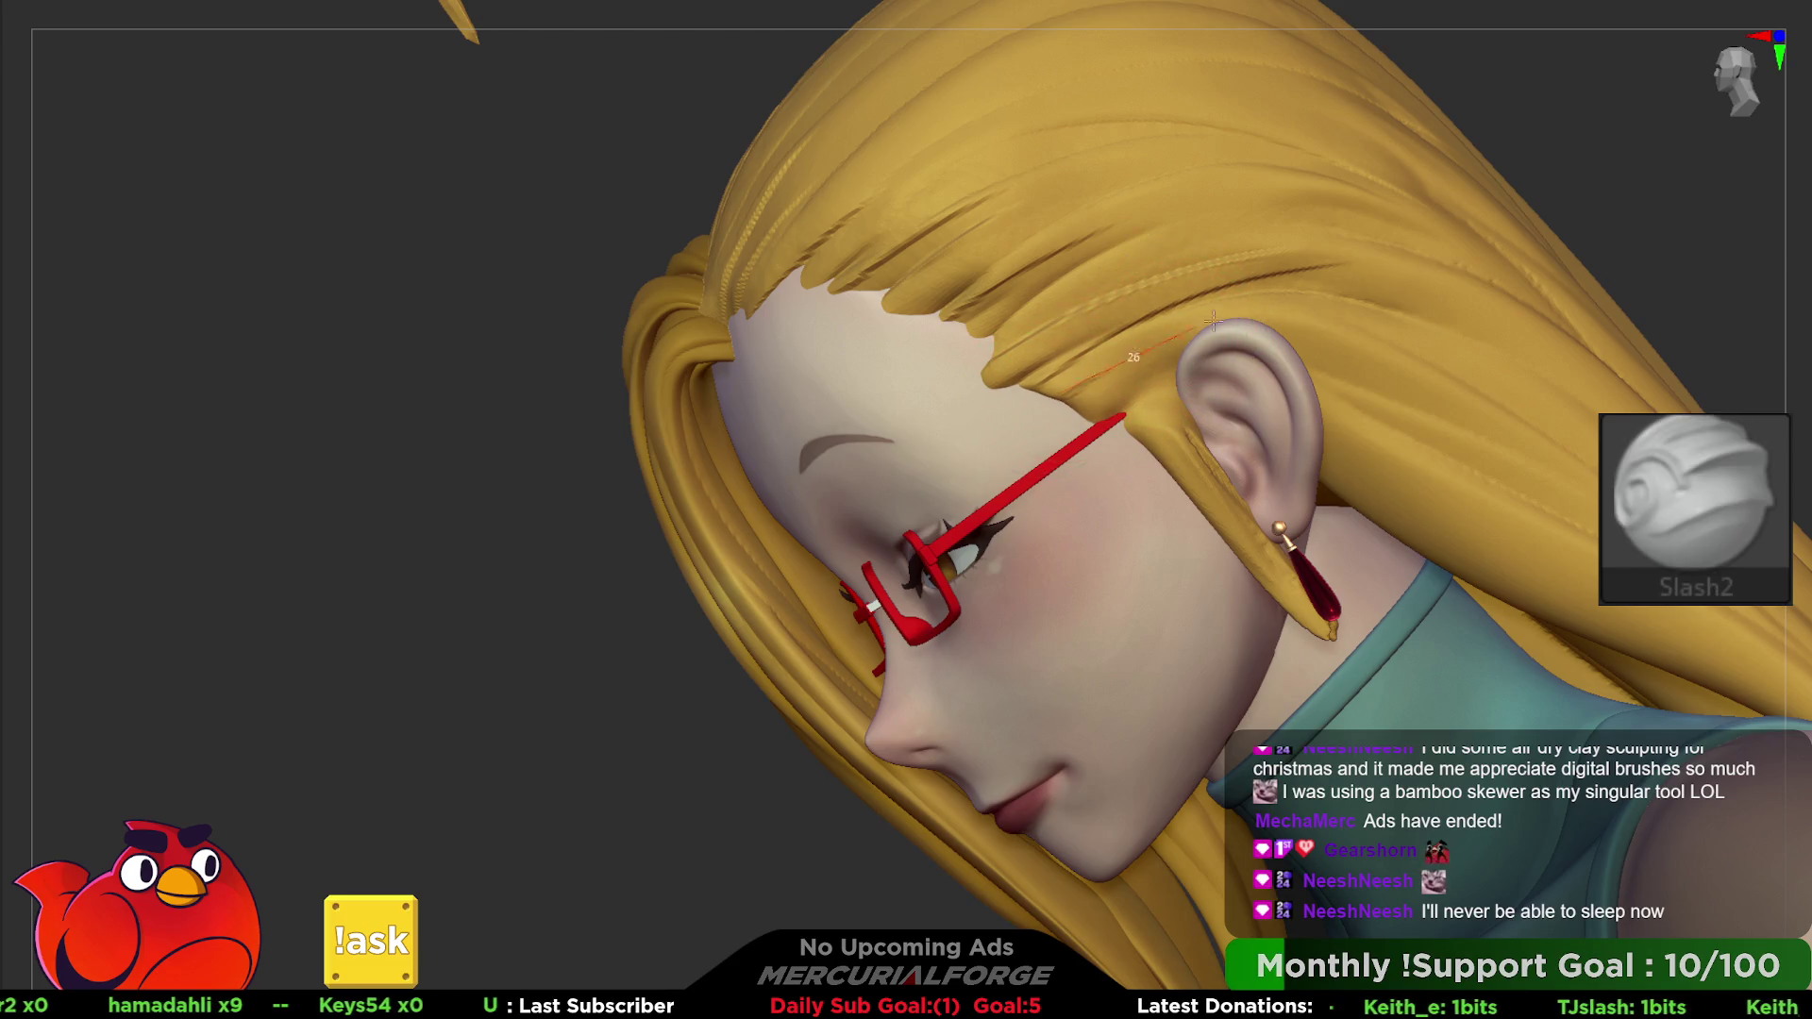
left_click_drag(1279, 262, 1247, 284, "shift")
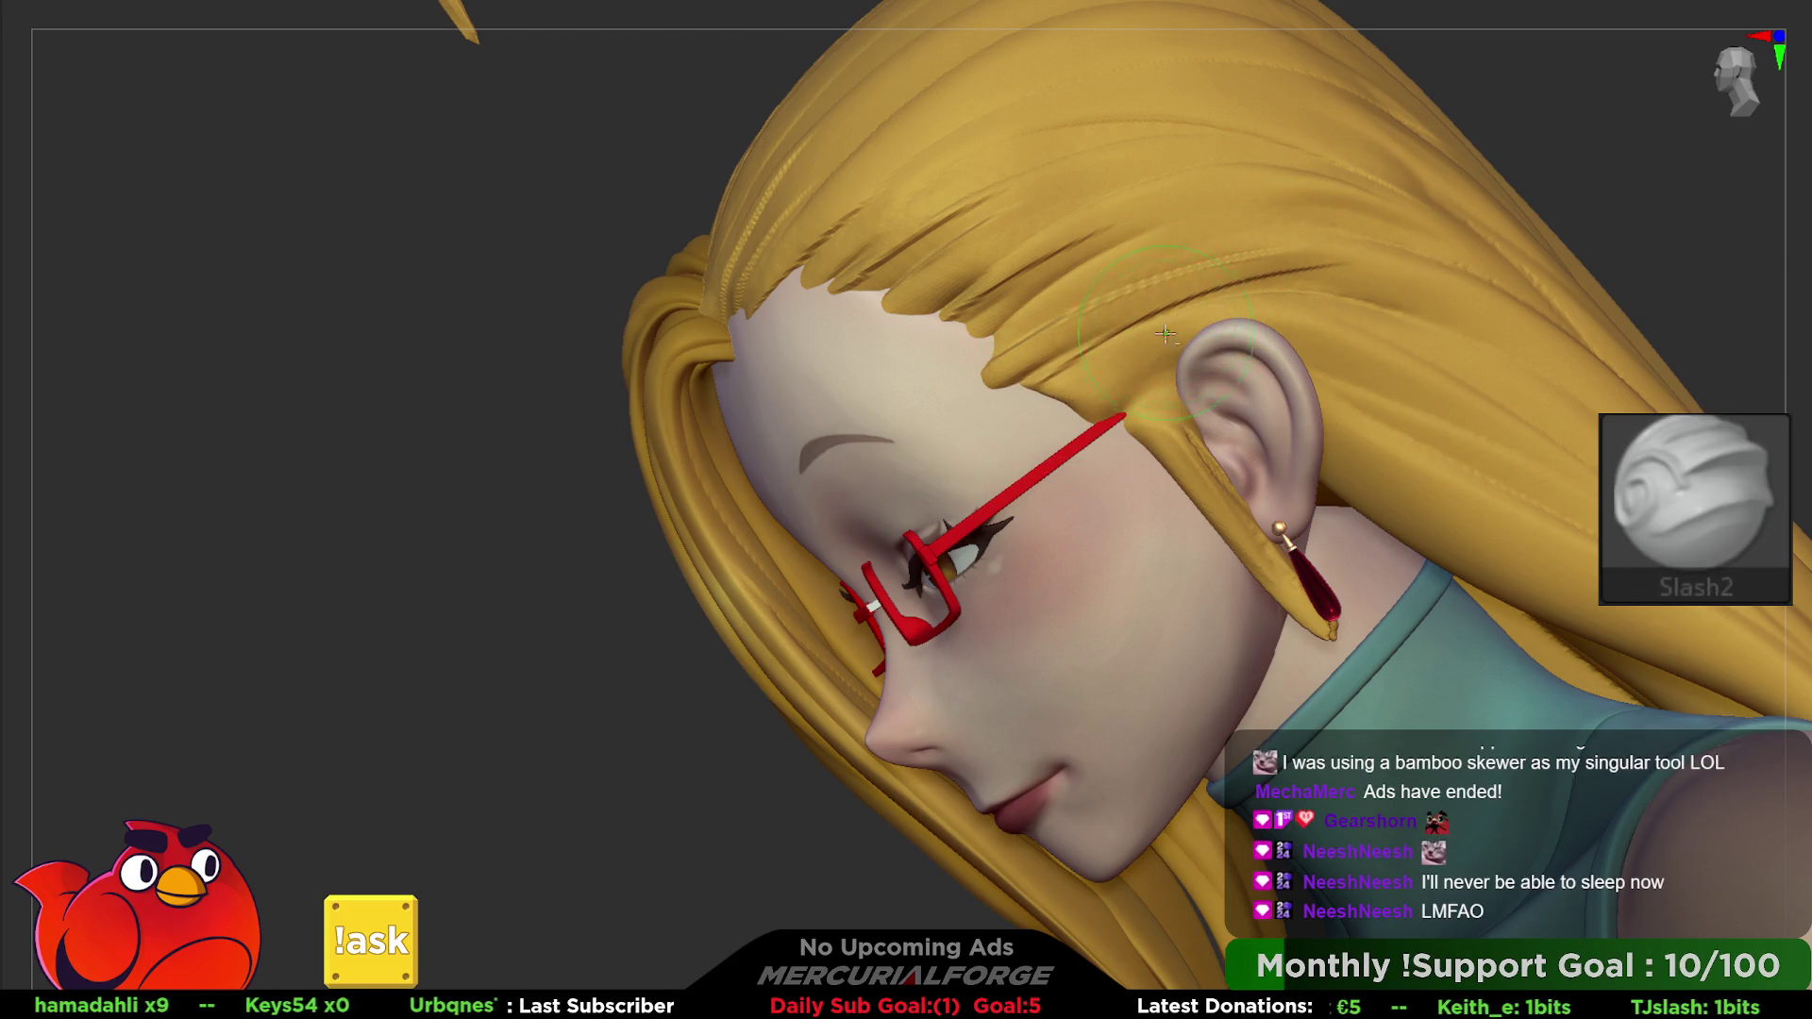
- Orbit between profile and three-quarter views to check the hair above the ear
left_click_drag(1629, 256, 1274, 453)
right_click_drag(1052, 446, 1025, 457)
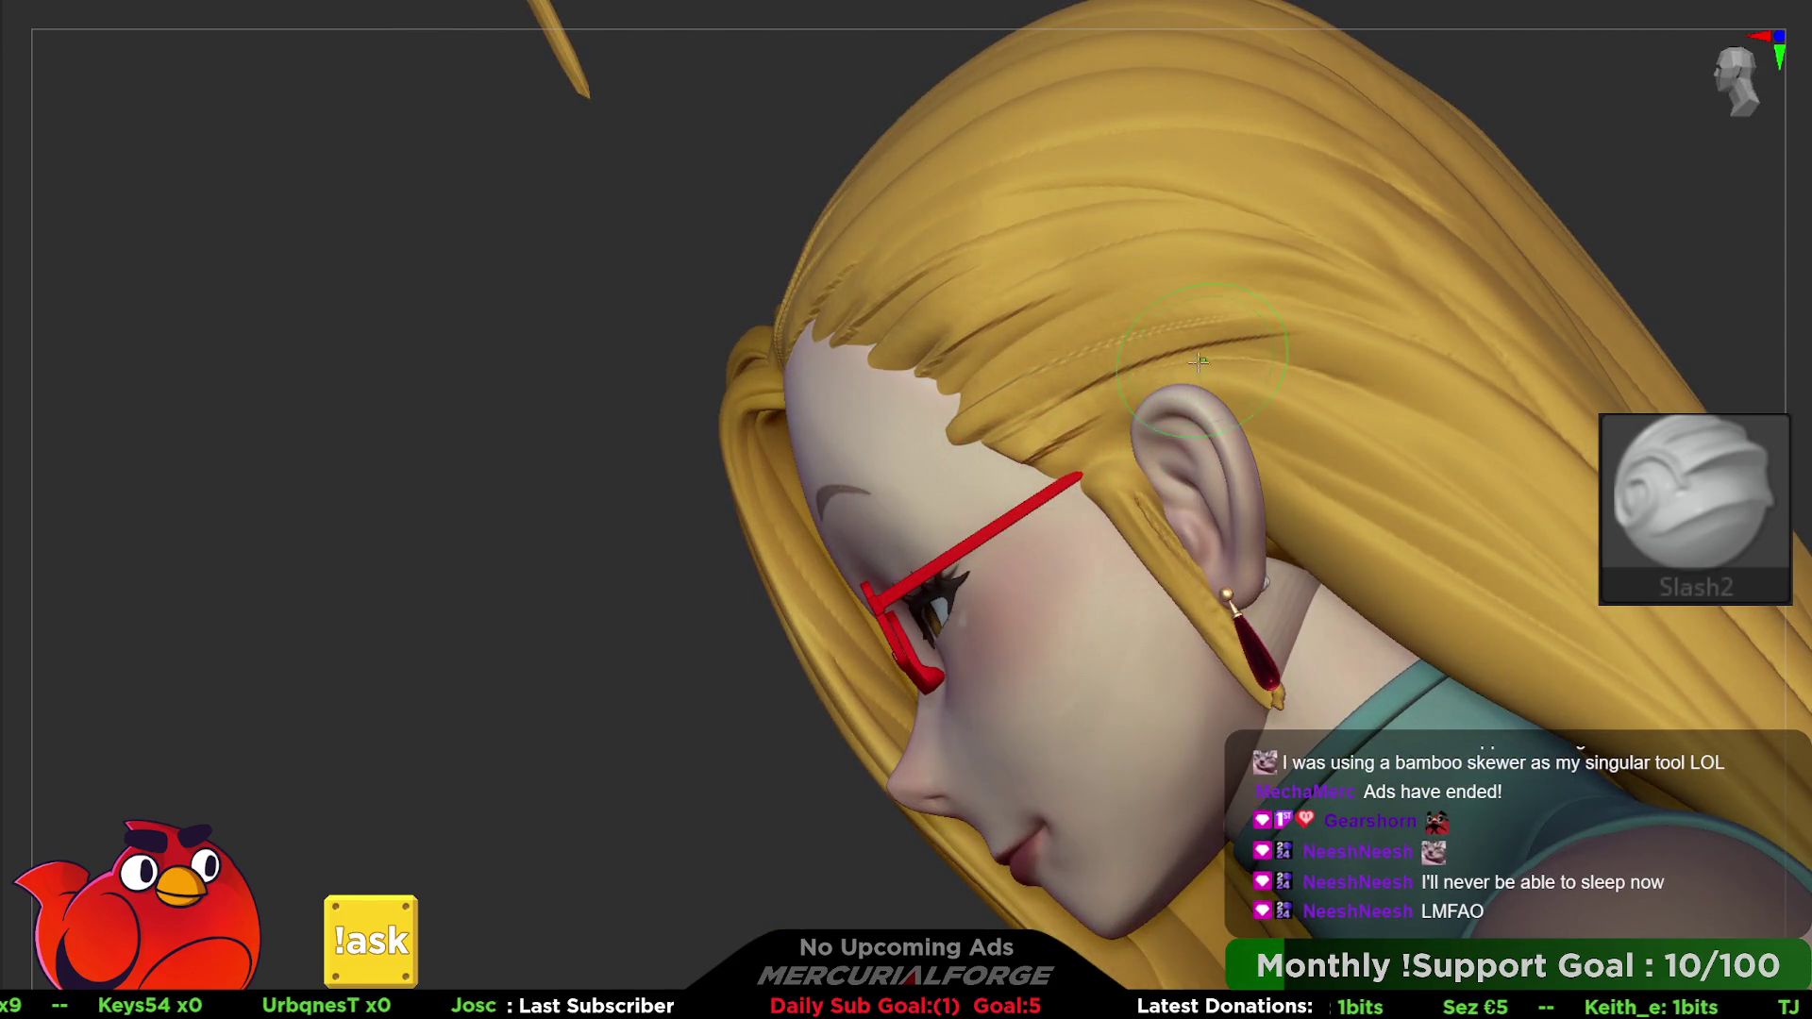
right_click_drag(1063, 413, 1072, 446)
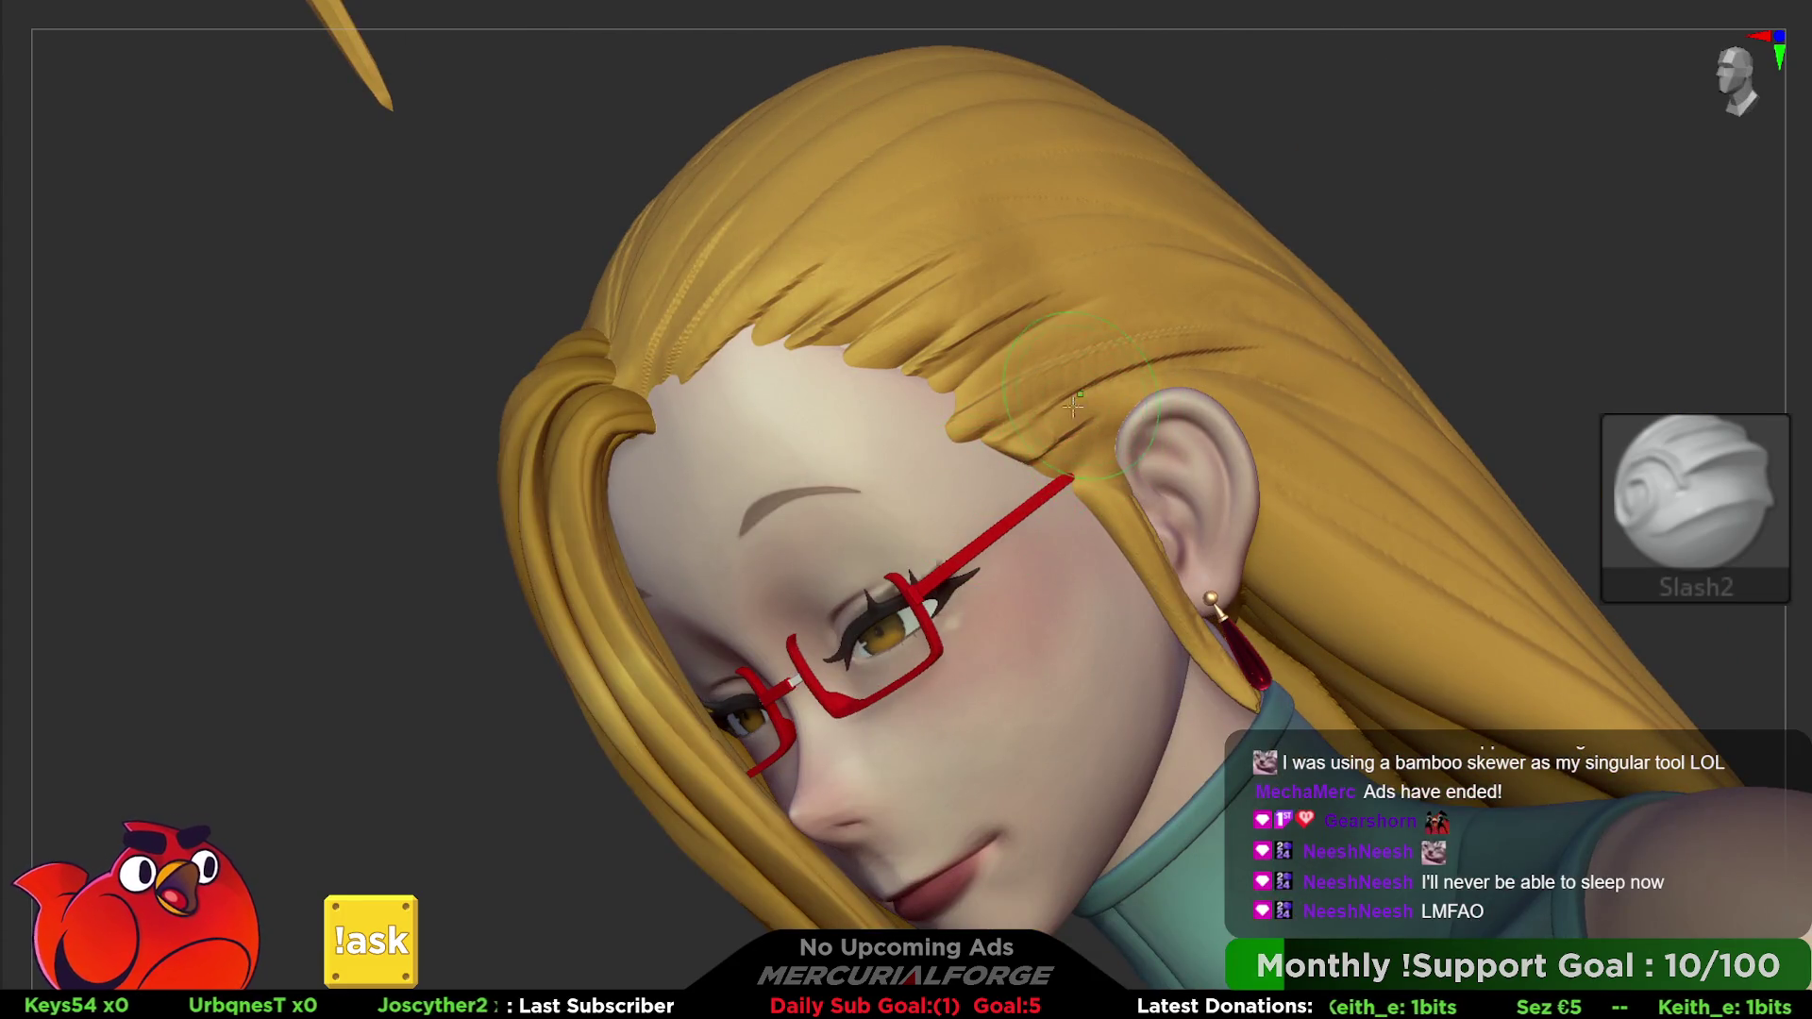
mouse_move(977, 504)
right_mouse_down()
mouse_move(1025, 444)
mouse_move(991, 468)
right_mouse_up()
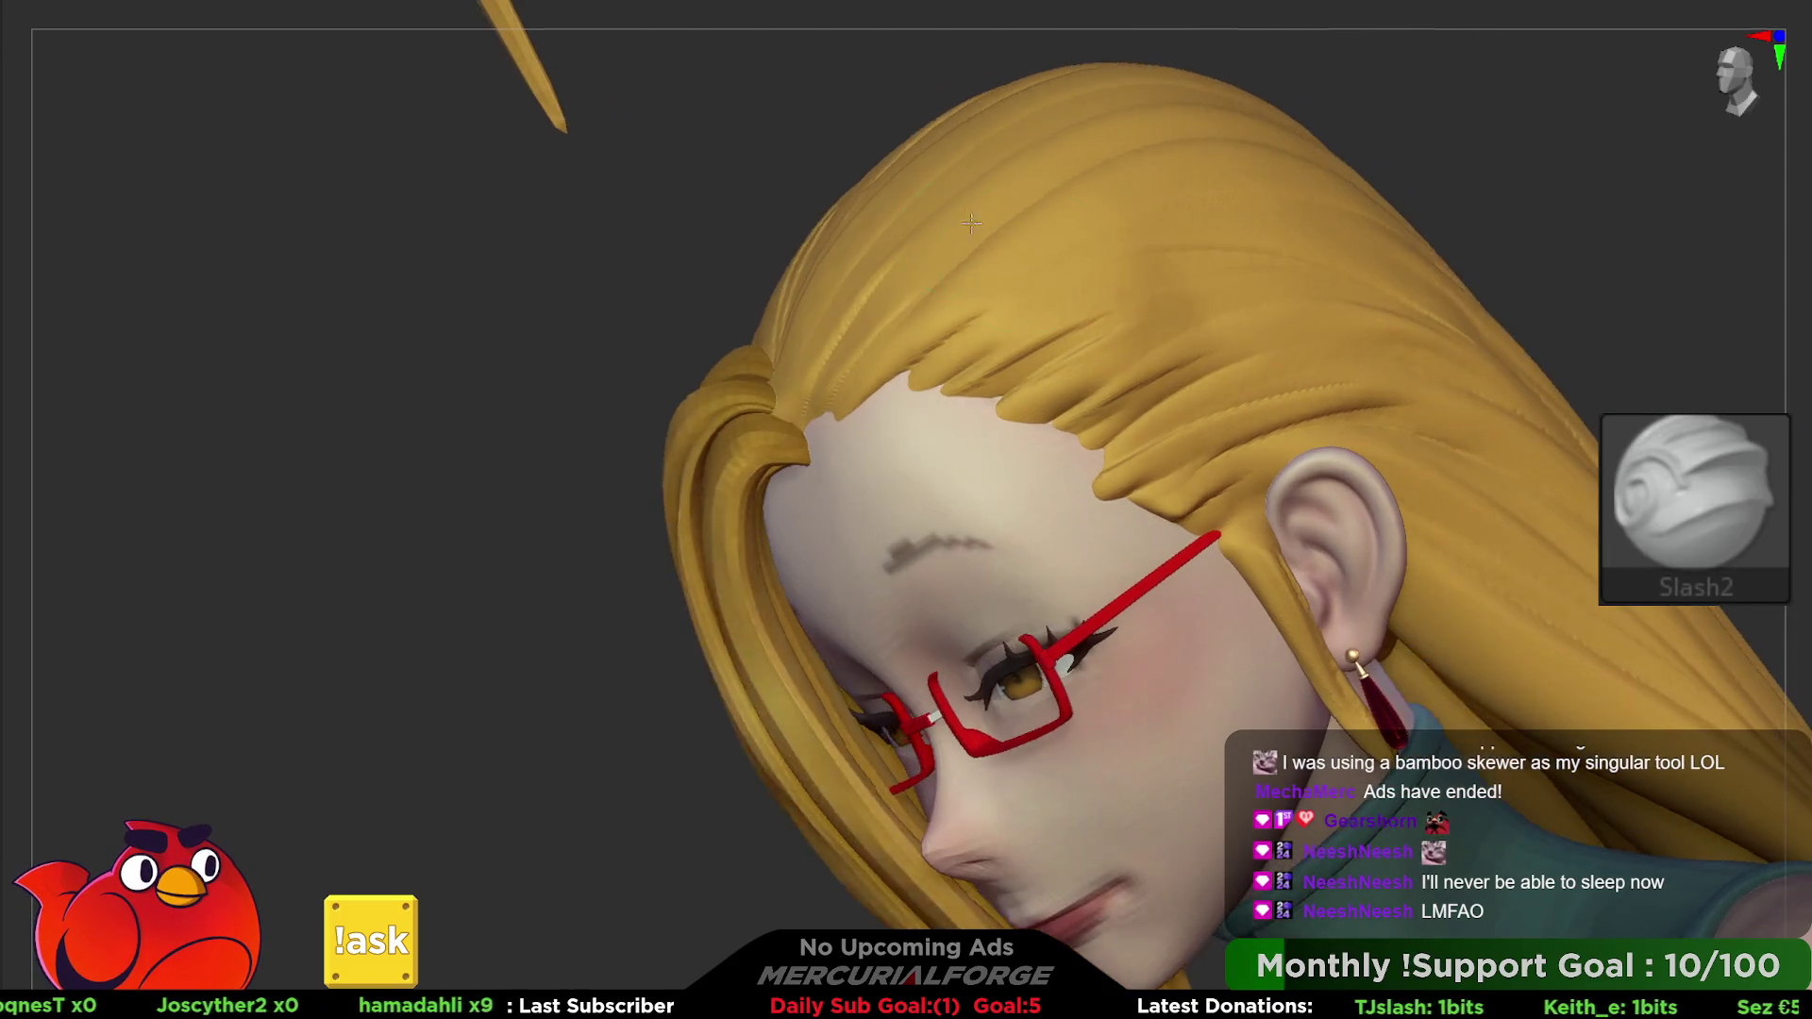
right_click_drag(992, 354, 1203, 397)
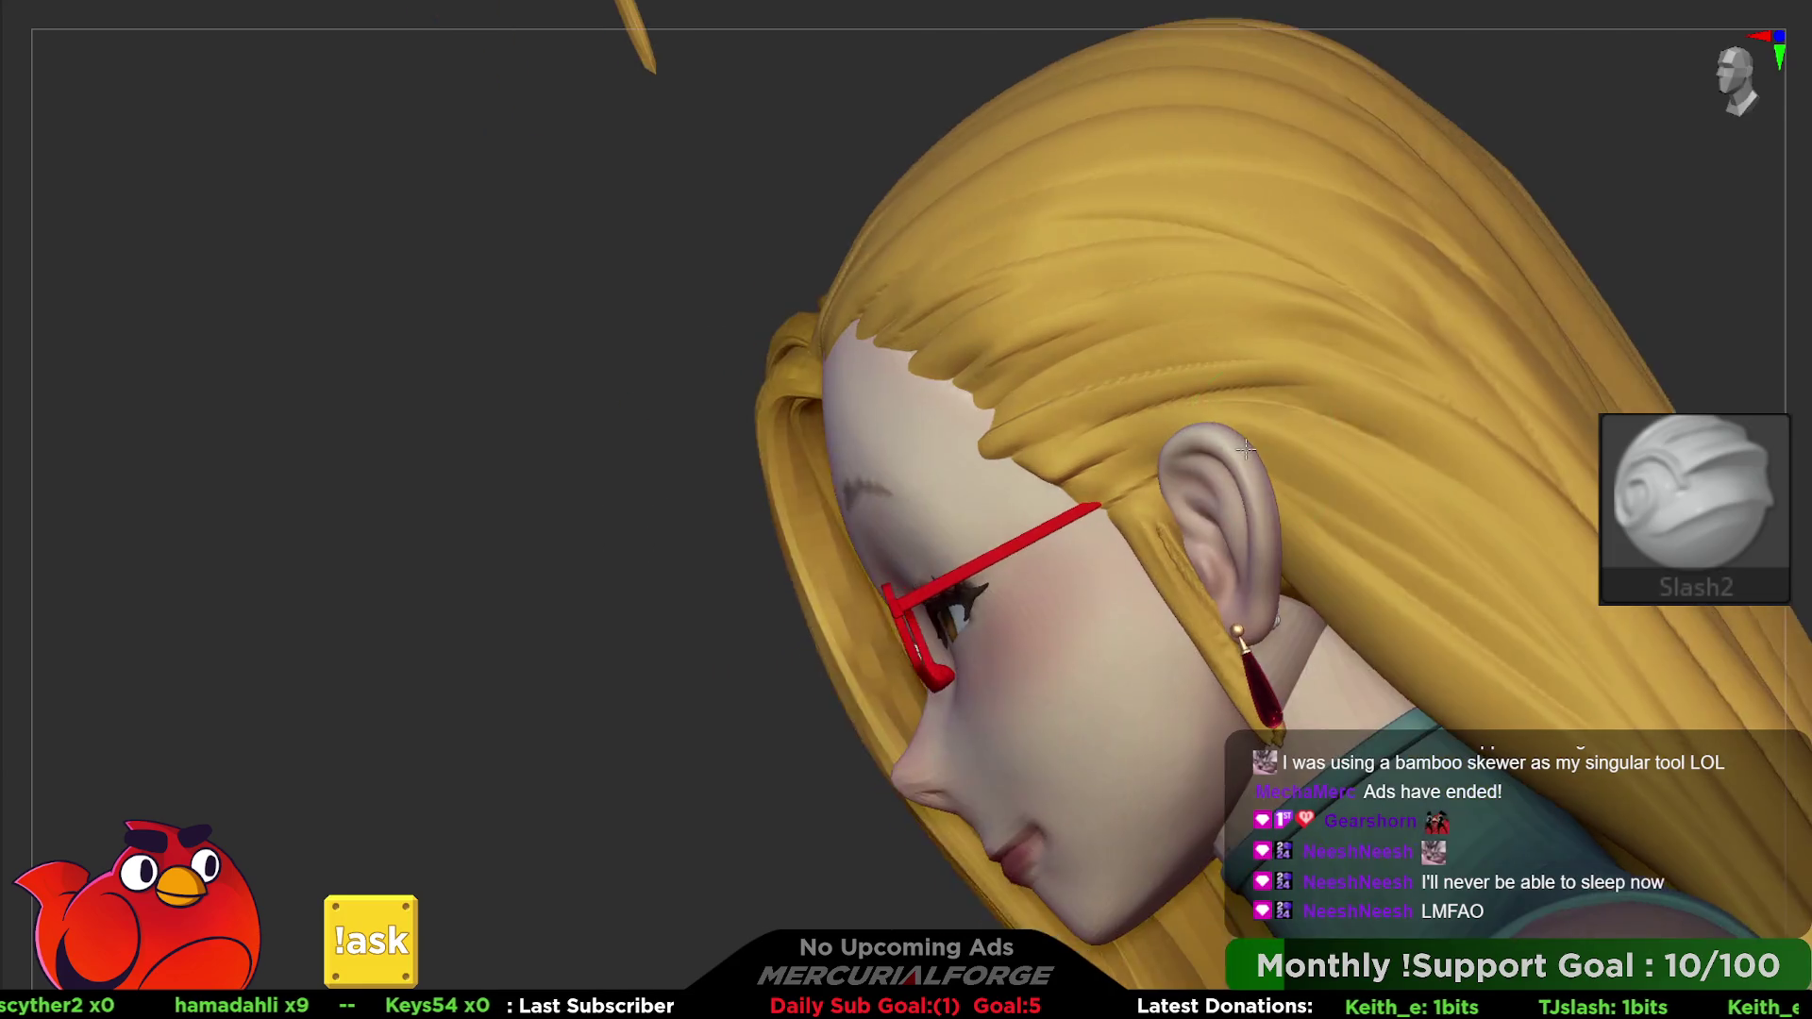
mouse_move(1126, 484)
right_mouse_down()
mouse_move(1140, 467)
mouse_move(1080, 439)
mouse_move(1033, 368)
right_mouse_up()
- Solo the hair and carve a longer groove down its back, checking both sides
key("alt+s")
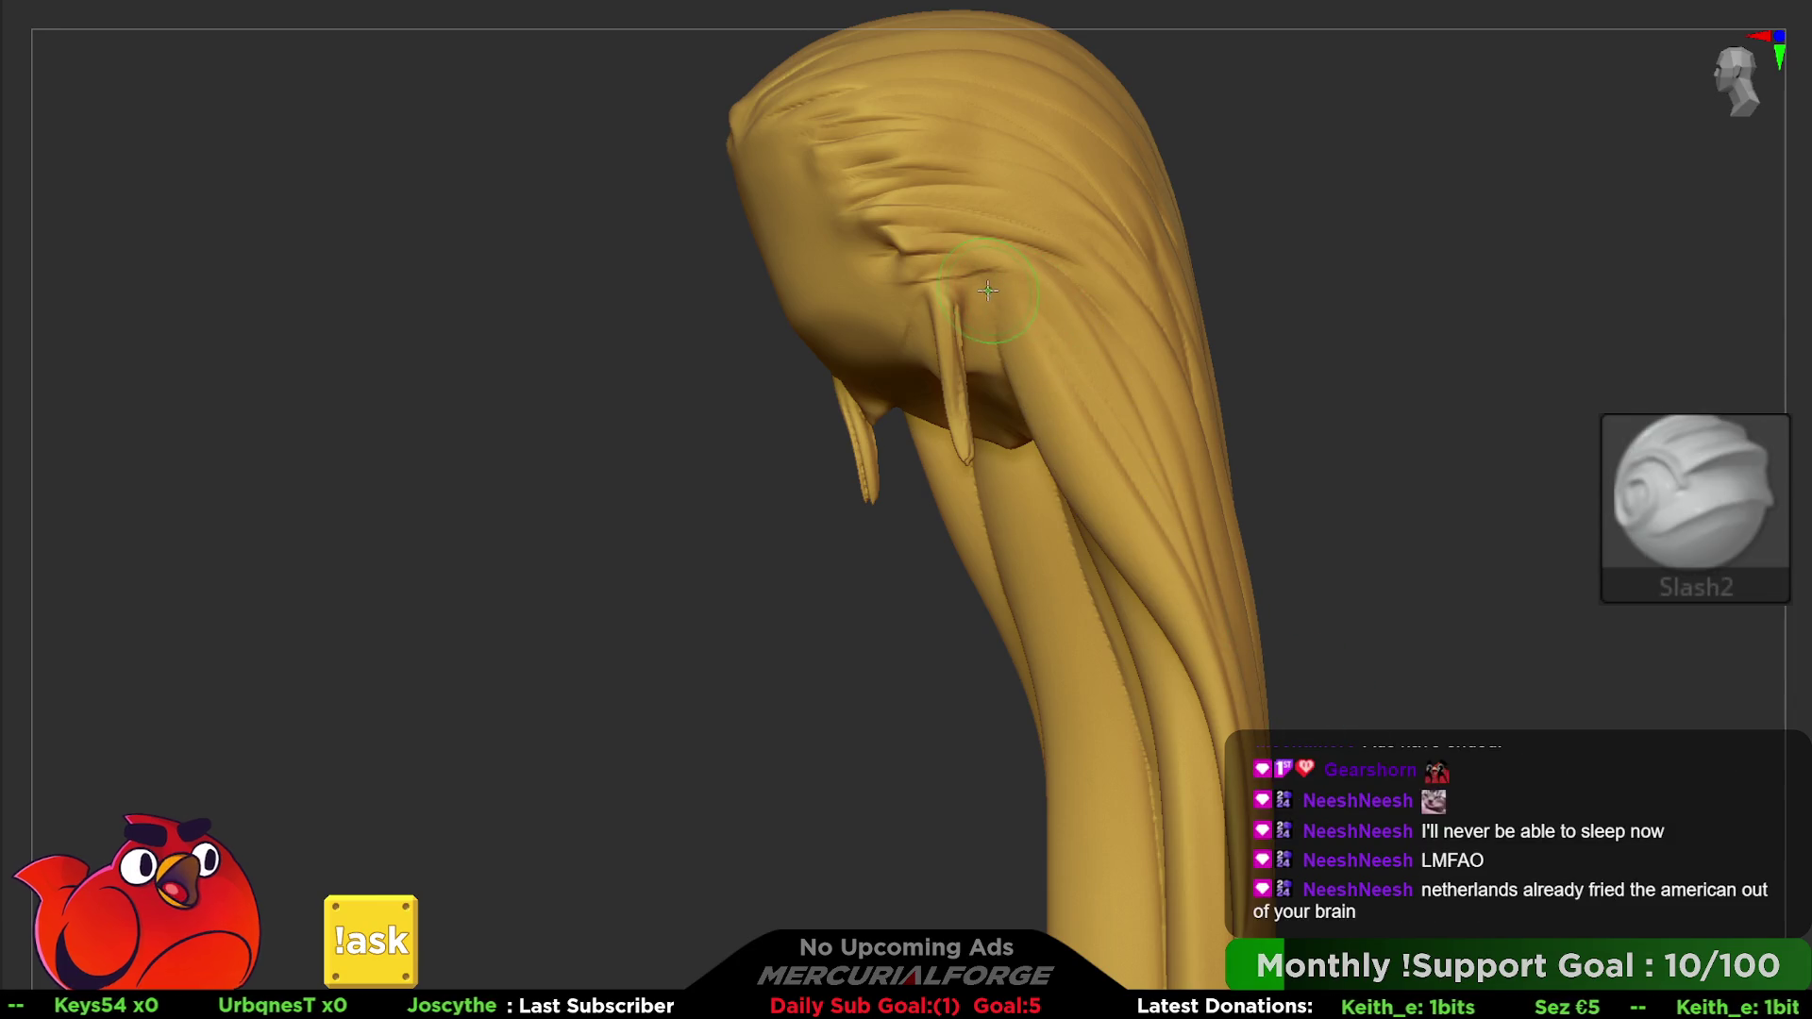
left_click_drag(988, 291, 1018, 401)
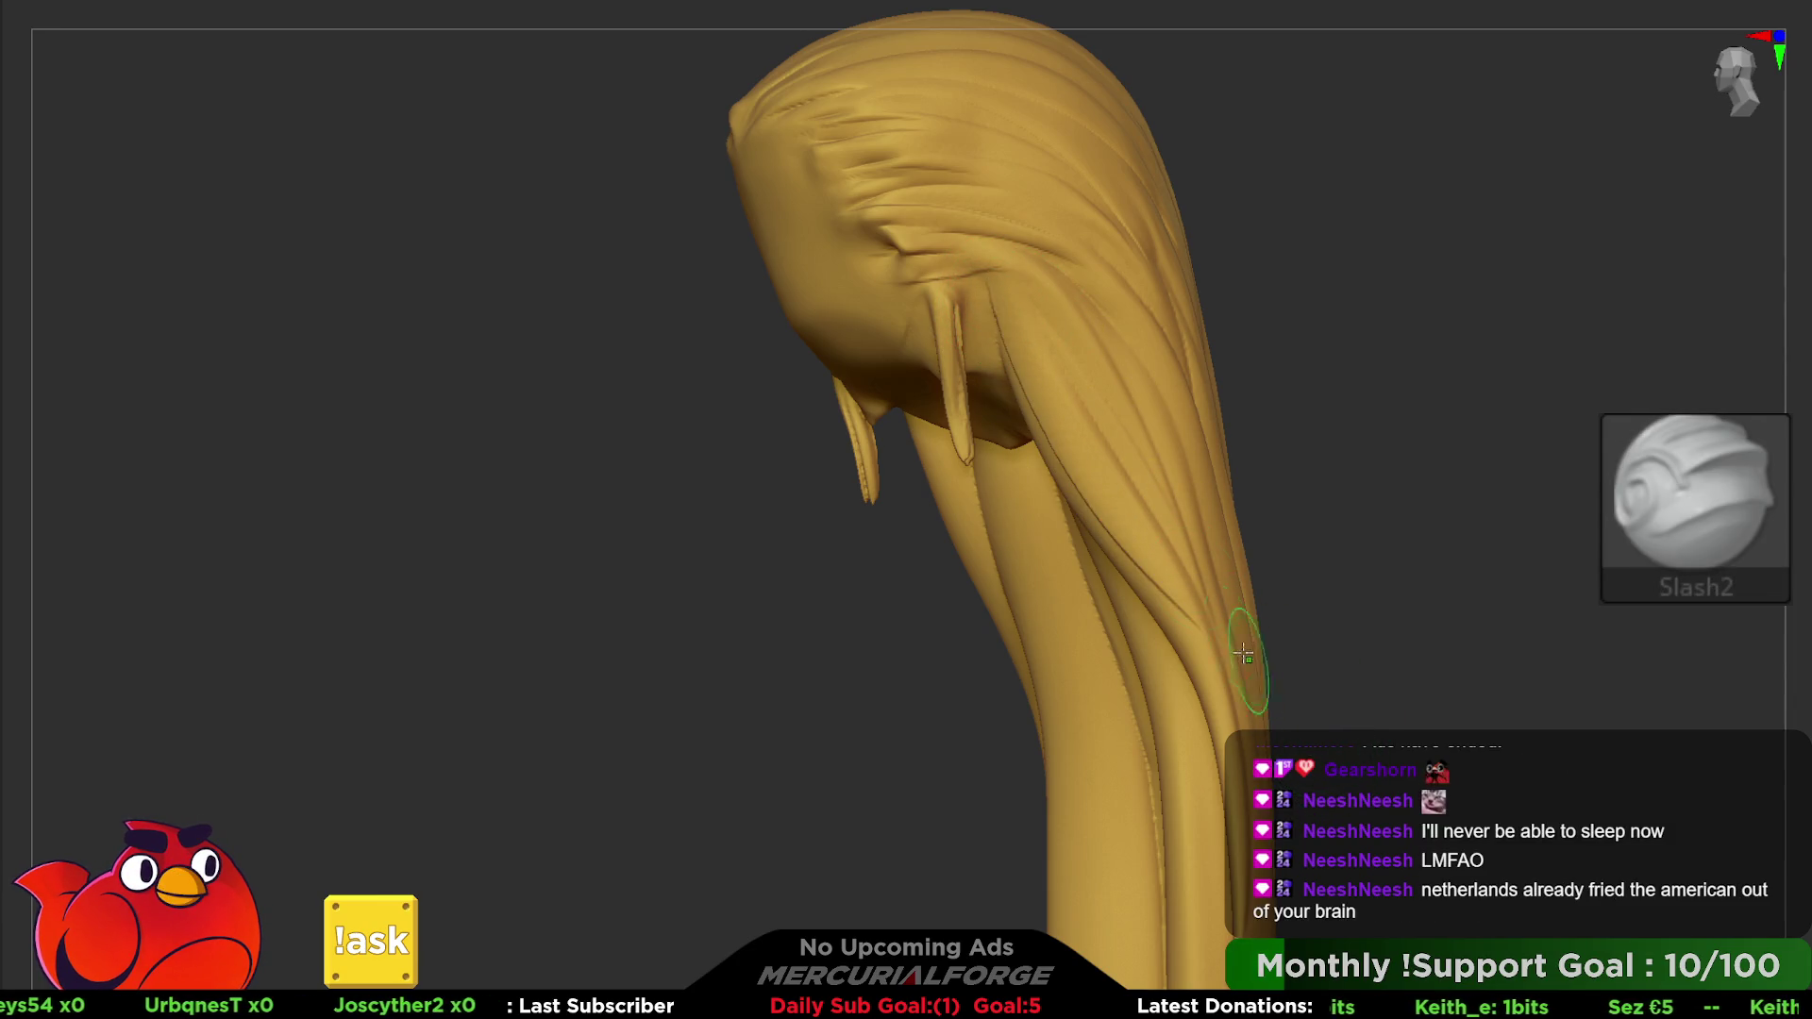
key("b")
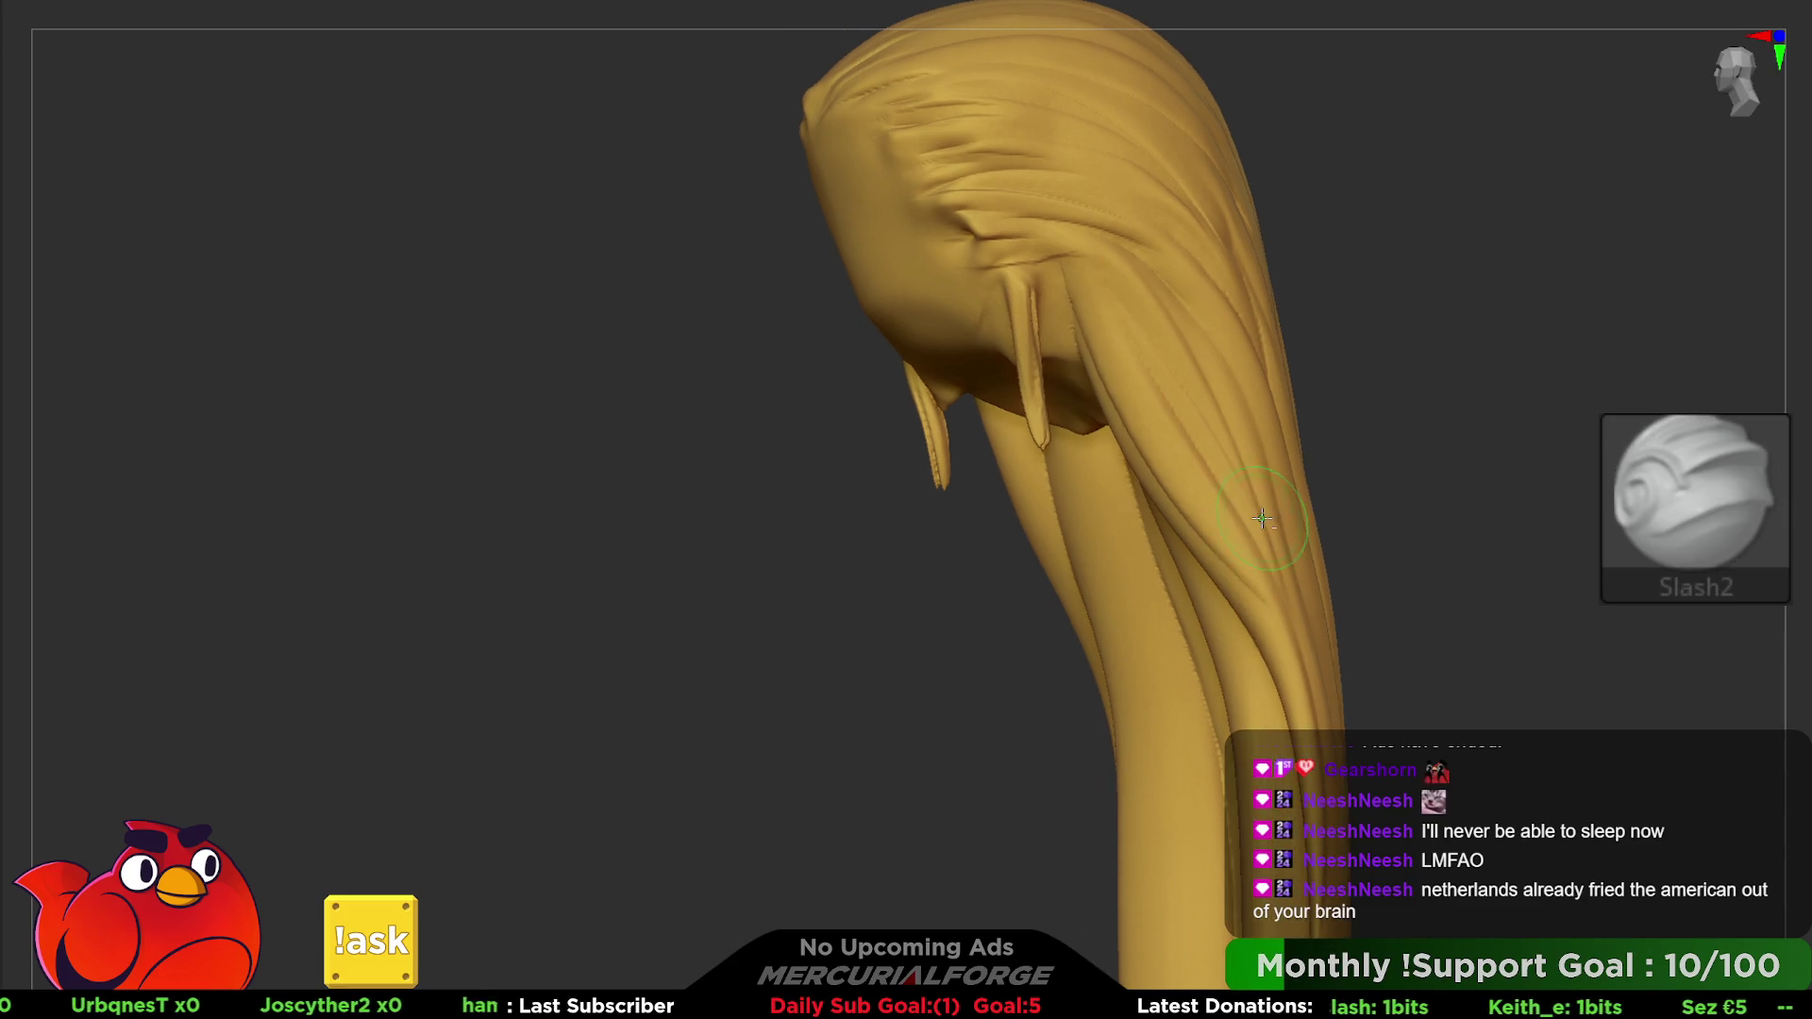
right_click_drag(1225, 680, 1246, 539)
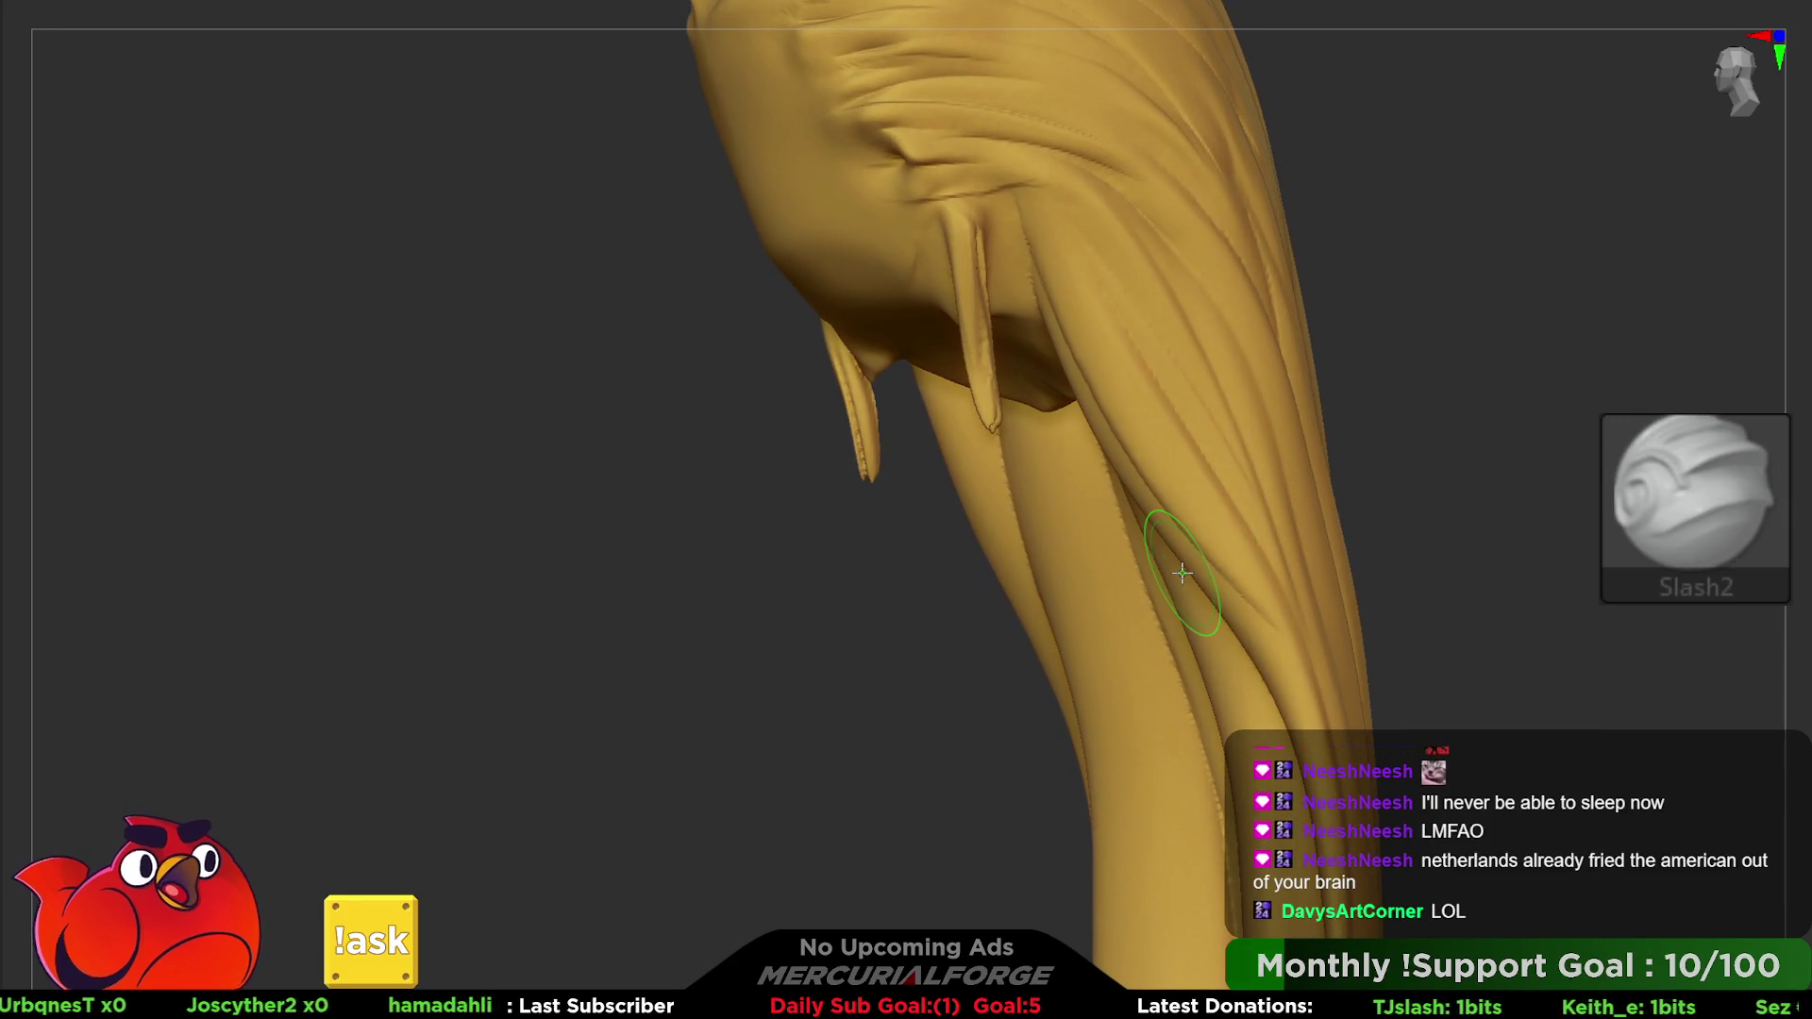
mouse_move(1214, 453)
right_mouse_down()
mouse_move(1245, 467)
mouse_move(1289, 446)
mouse_move(1275, 404)
mouse_move(1242, 563)
mouse_move(1119, 397)
right_mouse_up()
key("b")
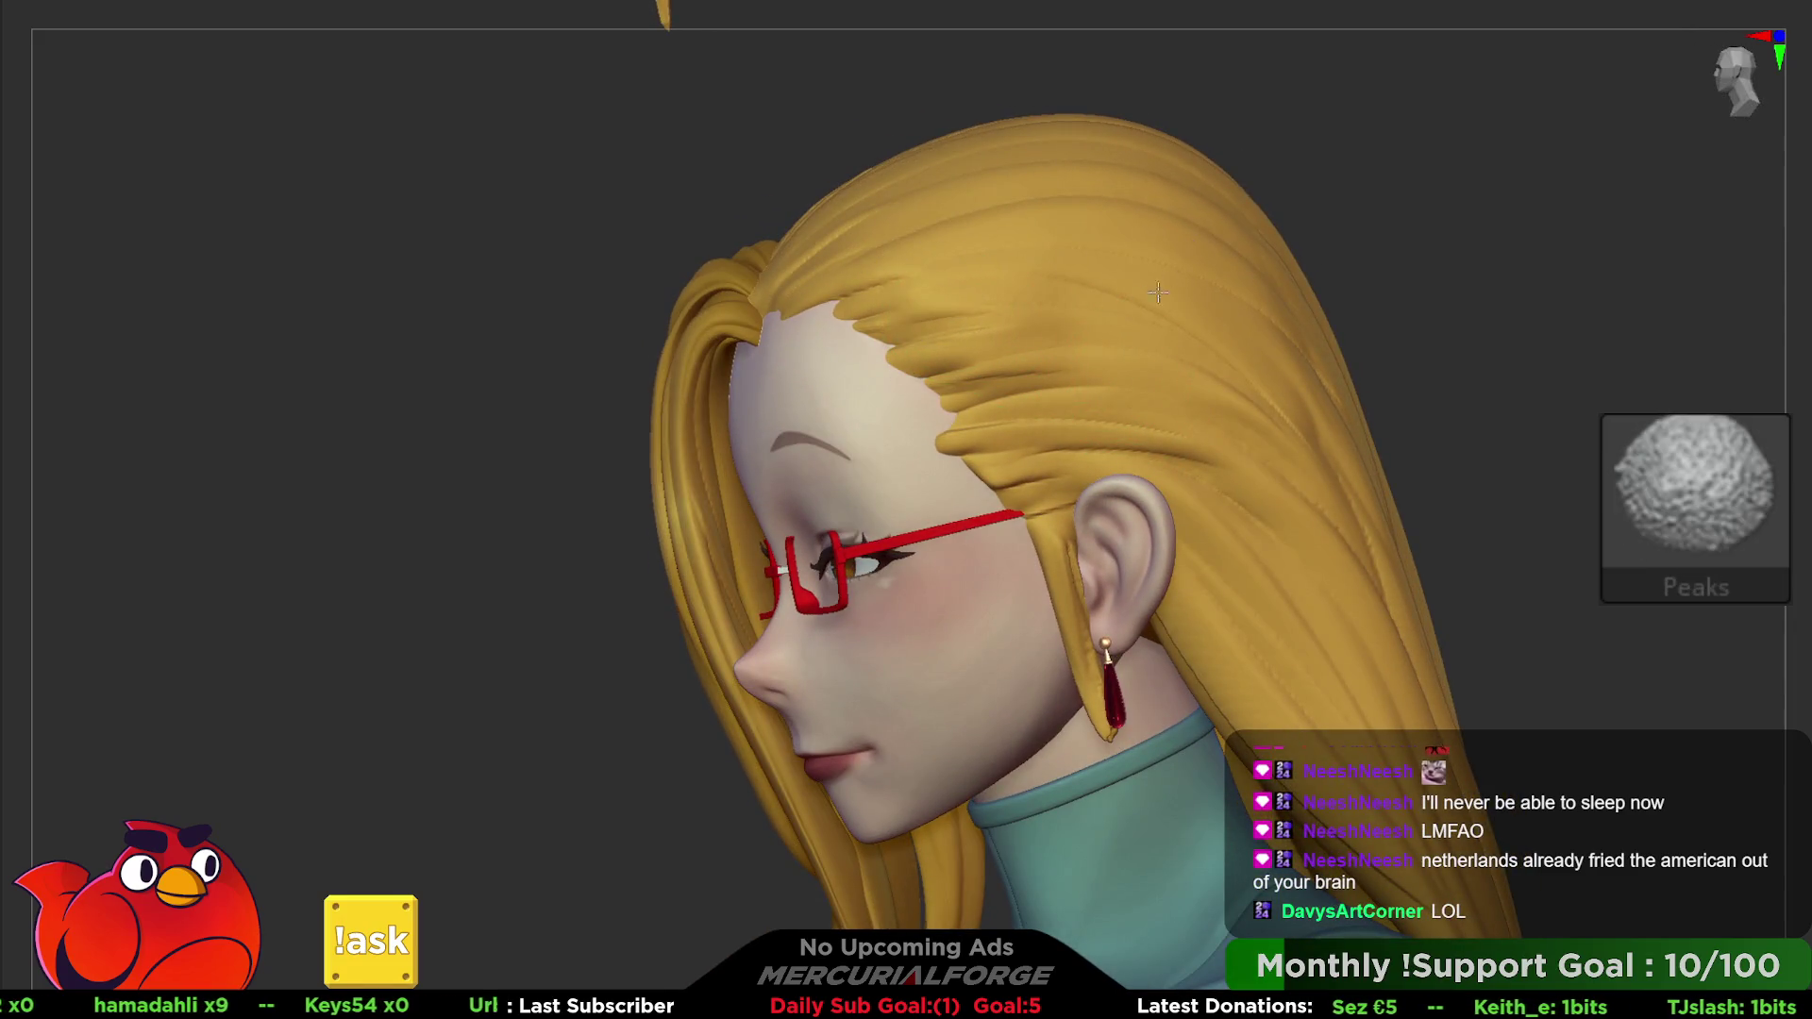
key("ctrl")
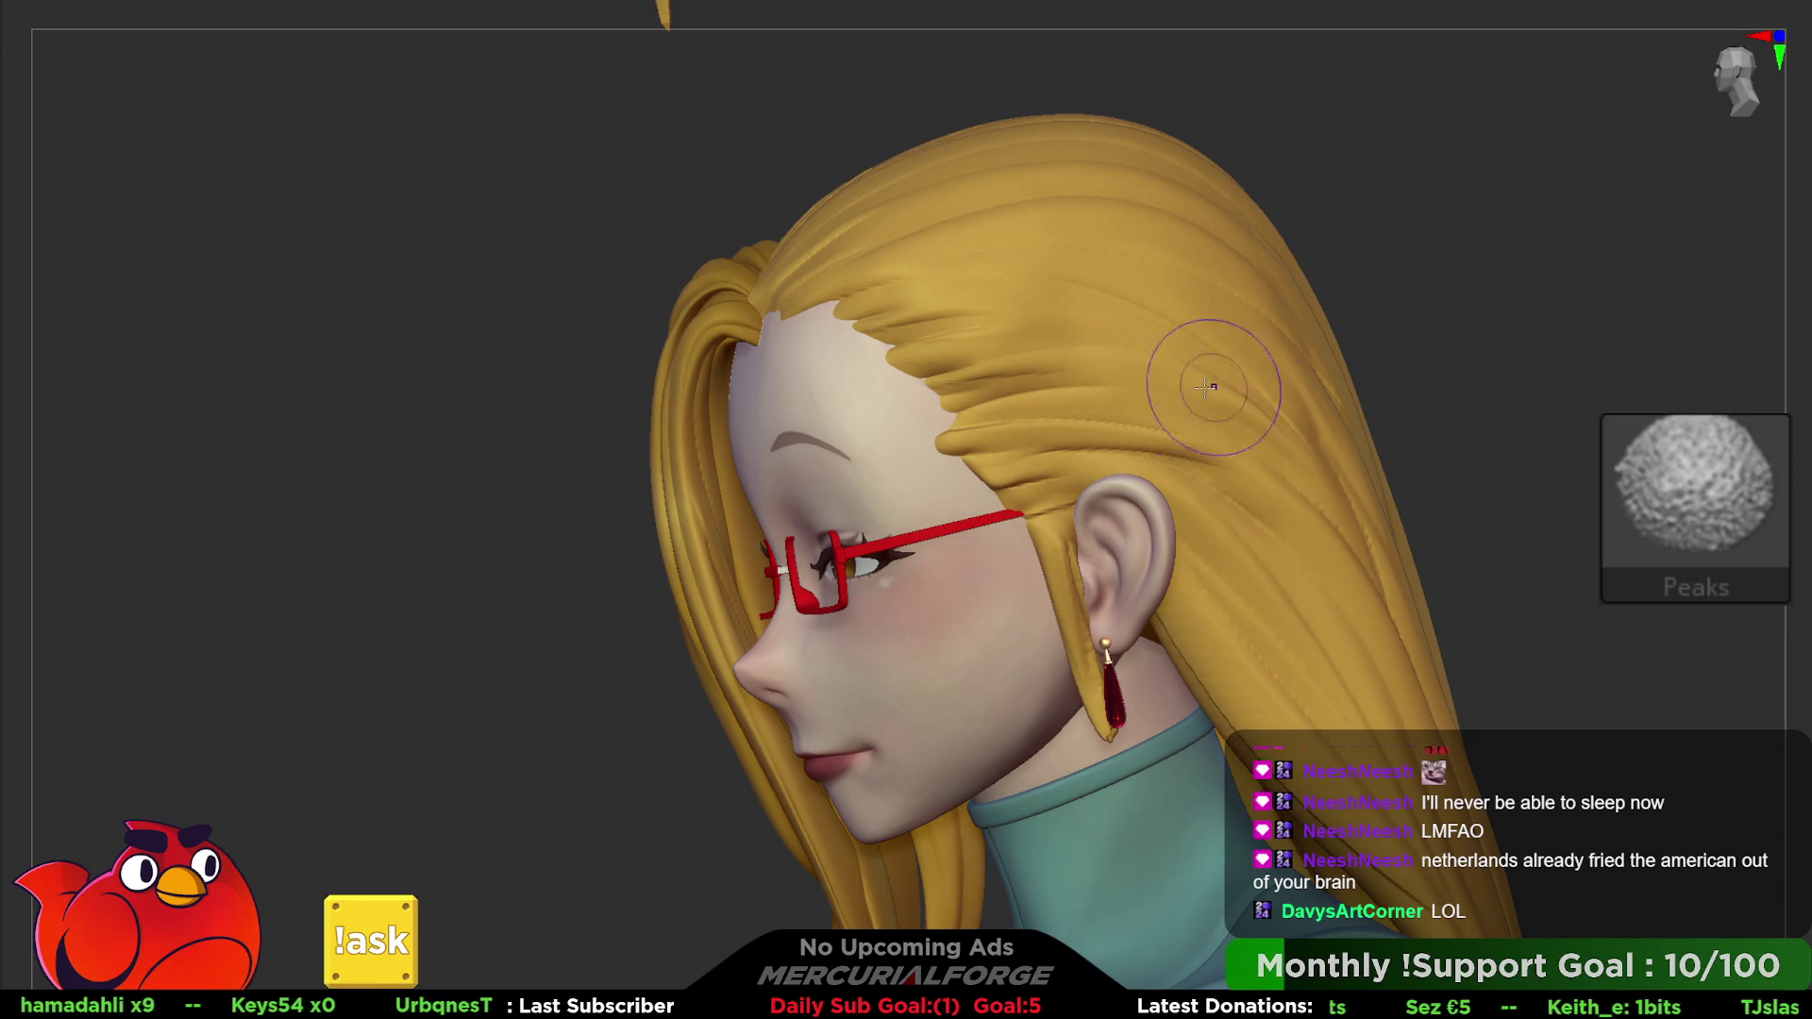
right_click_drag(1341, 548, 1117, 507)
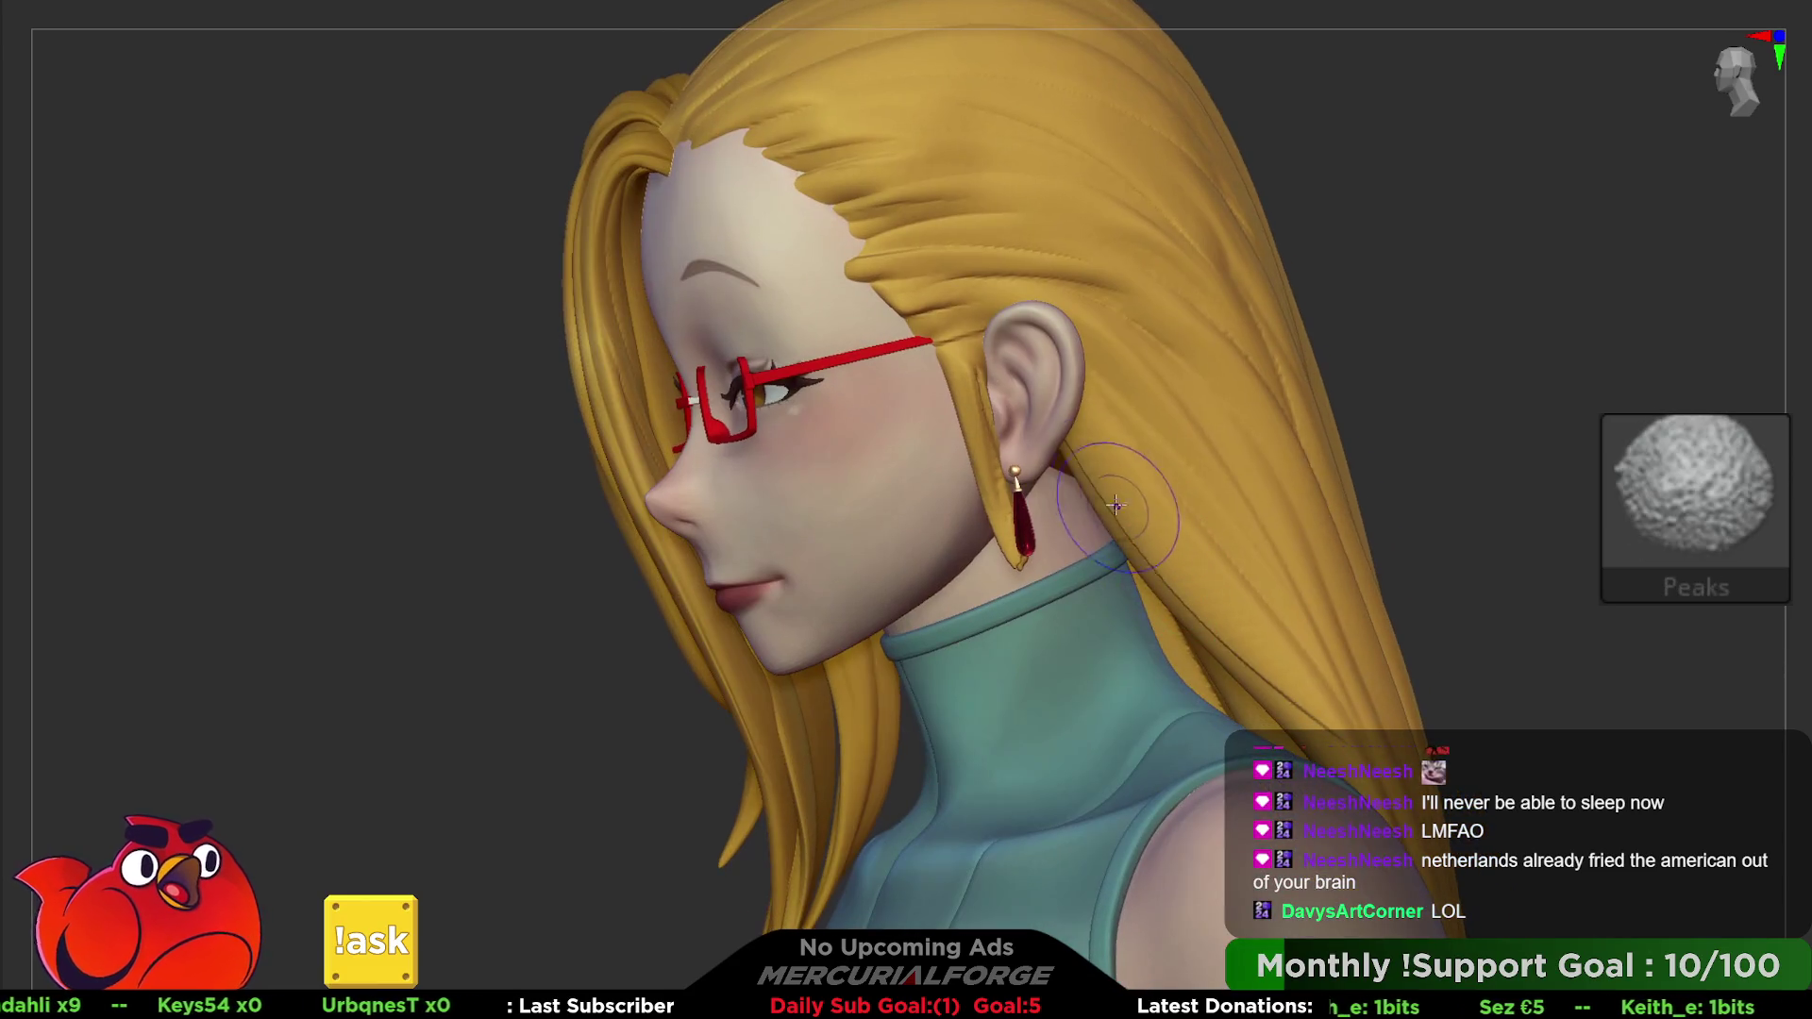
key("b")
mouse_move(1077, 425)
right_mouse_down("alt")
mouse_move(1055, 461)
mouse_move(1106, 517)
mouse_move(1090, 467)
mouse_move(1118, 483)
mouse_move(1030, 456)
right_mouse_up("alt")
- Smooth the central strand's fine grooves and recarve two Slash2 grooves down it
key("space")
key("space")
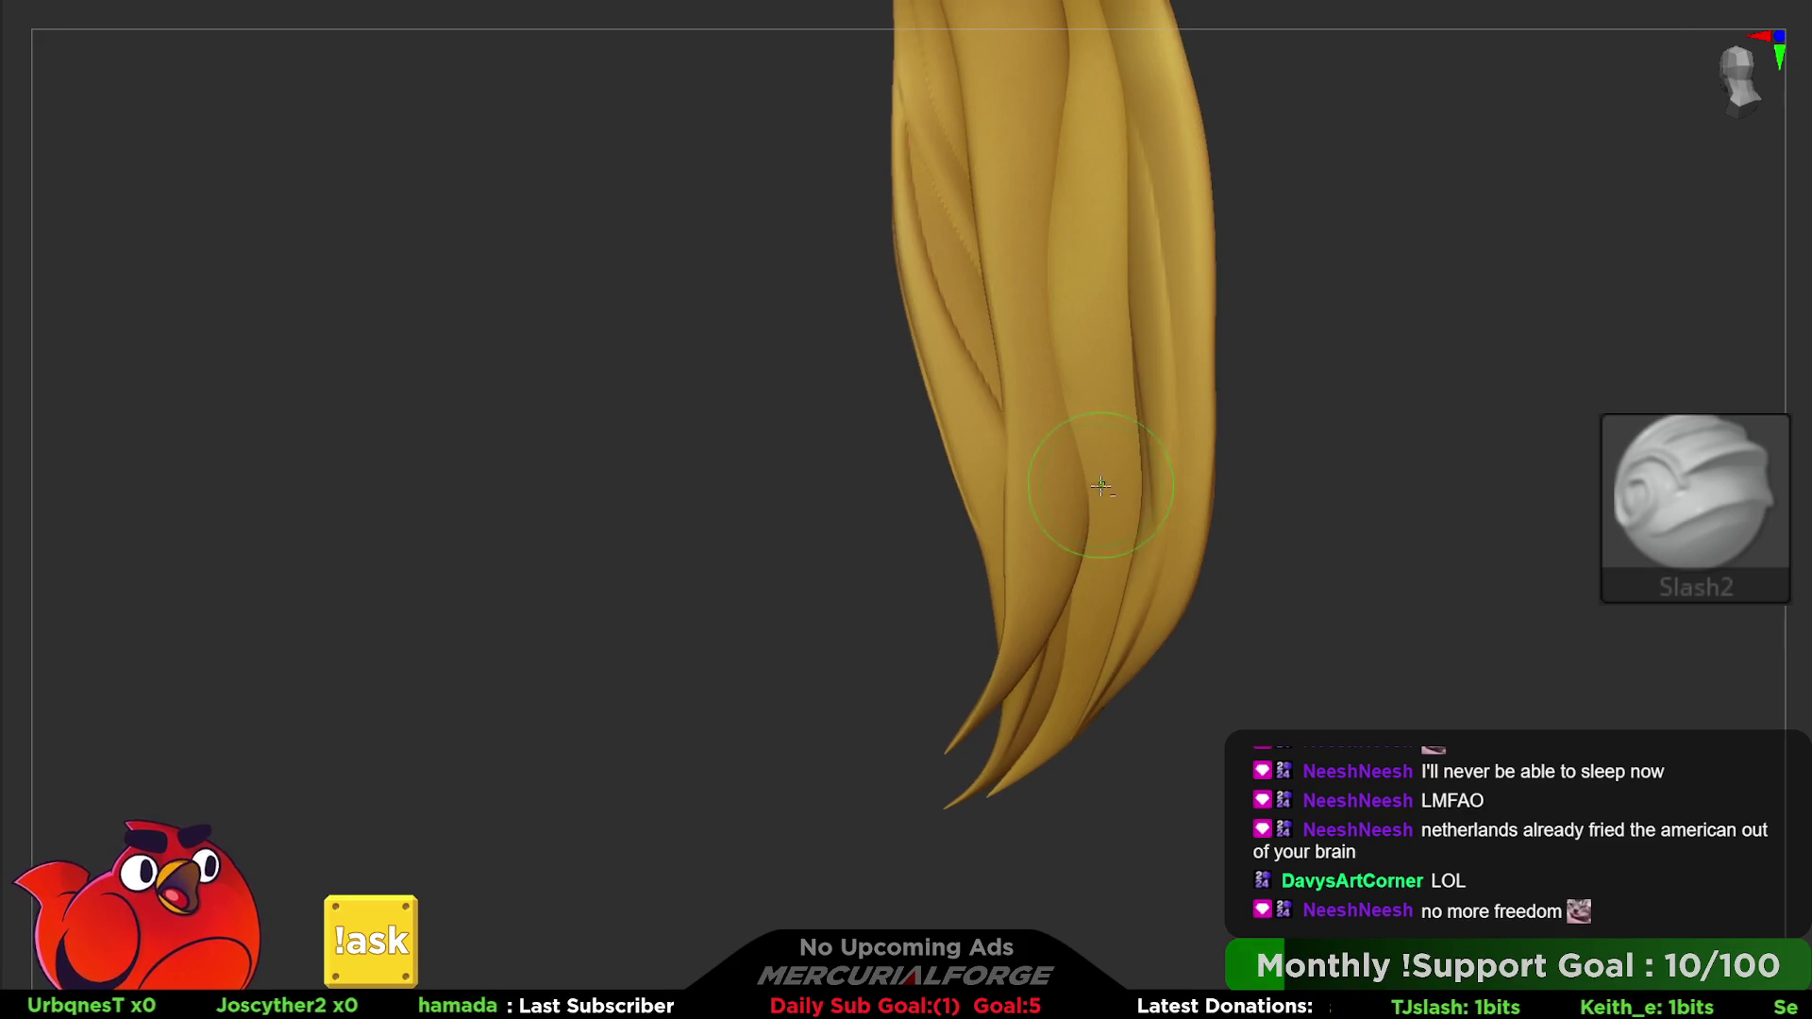
key("shift")
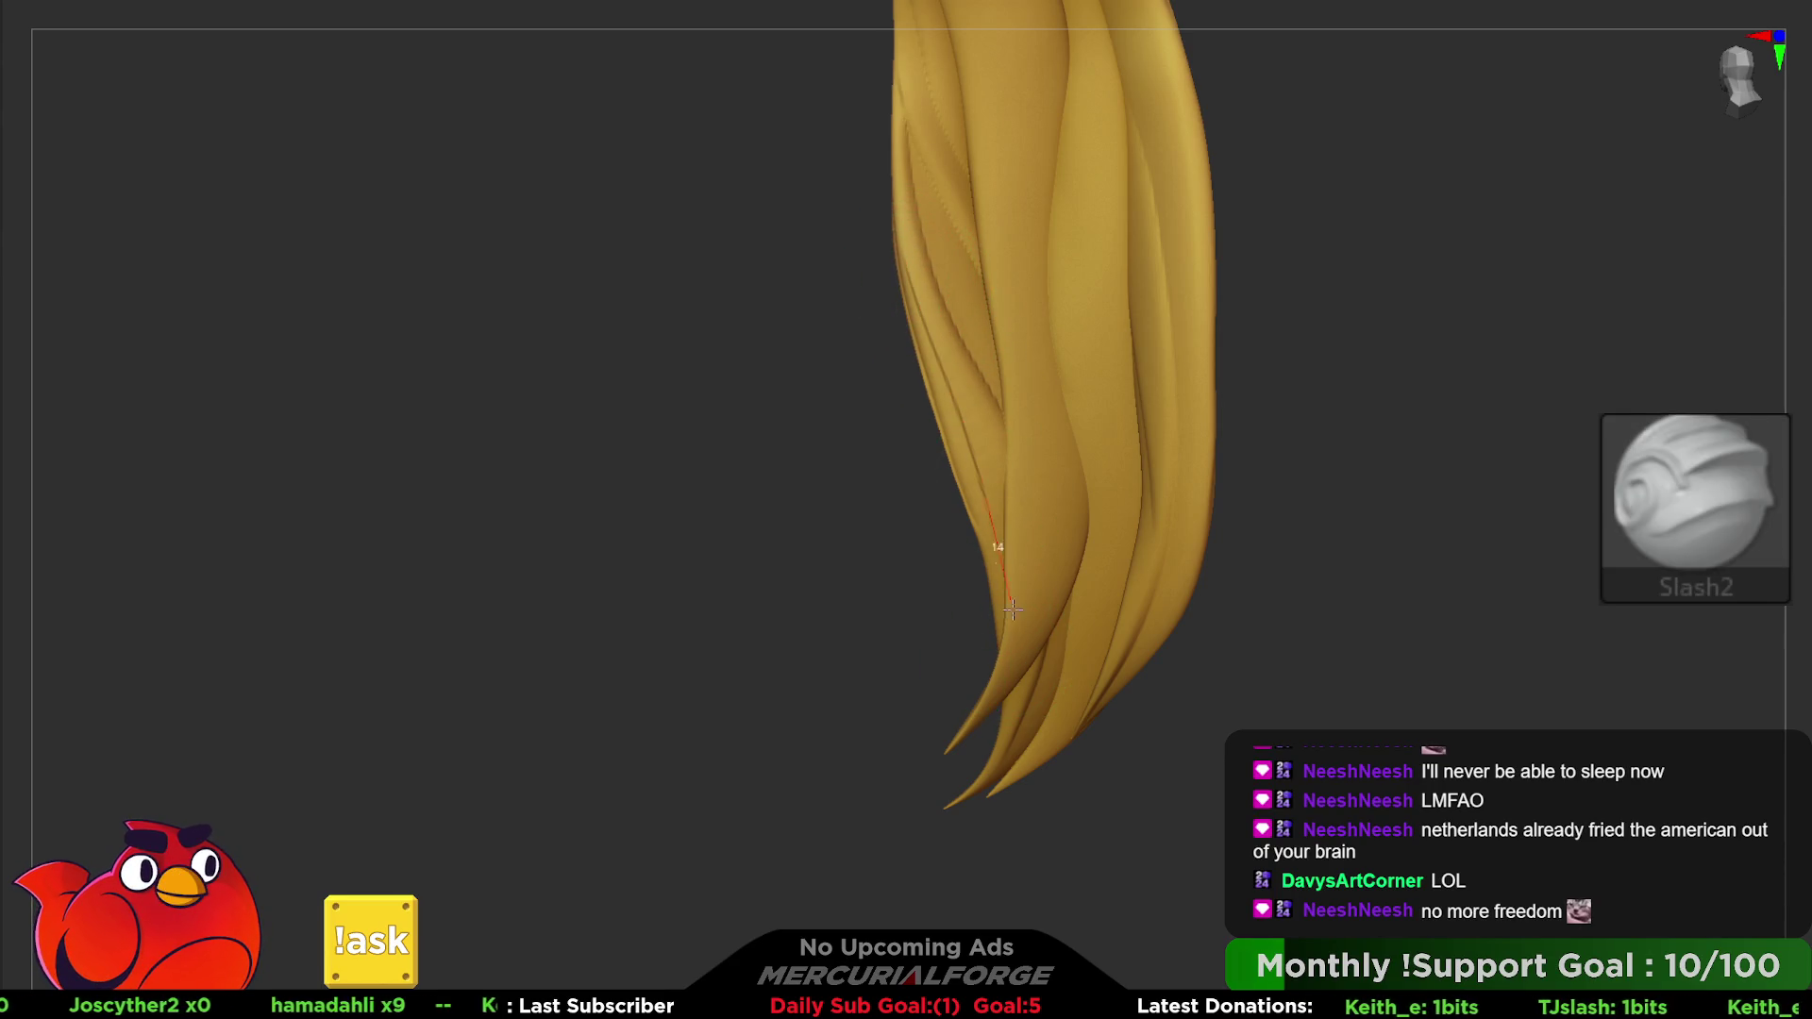
right_click_drag(996, 213, 996, 145)
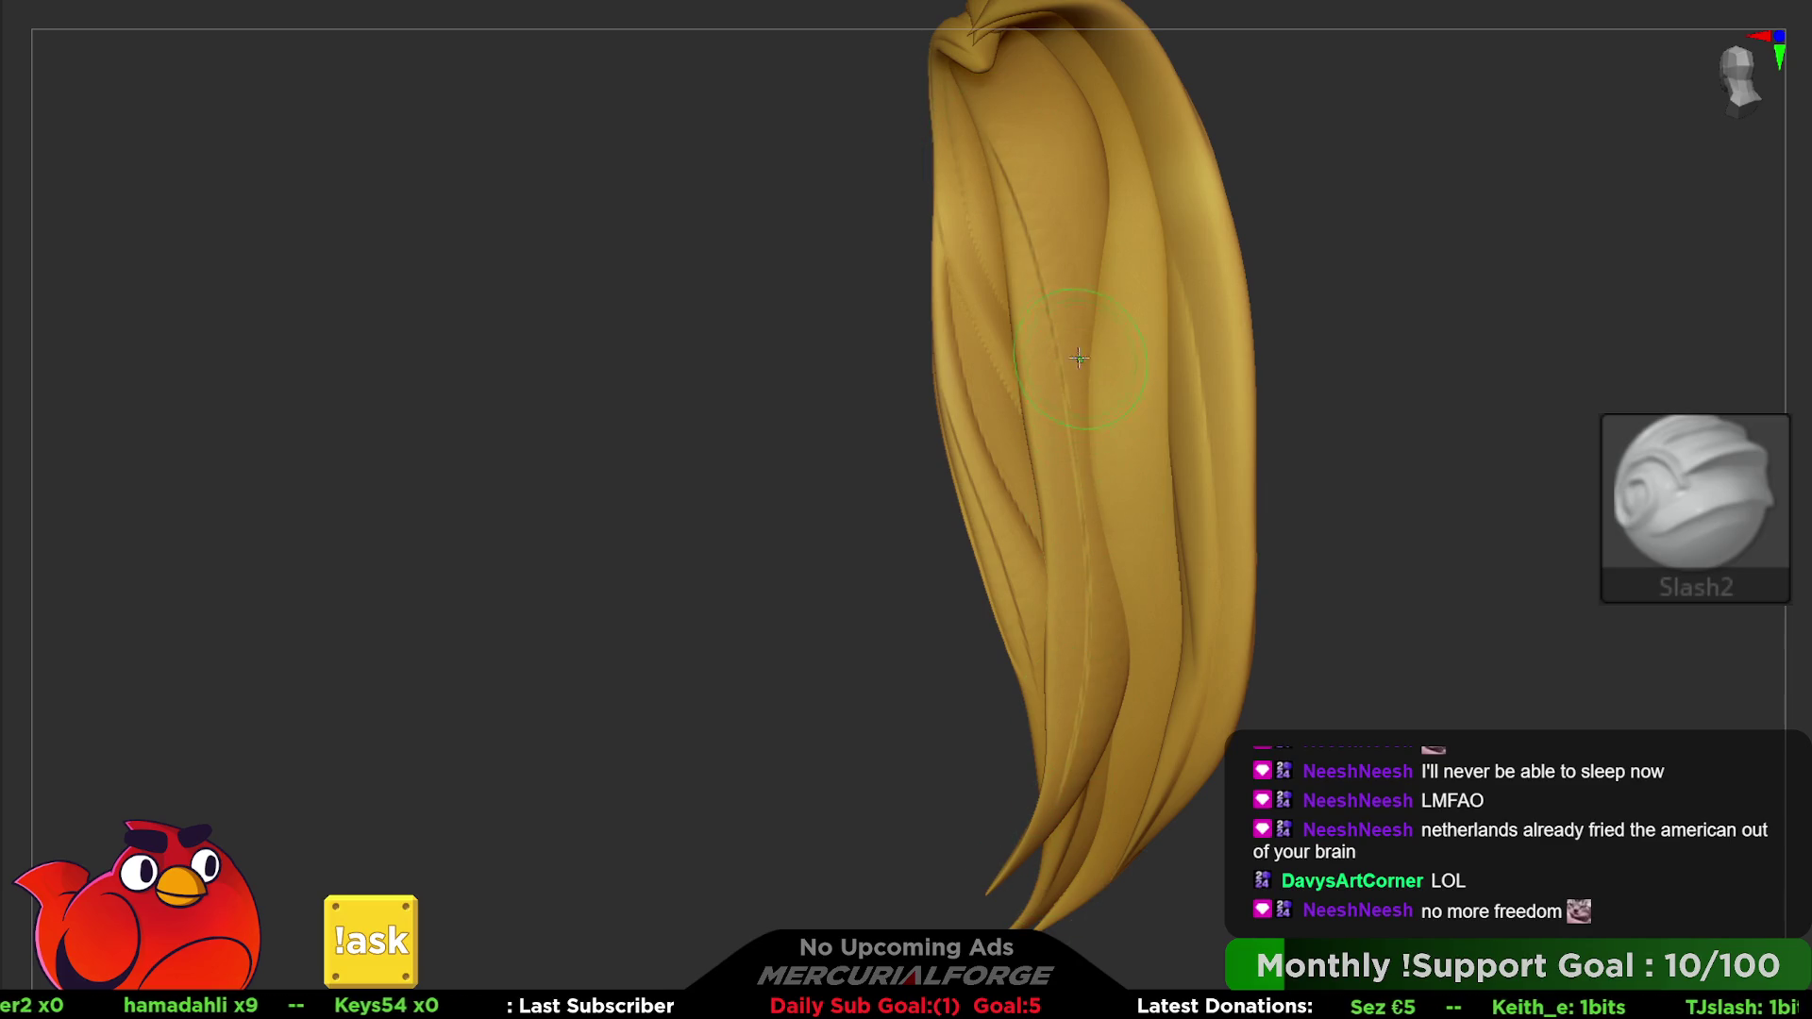
left_click_drag(1079, 357, 1016, 160, "shift")
left_click_drag(1022, 49, 1079, 258)
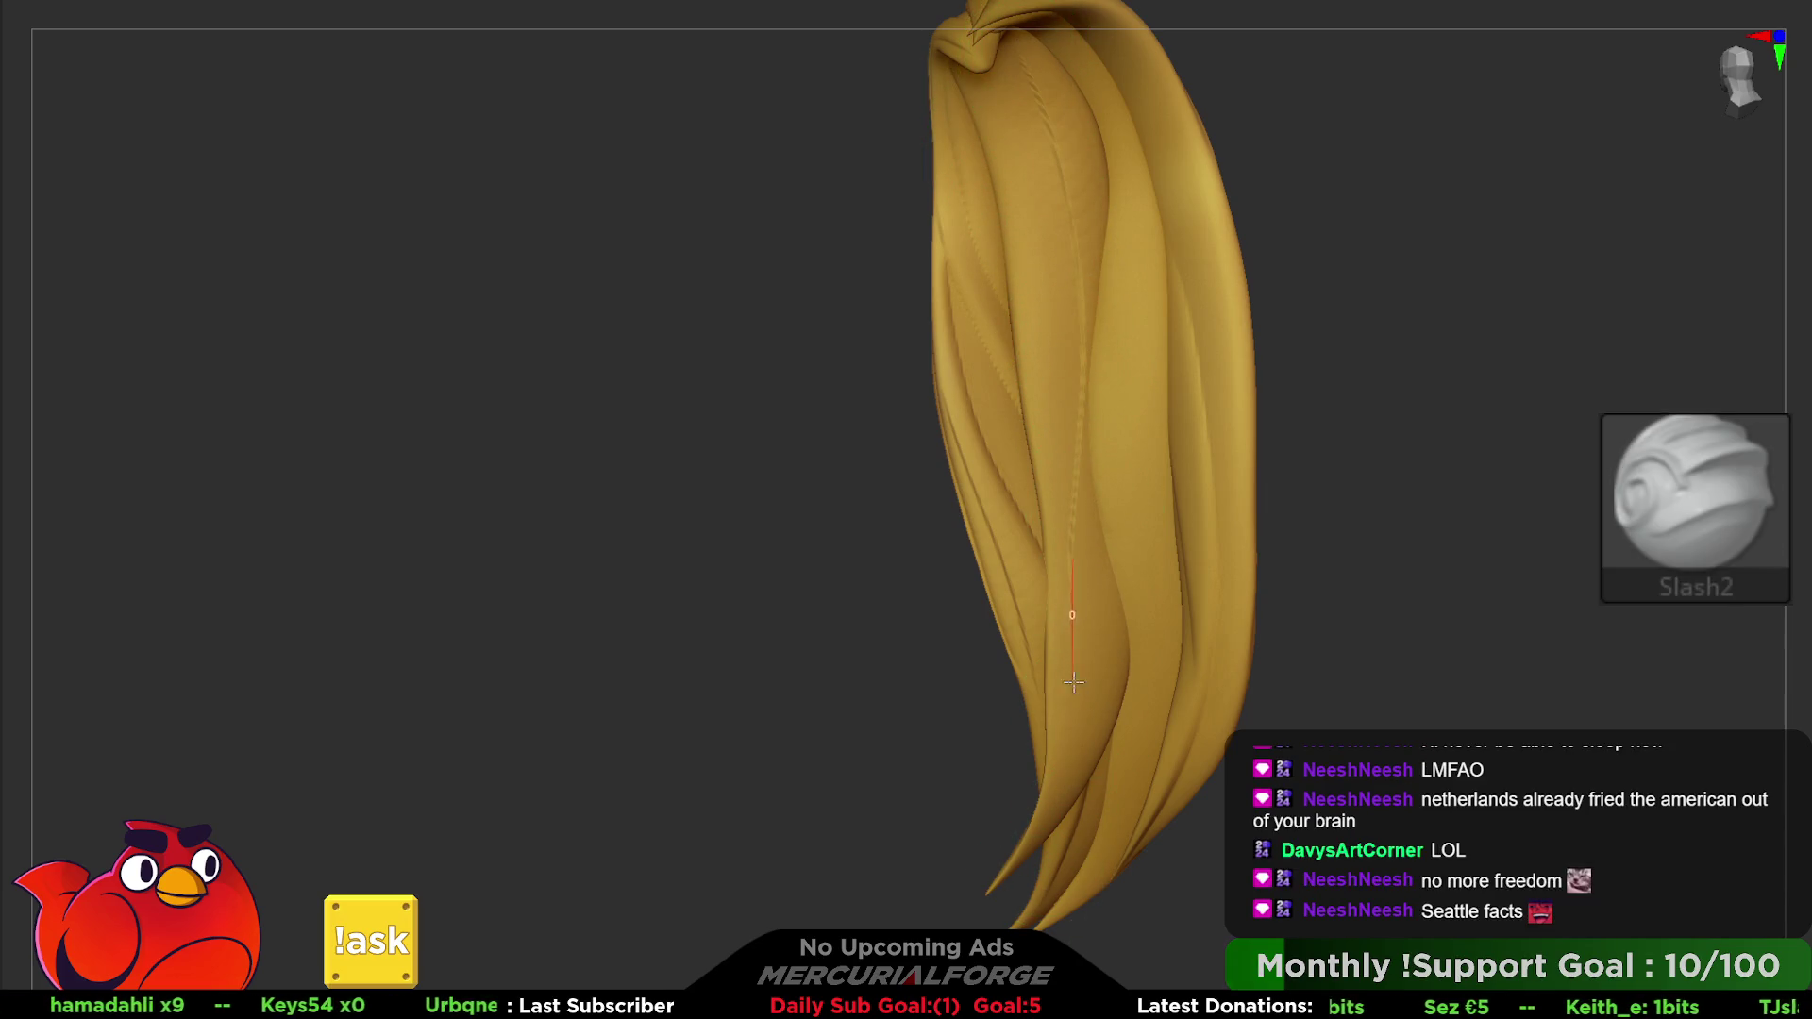
left_click_drag(1048, 821, 1102, 601, "shift")
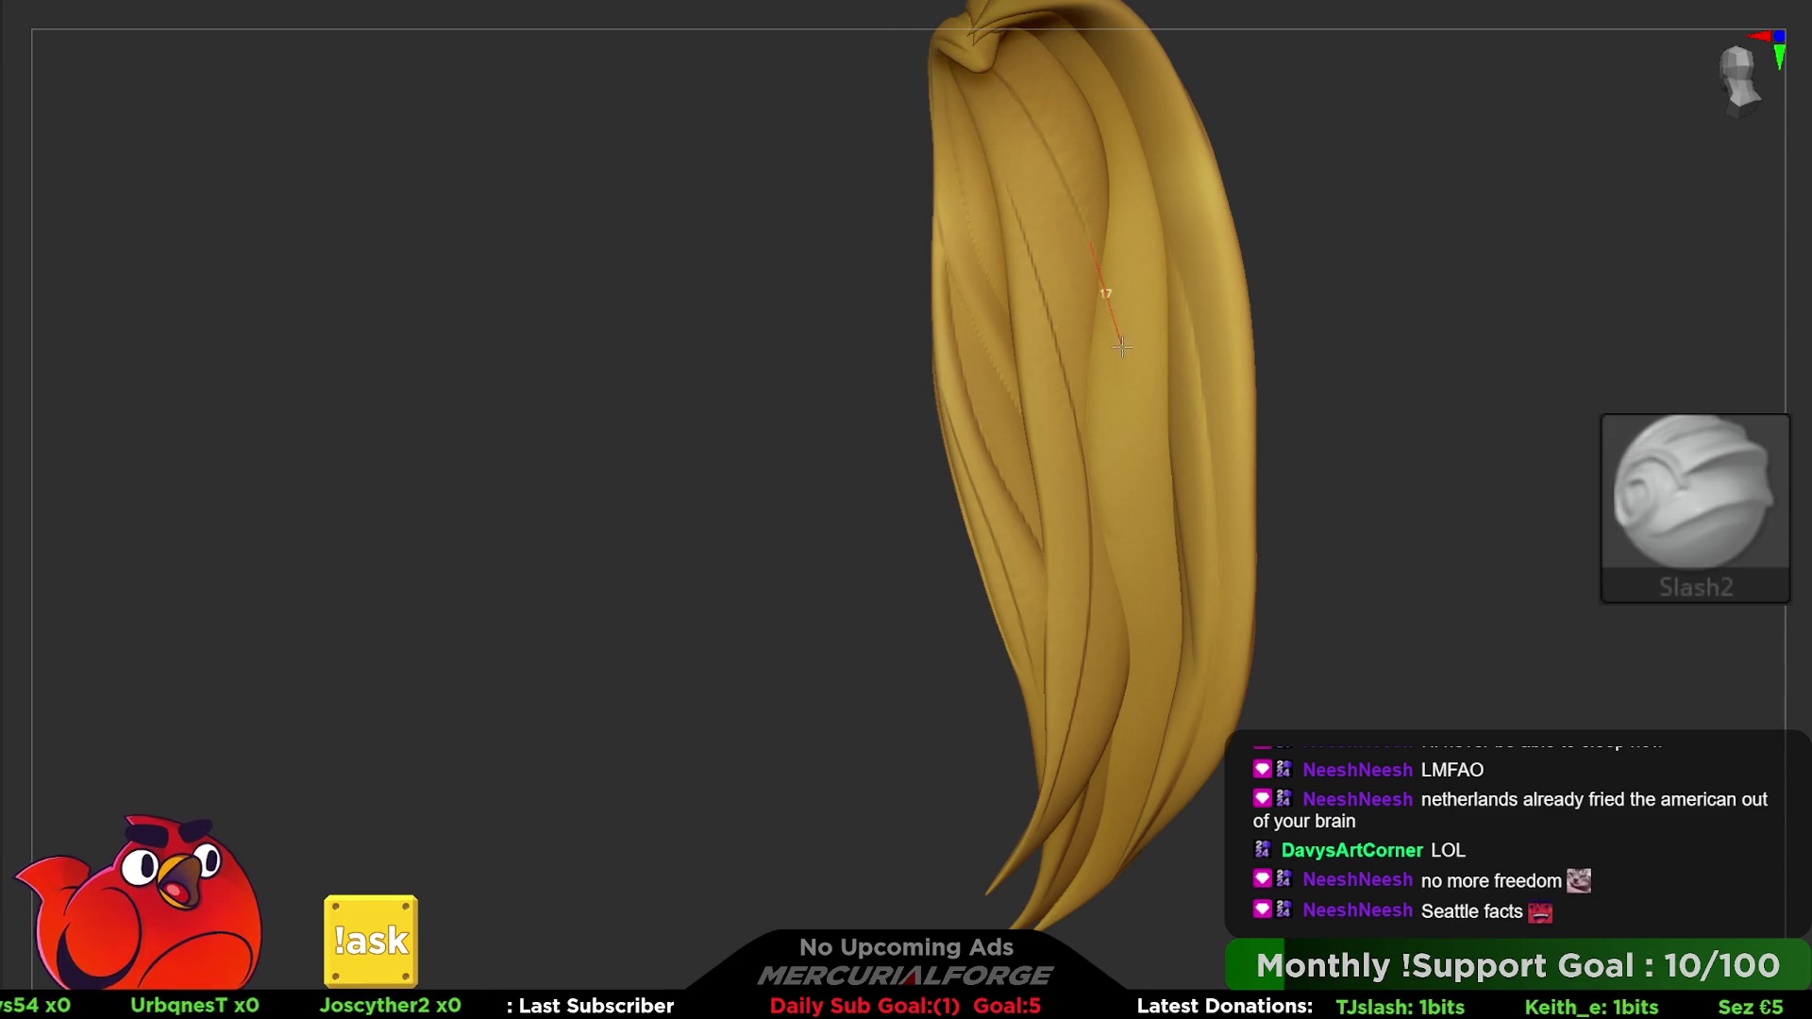
key("d")
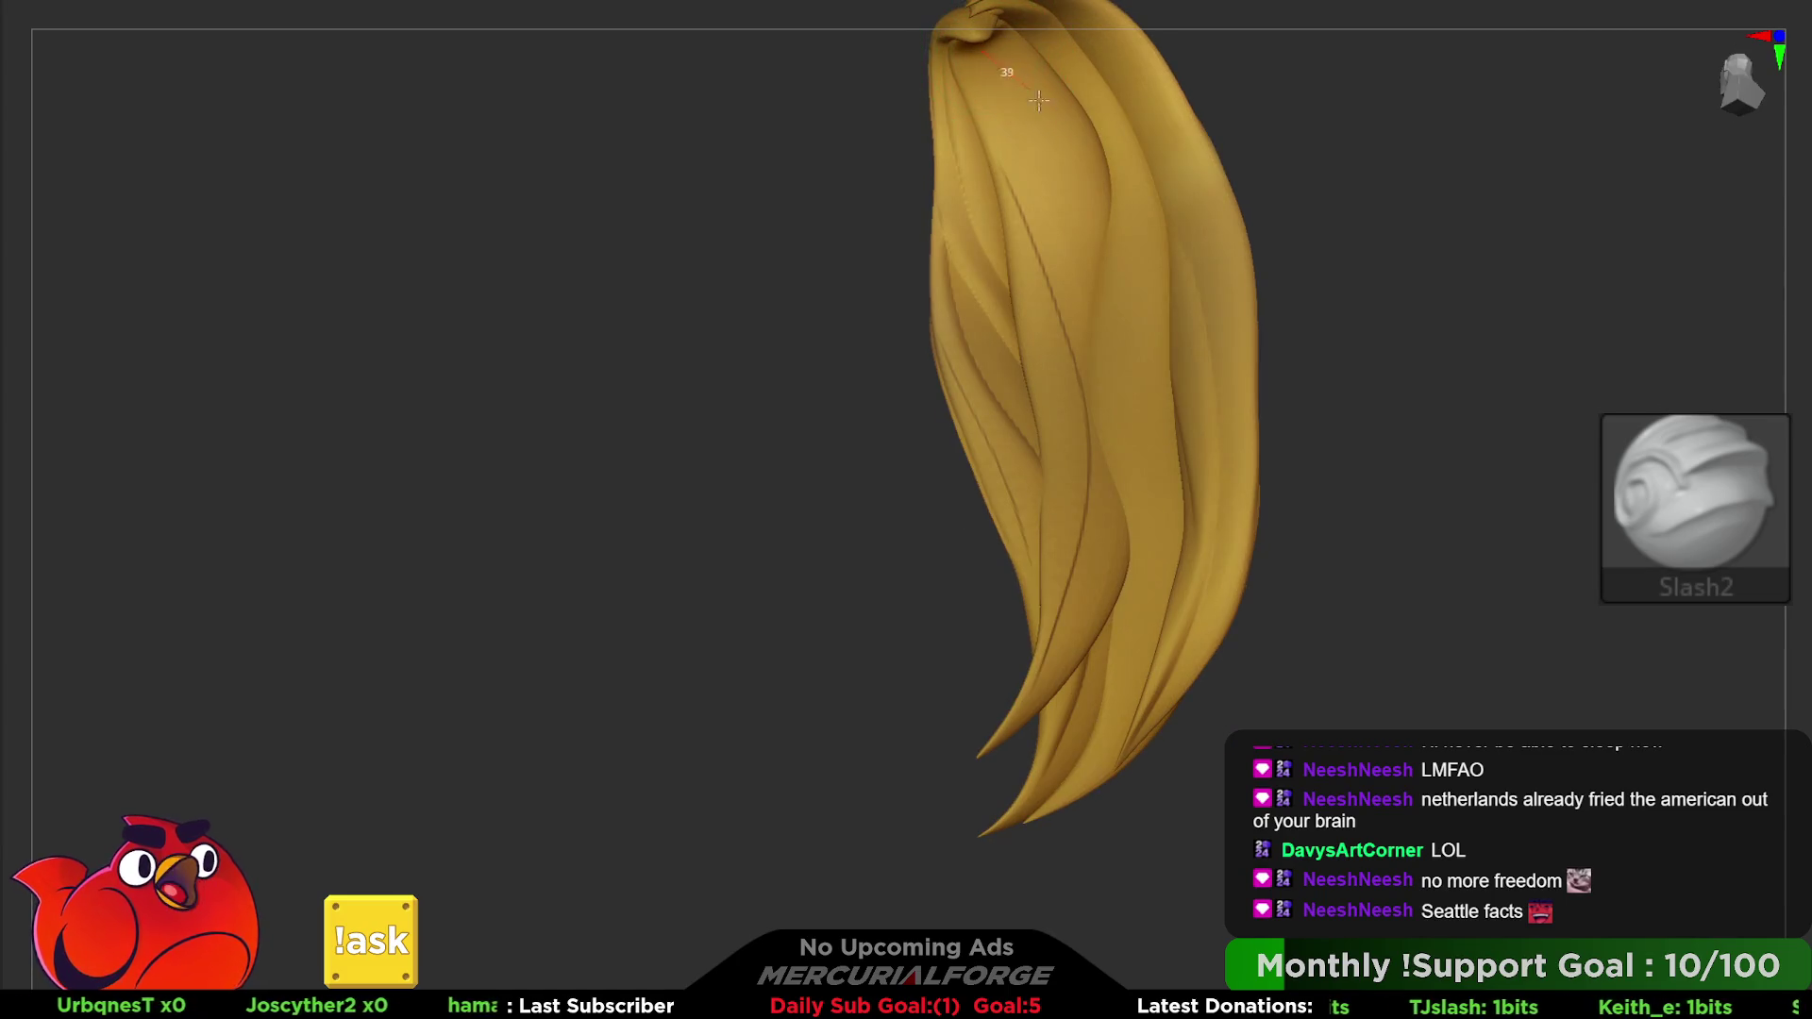
- Carve and deepen strand grooves along the top and middle of the hair lock
left_click_drag(1088, 228, 1102, 322)
key("b")
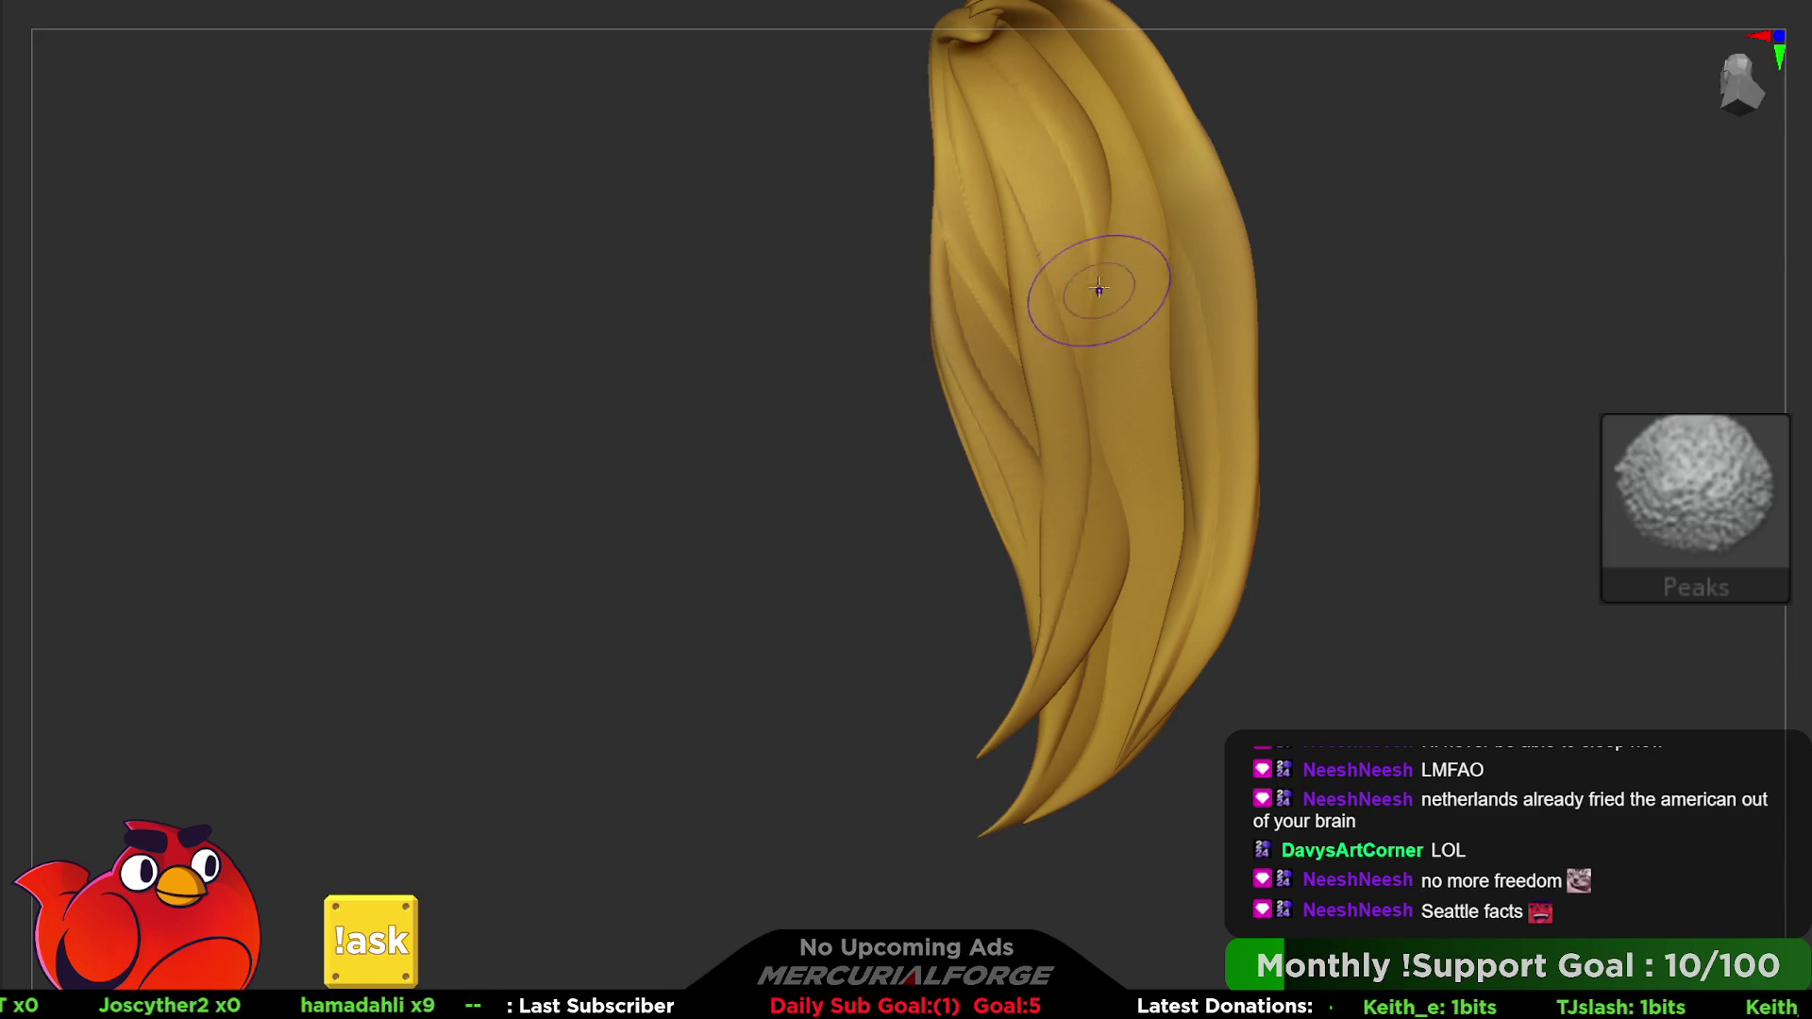
right_click_drag(1099, 290, 1030, 299)
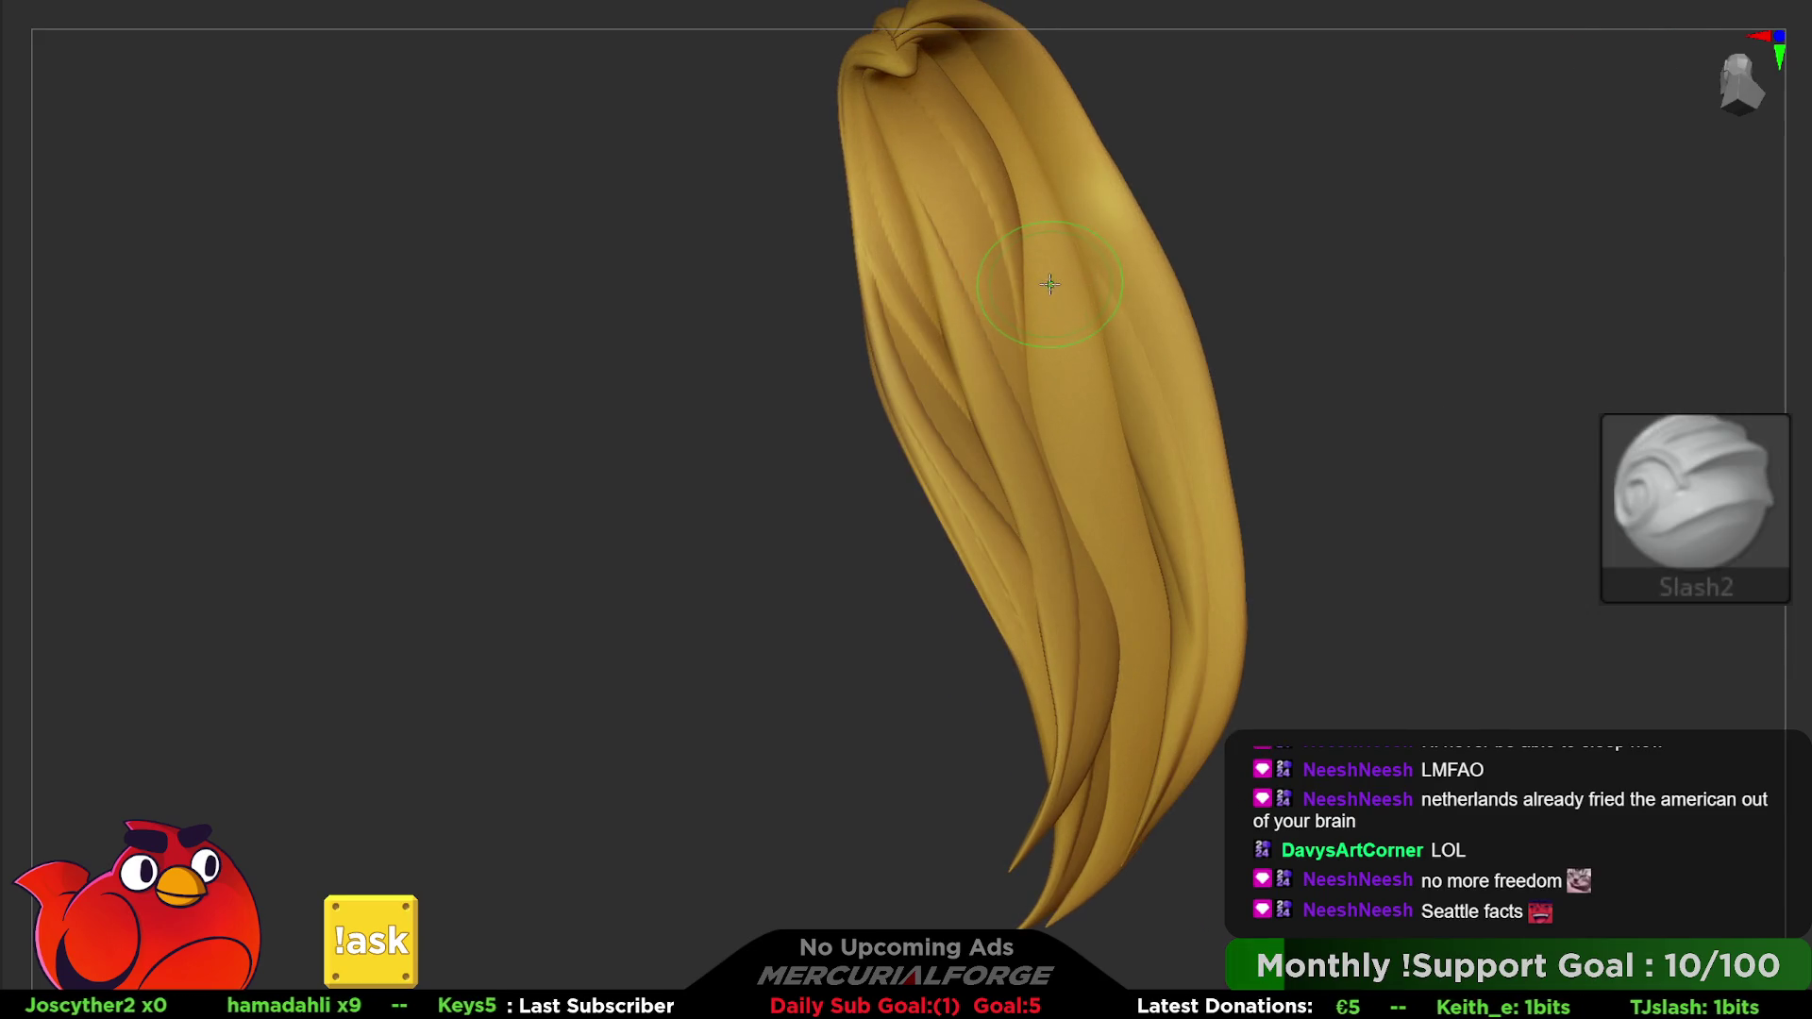
right_click_drag(1060, 233, 1052, 216)
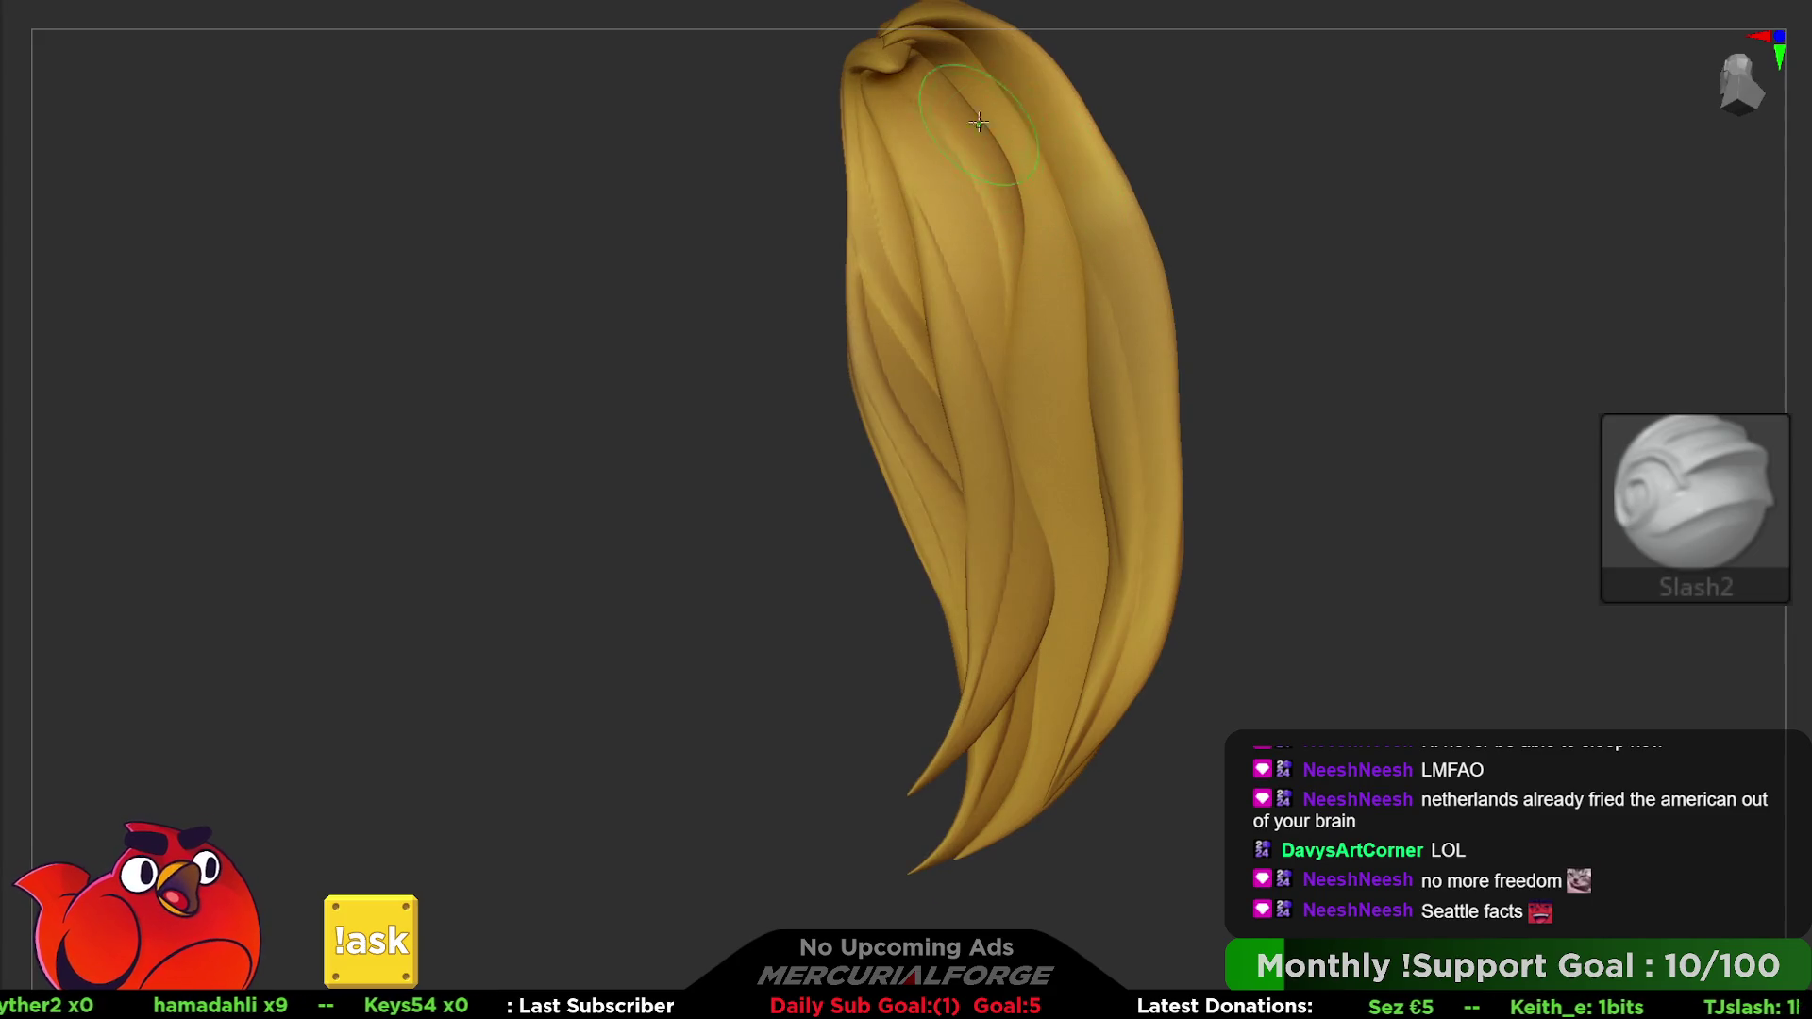
left_click_drag(1052, 425, 1054, 326)
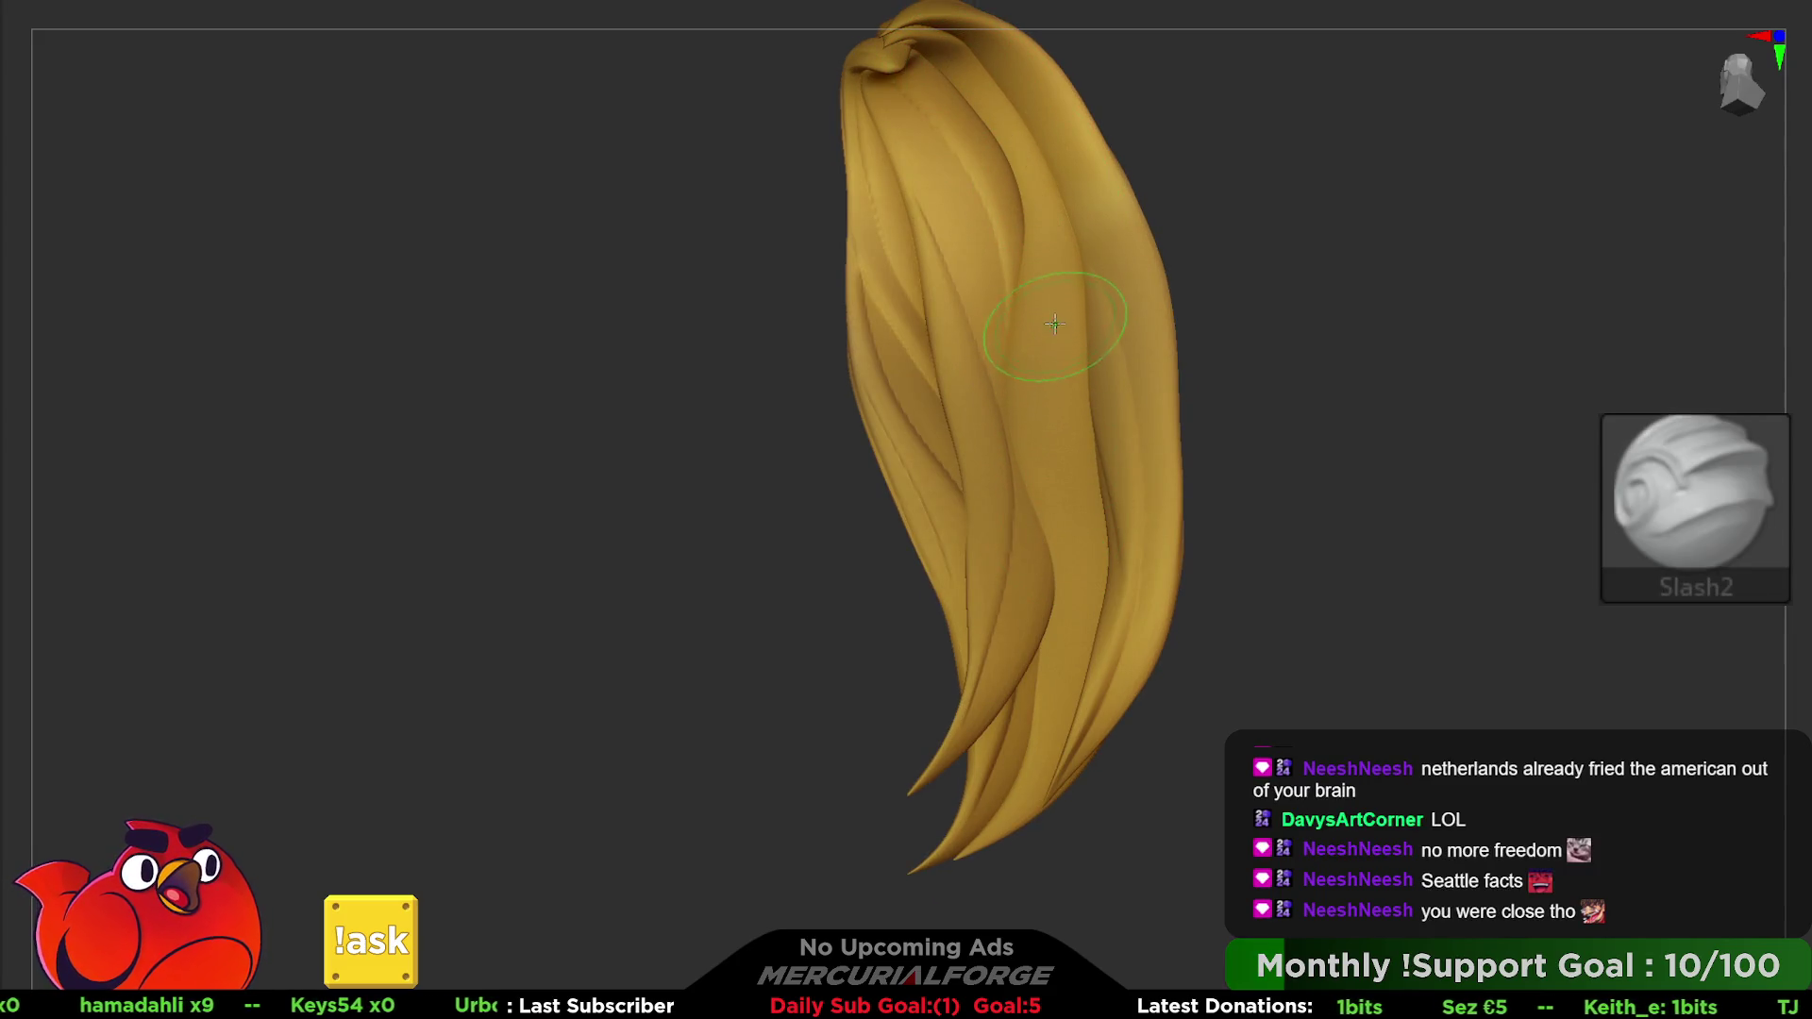
left_click_drag(1016, 507, 1055, 304)
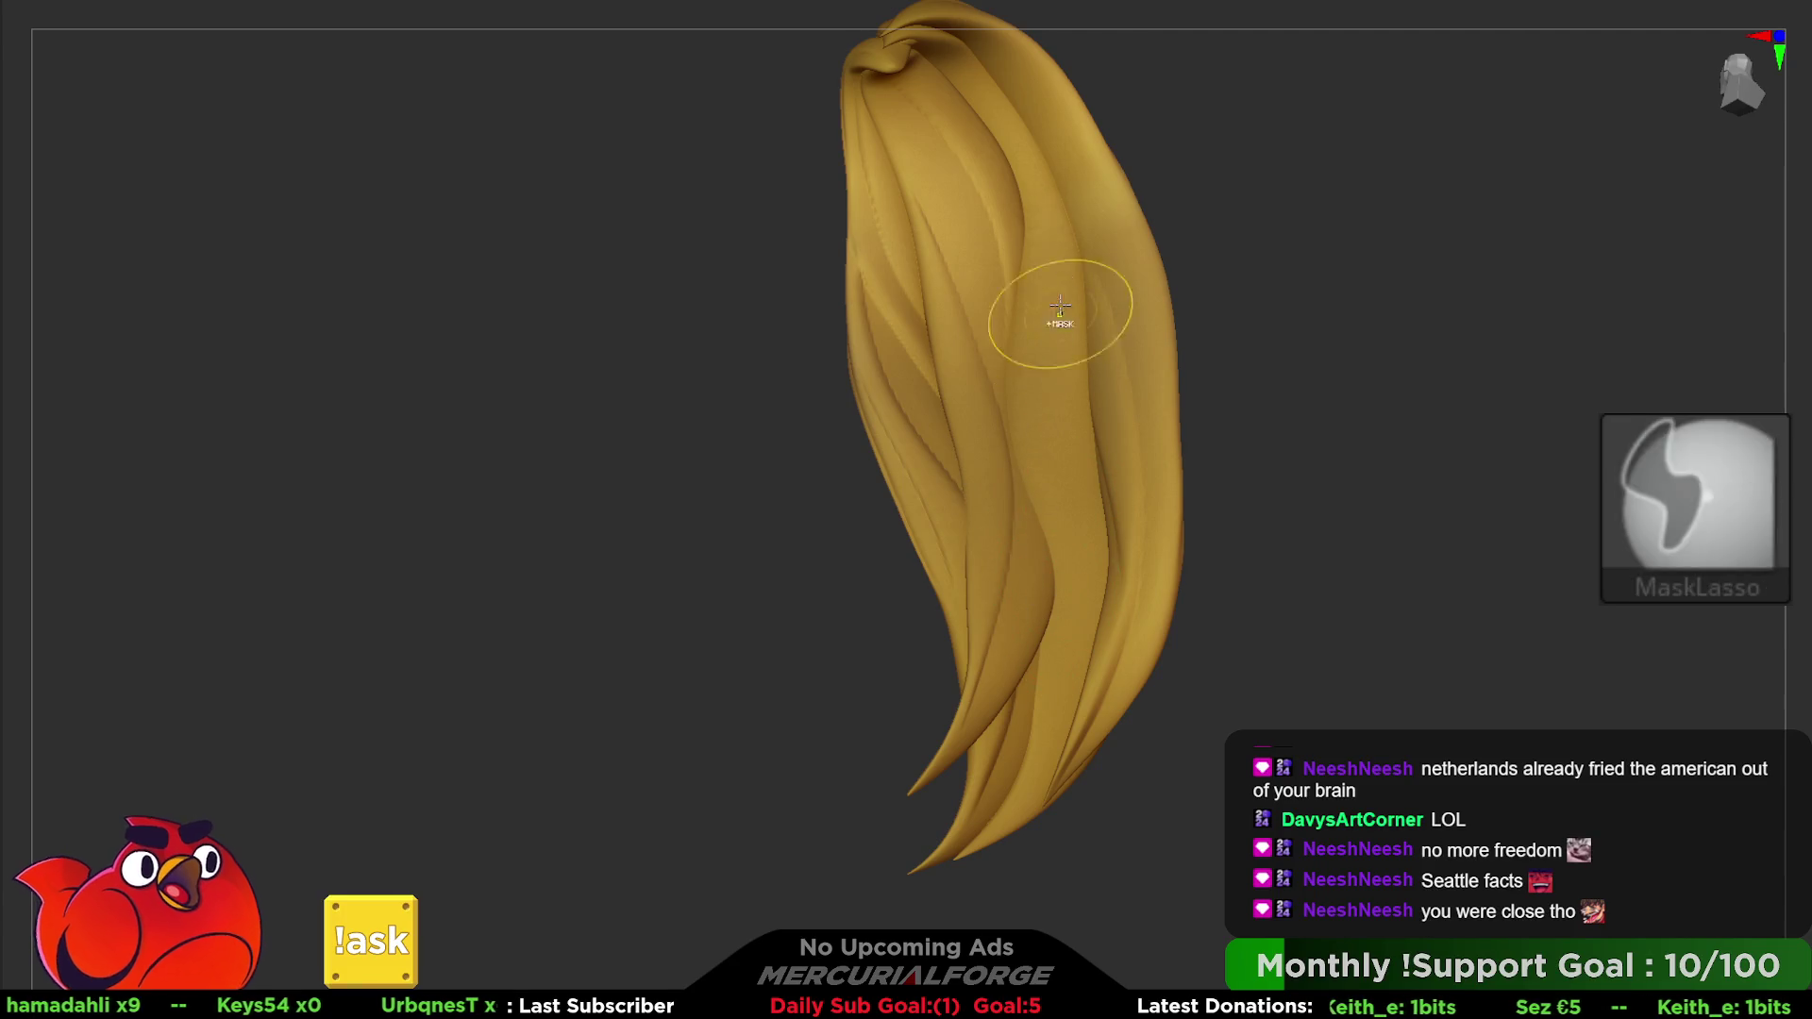
left_click_drag(1041, 453, 1047, 184)
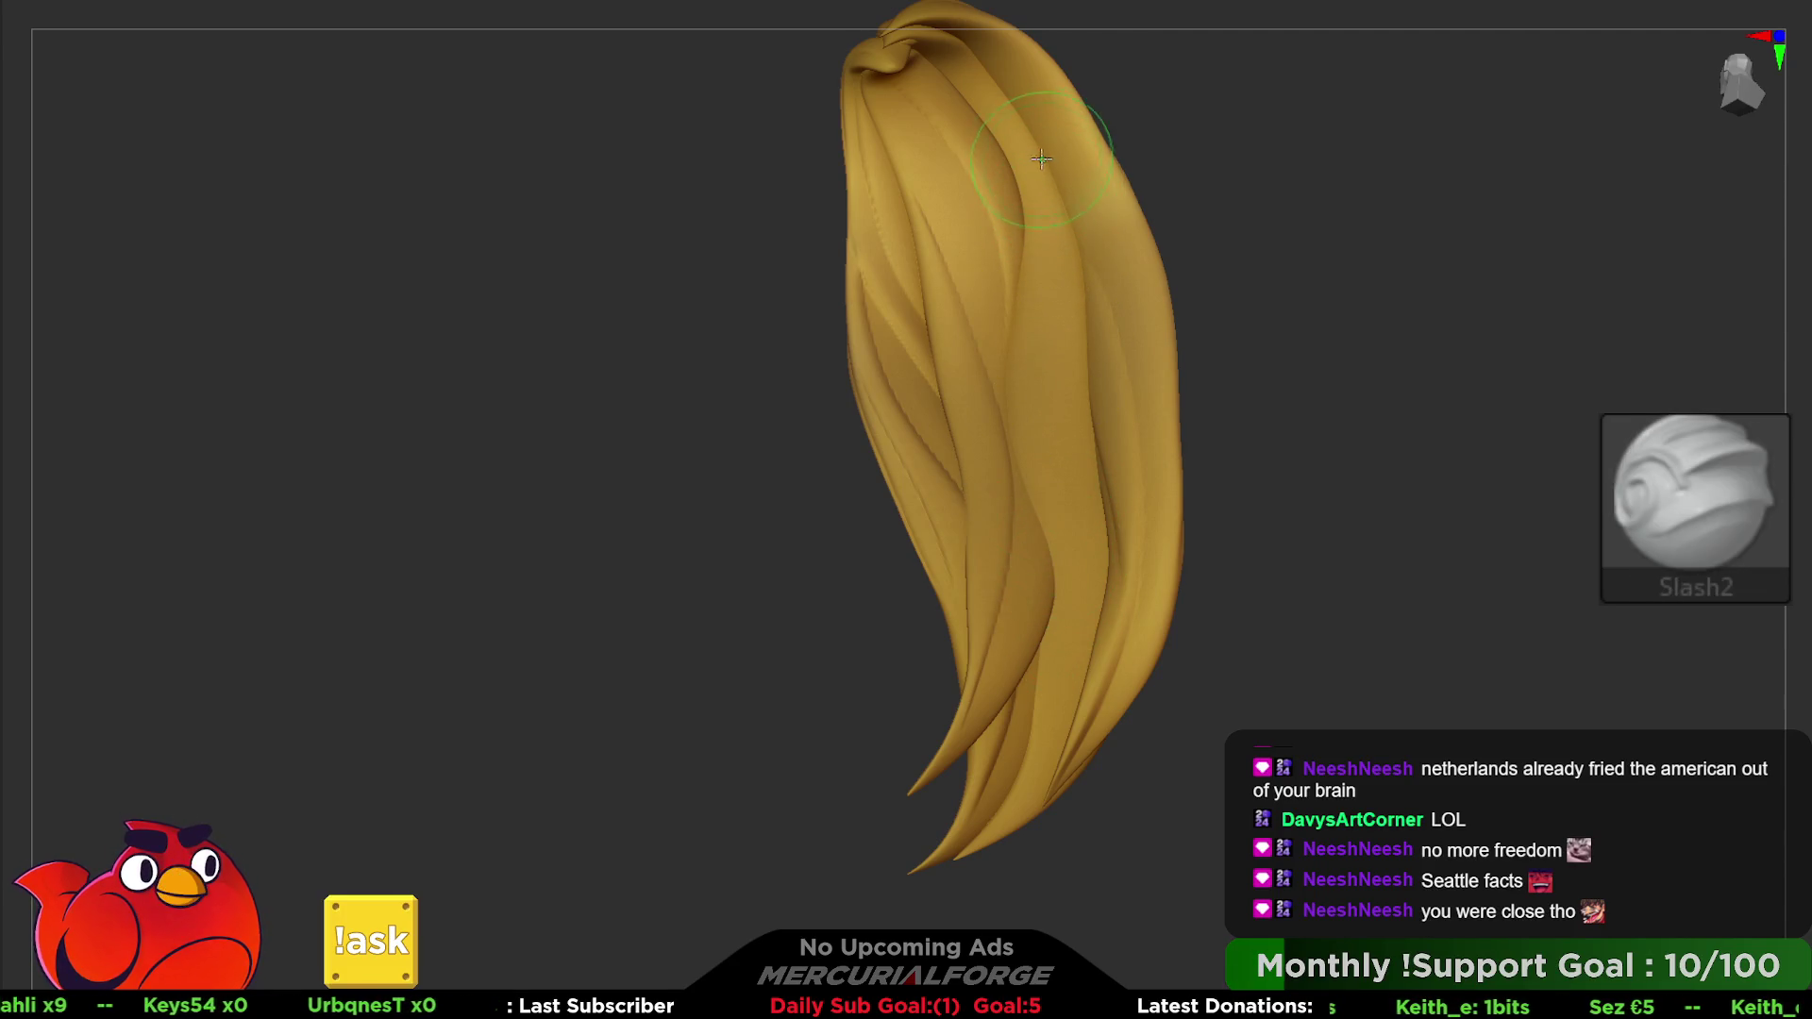
left_click_drag(1022, 530, 1041, 184)
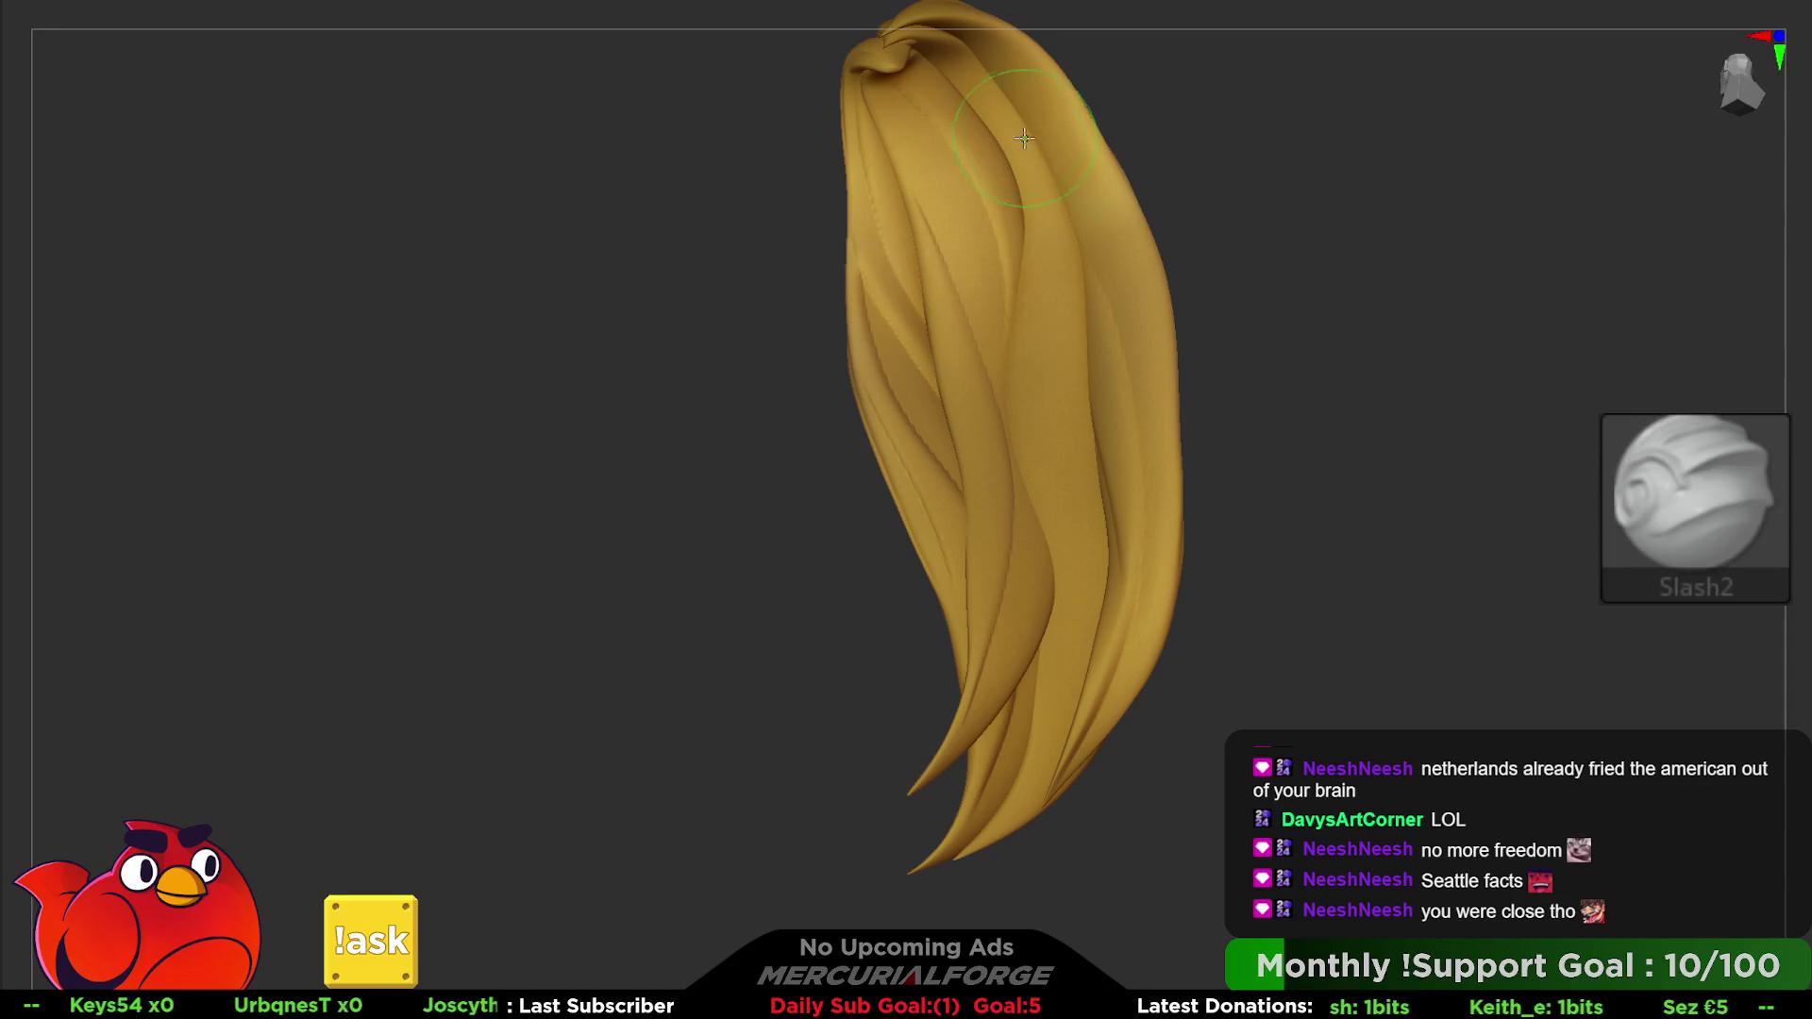
- Carve a line toward the hair tip, smooth it, and return to the full character
left_click_drag(1031, 519, 1040, 283)
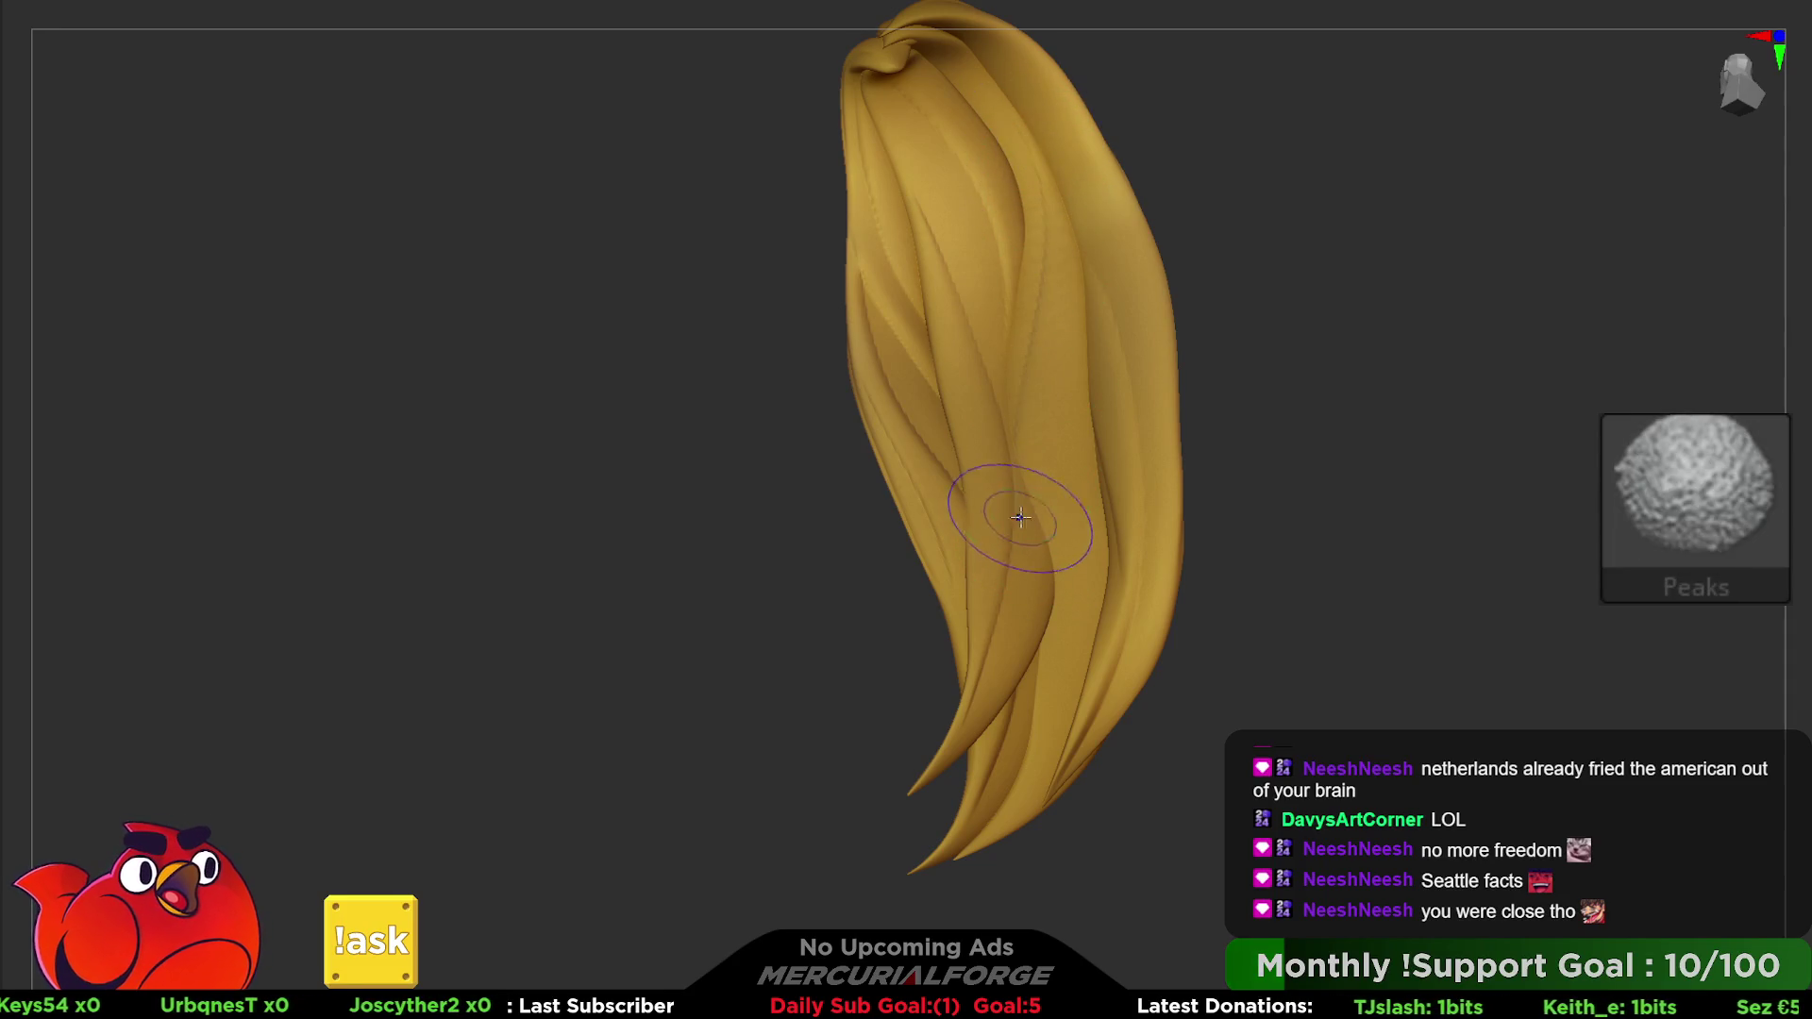
scroll(1029, 246, "up", 2)
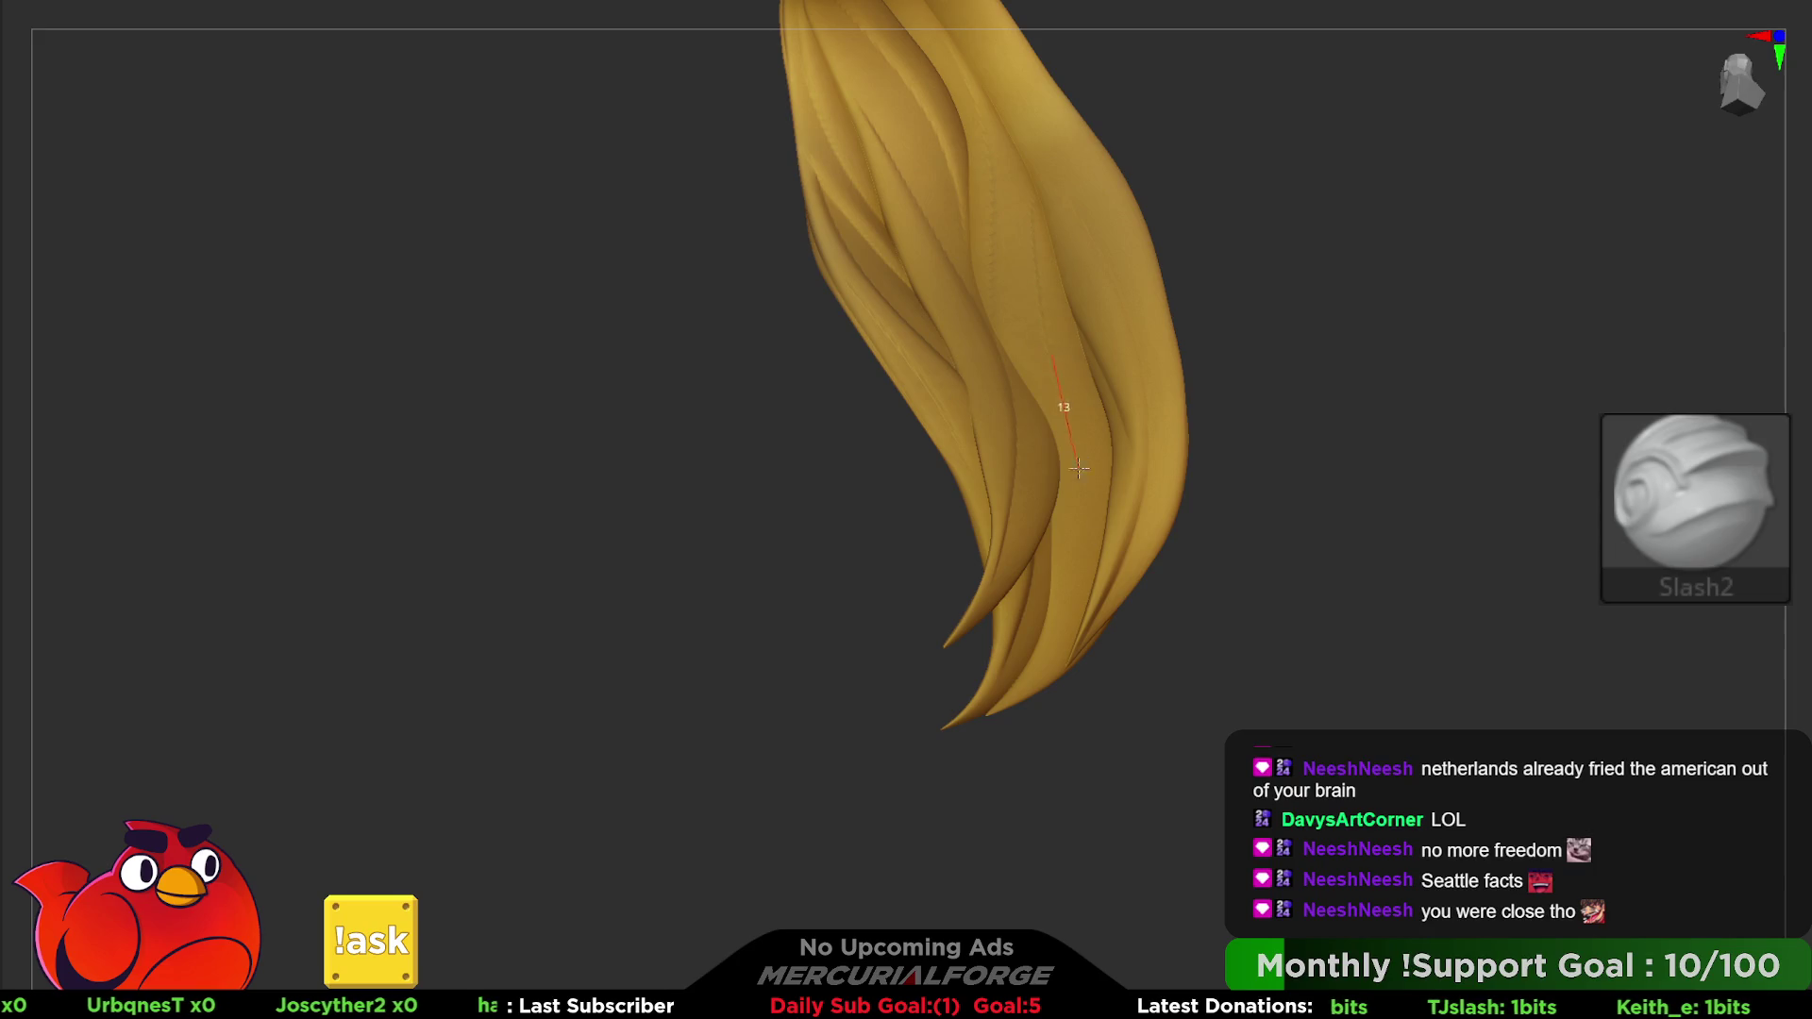
left_click_drag(973, 729, 1058, 627)
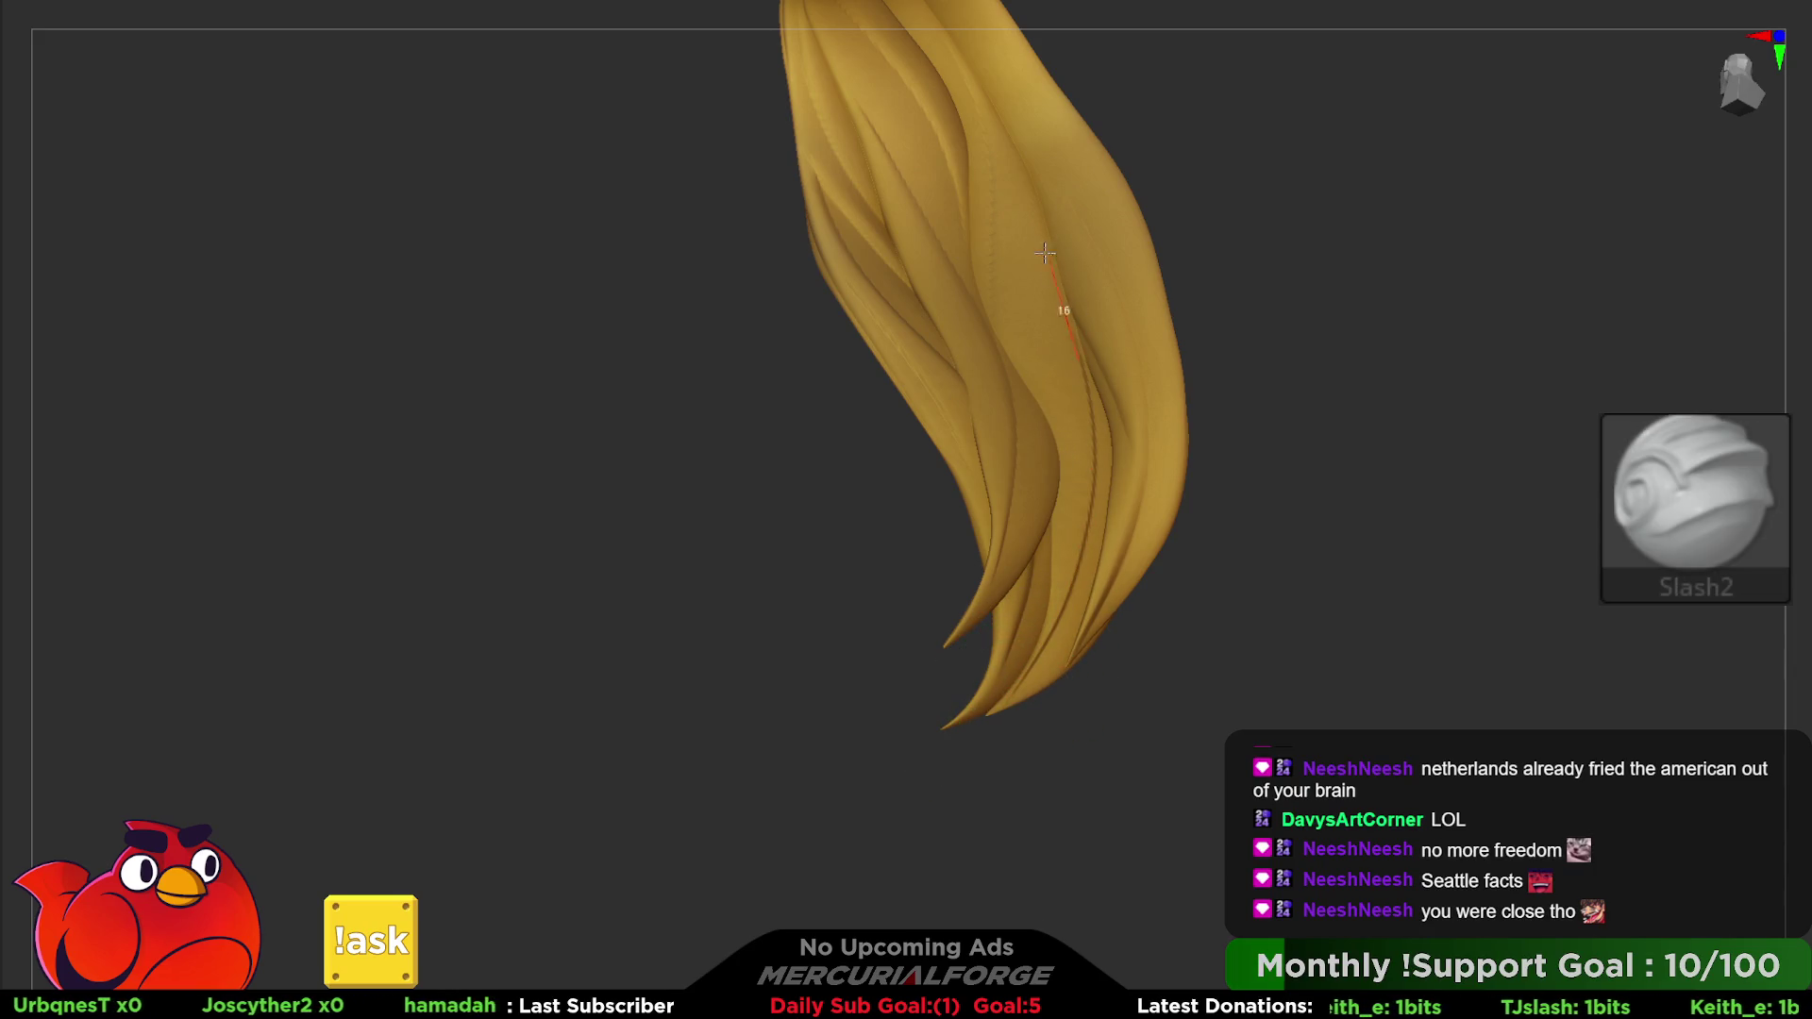
left_click_drag(1045, 253, 1076, 315)
right_click_drag(1003, 686, 1081, 344)
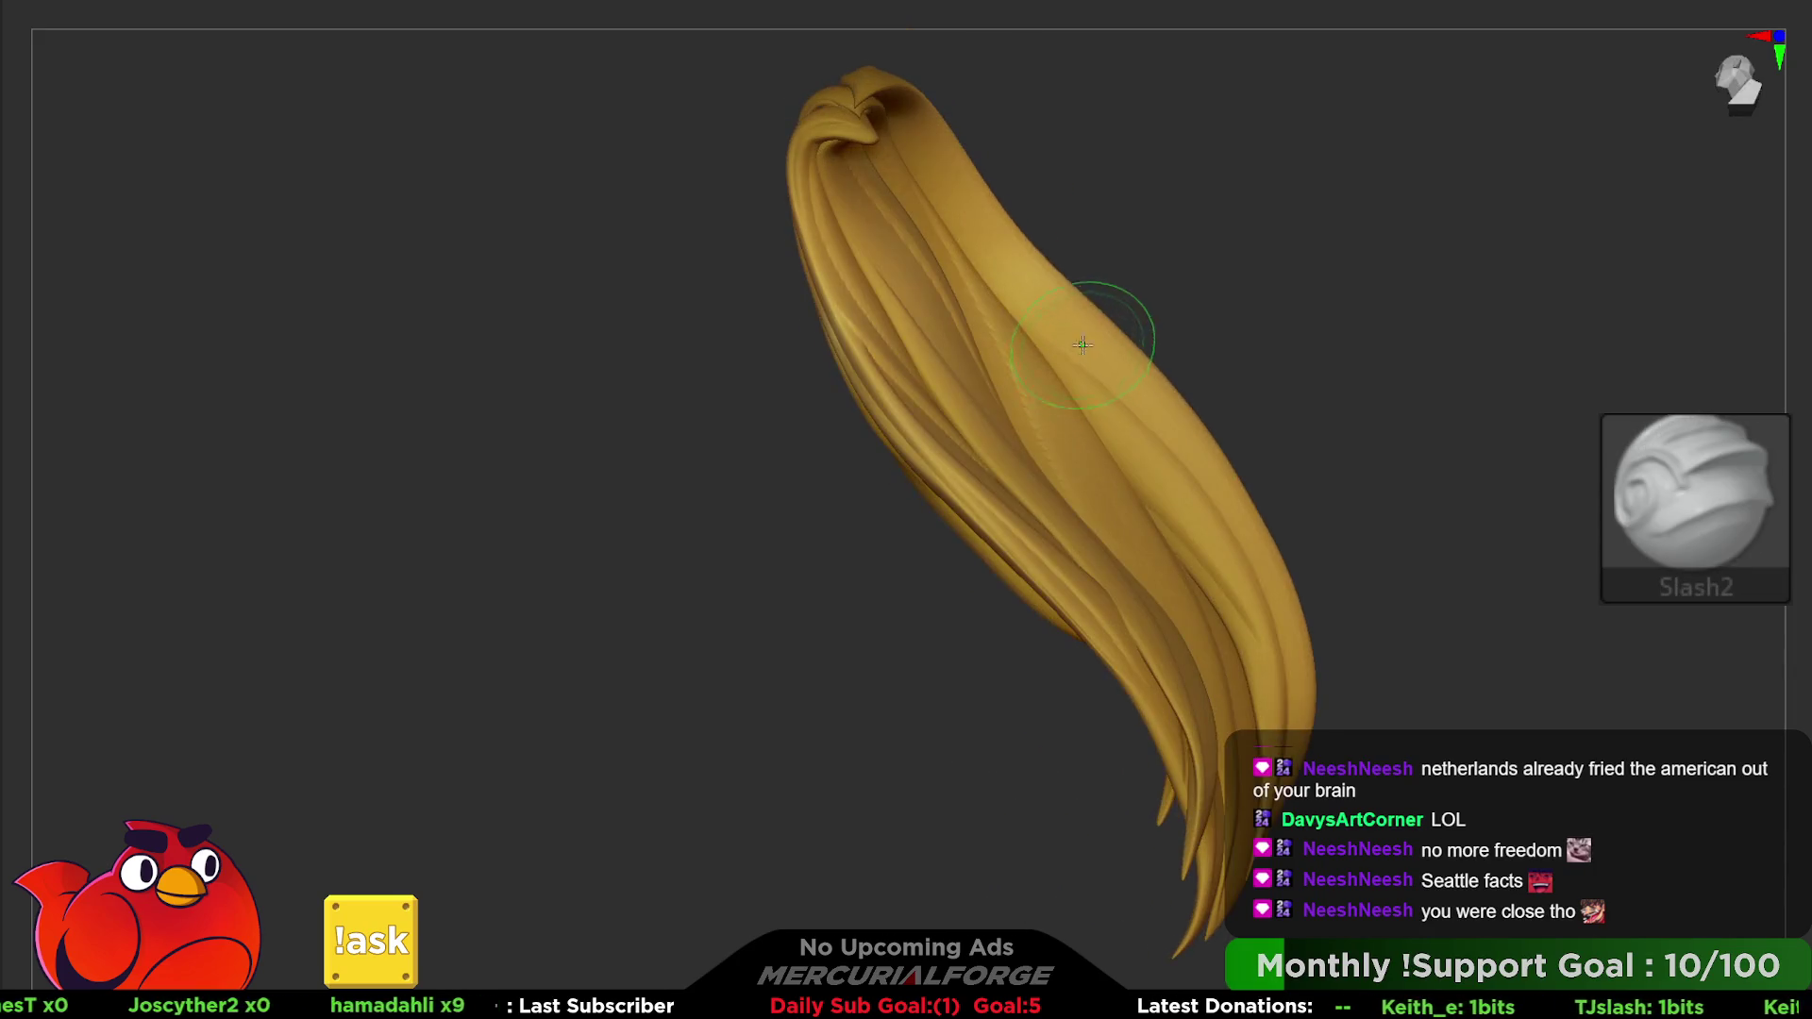
key("alt")
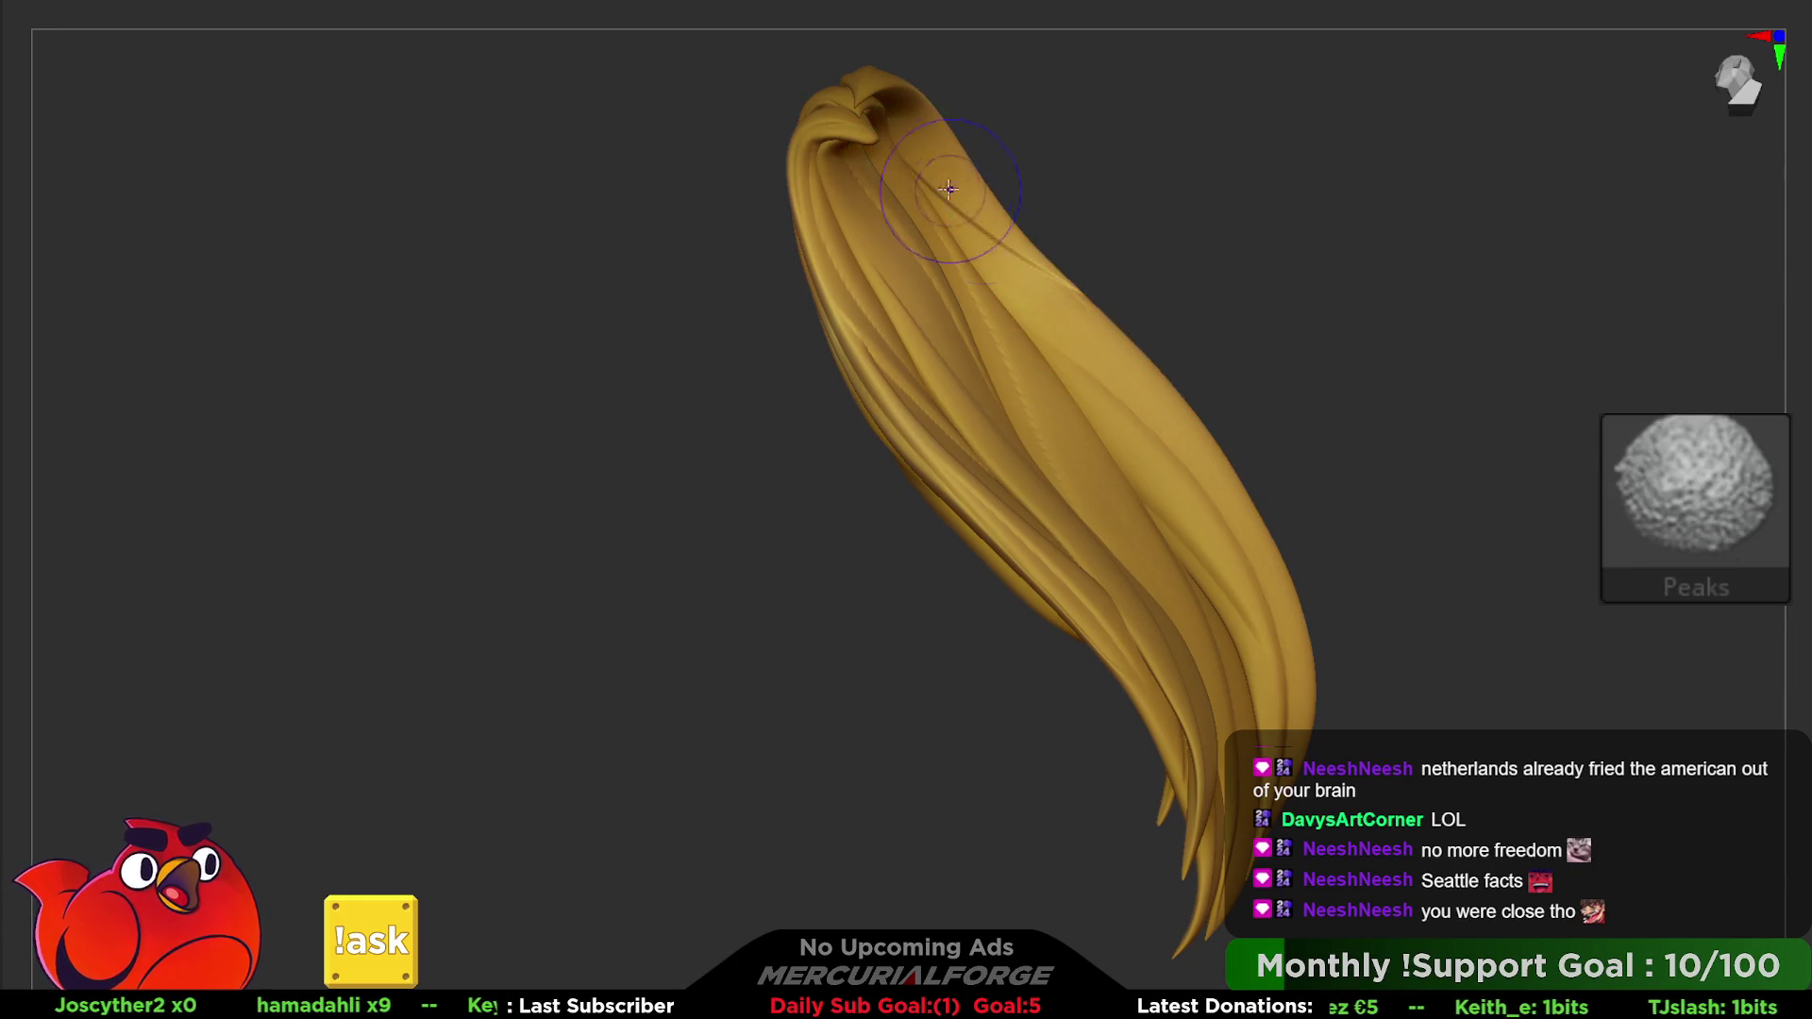
mouse_move(1106, 544)
right_mouse_down()
mouse_move(1134, 632)
mouse_move(1472, 424)
right_mouse_up()
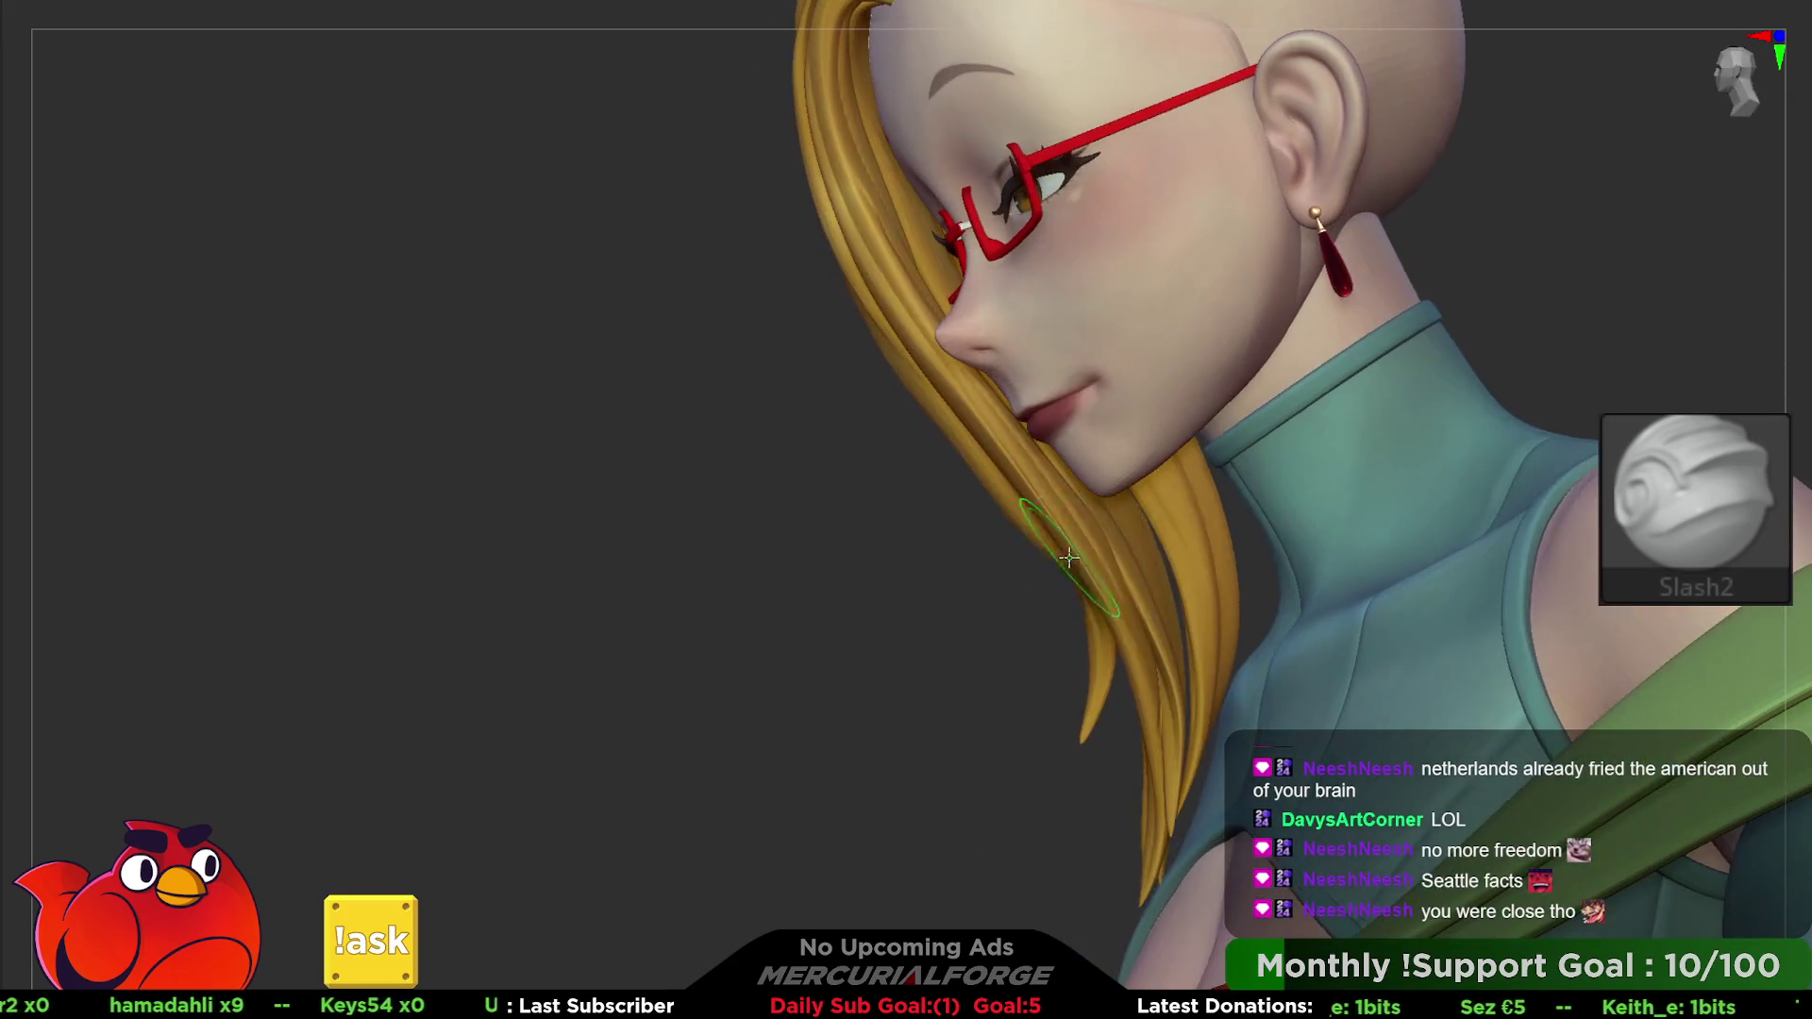
- Load the Move brush (B-M-V) and bring the head around to a front view
key("b")
key("m")
key("v")
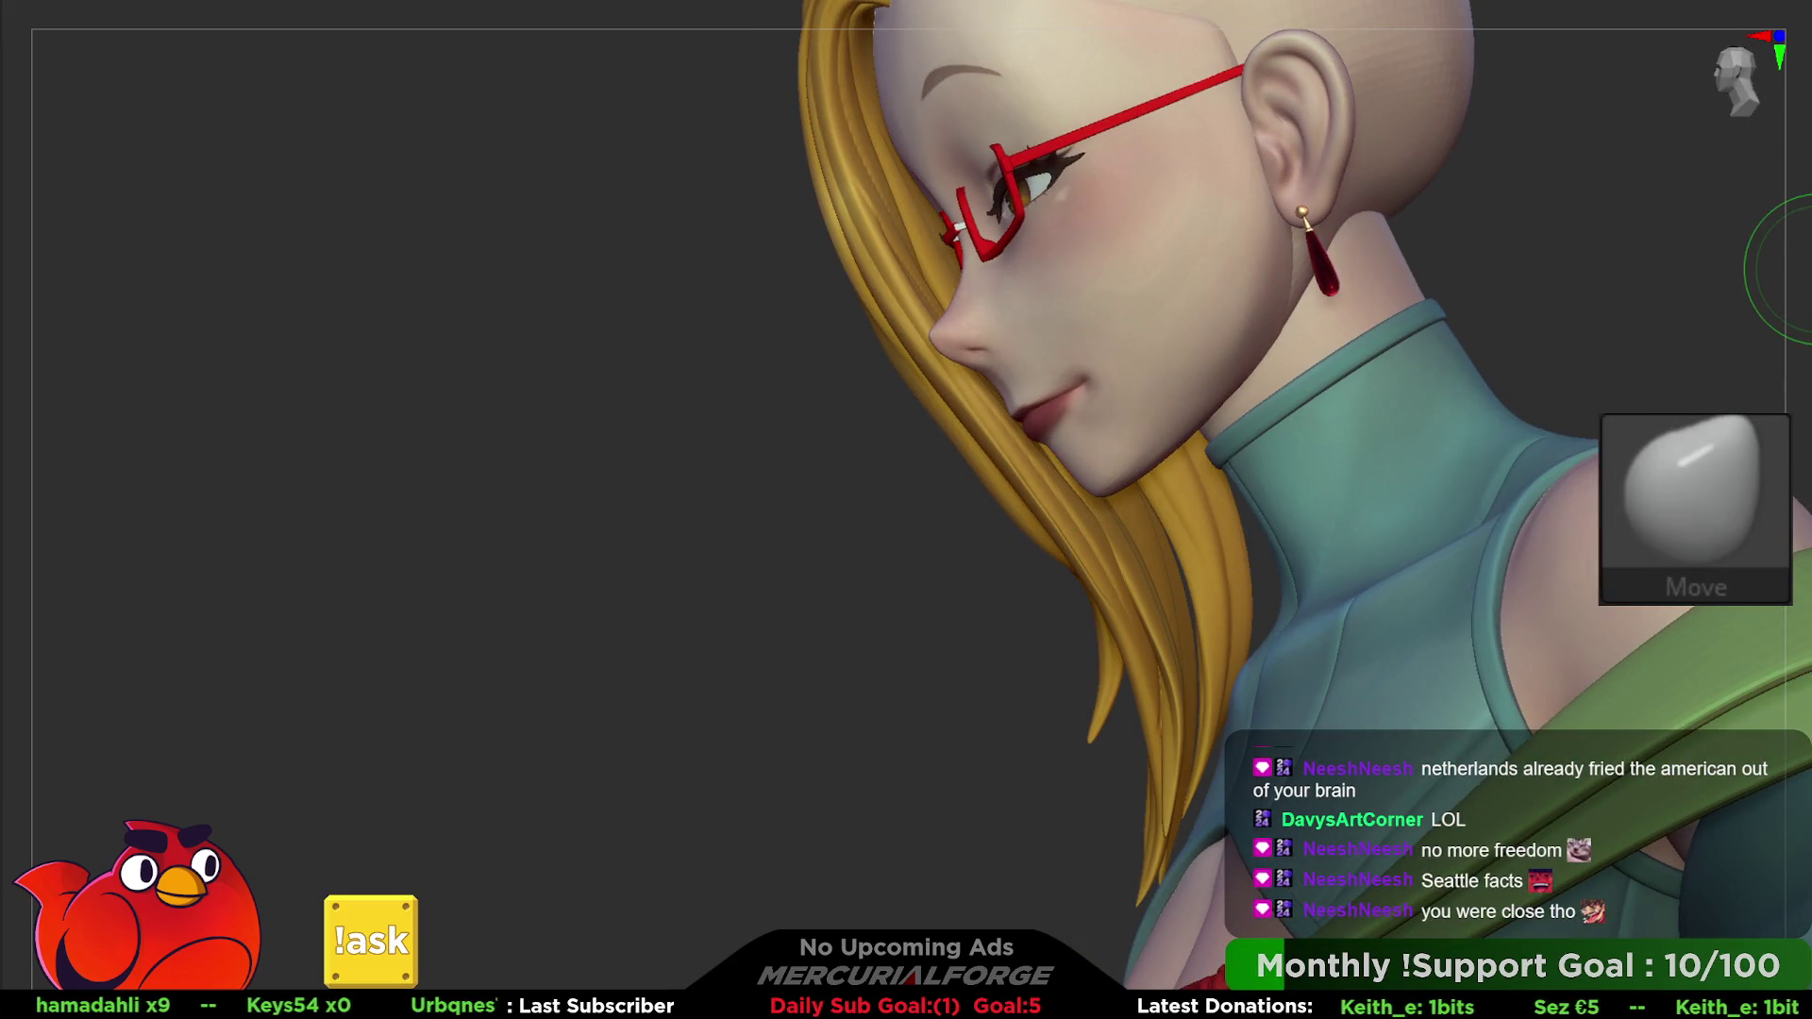
key("space")
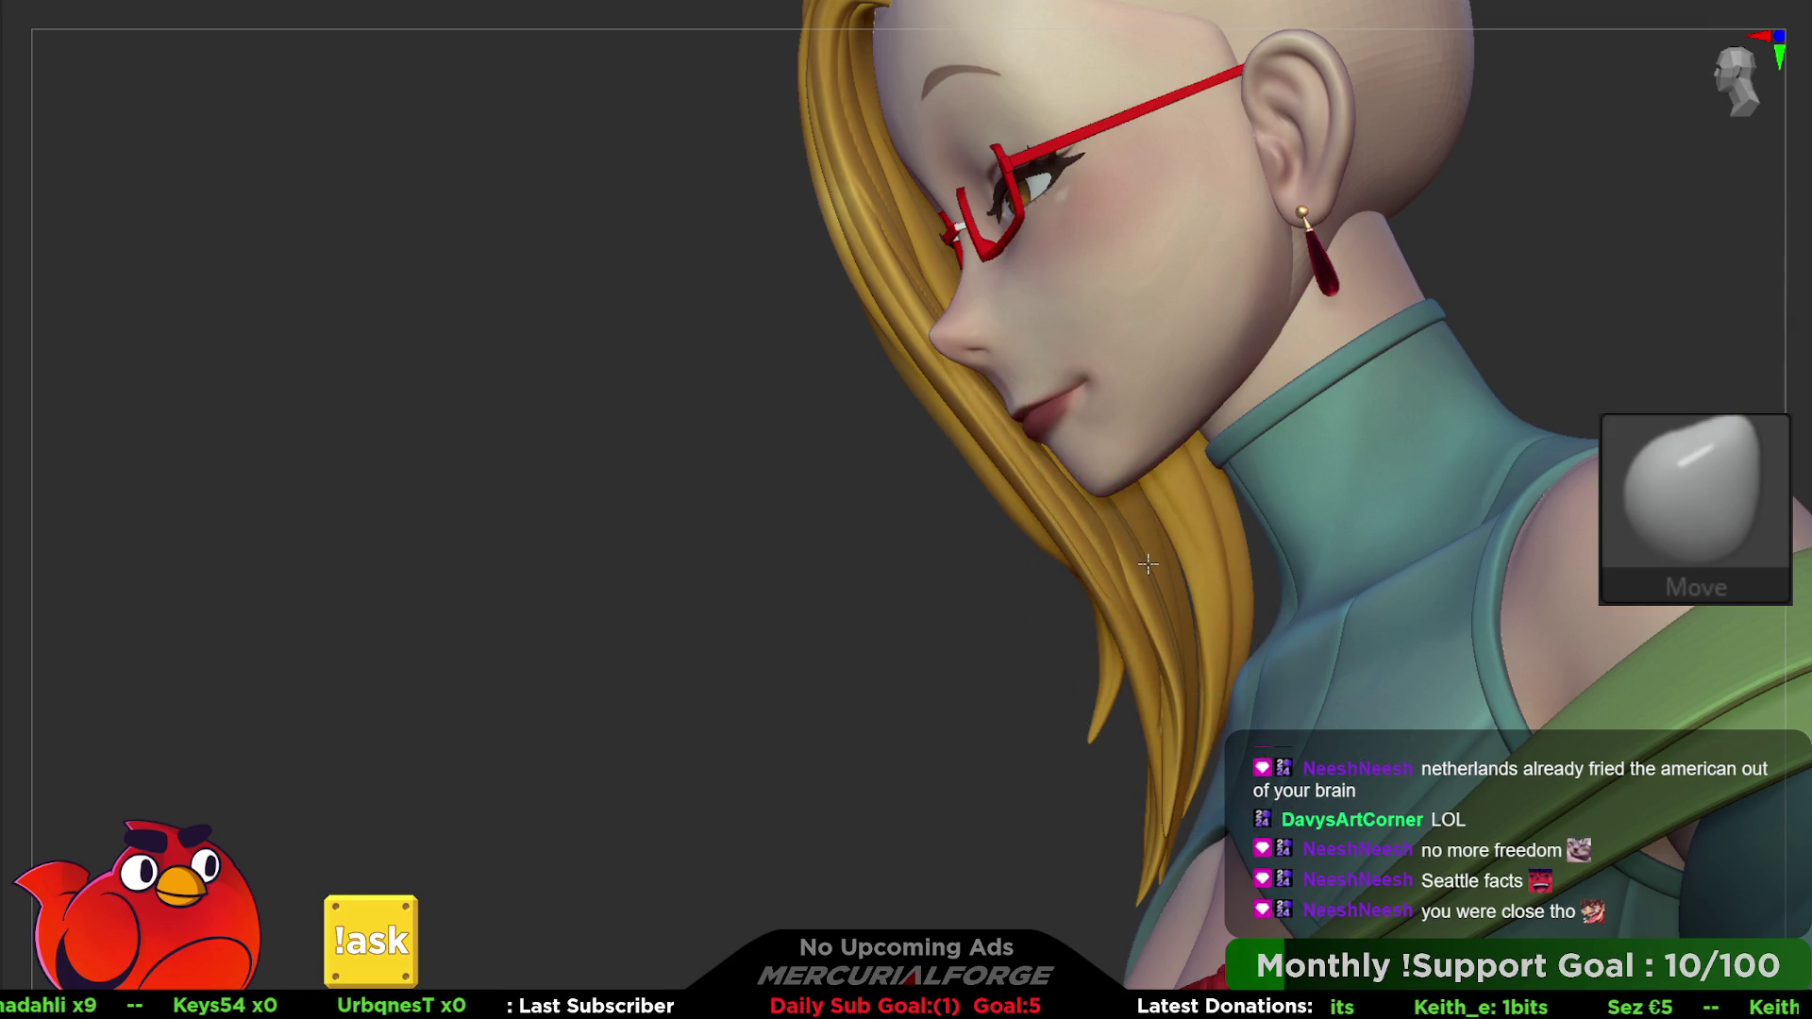
right_click_drag(1139, 567, 1364, 411)
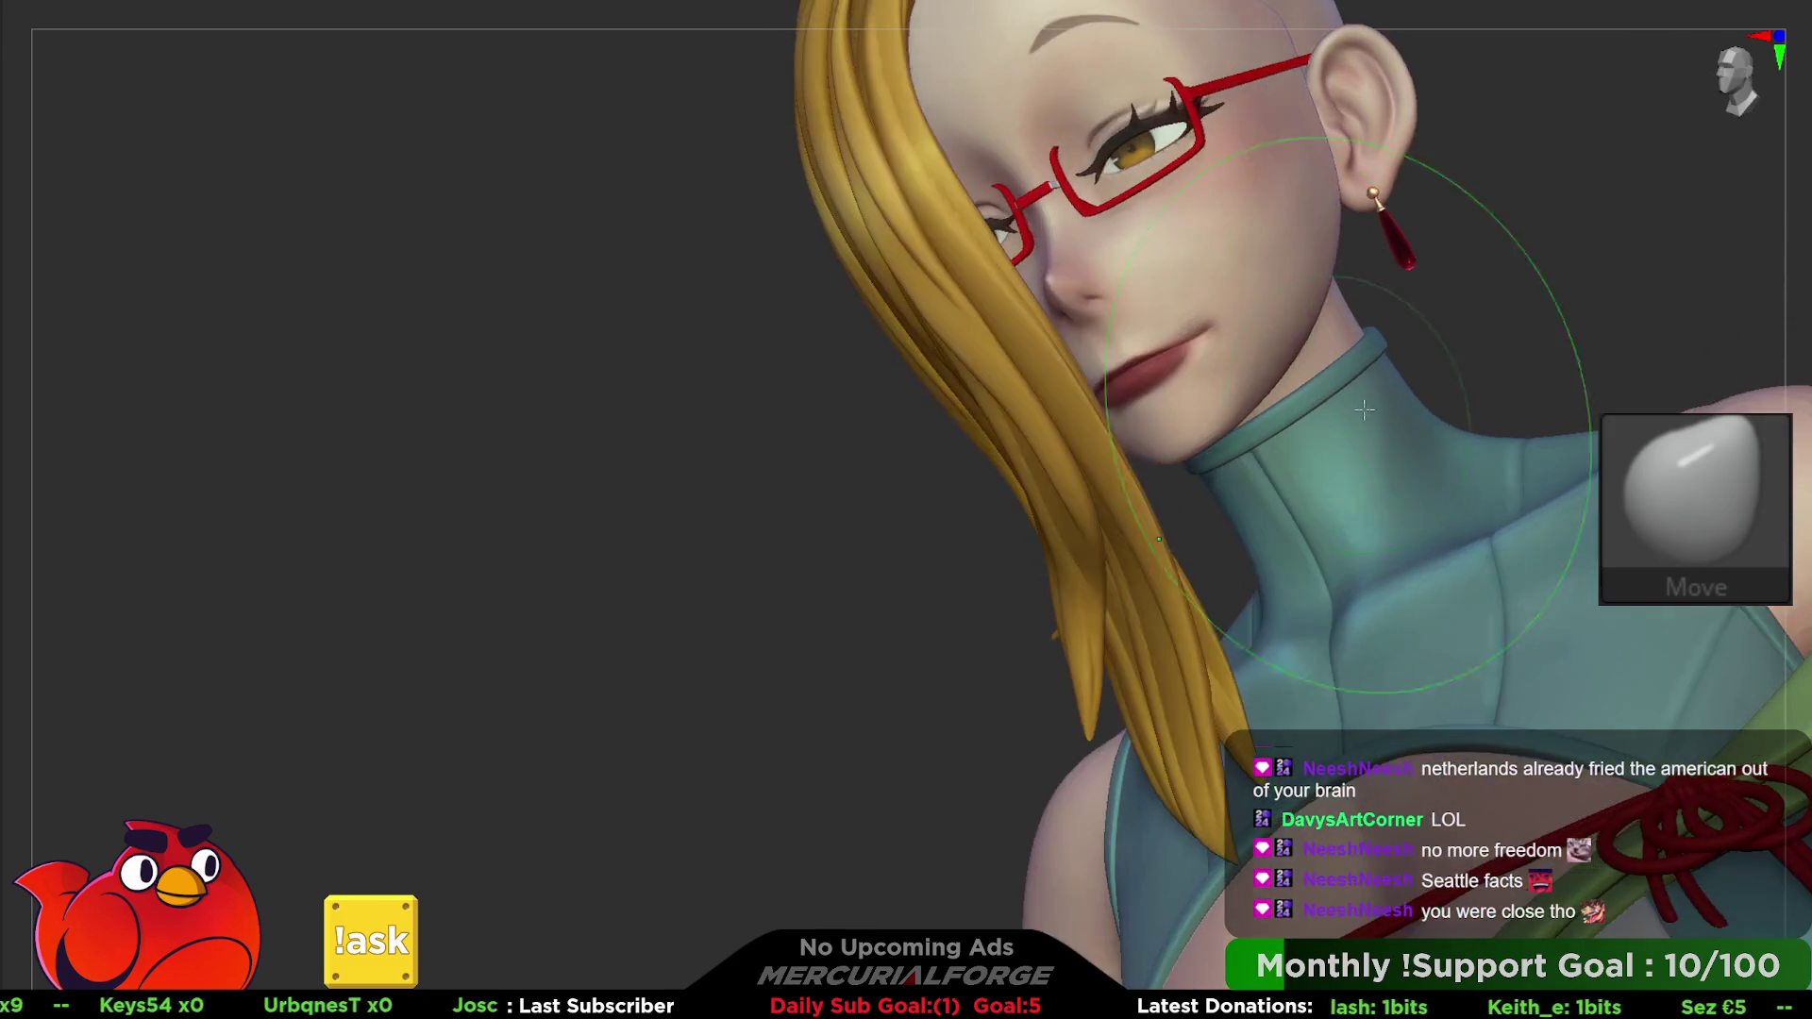
mouse_move(1569, 305)
right_mouse_down()
mouse_move(1251, 278)
mouse_move(1272, 337)
mouse_move(1537, 335)
mouse_move(1393, 326)
right_mouse_up()
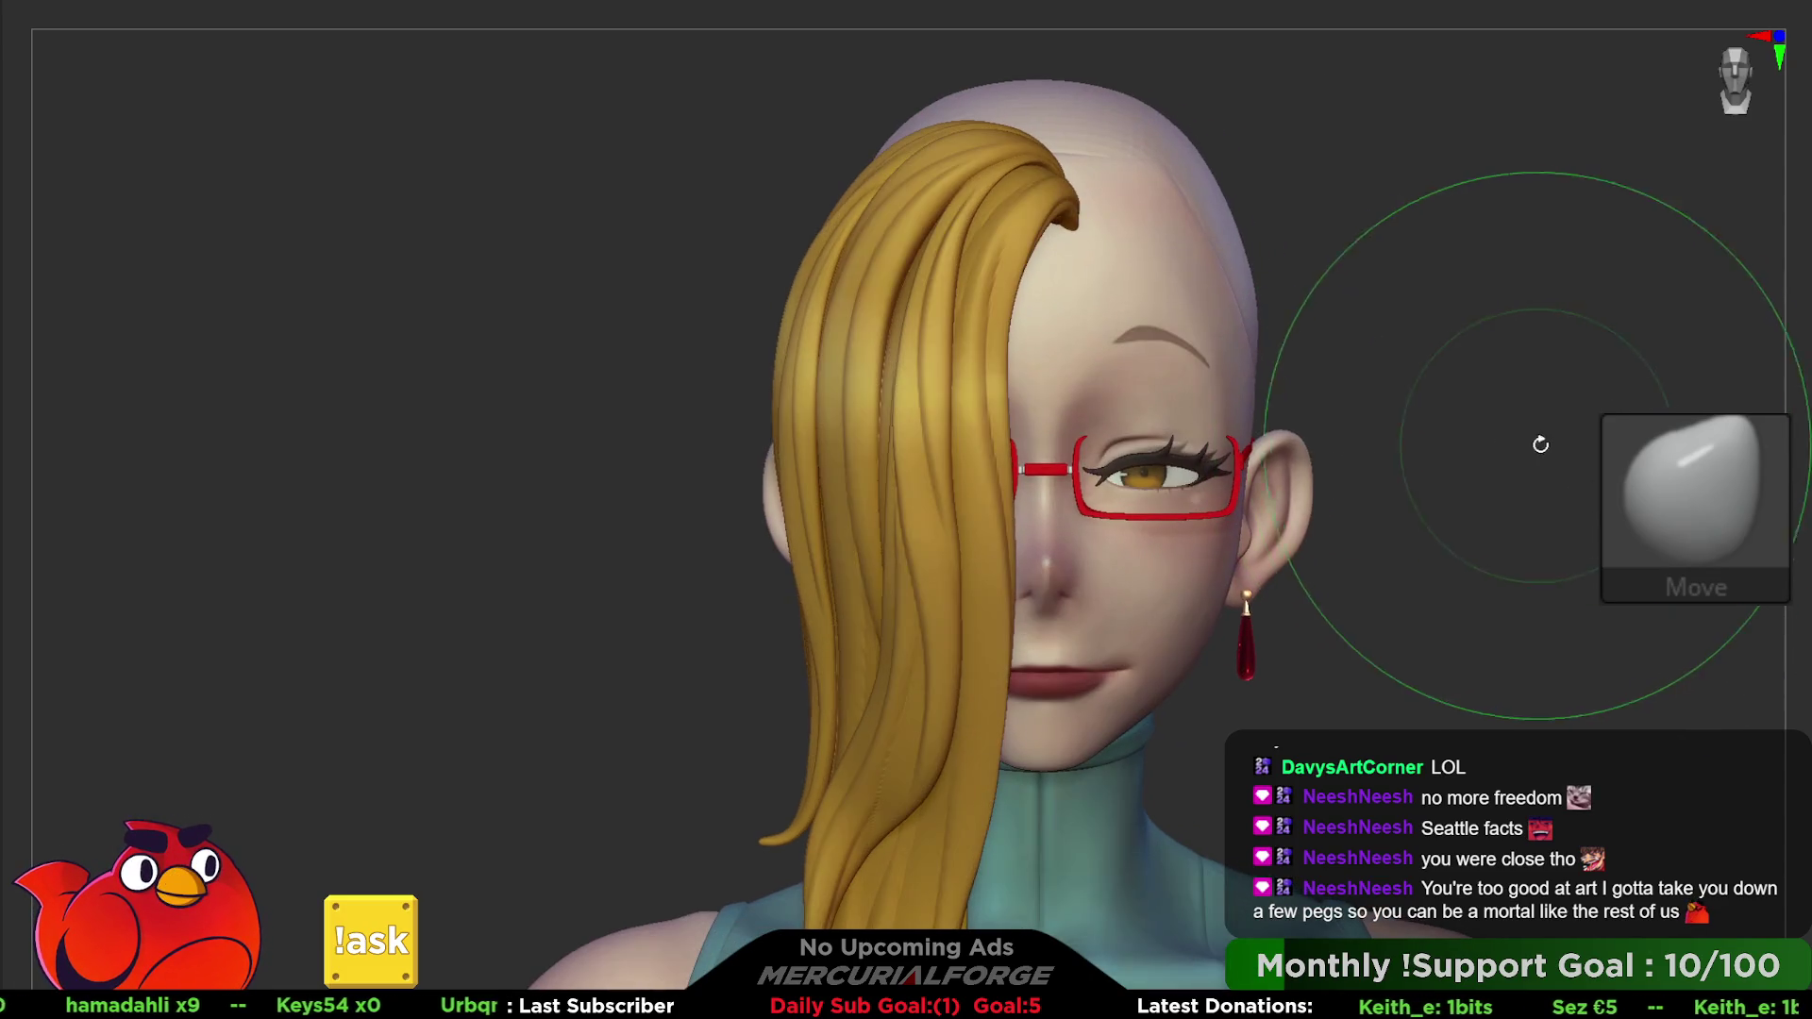
- Check the hair in profile and step its subdivision level down and back up
left_click_drag(1558, 354, 1416, 368)
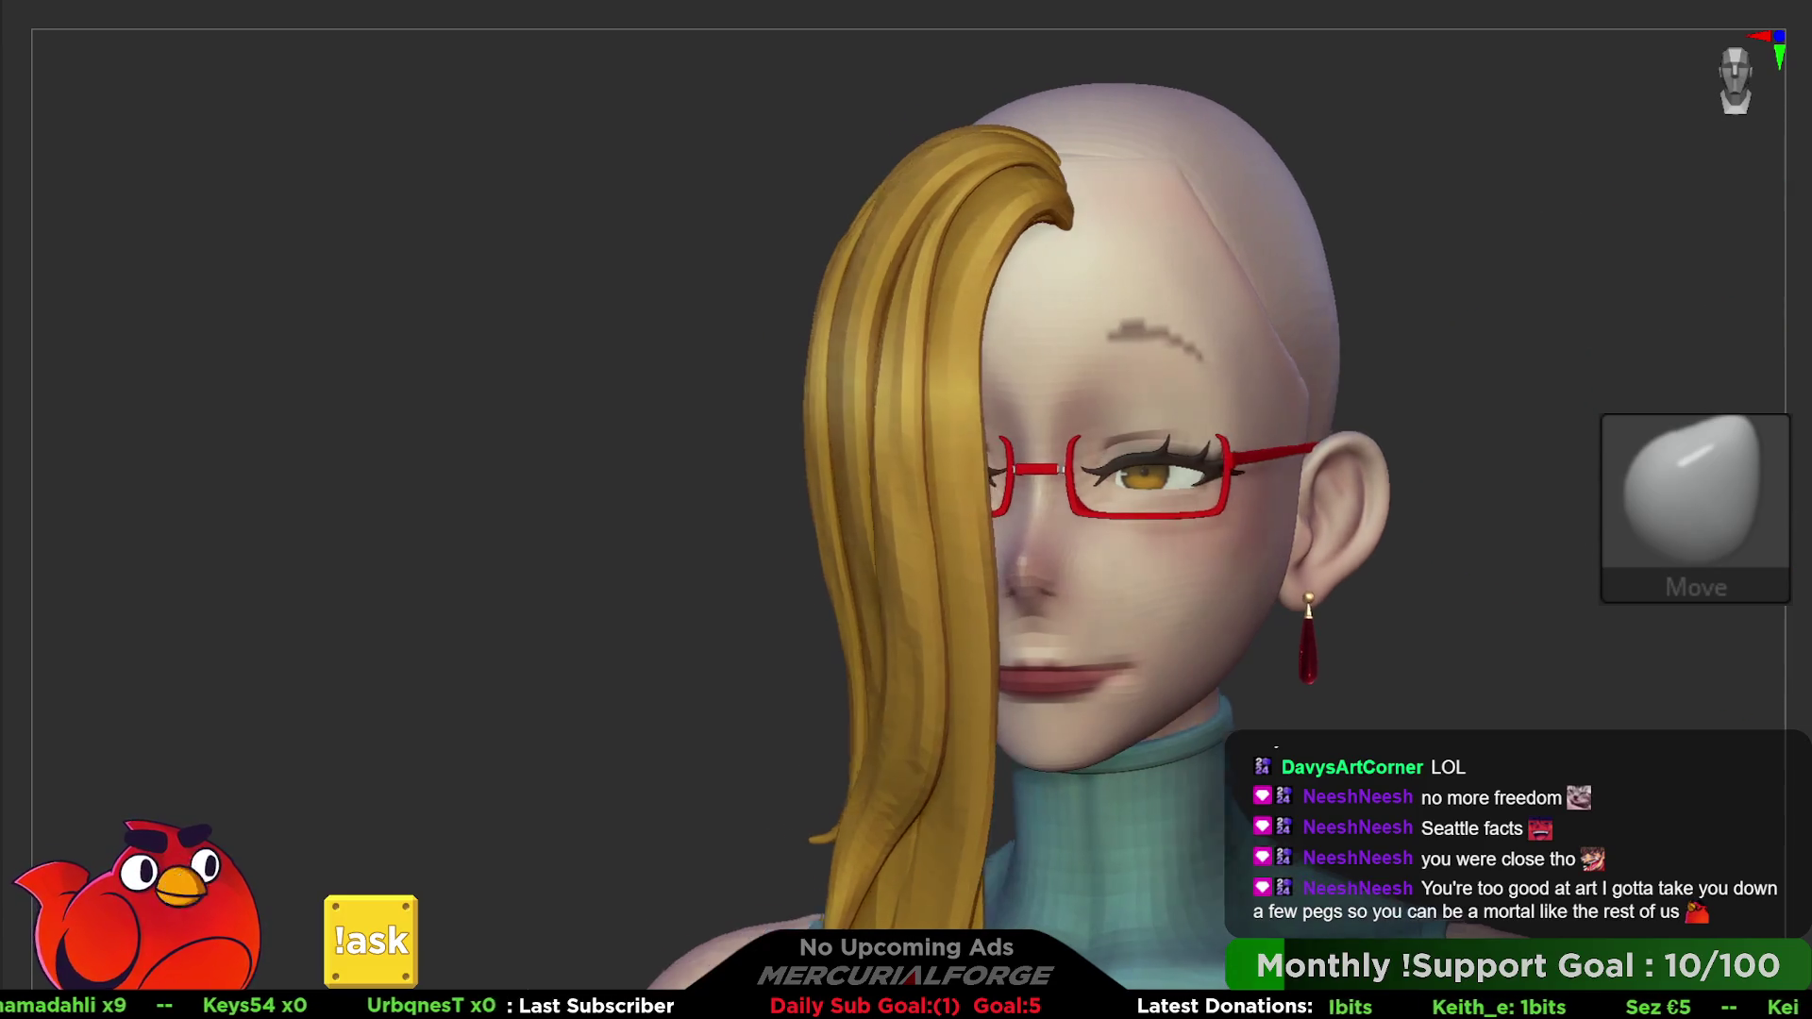
mouse_move(1594, 436)
left_mouse_down()
mouse_move(1555, 439)
mouse_move(1595, 490)
mouse_move(1557, 457)
left_mouse_up()
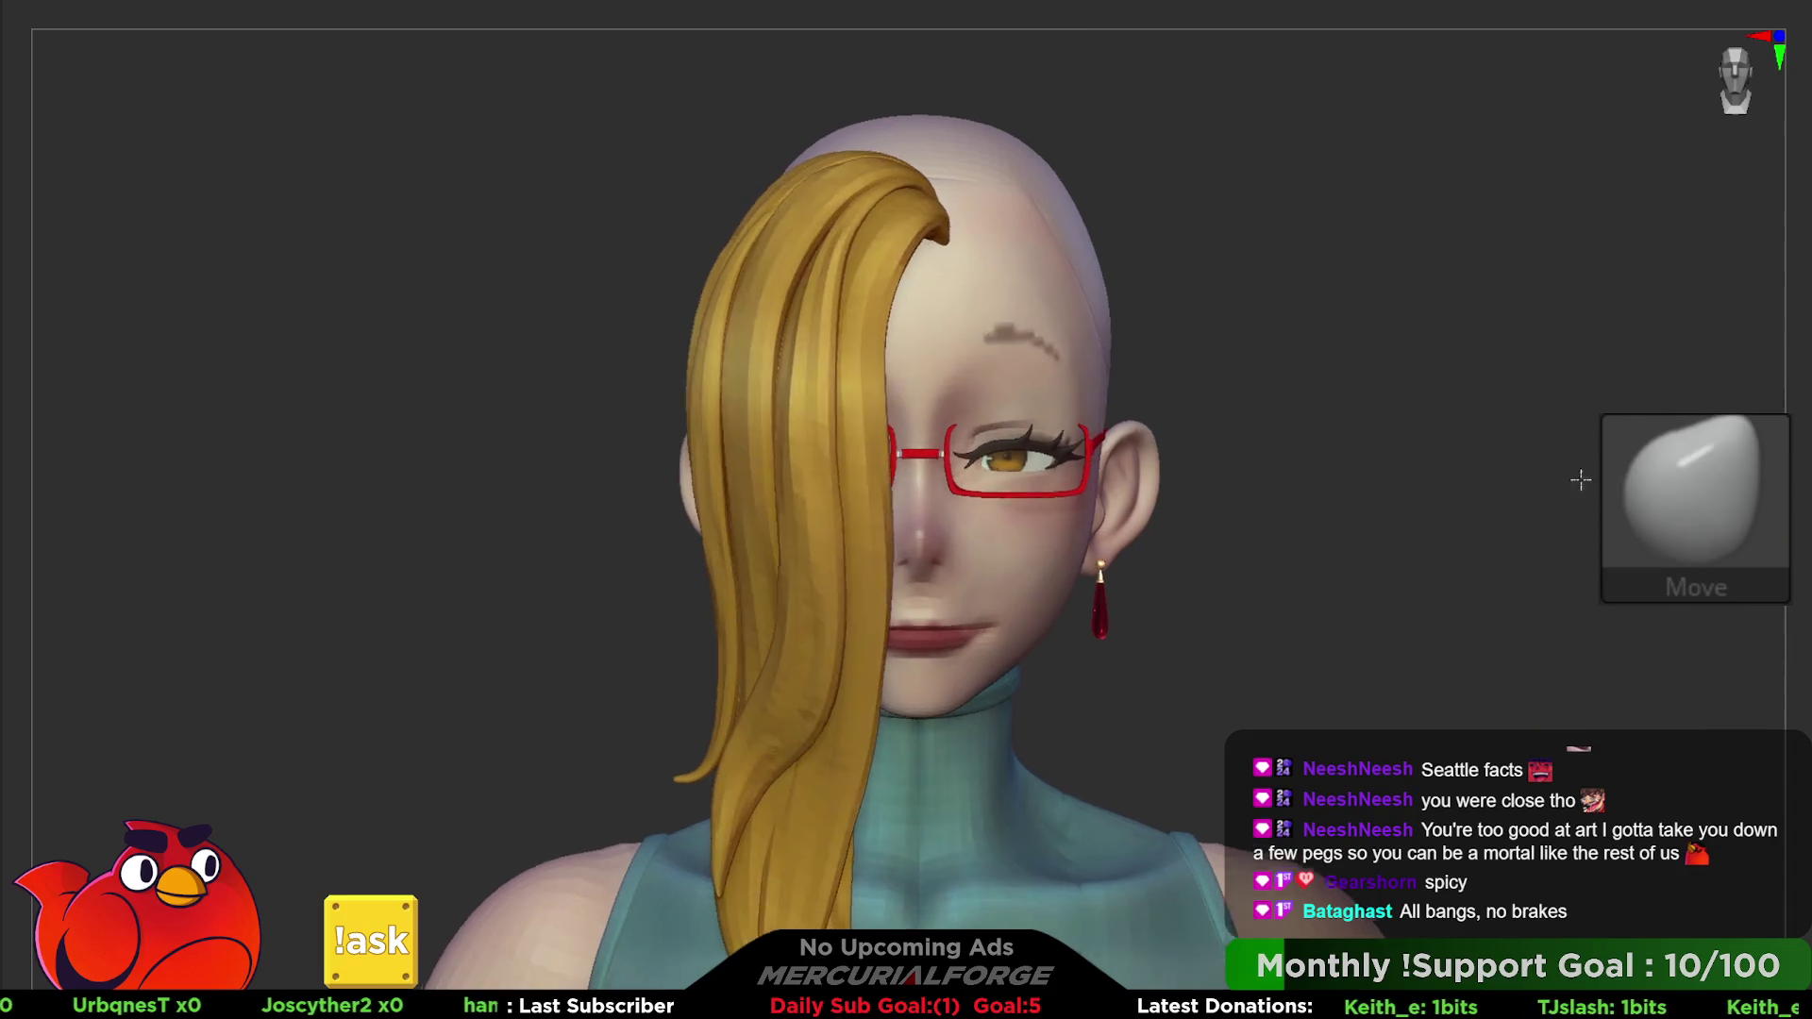
right_click_drag(1416, 496, 1699, 467)
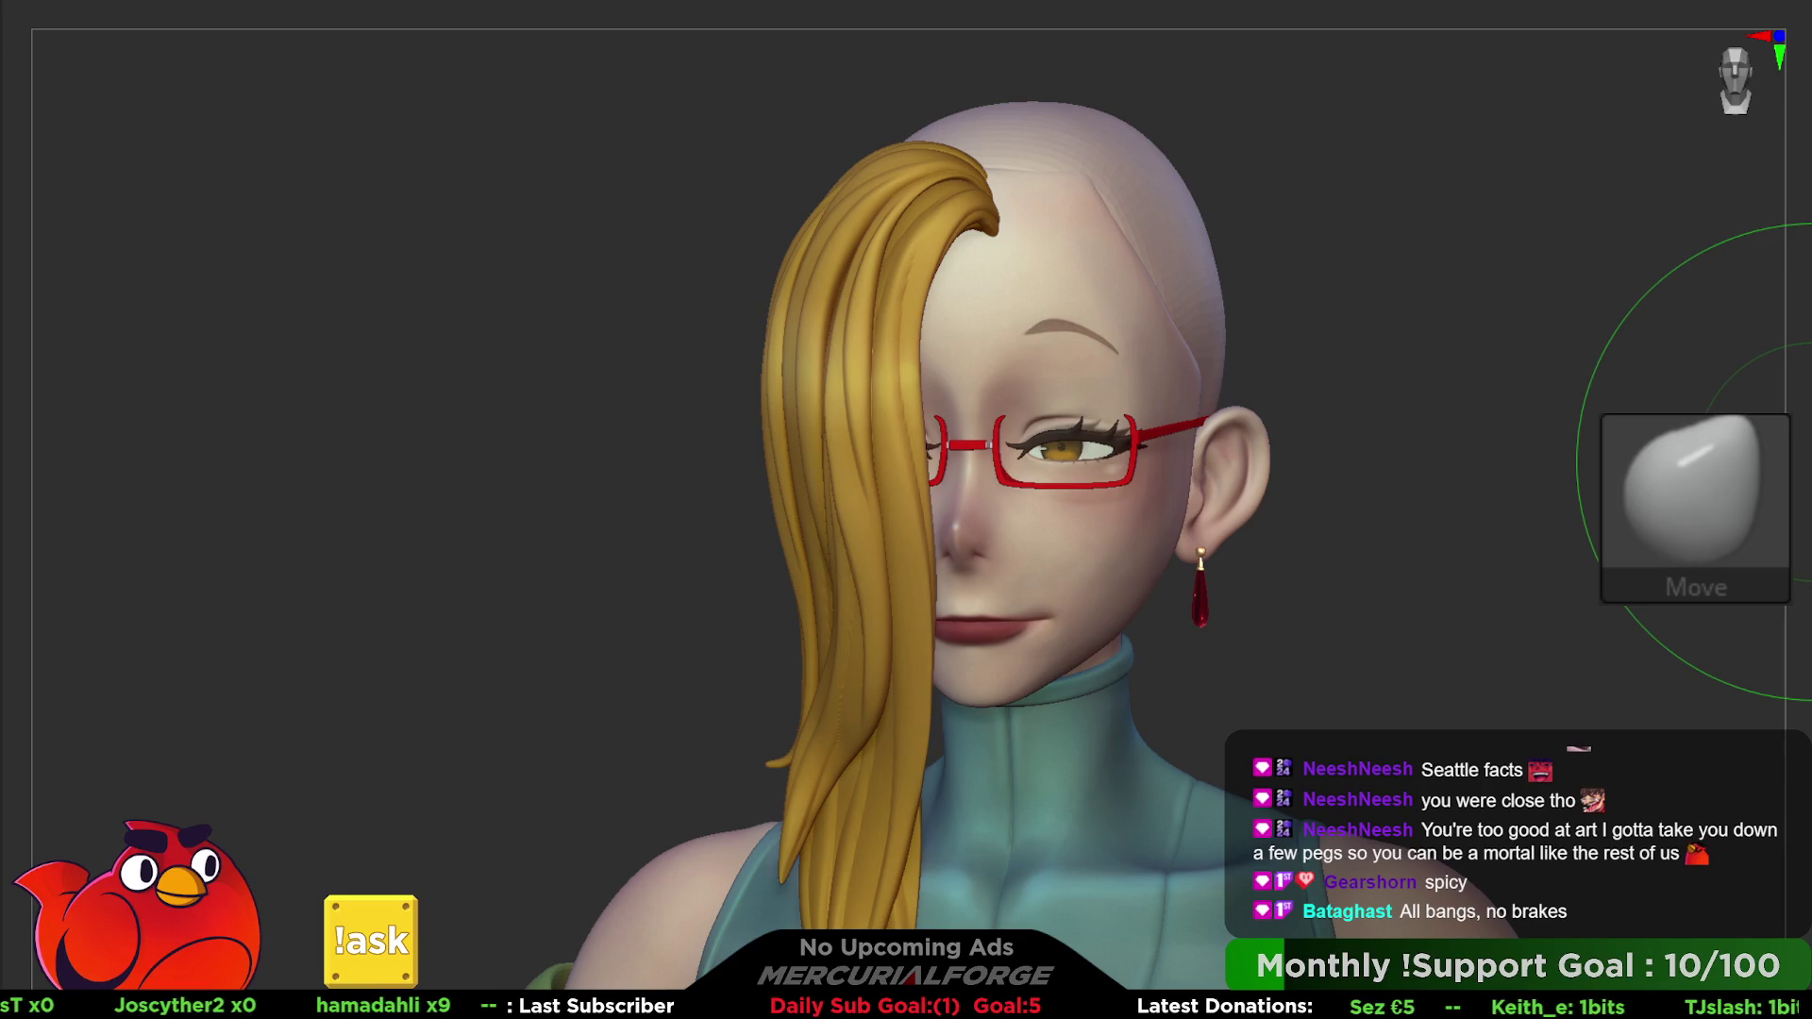
key("shift+d")
key("d")
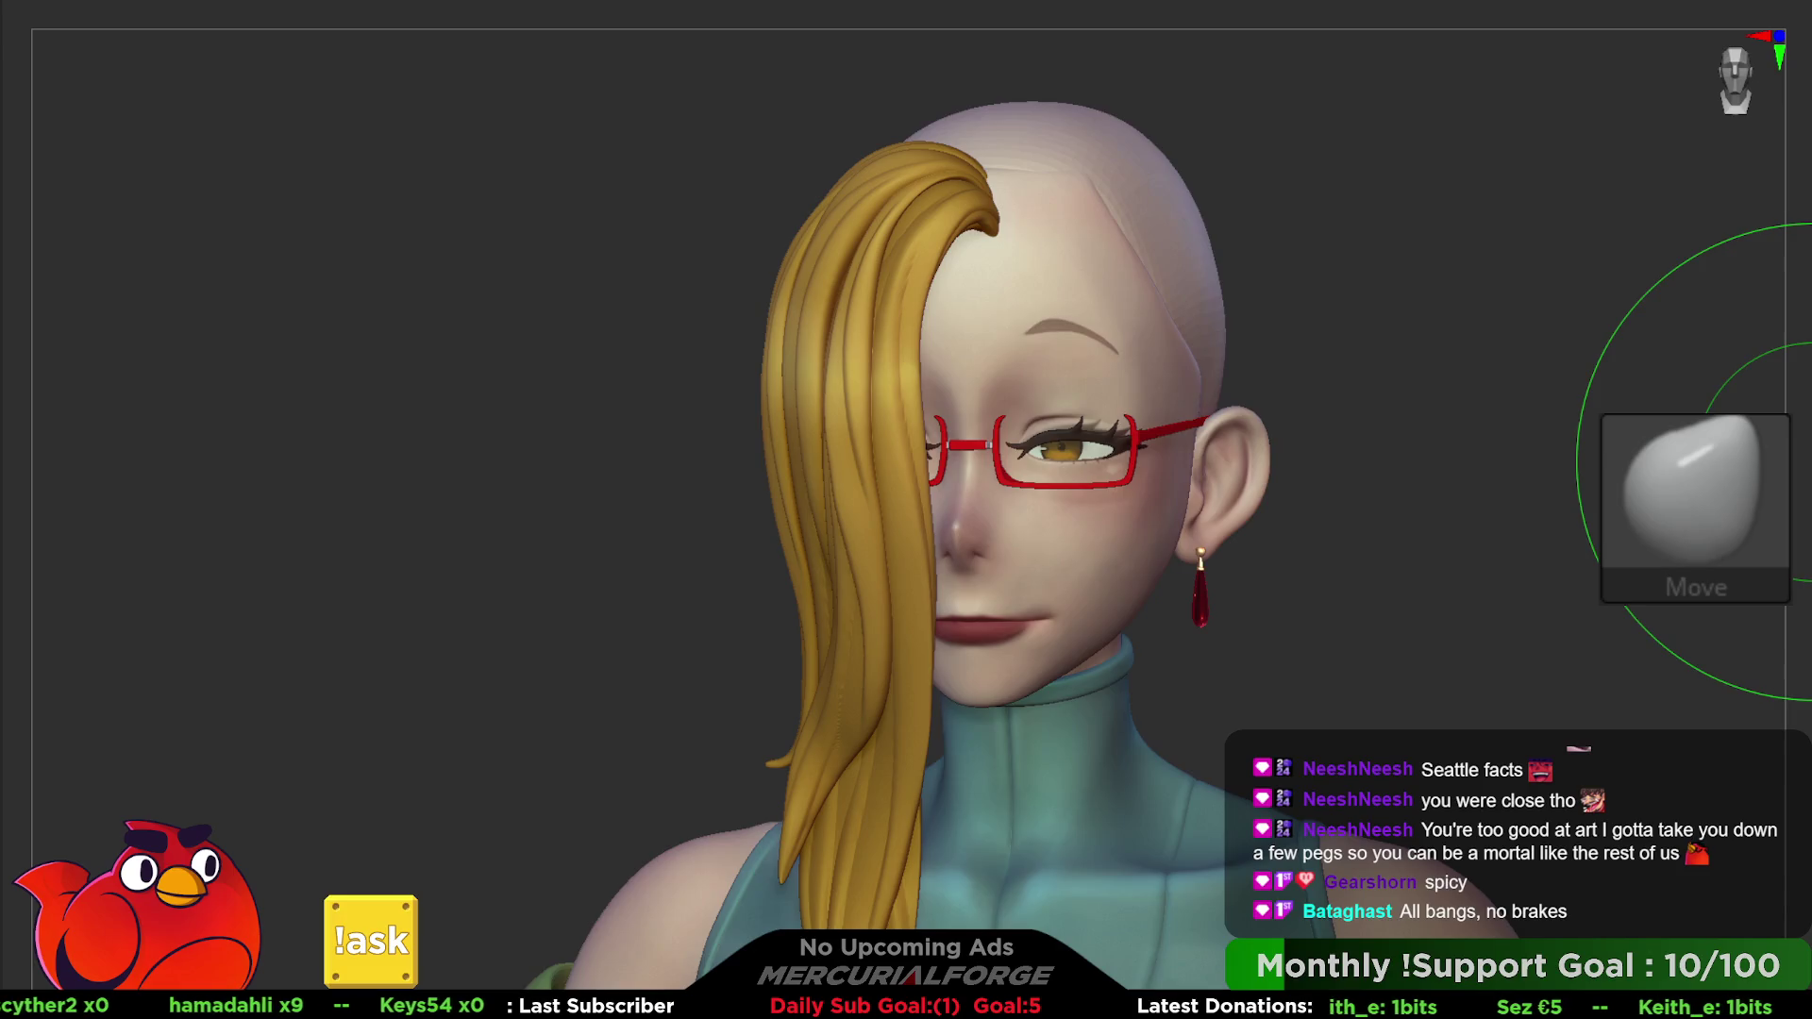
- Leave Solo so the full long hair mesh shows with the front lock, seen in profile
key("alt+s")
key("alt+s")
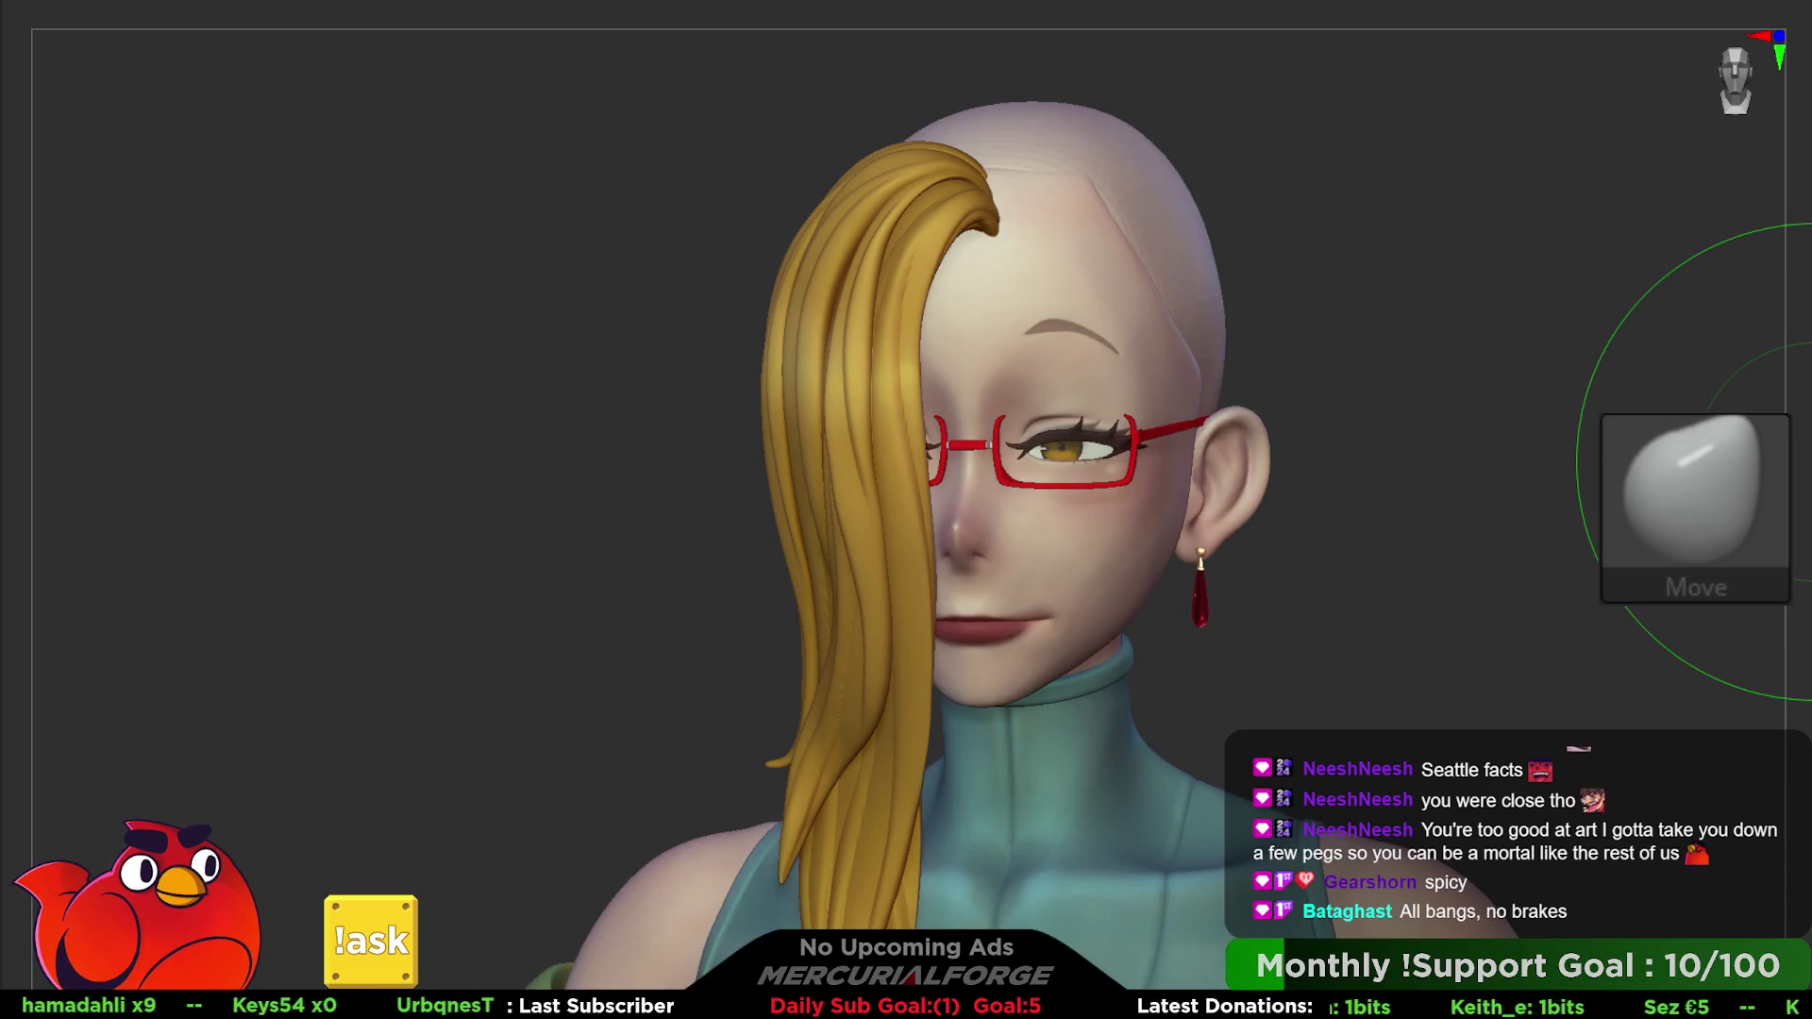
key("ctrl+shift+h")
mouse_move(1670, 353)
right_mouse_down()
mouse_move(1557, 447)
mouse_move(1473, 481)
mouse_move(1559, 425)
right_mouse_up()
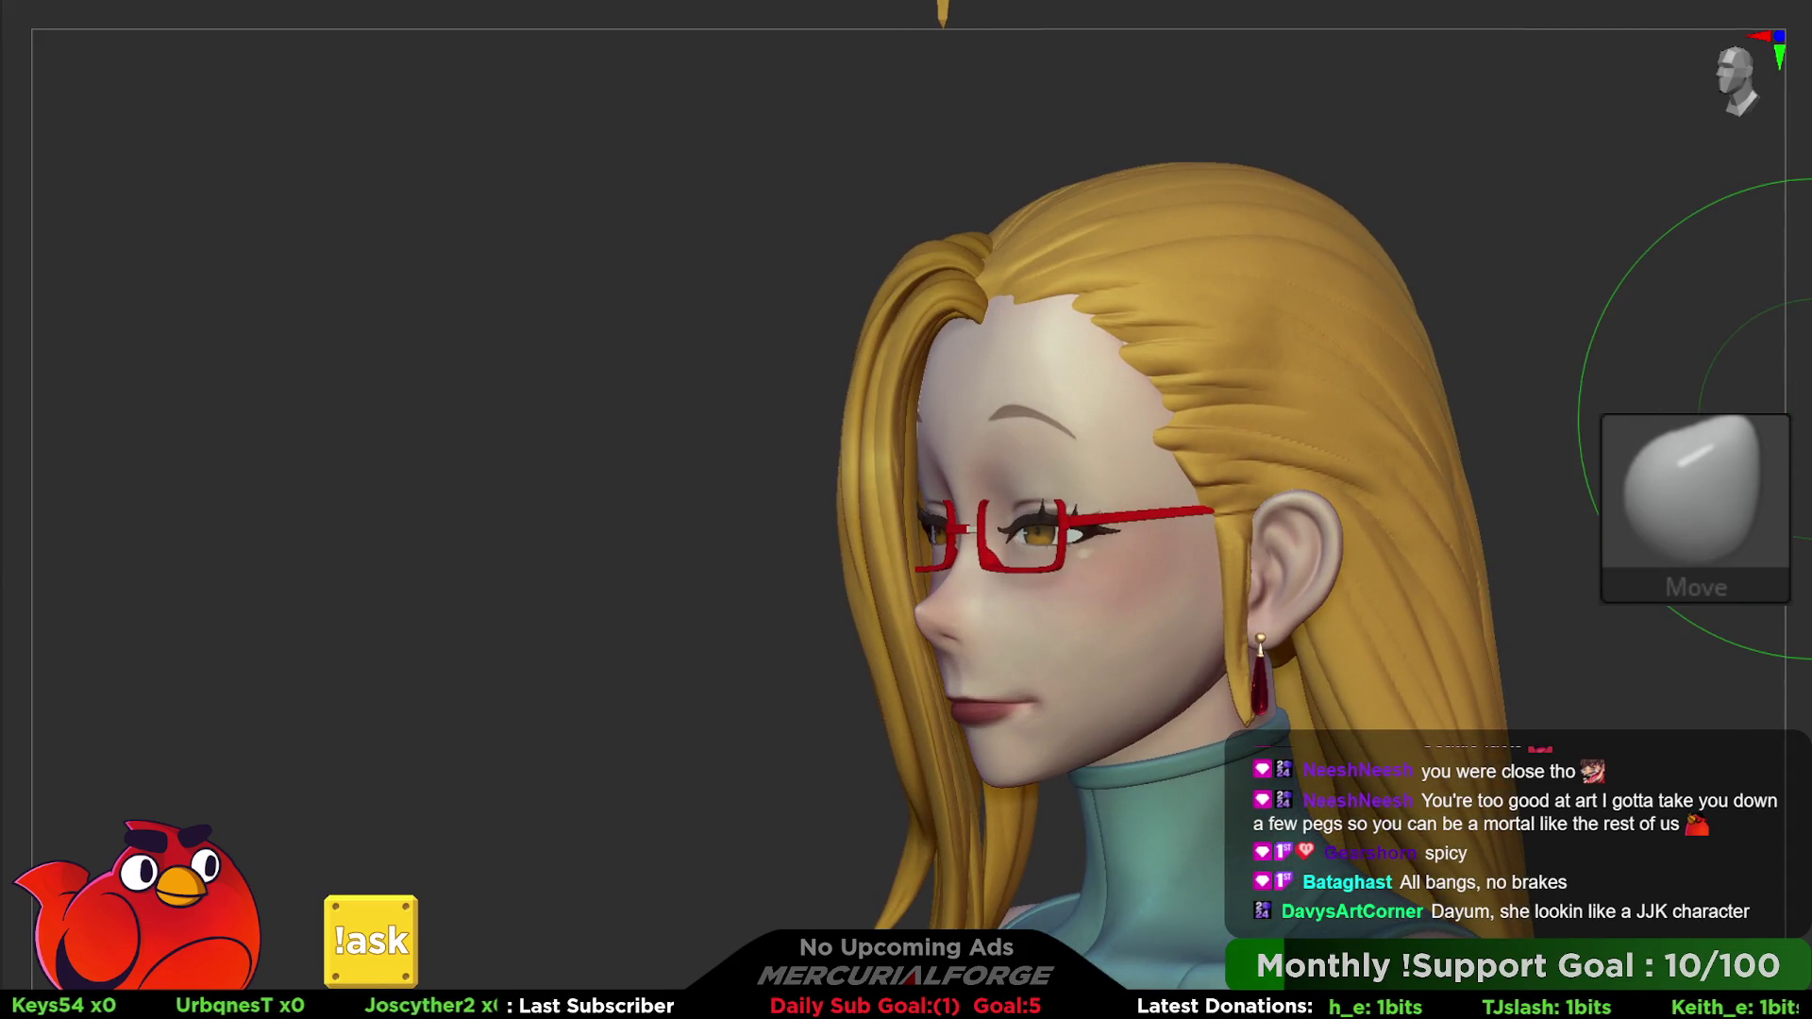
right_click_drag(1321, 378, 1232, 354)
key("space")
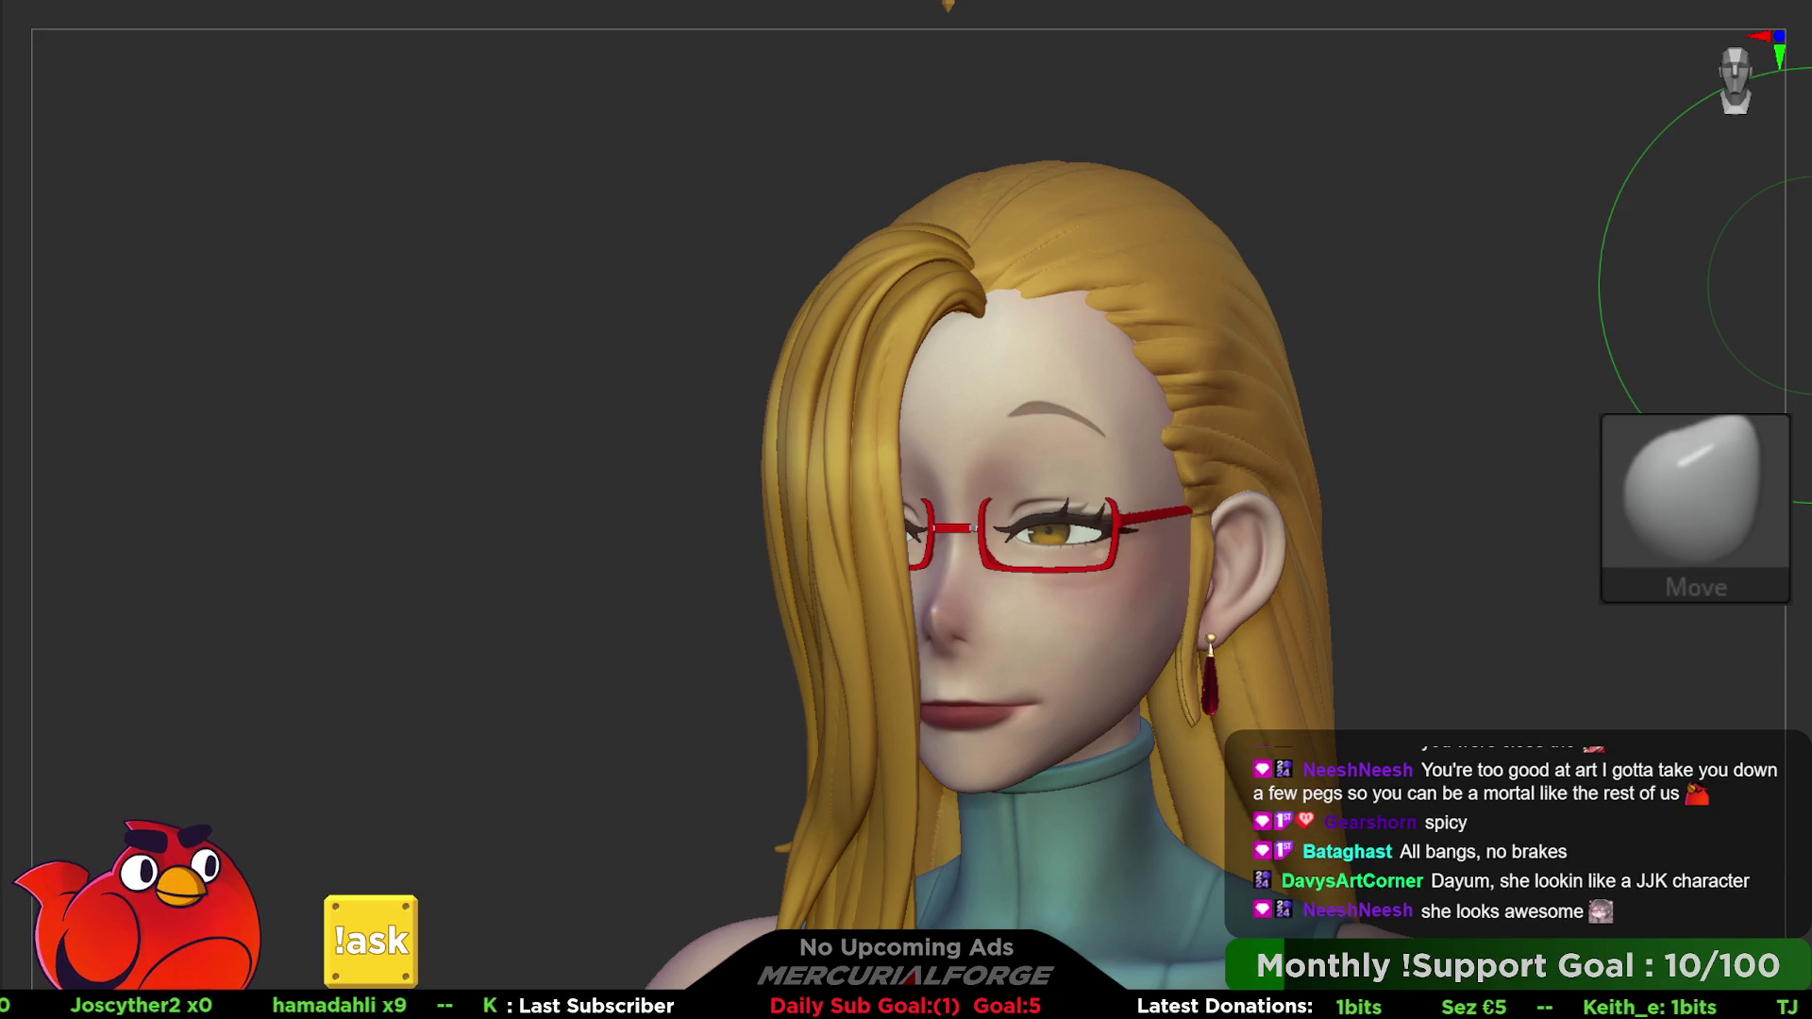
mouse_move(1430, 298)
right_mouse_down("alt")
mouse_move(1459, 396)
mouse_move(1260, 361)
right_mouse_up("alt")
key("space")
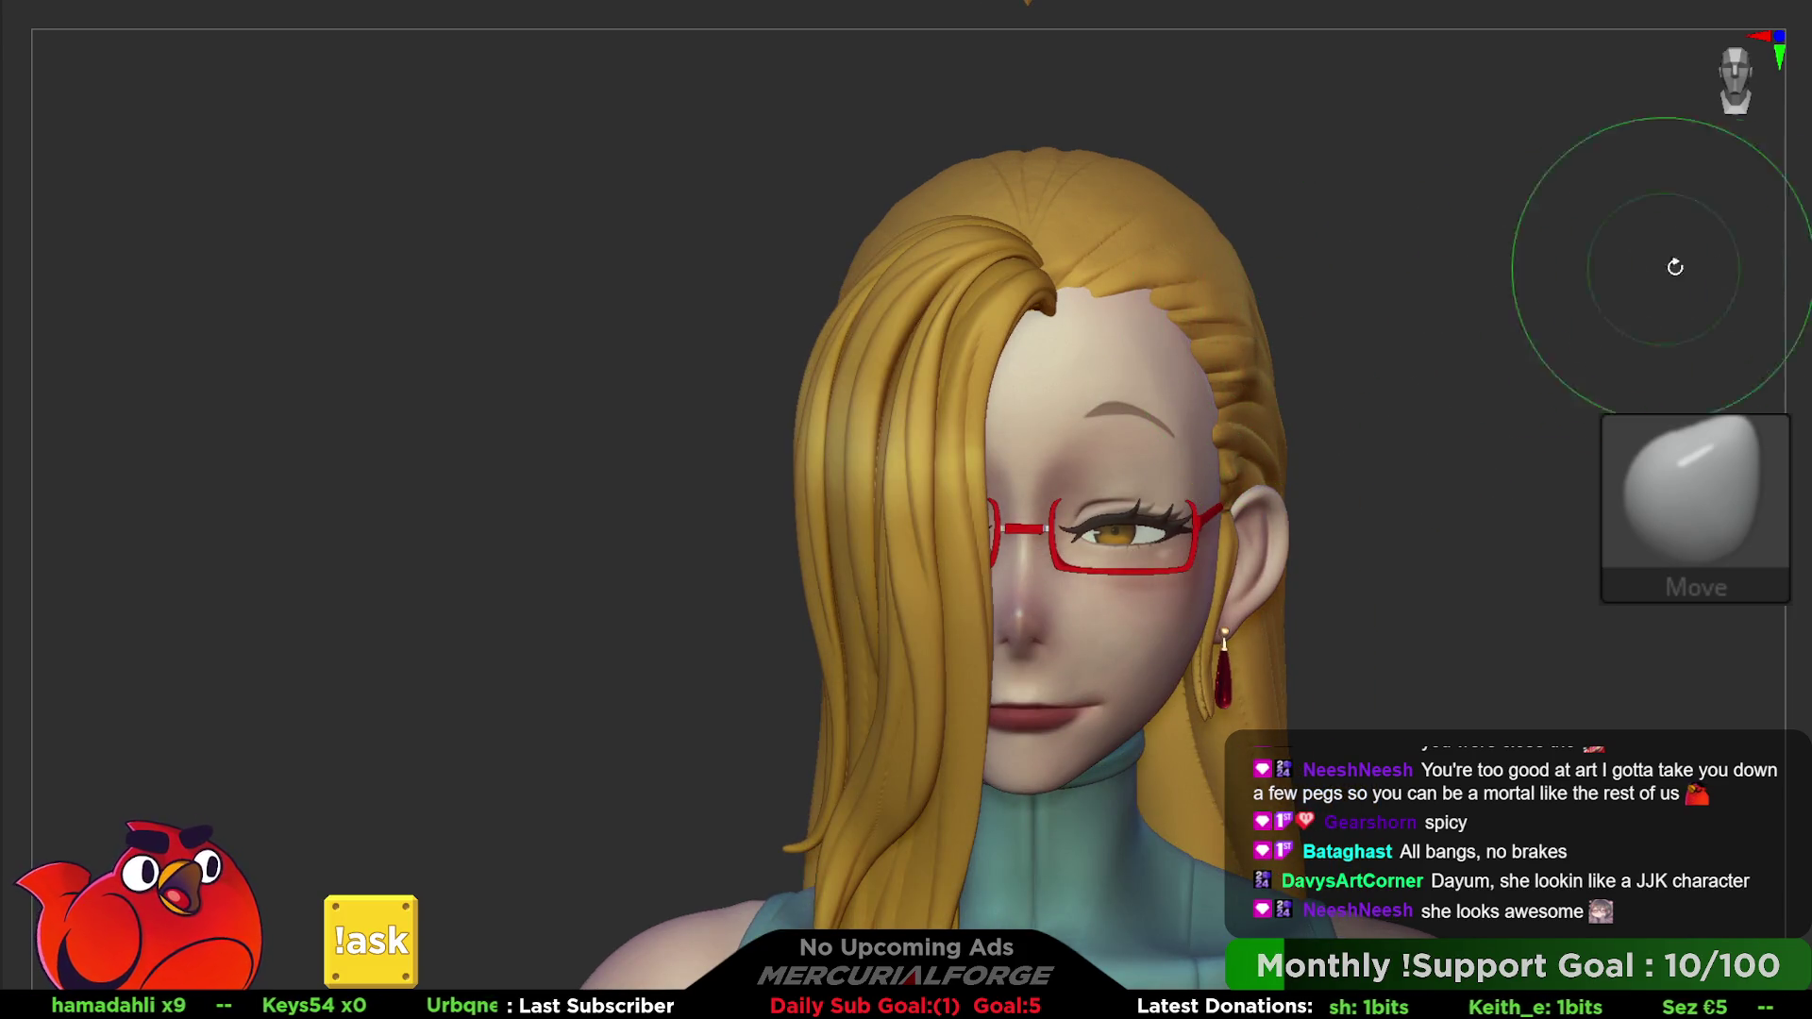
key("space")
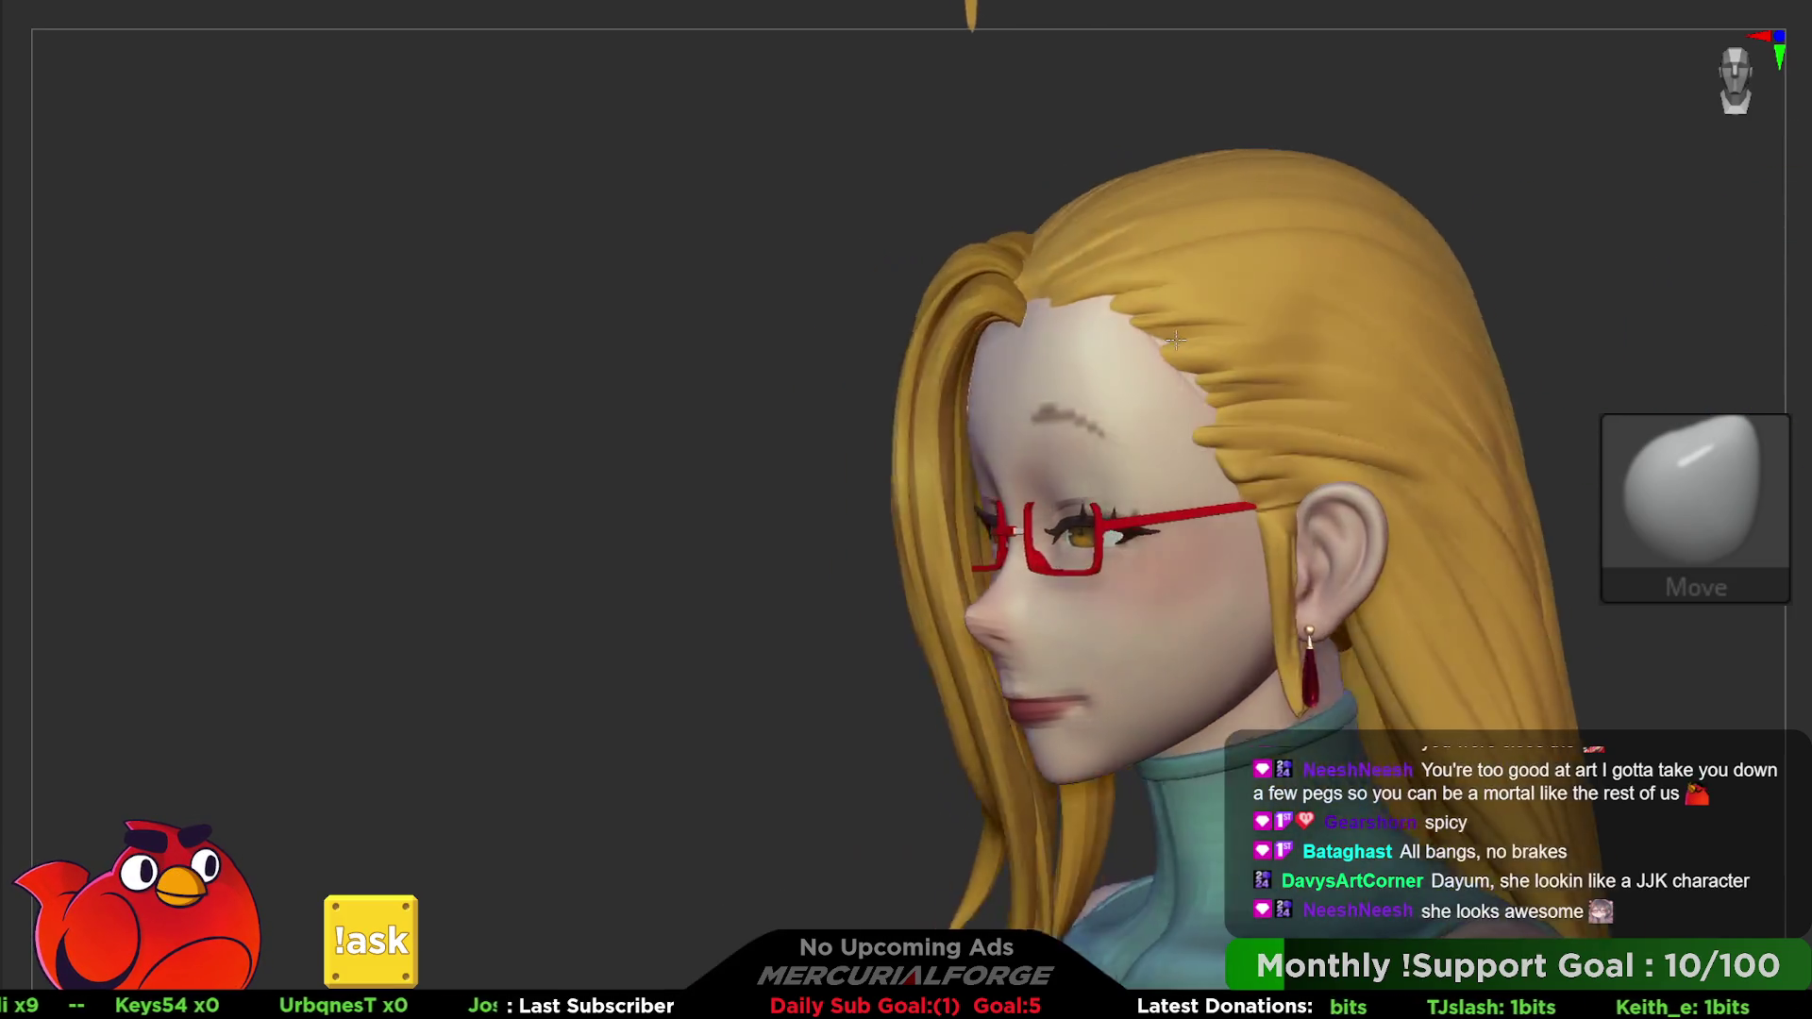
mouse_move(1238, 340)
right_mouse_down()
mouse_move(1196, 365)
mouse_move(1198, 385)
mouse_move(1274, 411)
right_mouse_up()
key("p")
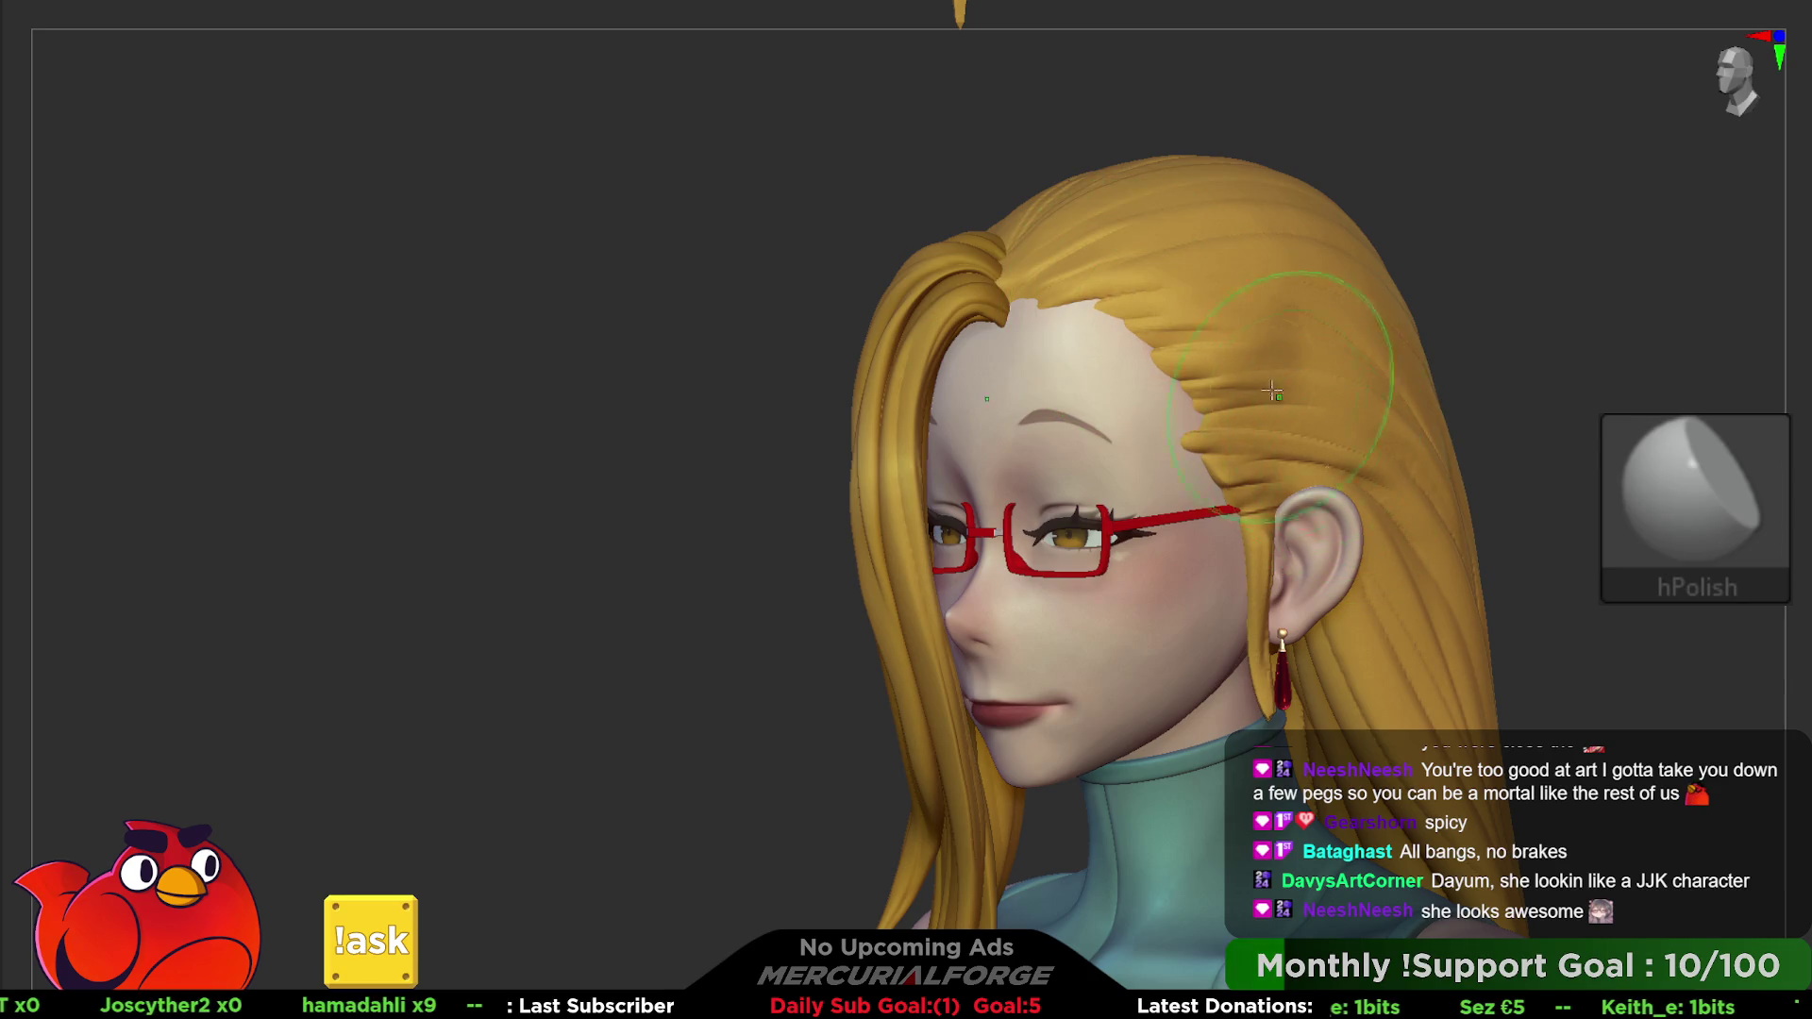
- Polish the hair strands at the temple with hPolish and review them in near-profile
left_click_drag(1360, 463, 1181, 301, "shift")
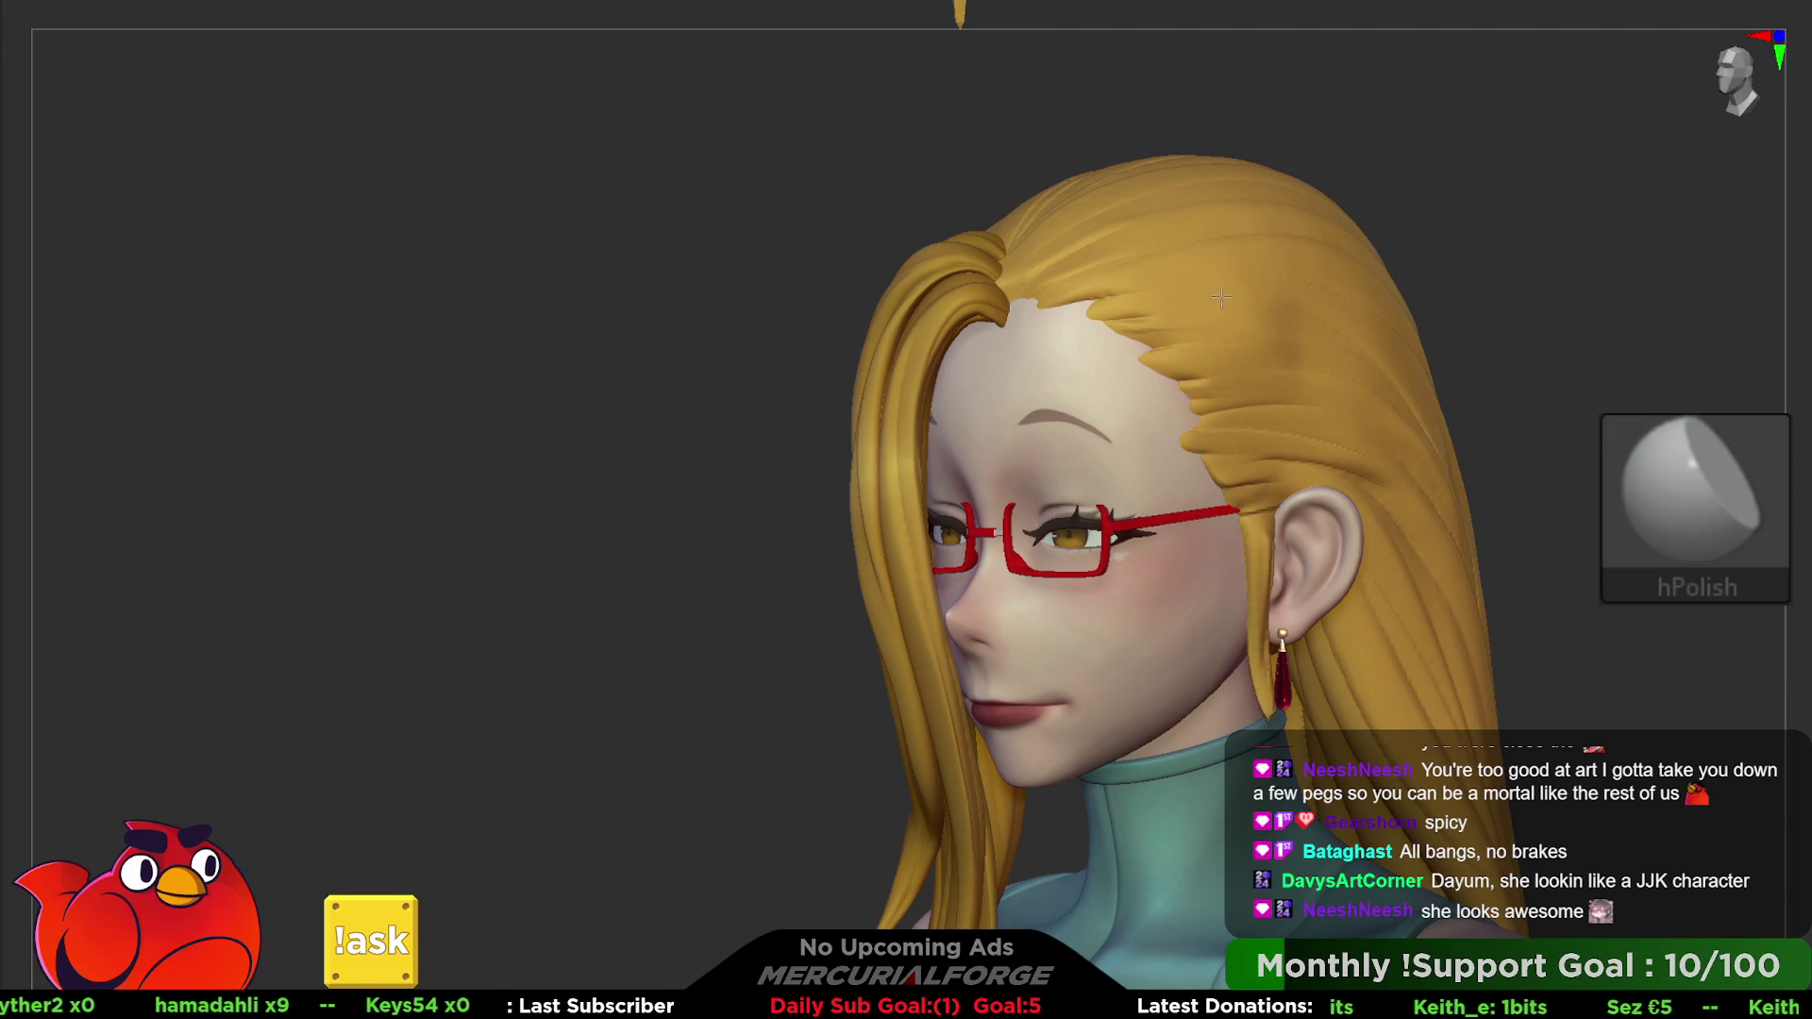
mouse_move(1325, 373)
right_mouse_down()
mouse_move(1256, 366)
mouse_move(1699, 401)
right_mouse_up()
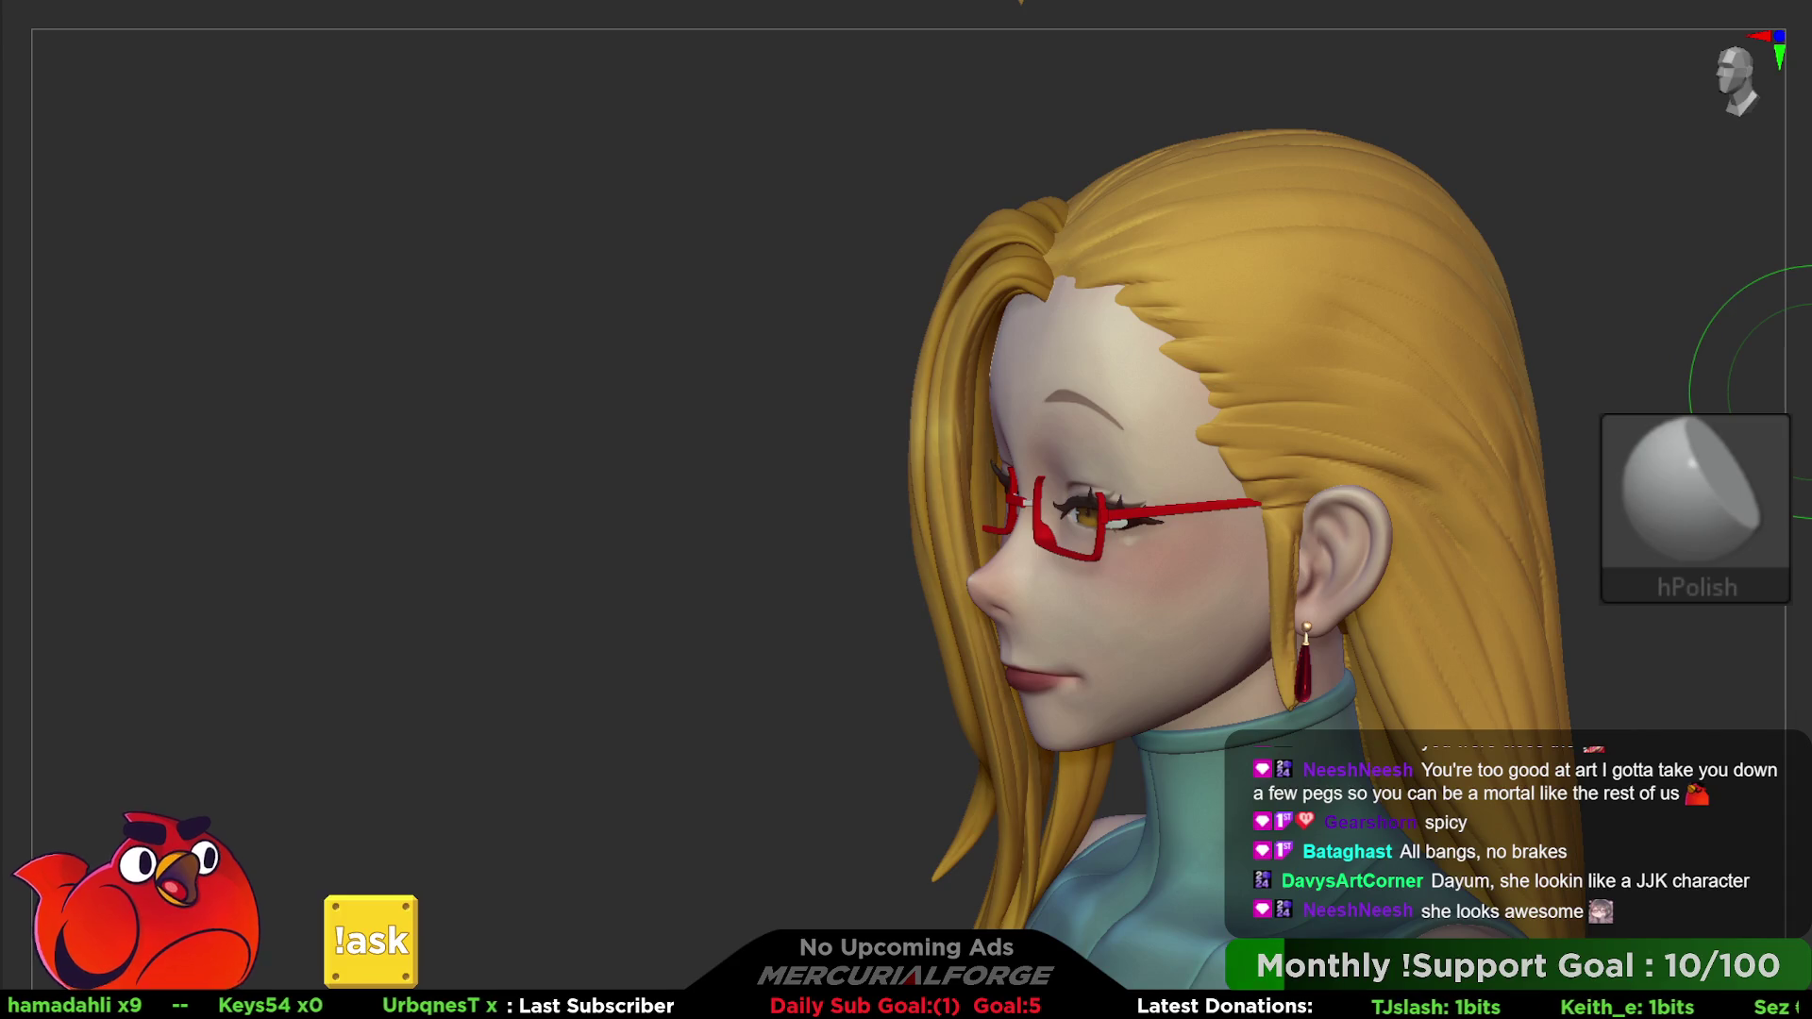
left_click(1739, 489)
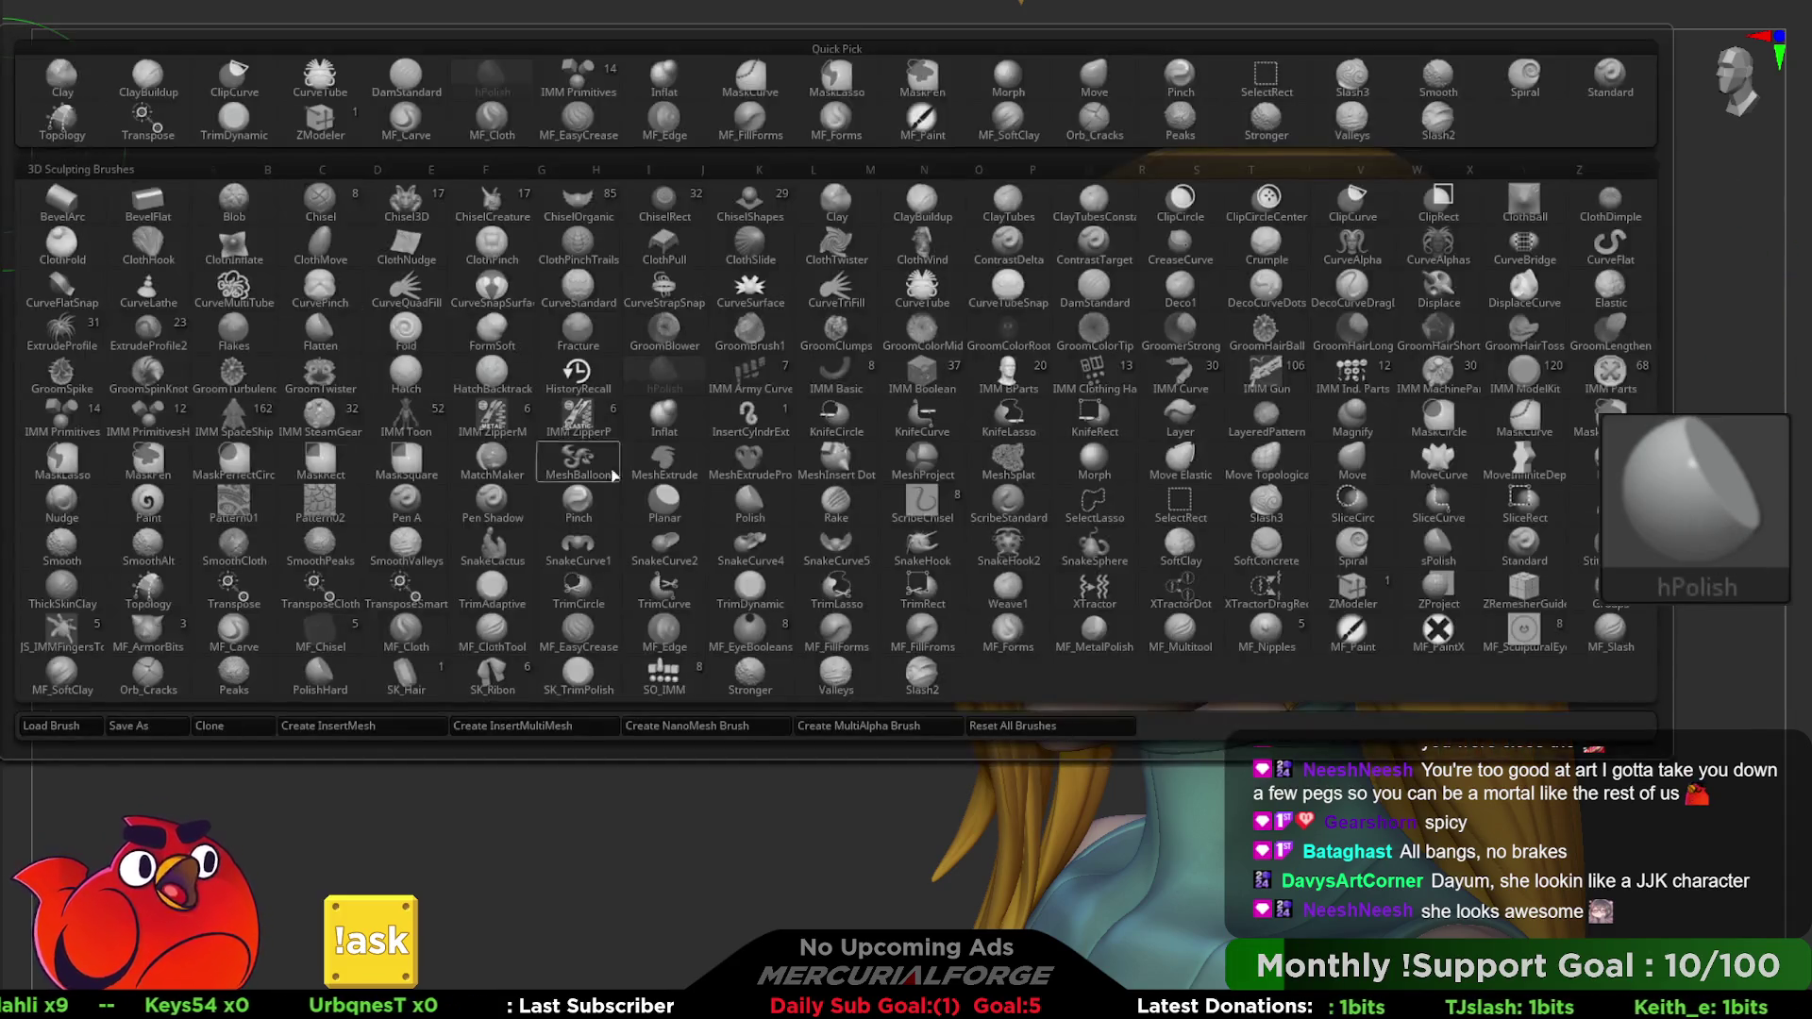
- Carve a thin Slash2 groove across the hair strands above the temple
left_click(922, 679)
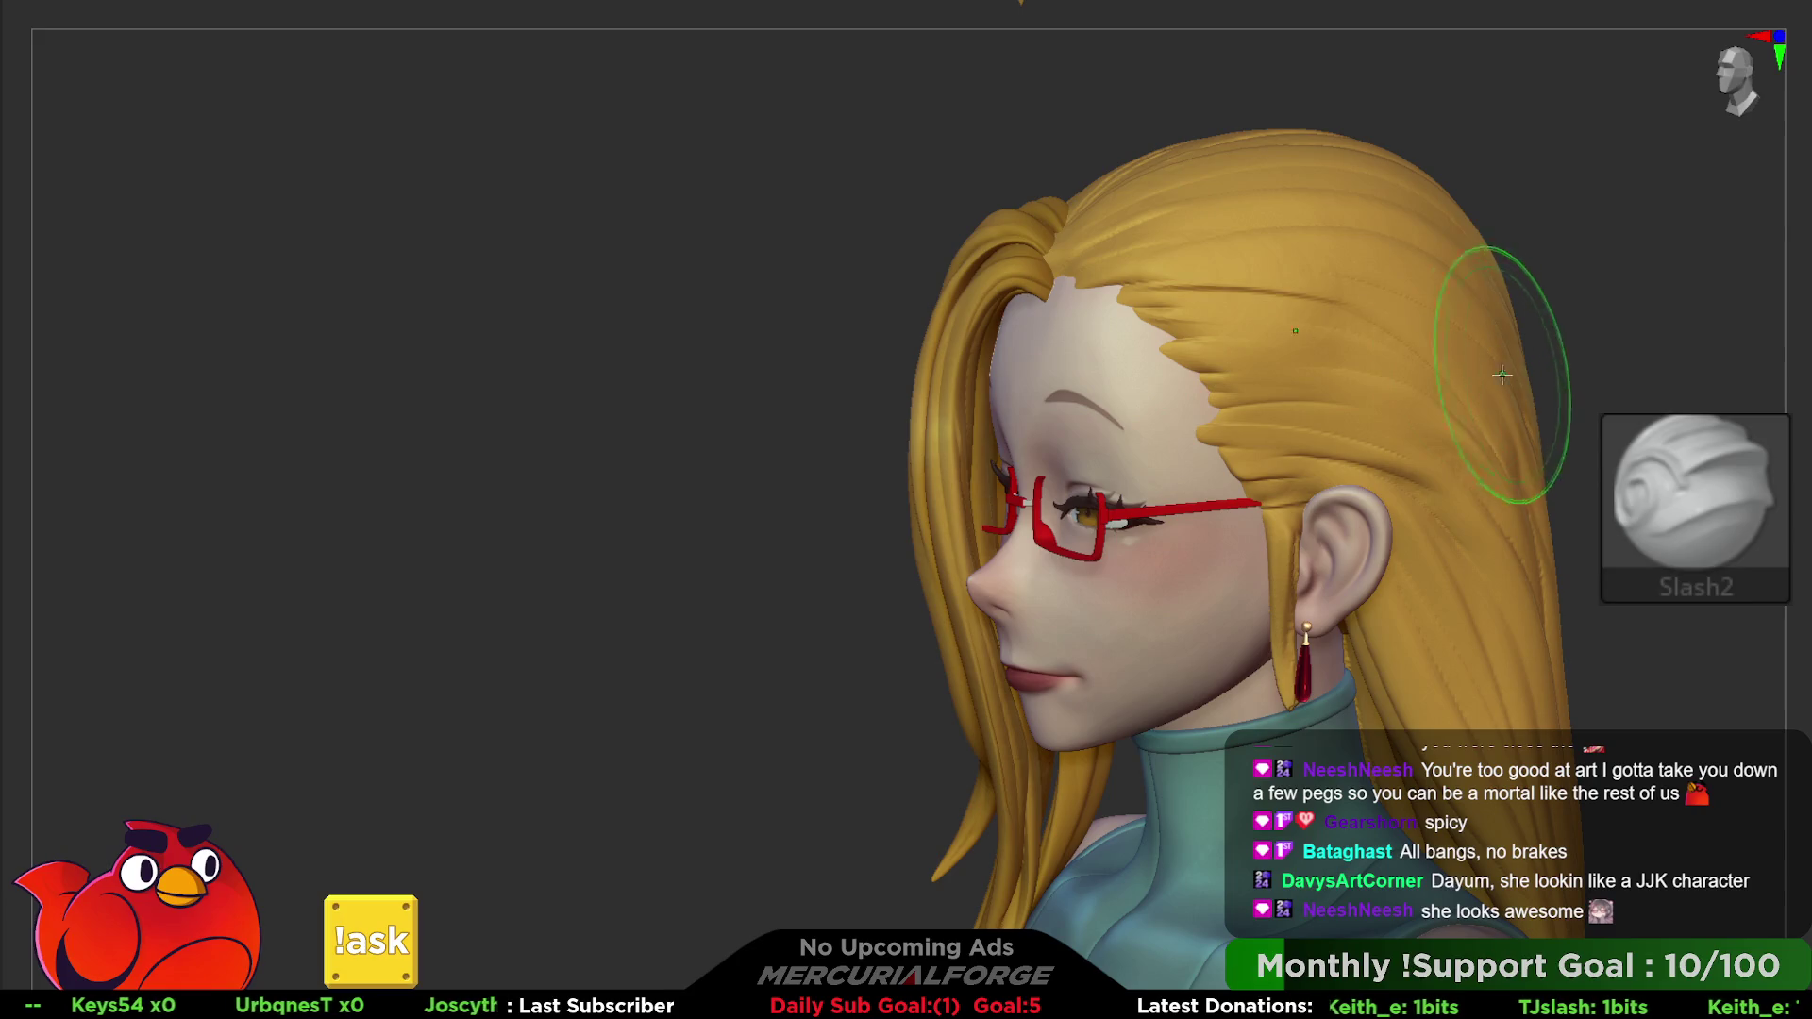
key("space")
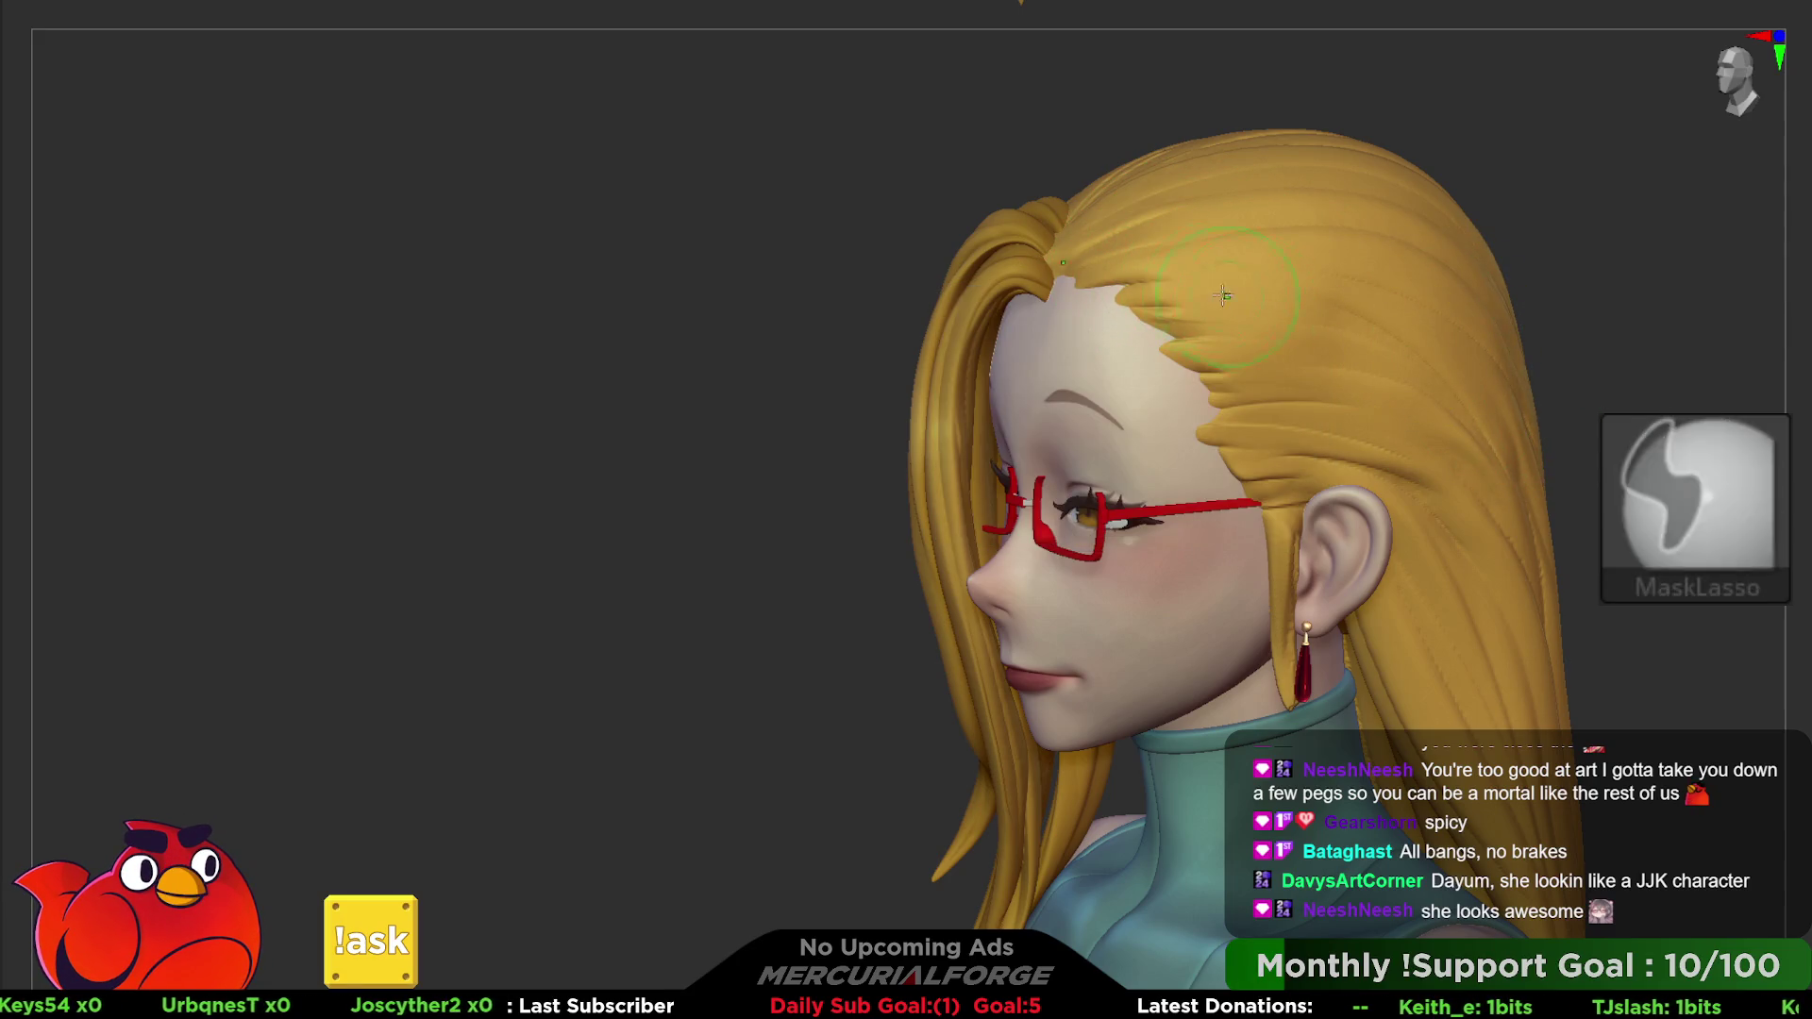
left_click_drag(1189, 291, 1416, 284)
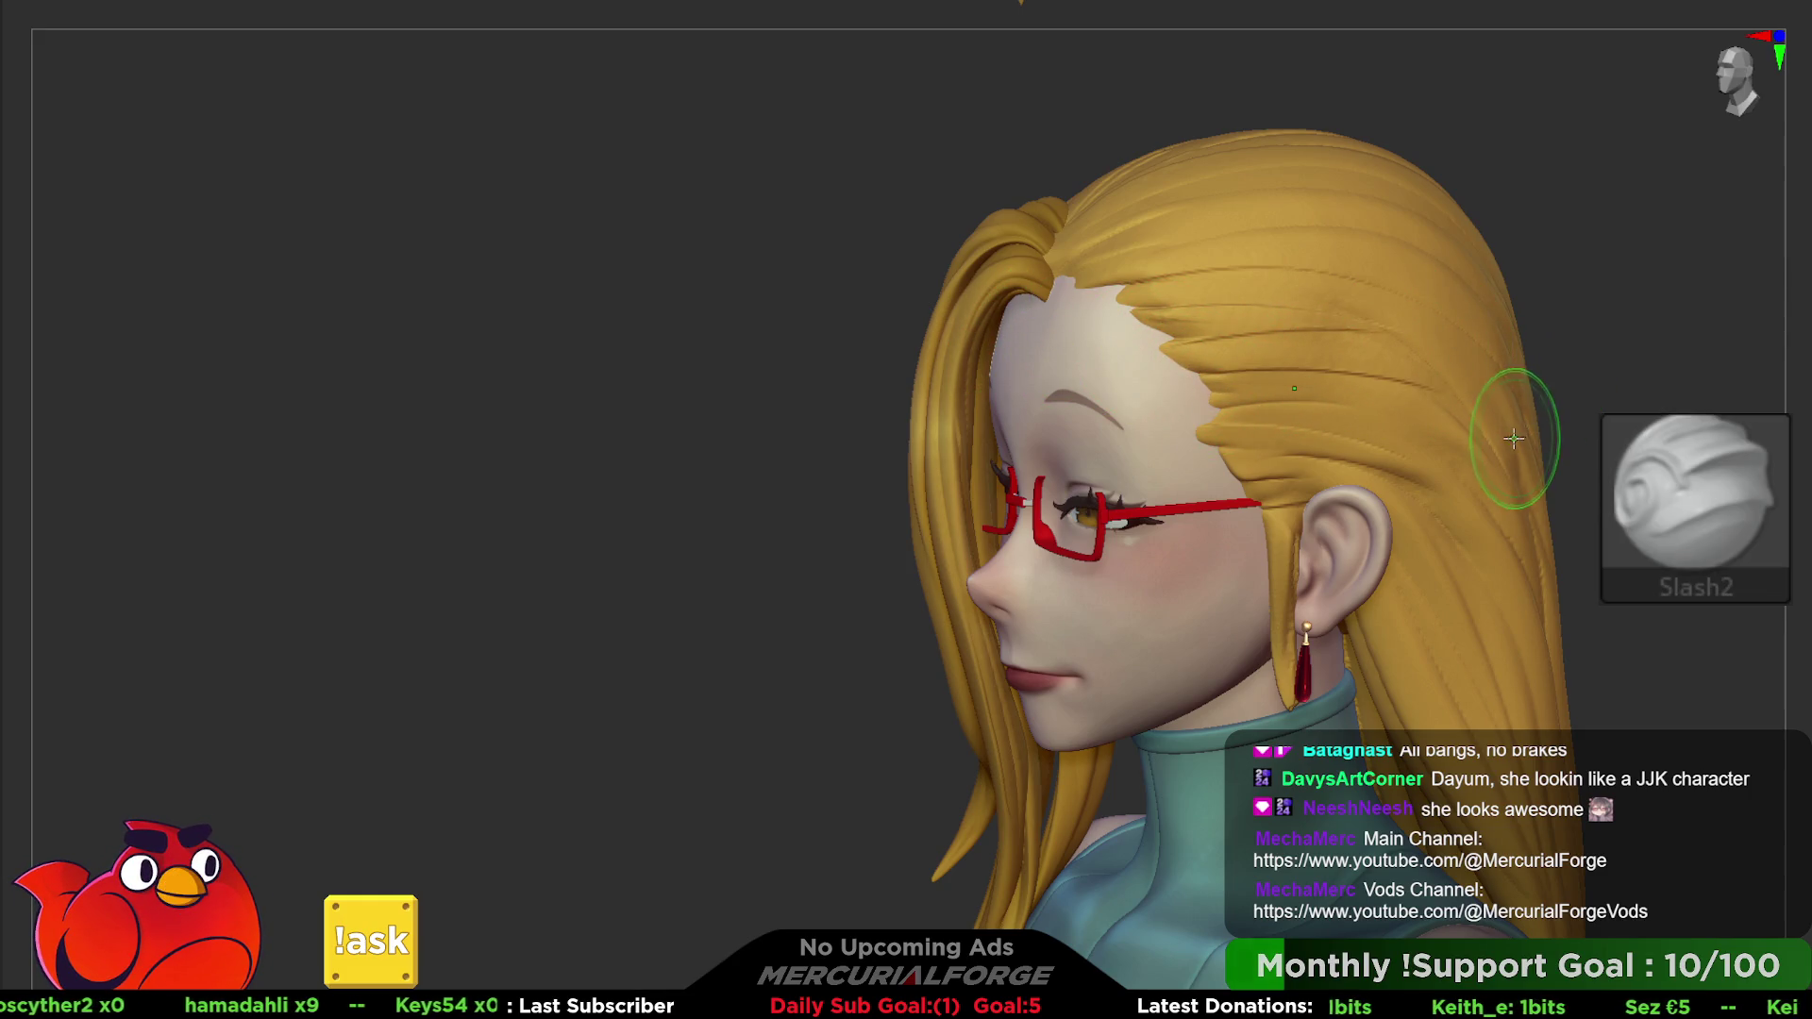
key("alt")
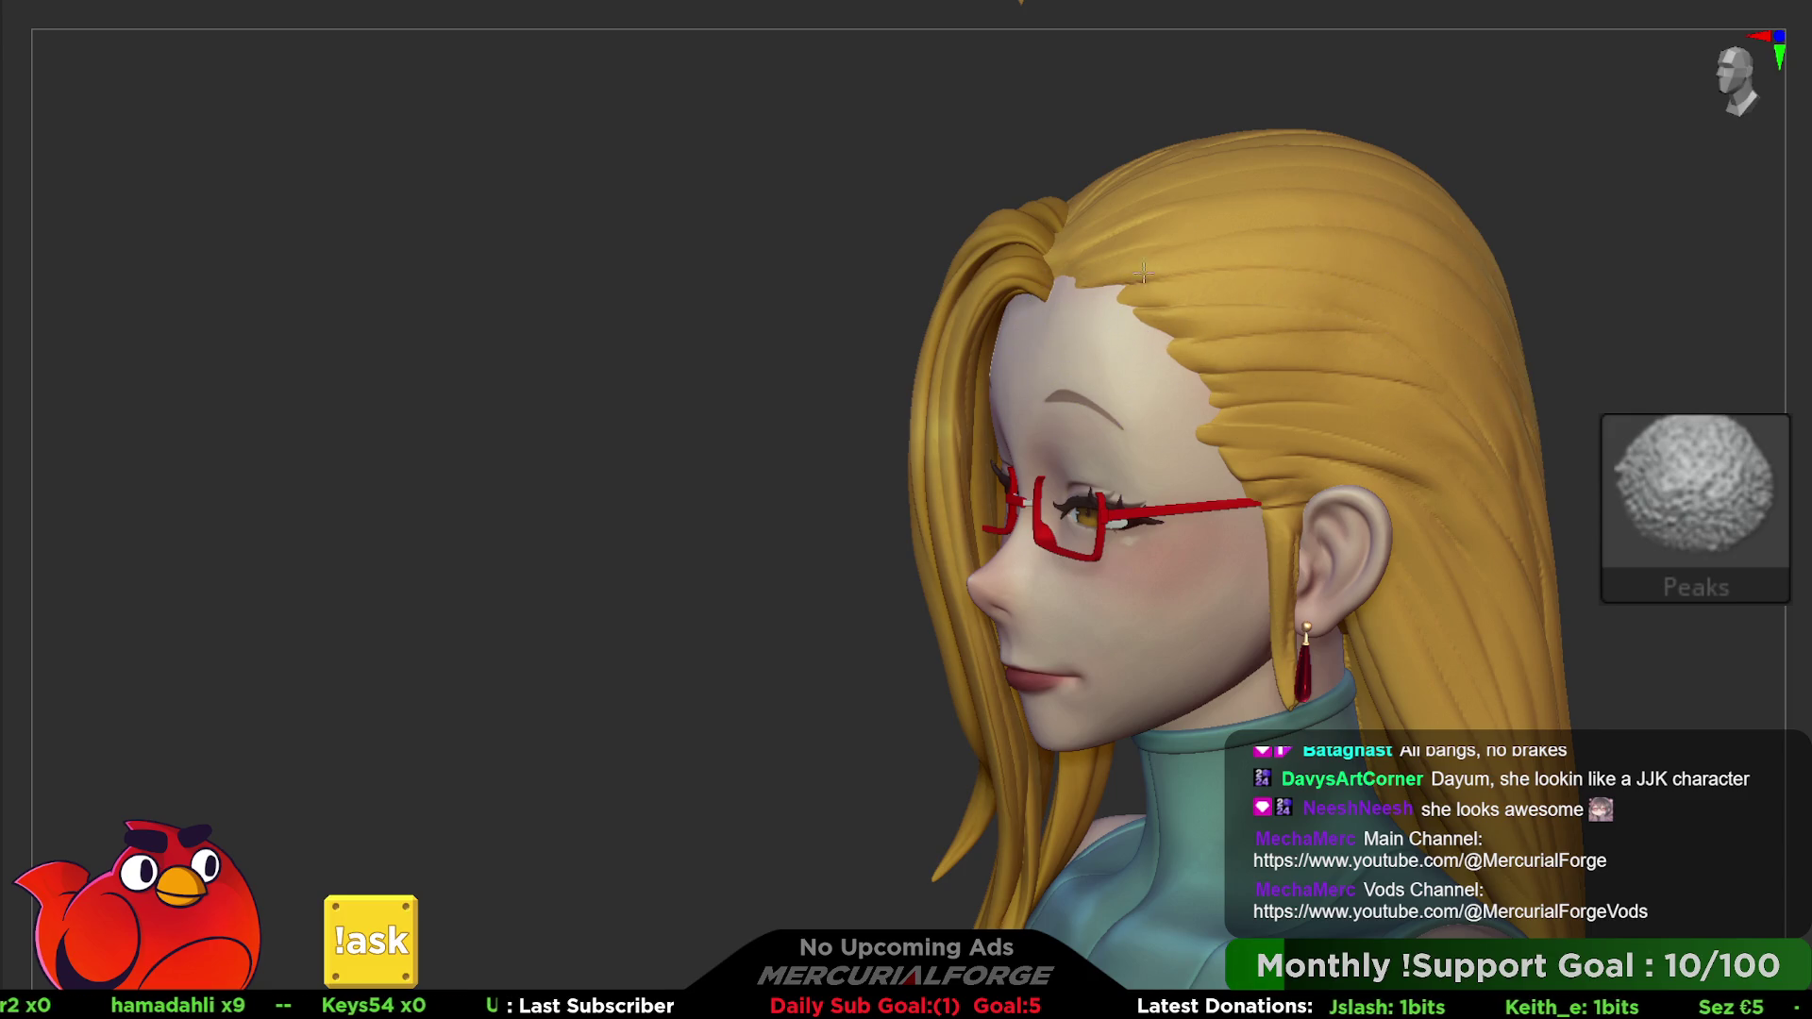
- Review the groove in profile with the slash brush kept active and more of the model framed
right_click_drag(1450, 358, 1265, 365)
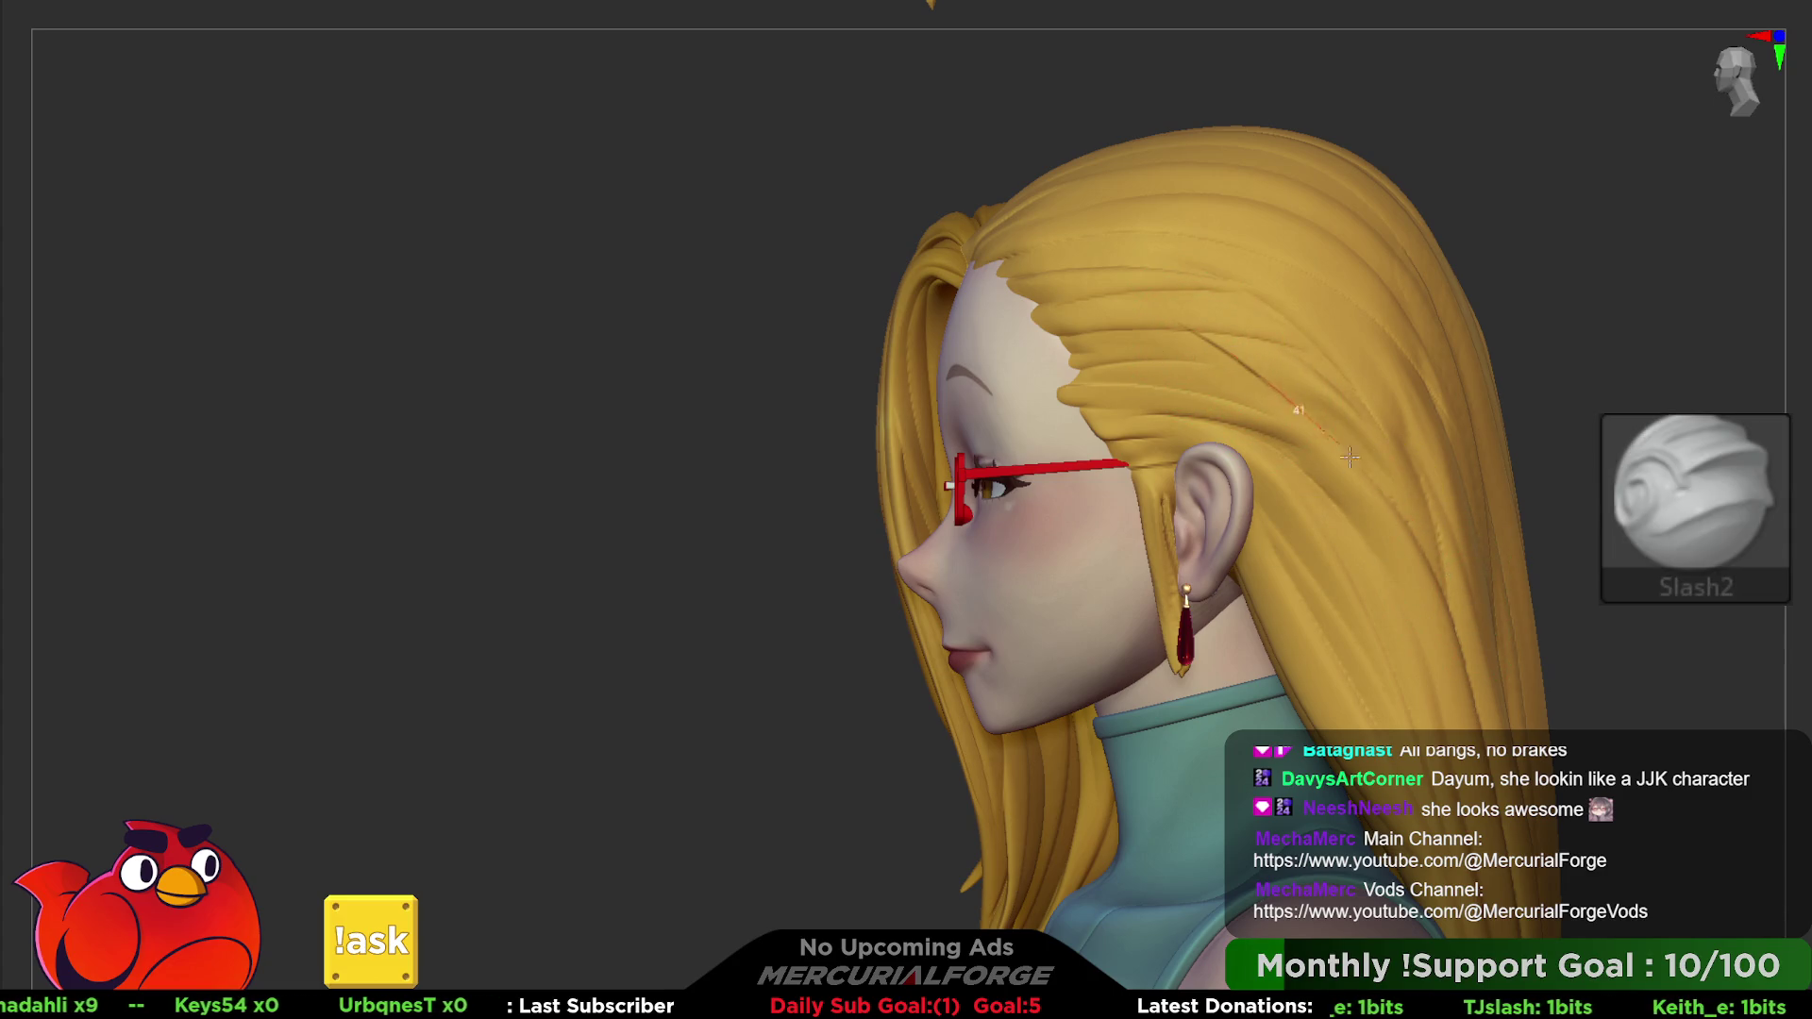
key("ctrl")
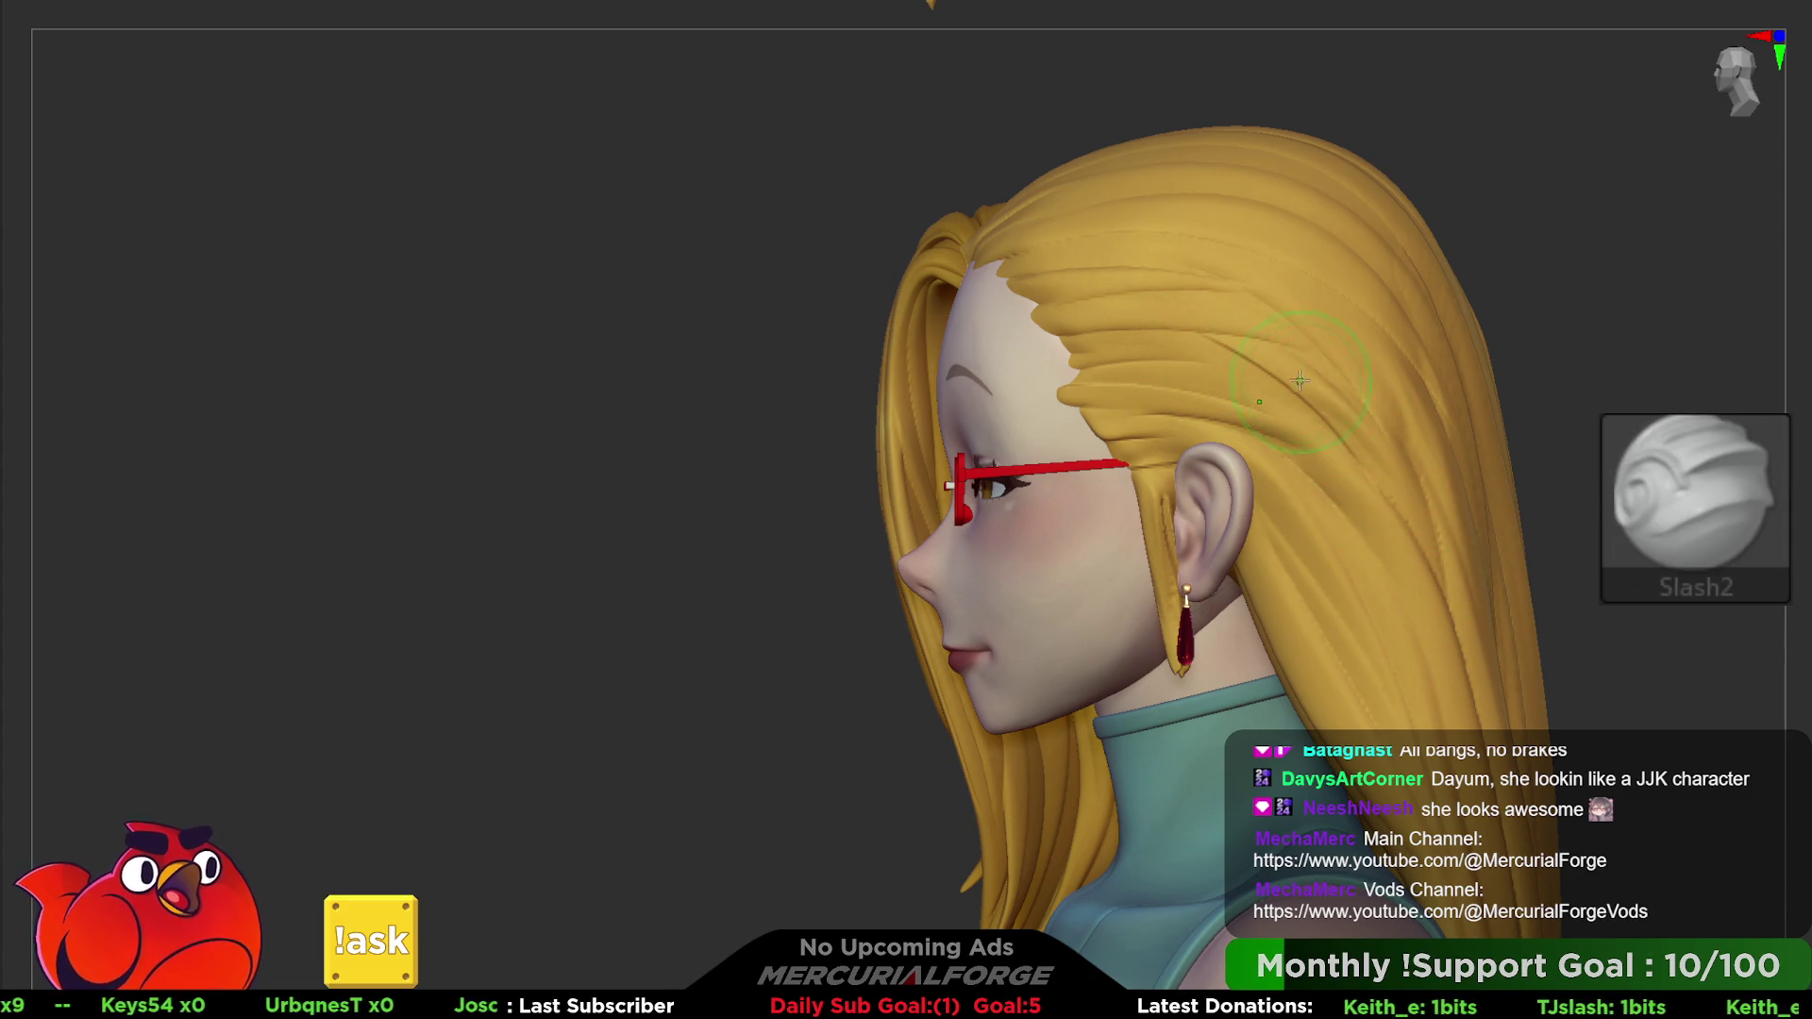
key("shift")
key("shift")
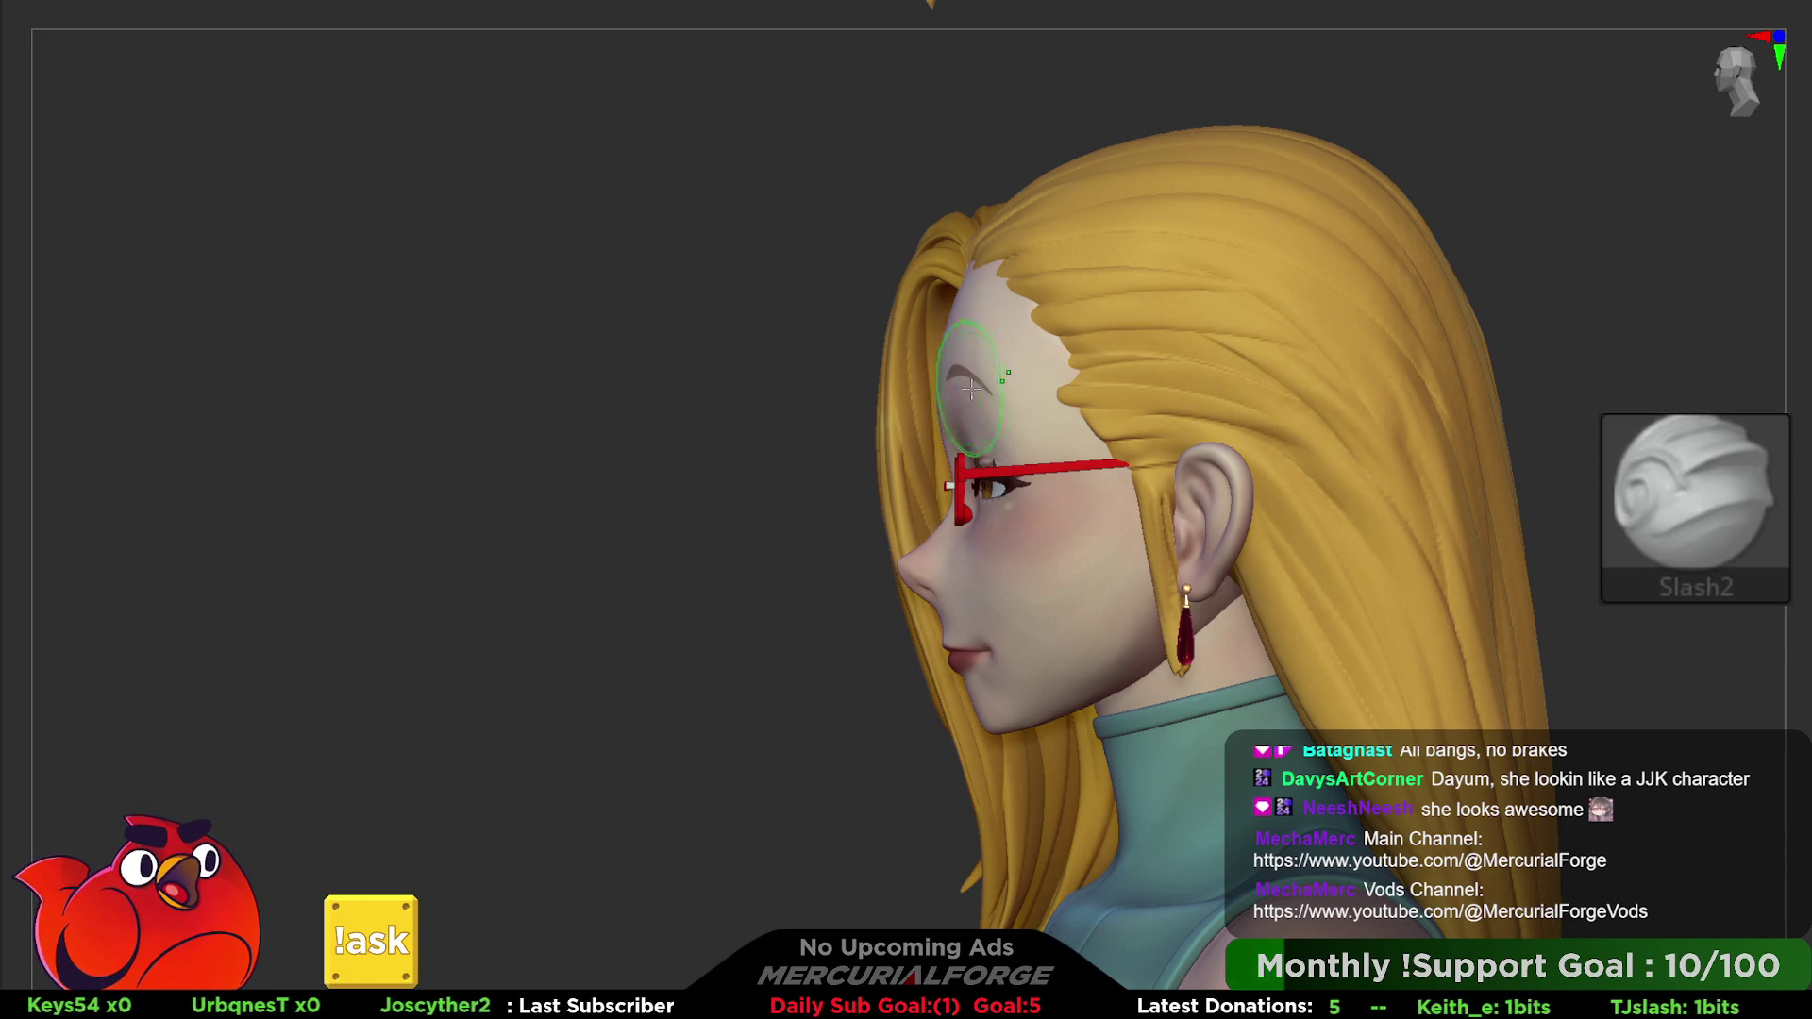
key("shift")
key("f")
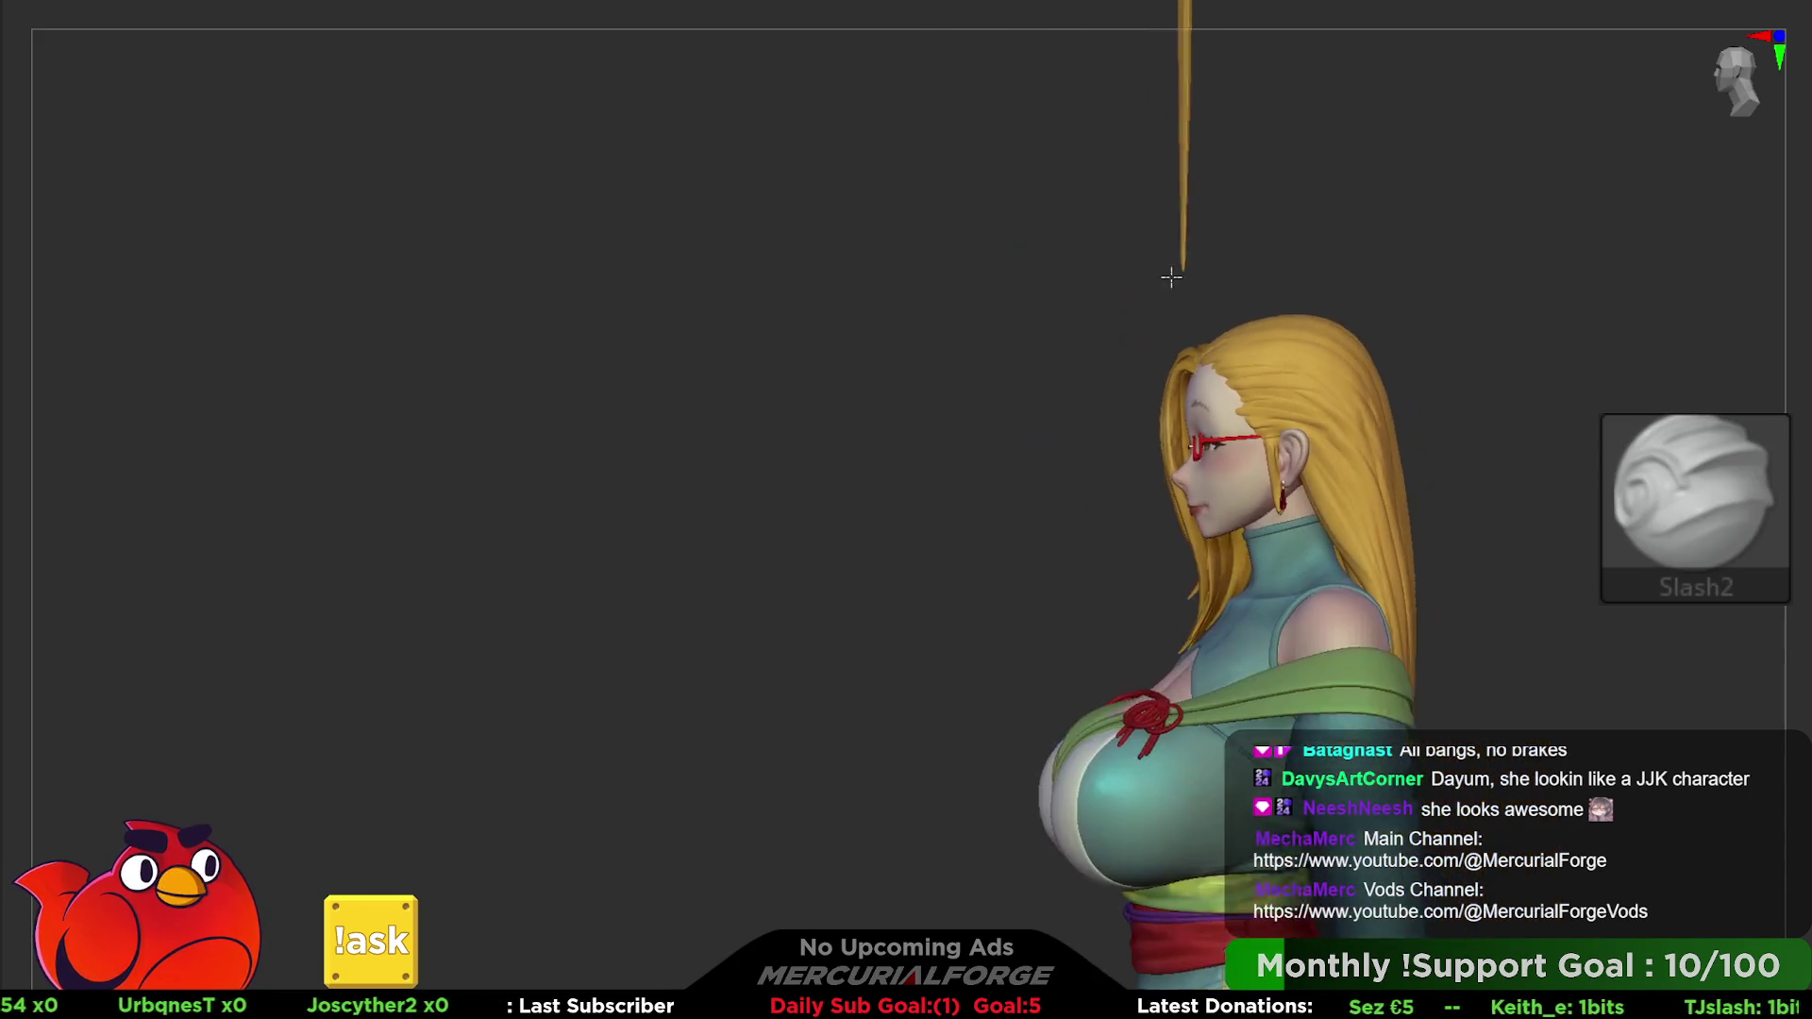
key("f")
mouse_move(1537, 425)
right_mouse_down()
mouse_move(1284, 391)
mouse_move(1292, 193)
mouse_move(991, 226)
mouse_move(1376, 336)
mouse_move(1331, 270)
mouse_move(1802, 344)
right_mouse_up()
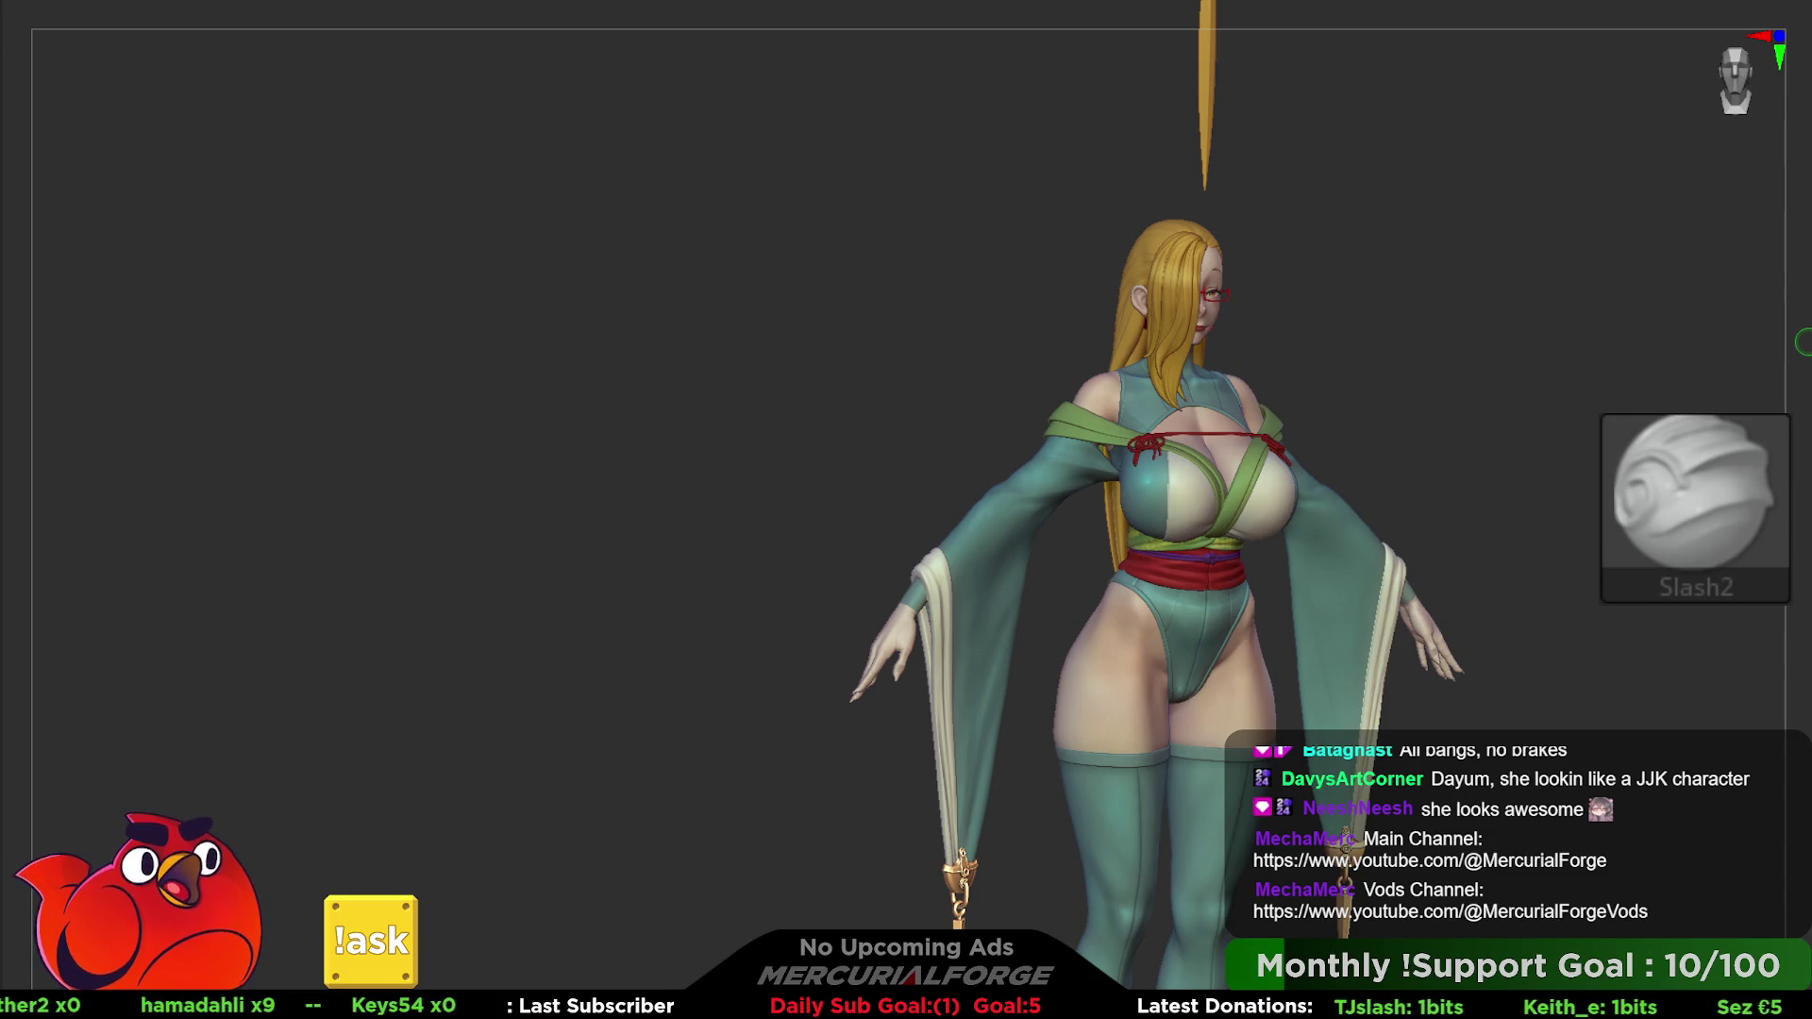
mouse_move(1658, 345)
right_mouse_down()
mouse_move(1474, 355)
mouse_move(1307, 271)
mouse_move(1360, 390)
mouse_move(1173, 456)
mouse_move(1164, 623)
mouse_move(1594, 640)
right_mouse_up()
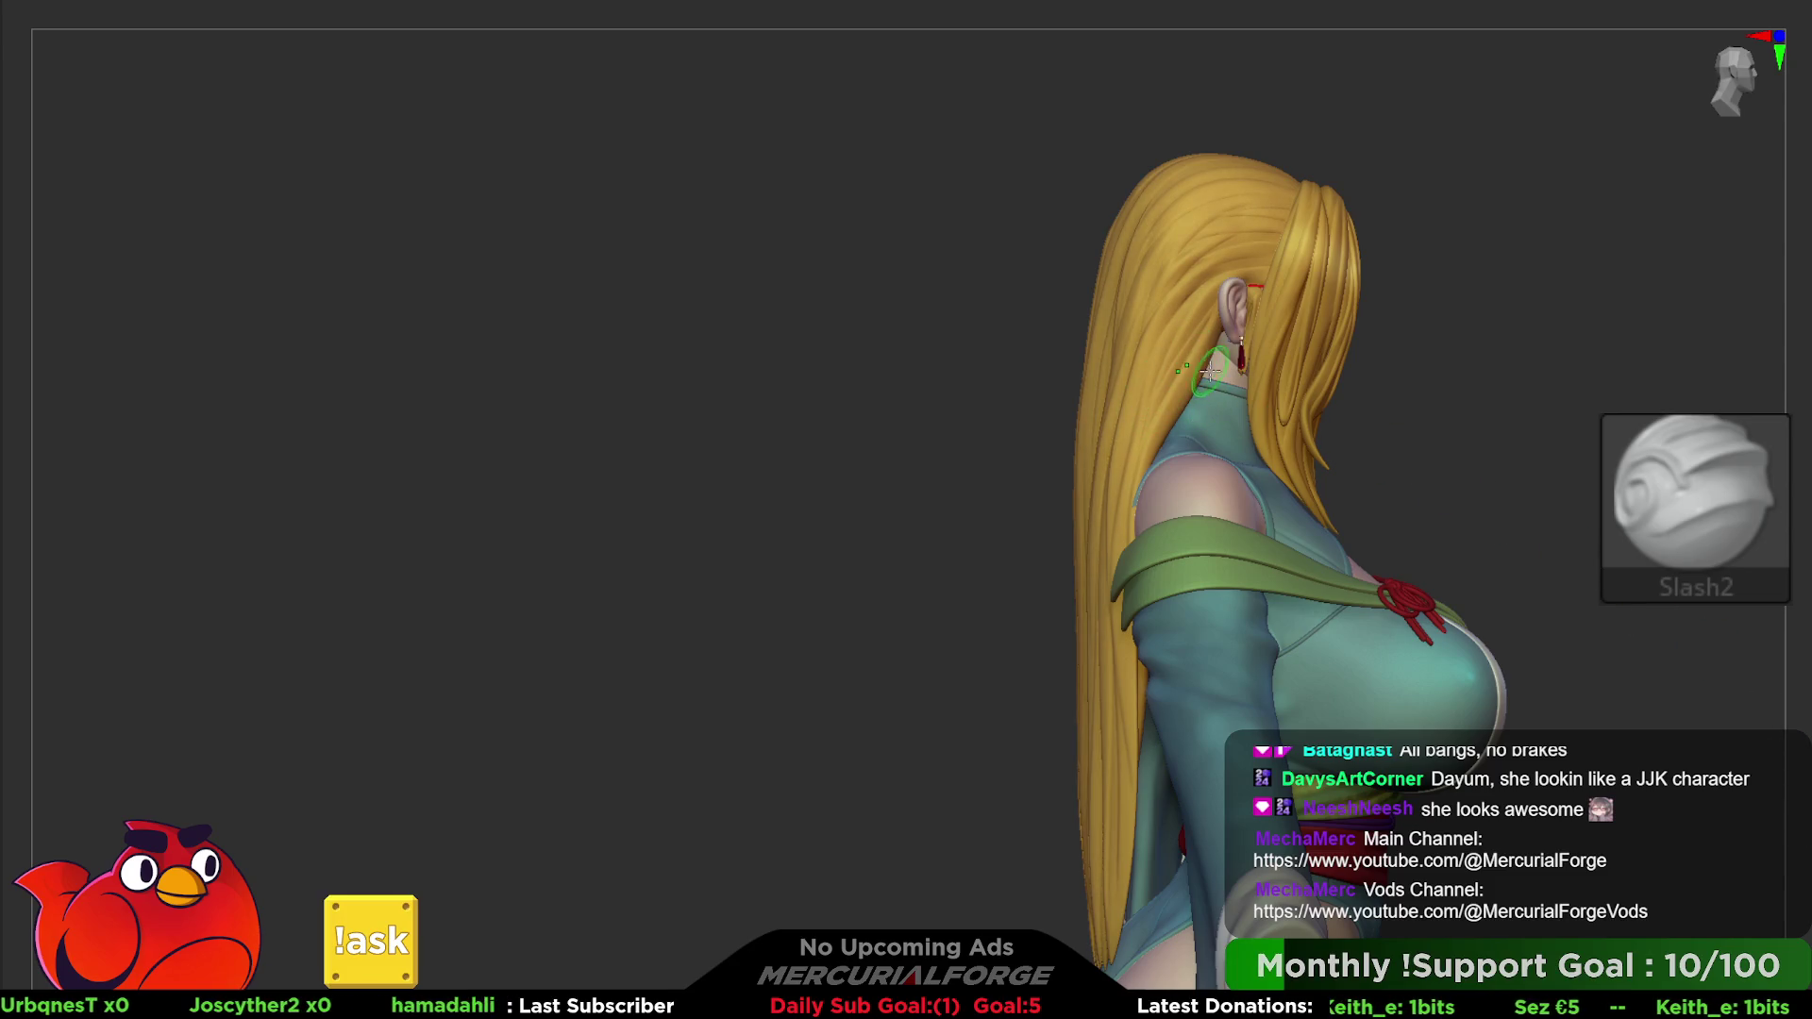
- Clear the mask from the long back hair and load the MF_Paint brush, head in left profile
right_click_drag(1161, 336, 1270, 370)
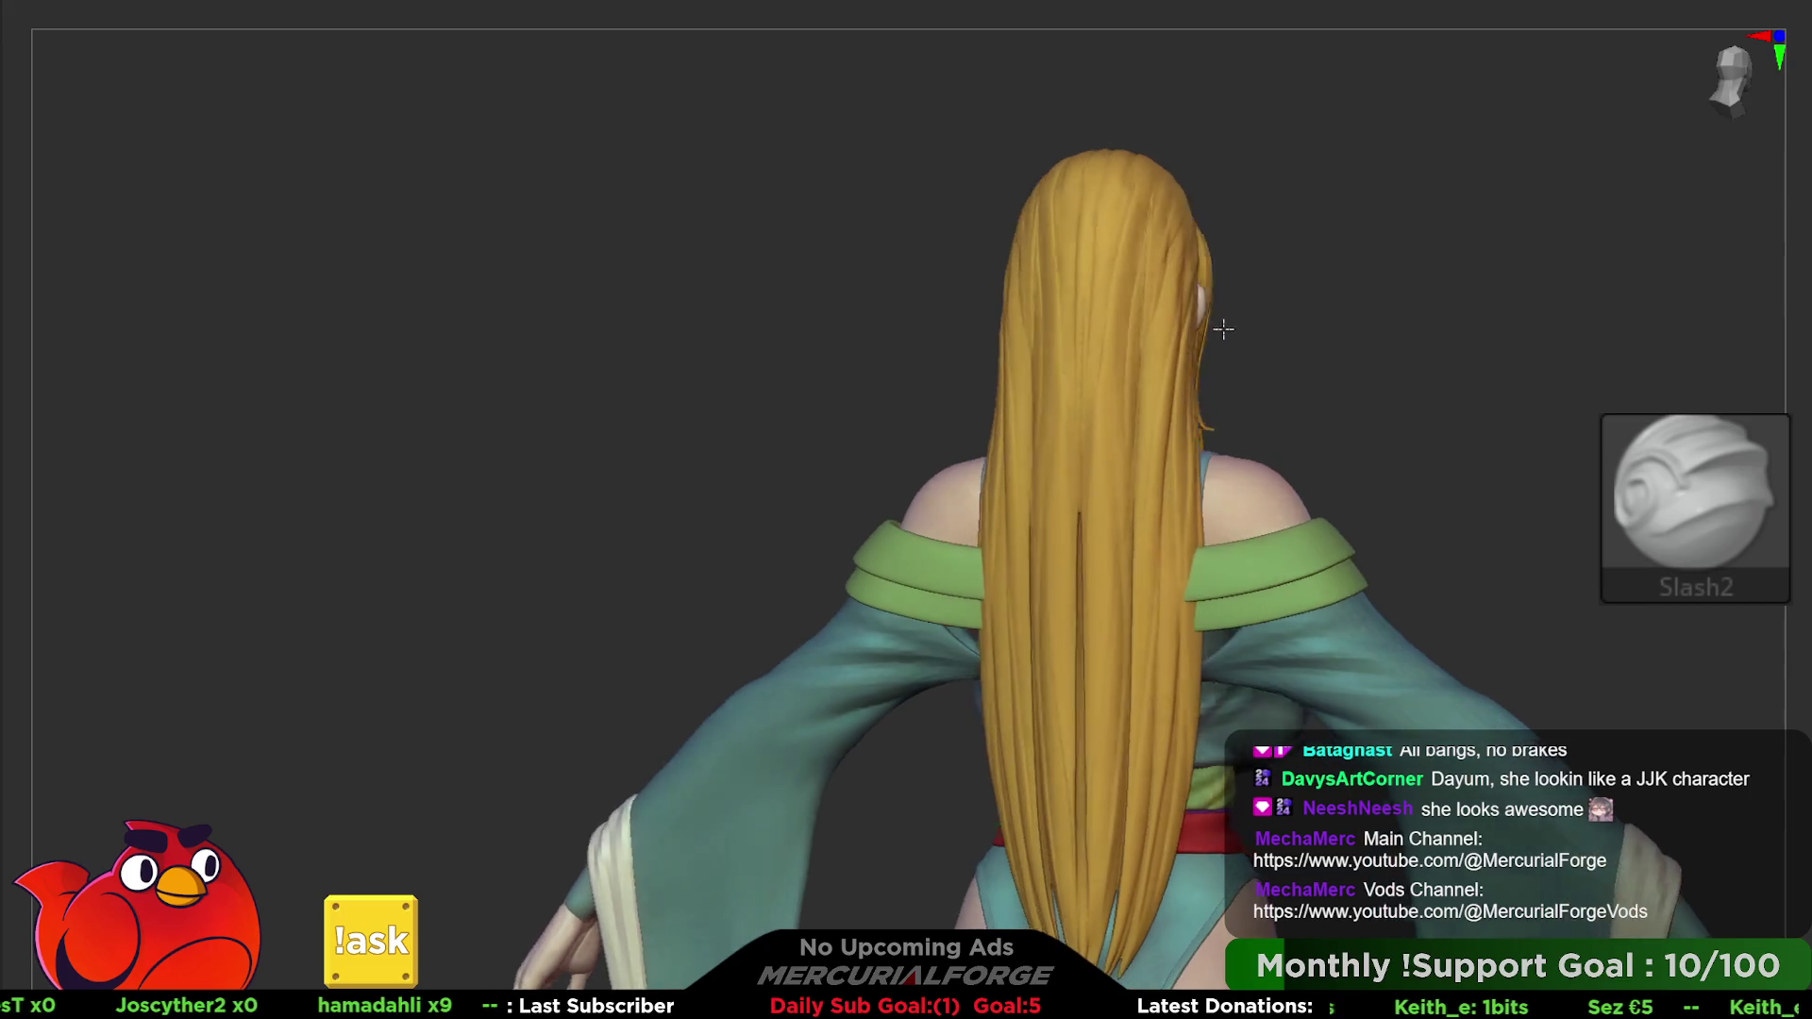
key("space")
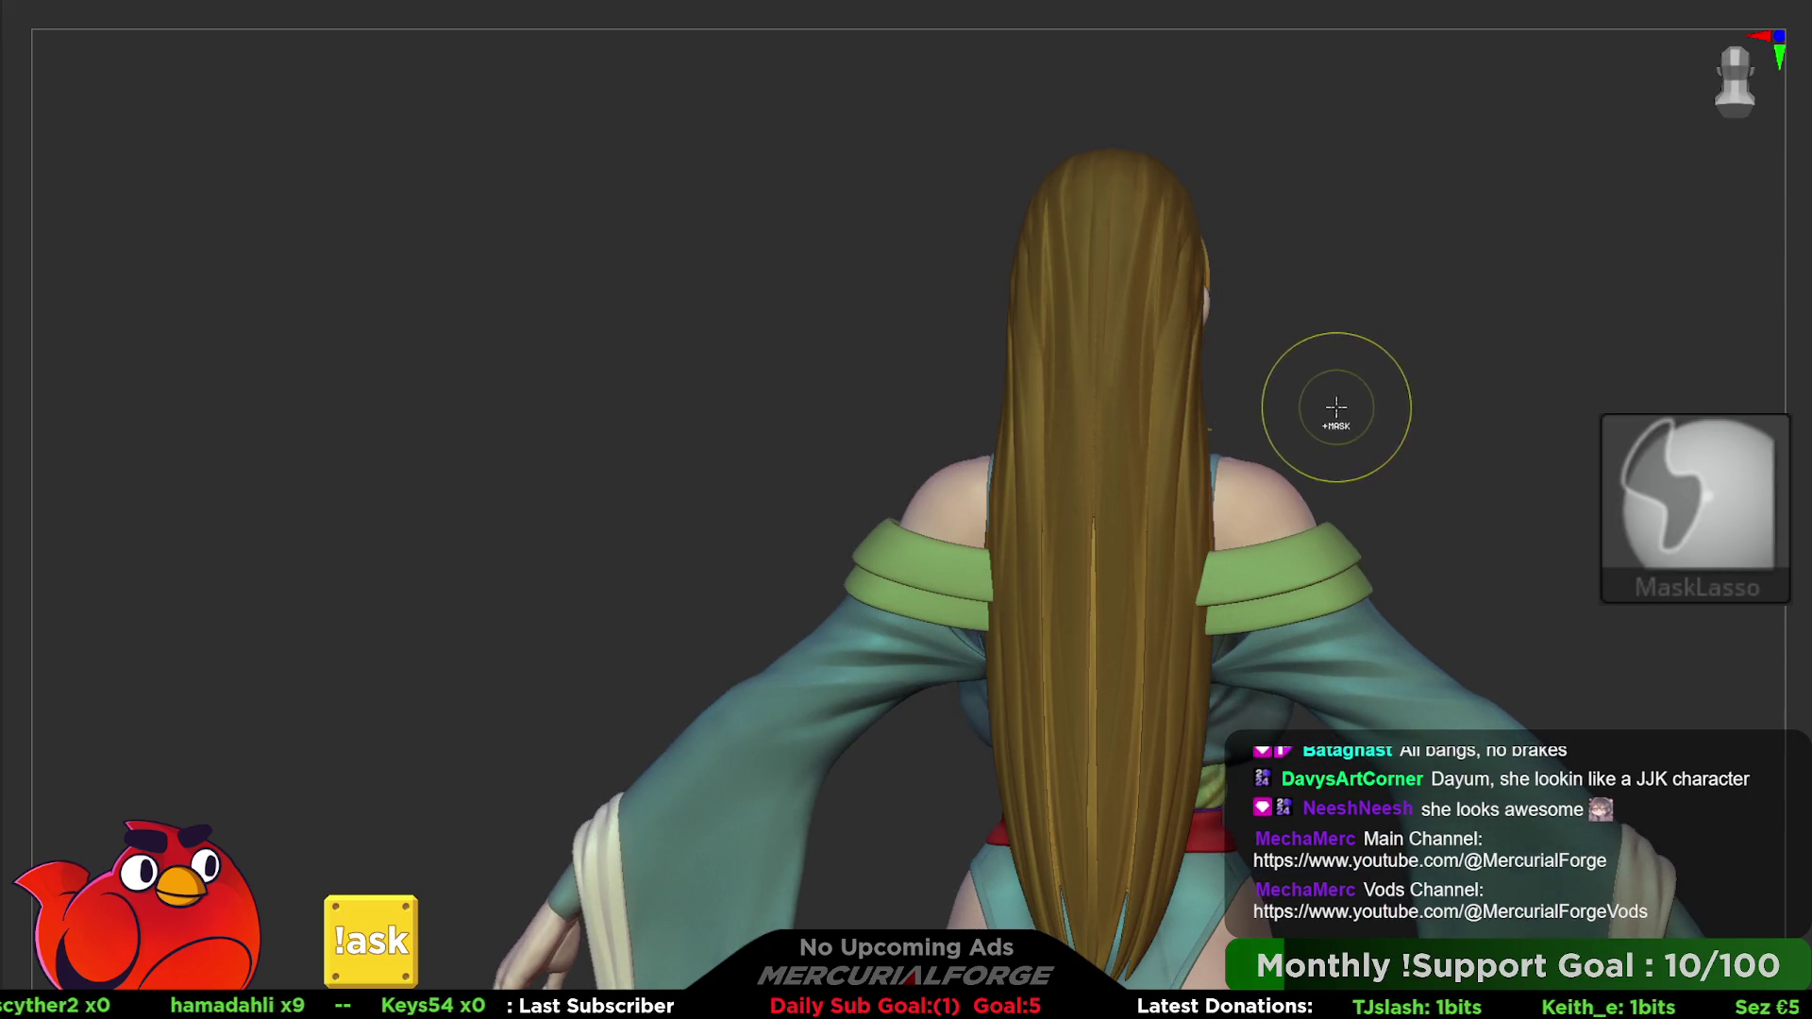
left_click_drag(1371, 397, 1332, 382, "ctrl")
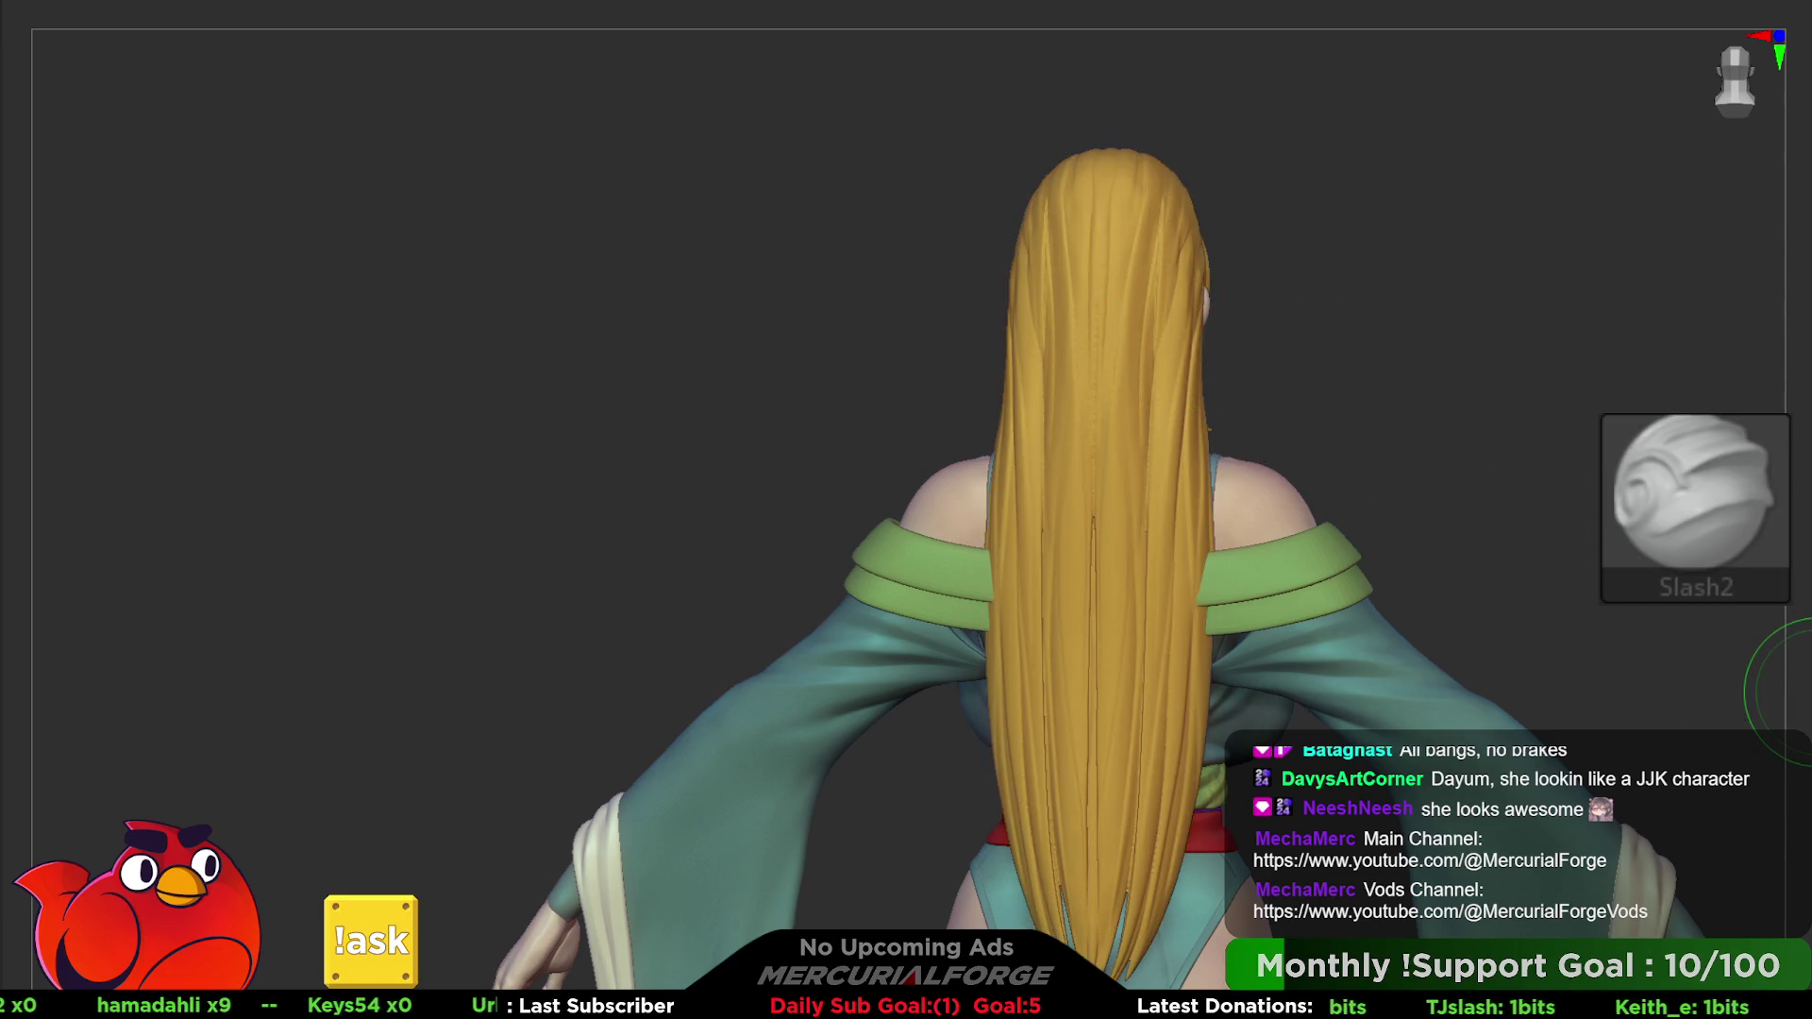
key("b")
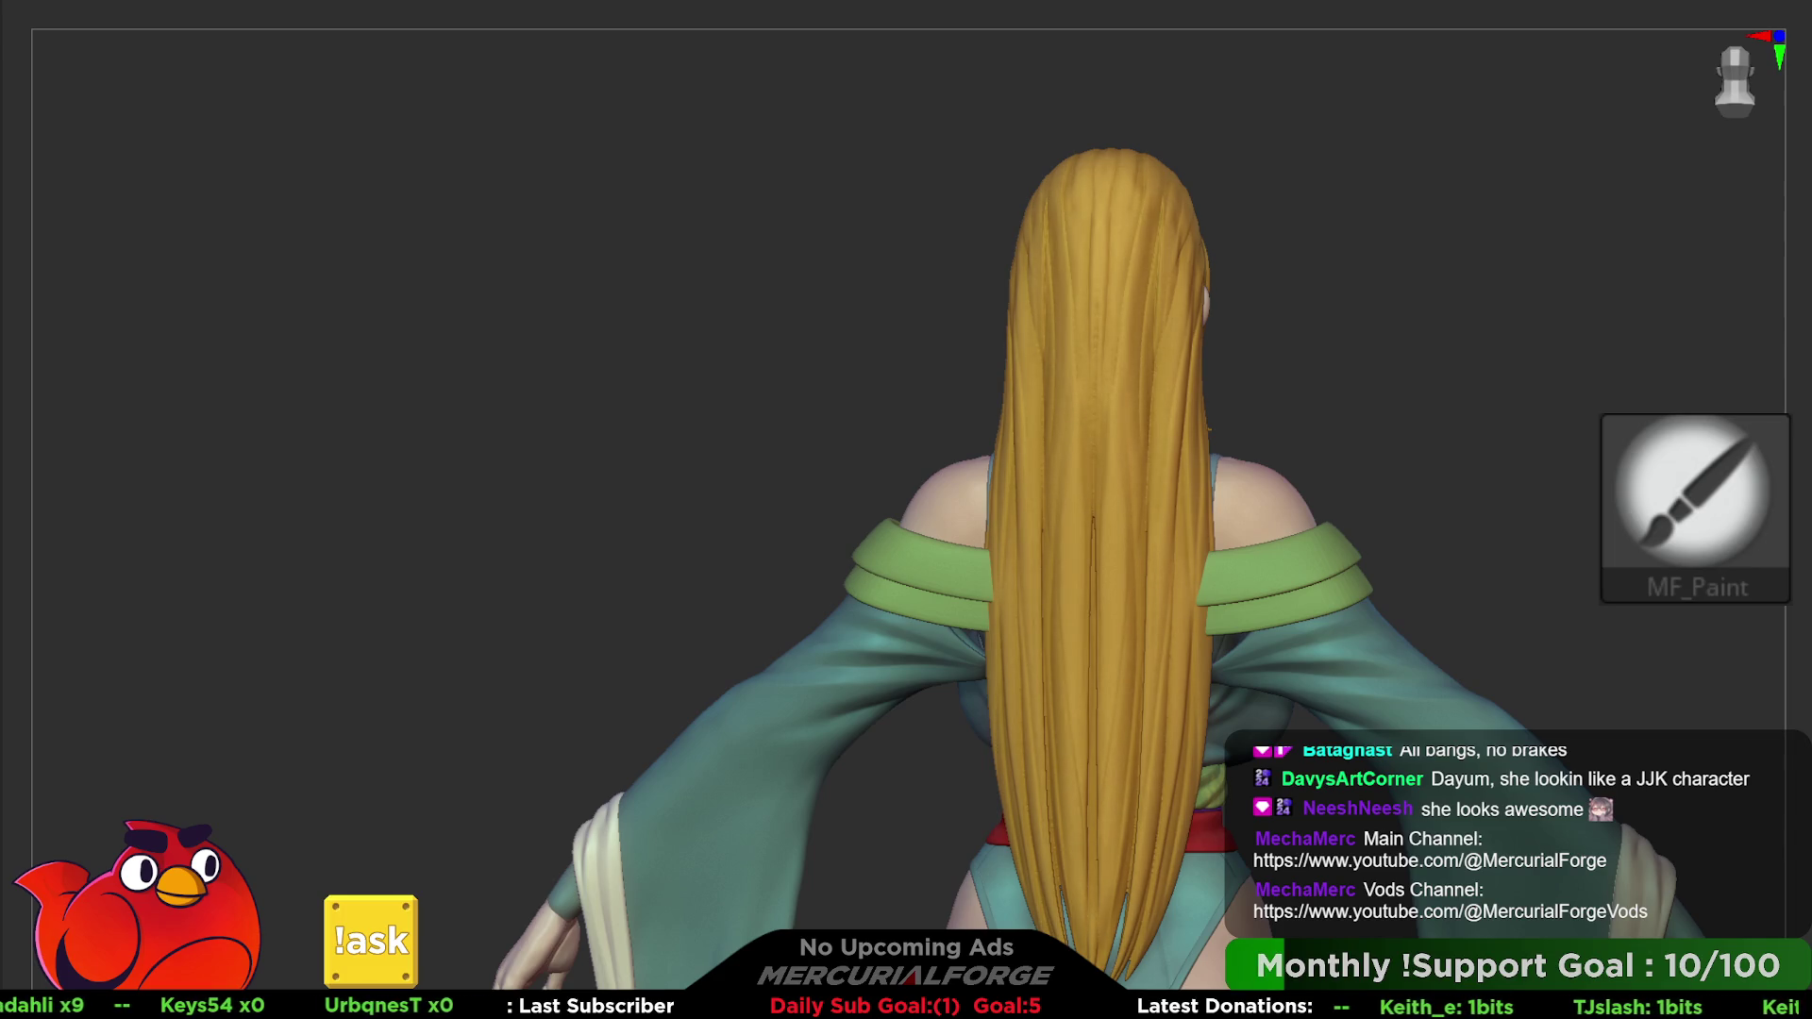
mouse_move(1469, 604)
right_mouse_down()
mouse_move(1371, 360)
mouse_move(1387, 425)
right_mouse_up()
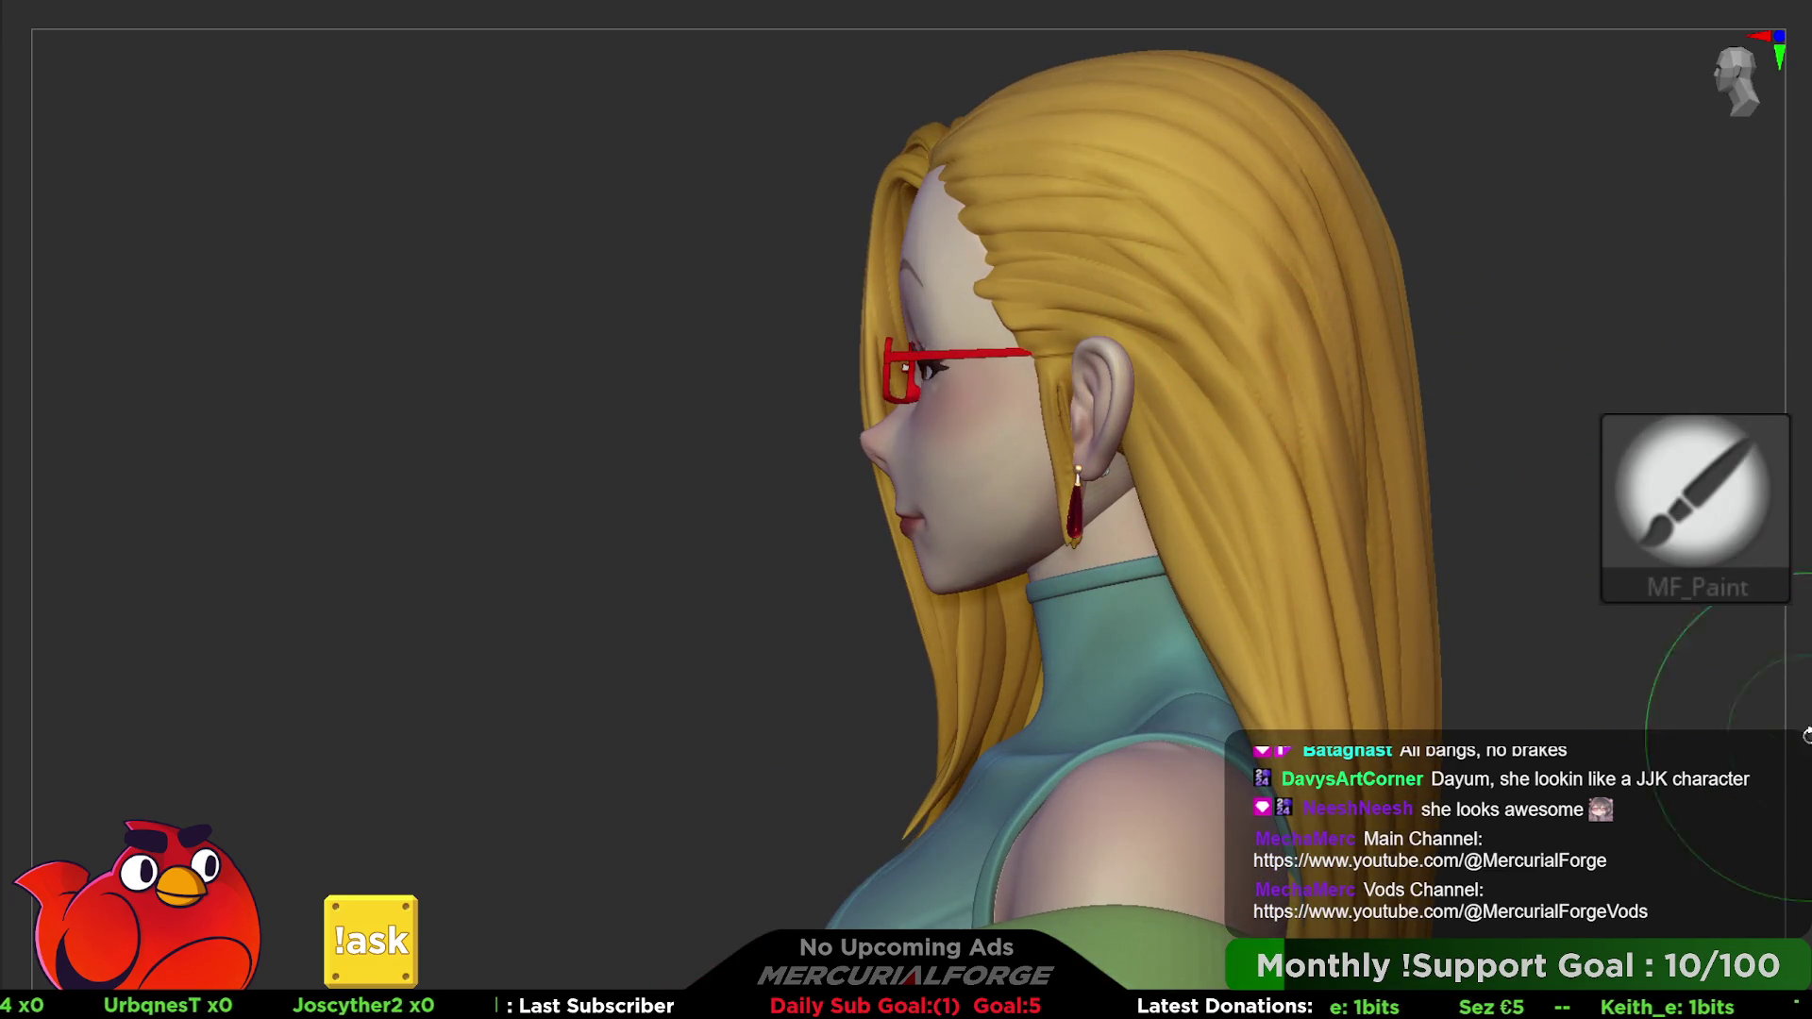
- Paint colour onto the back hair strands while viewing the head from behind and the side
mouse_move(1581, 493)
right_mouse_down("ctrl")
mouse_move(1530, 550)
mouse_move(1699, 666)
right_mouse_up("ctrl")
key("space")
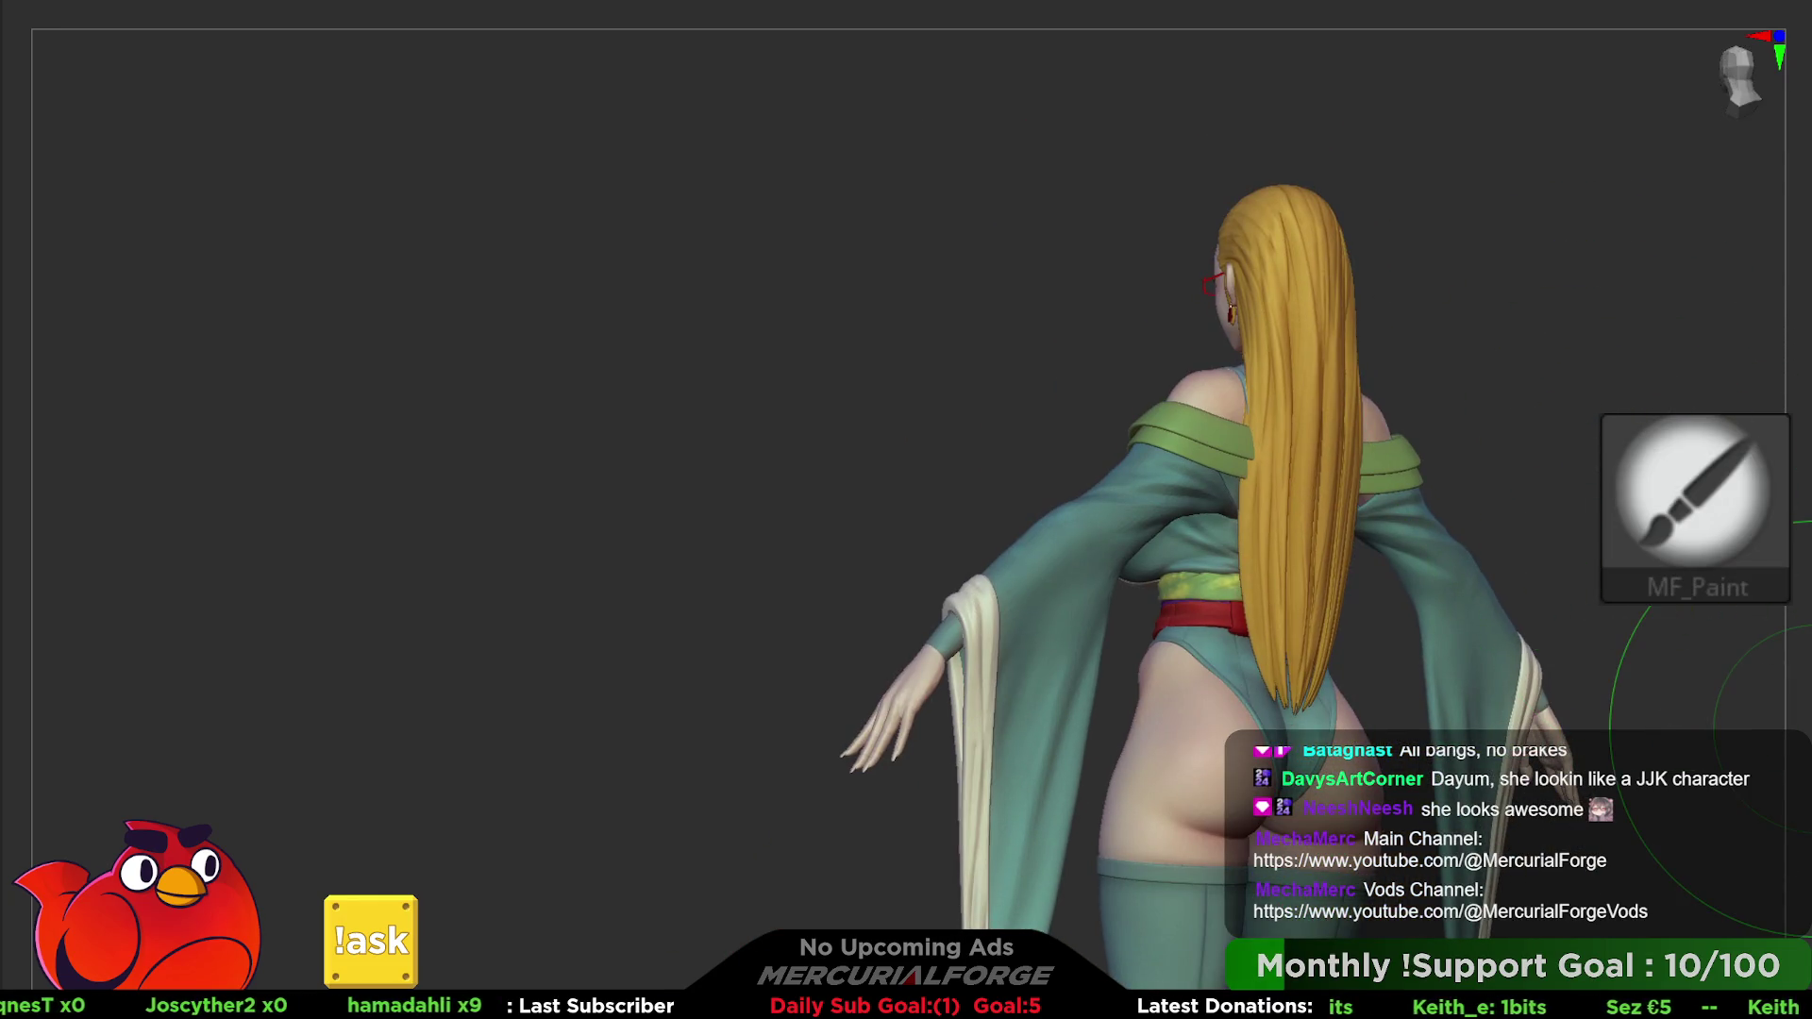
right_click_drag(1318, 698, 1564, 623)
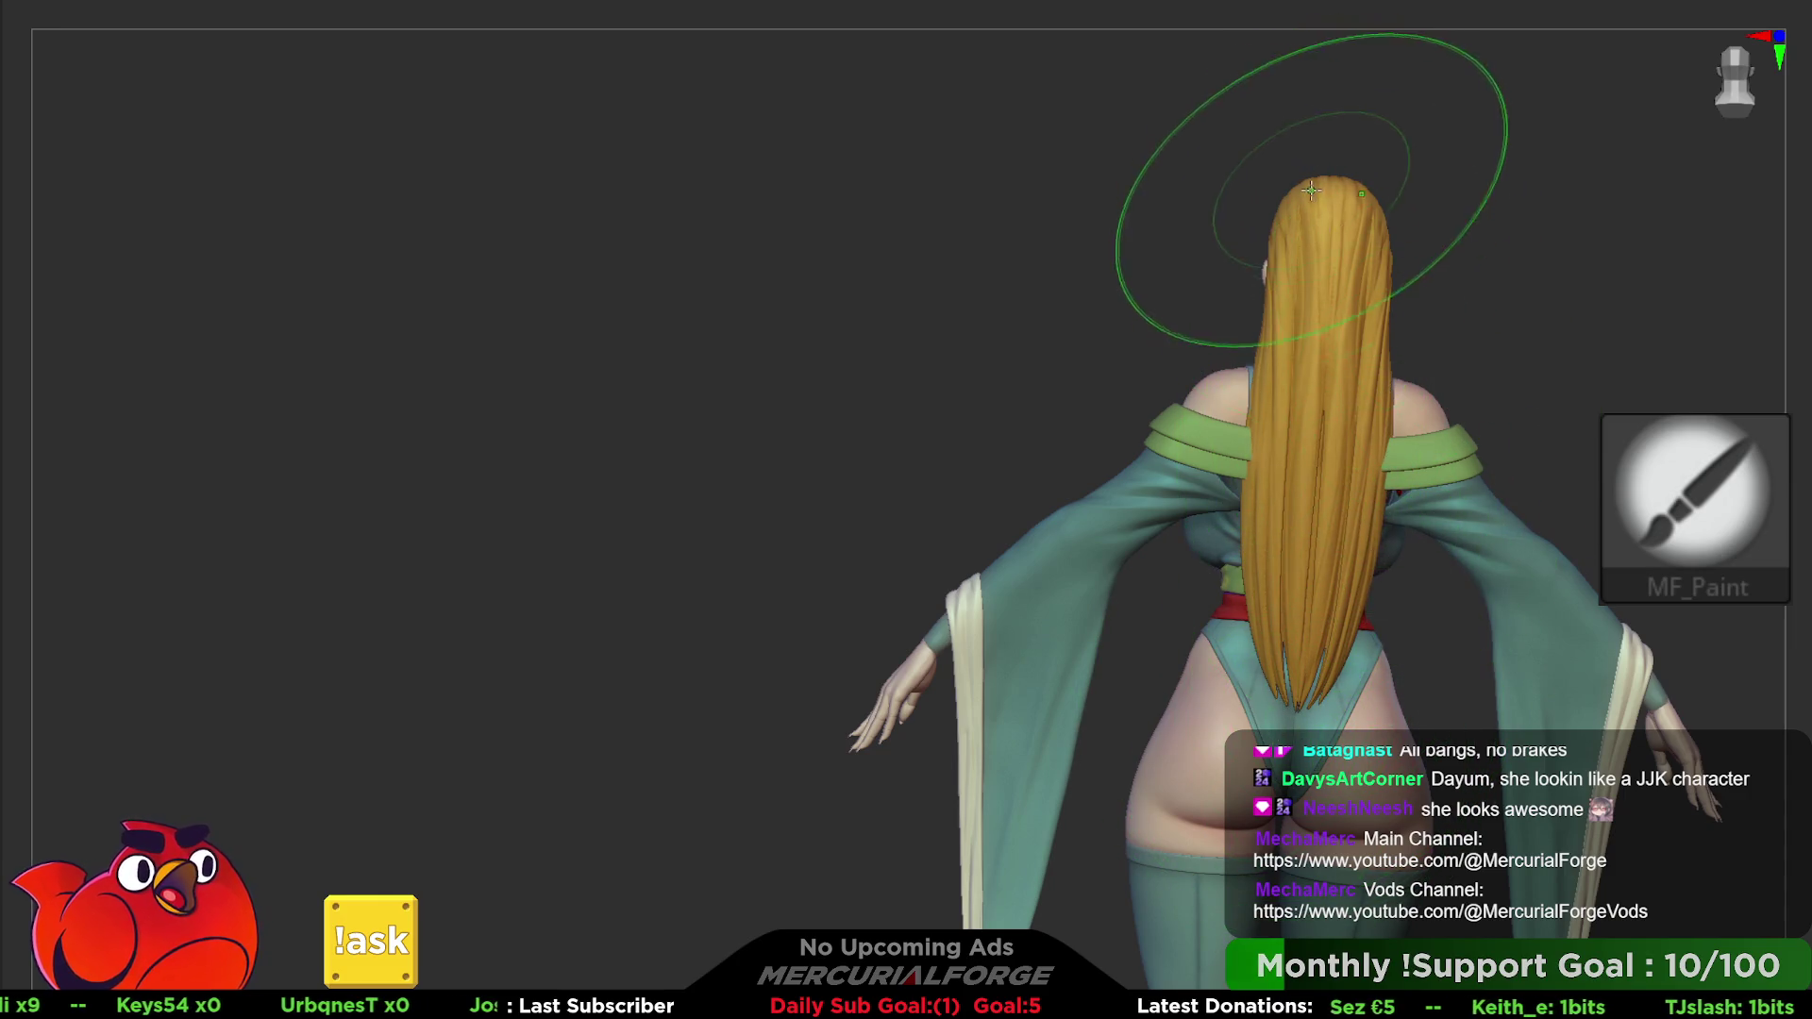
mouse_move(1313, 189)
right_mouse_down()
mouse_move(1133, 283)
mouse_move(1269, 337)
mouse_move(1260, 305)
right_mouse_up()
key("space")
key("space")
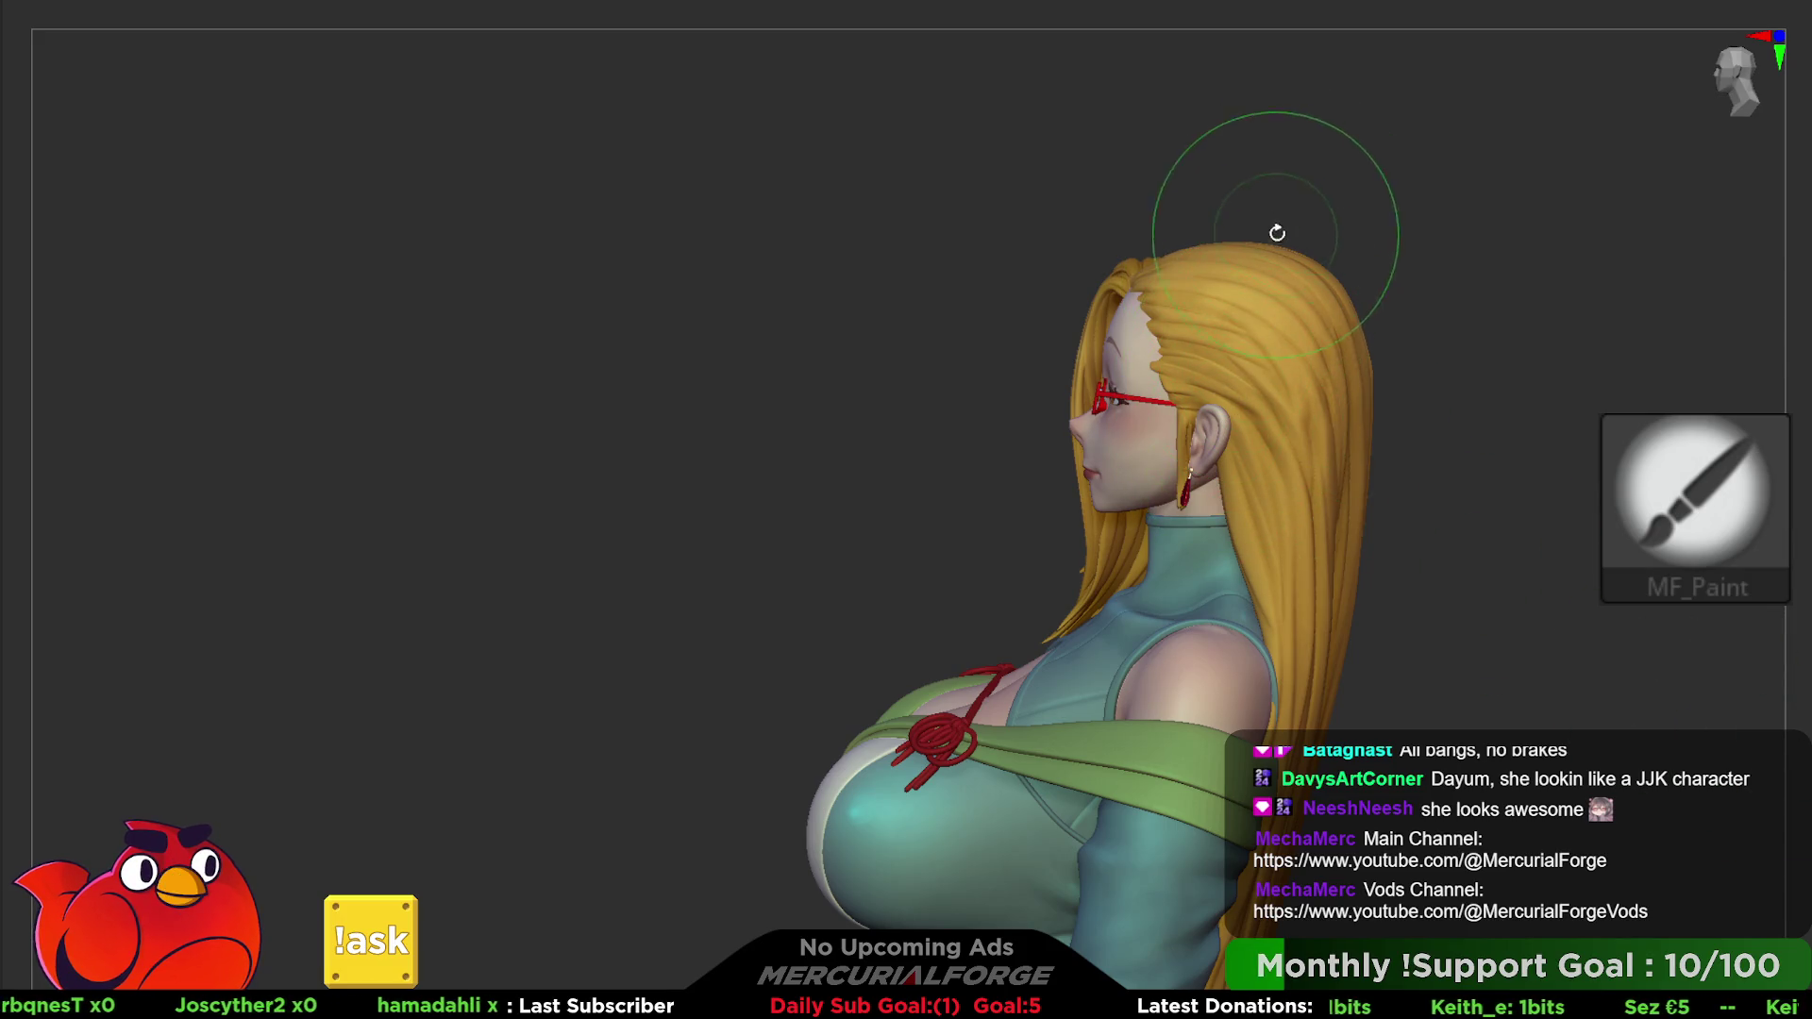
right_click_drag(1276, 230, 1249, 334)
- Continue painting the strands behind the ear, checking from above, profile and rear angles
right_click_drag(1270, 252, 1261, 224)
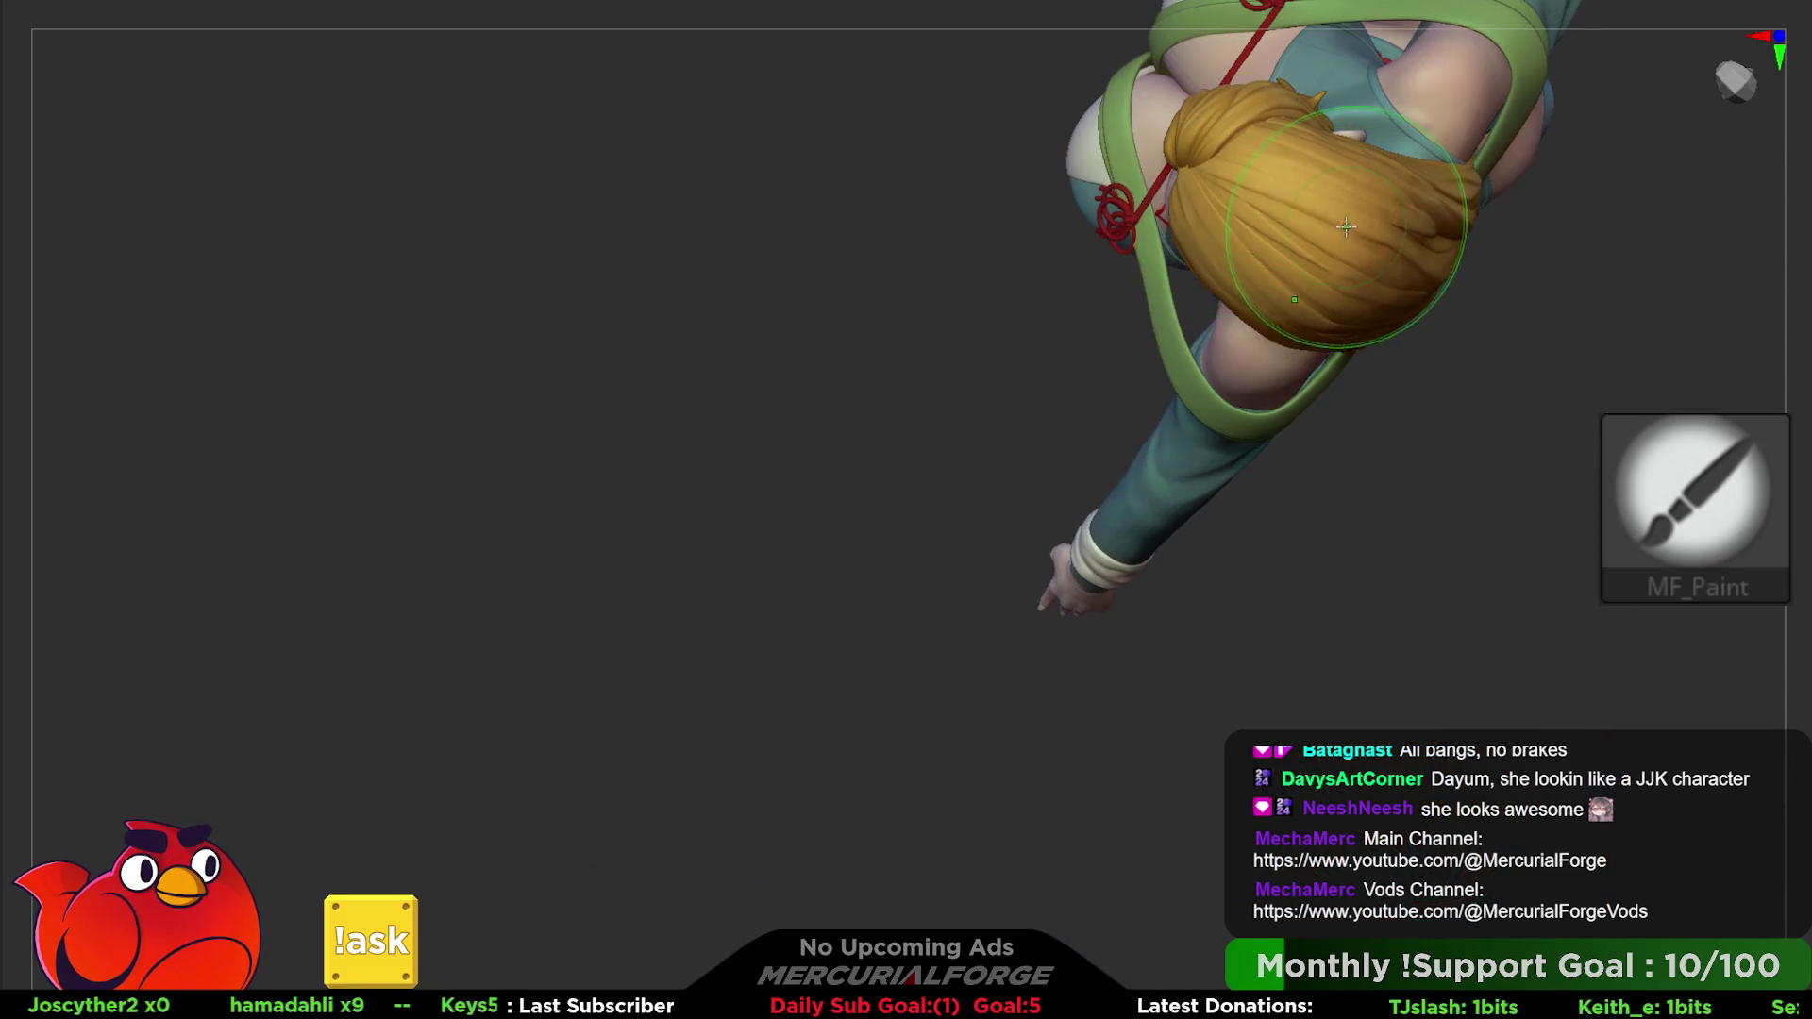
right_click_drag(1387, 249, 1367, 313)
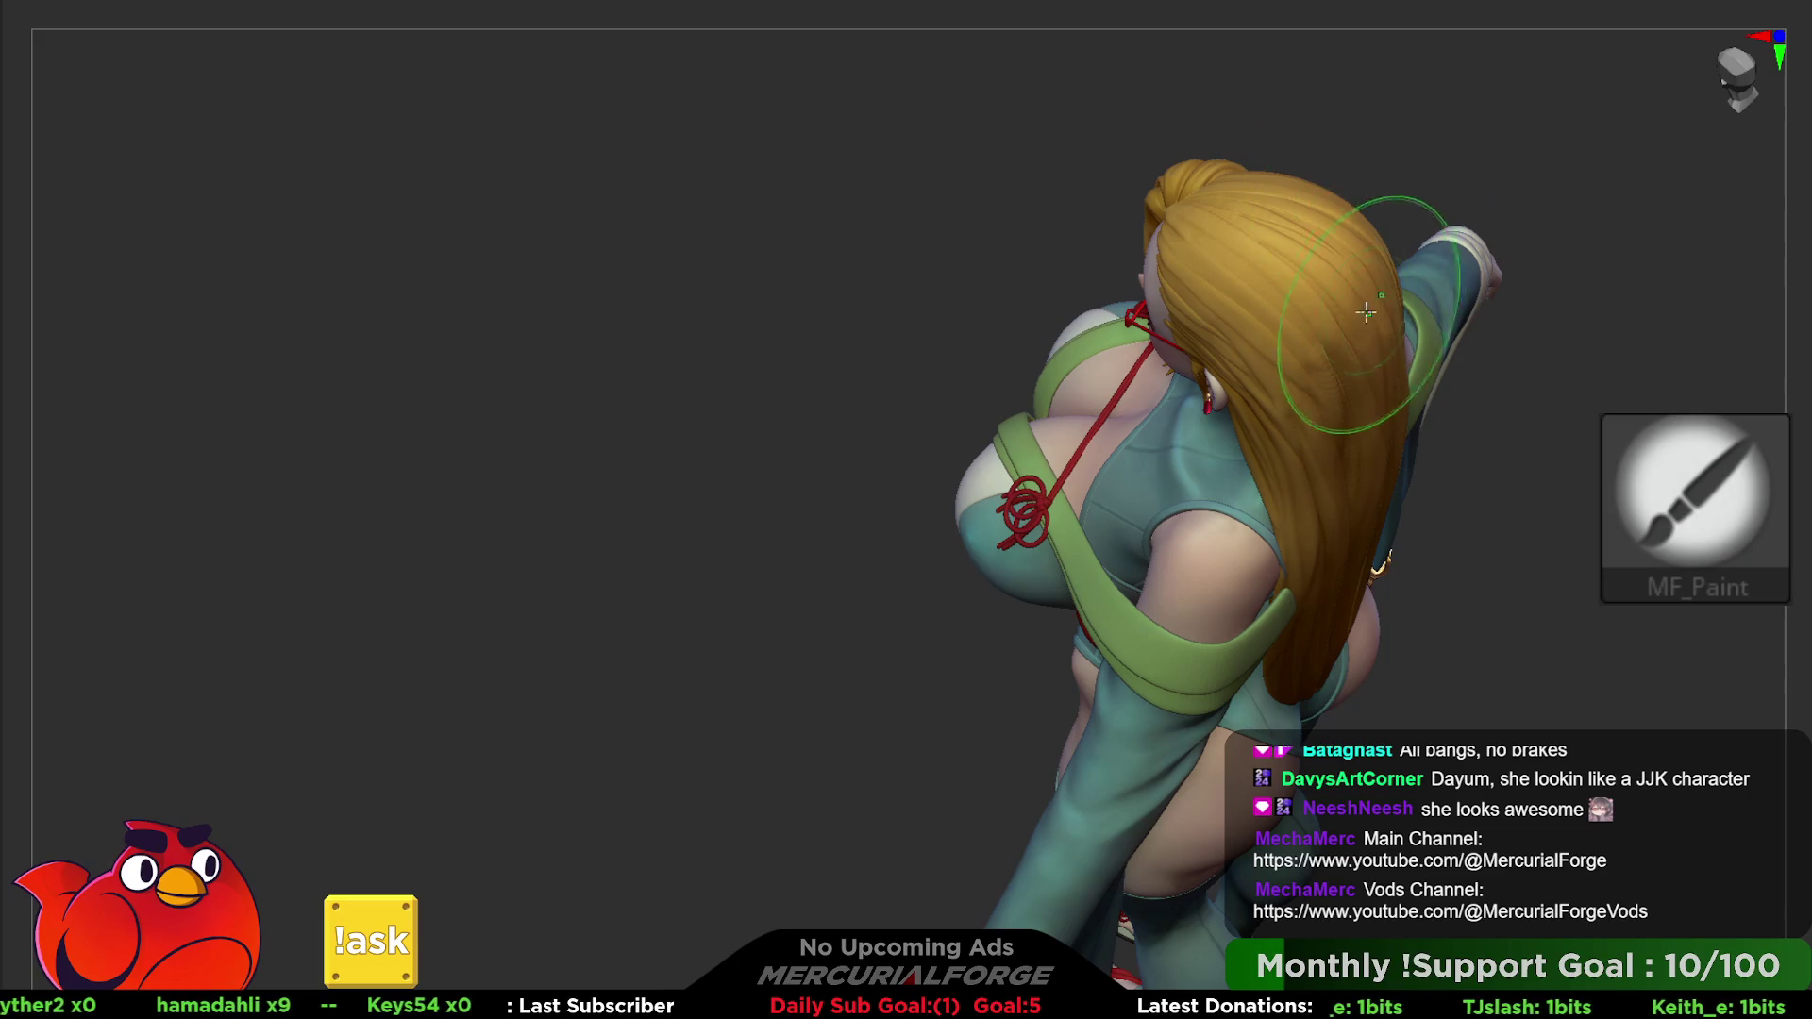
mouse_move(1340, 416)
right_mouse_down()
mouse_move(1194, 404)
mouse_move(1137, 330)
right_mouse_up()
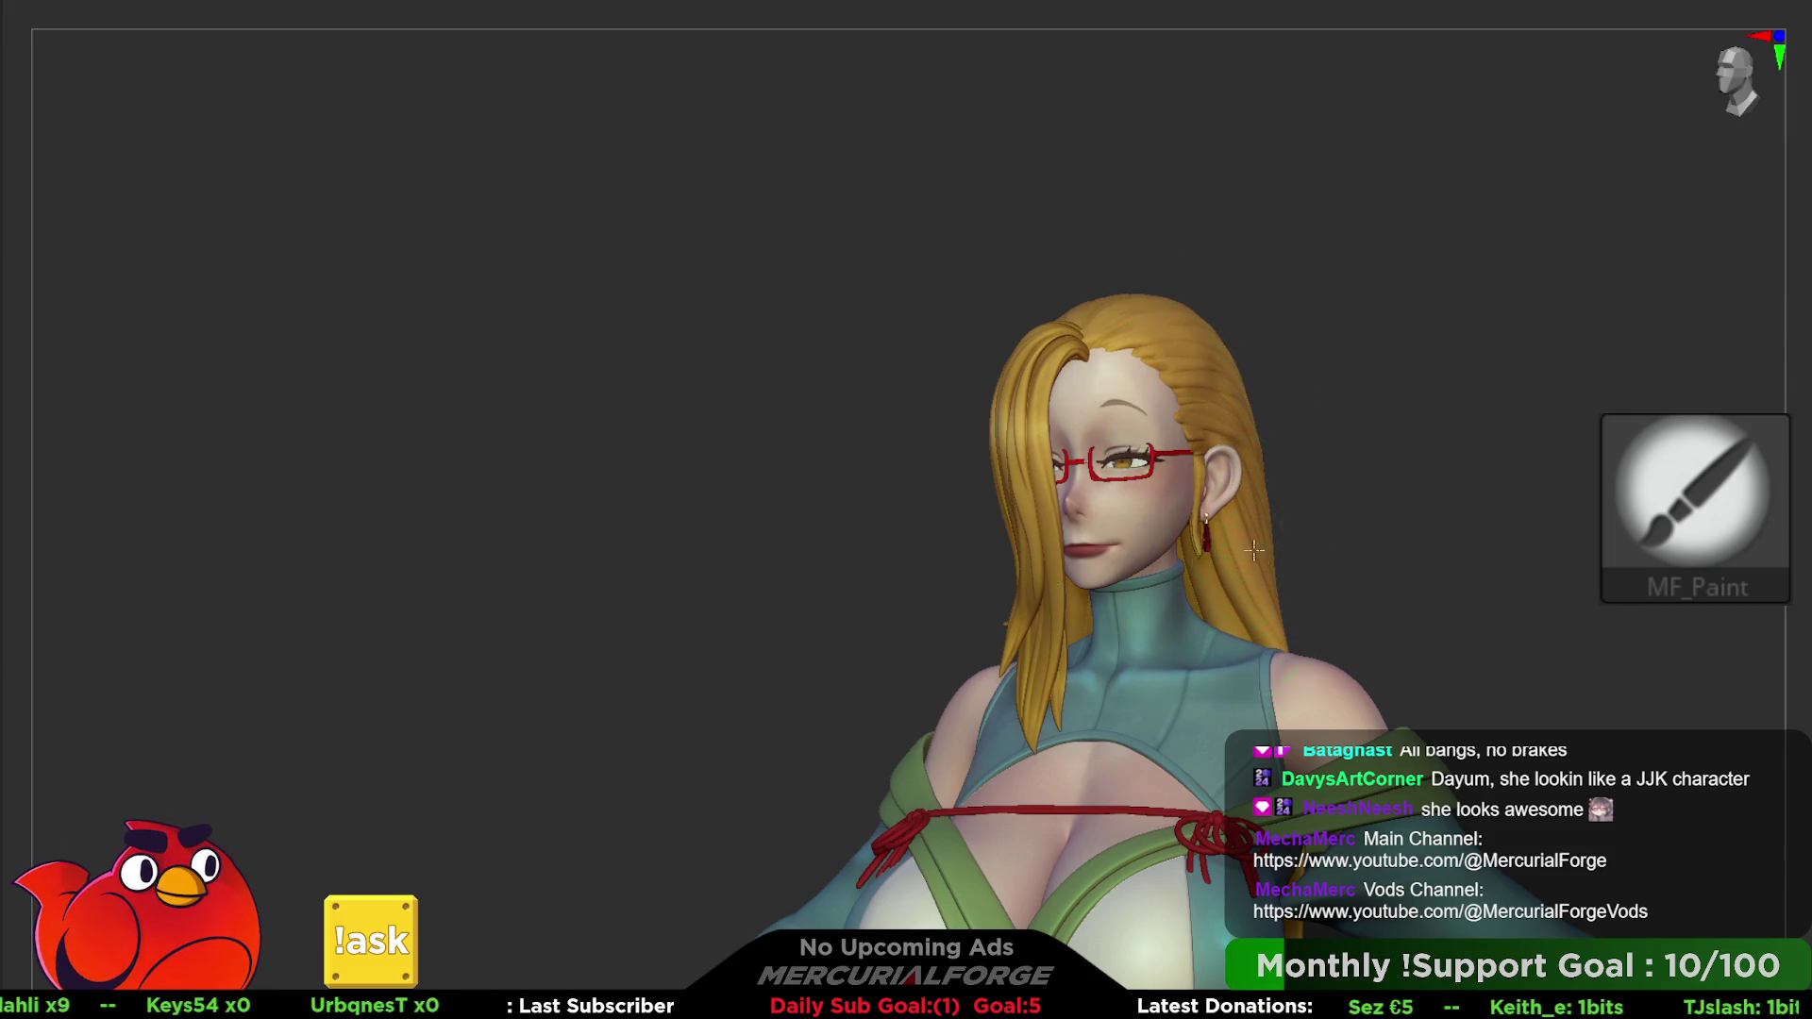
right_click_drag(1255, 549, 1105, 454)
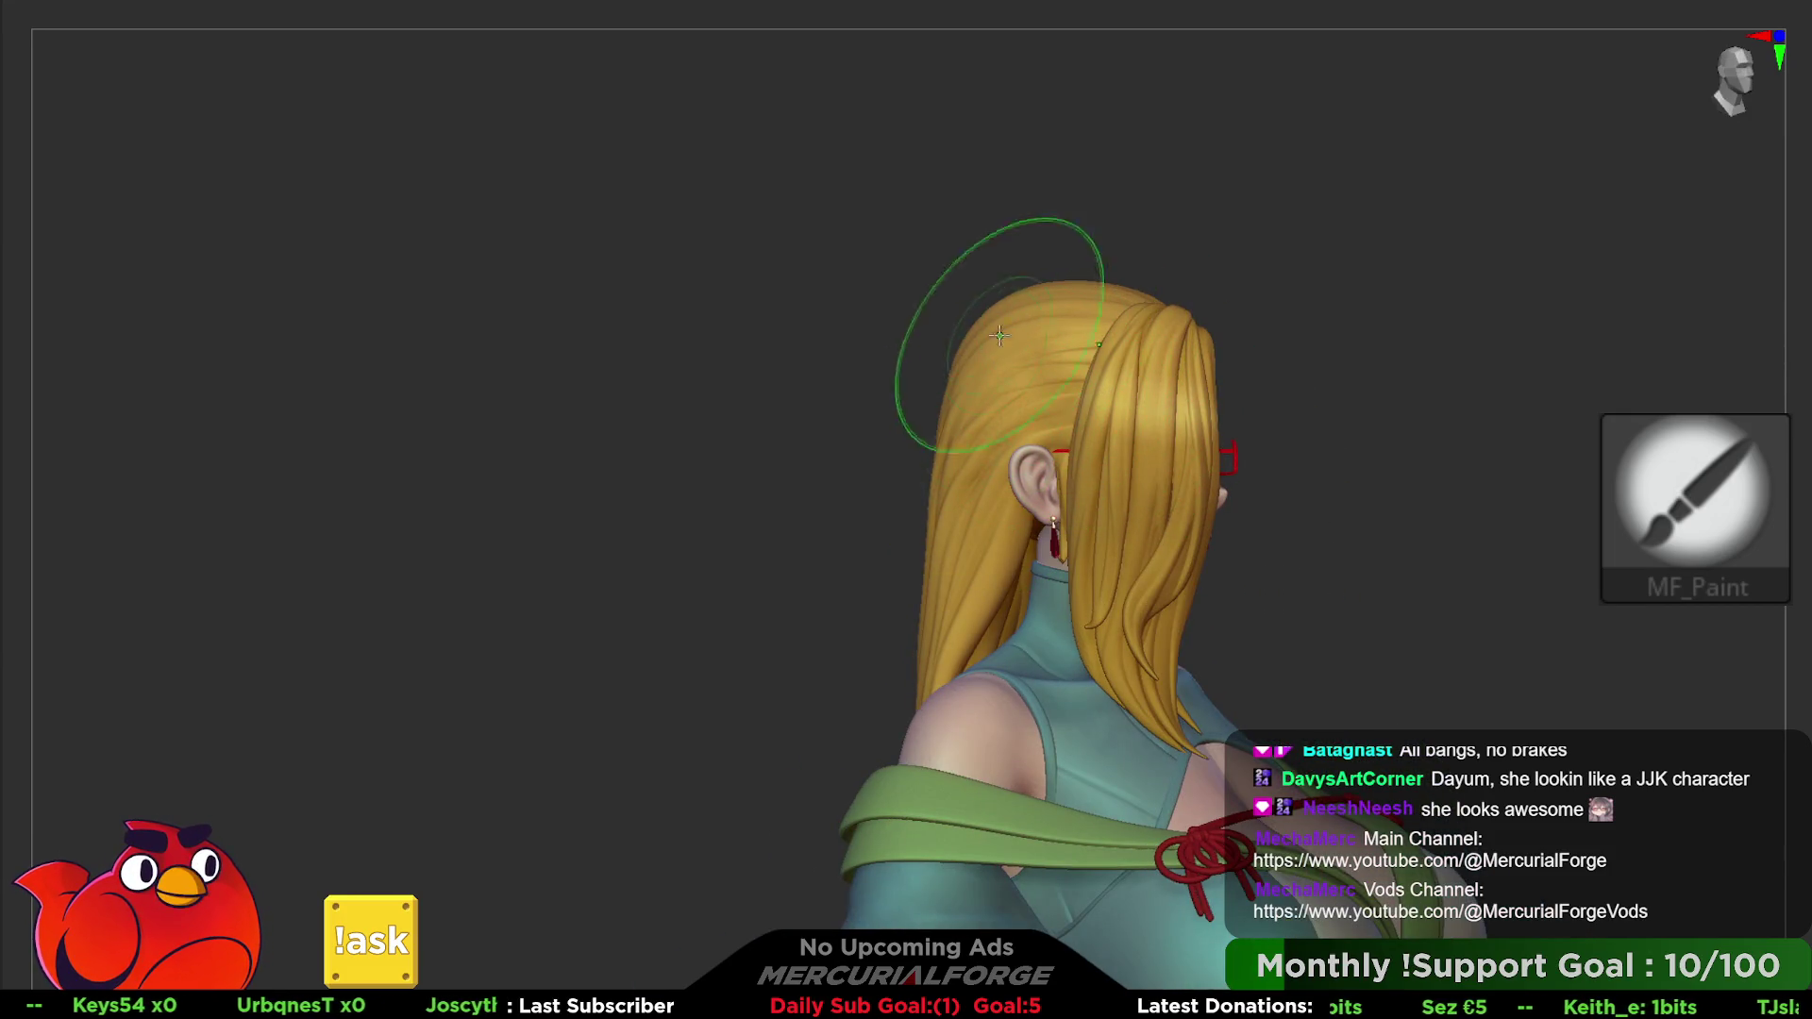
right_click_drag(1001, 333, 942, 365)
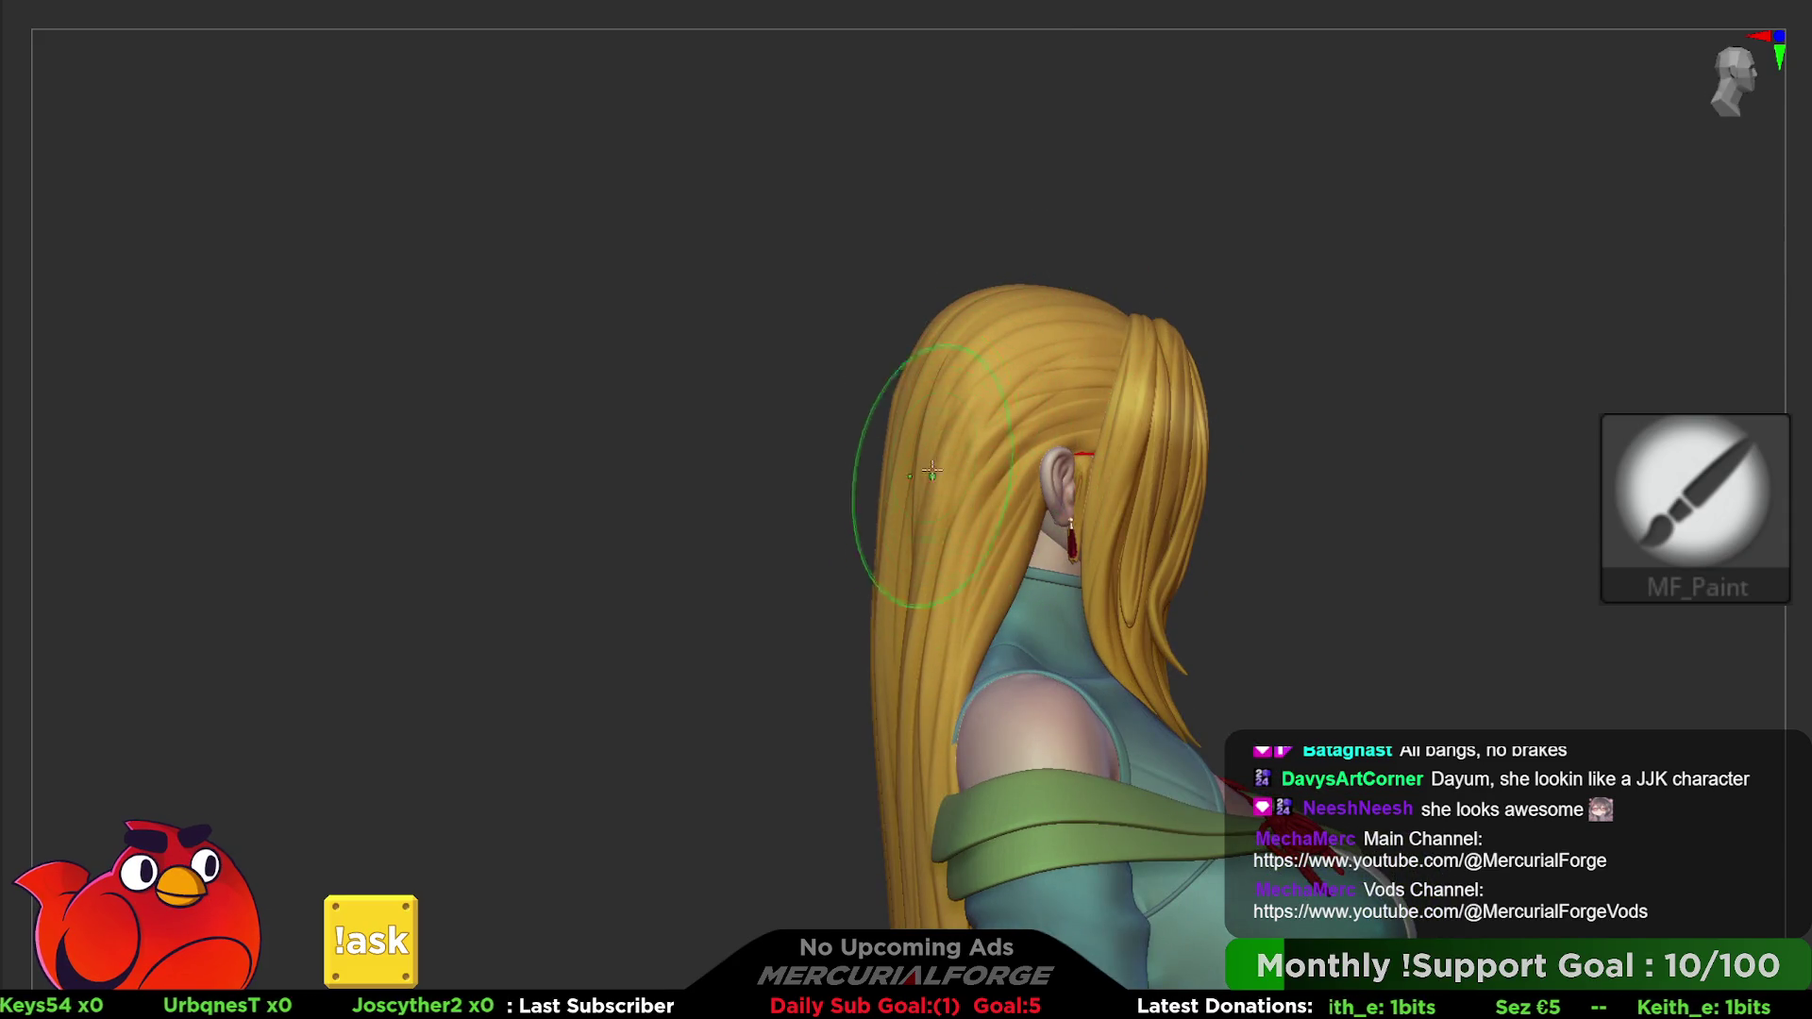
mouse_move(927, 470)
right_mouse_down()
mouse_move(1132, 380)
mouse_move(1468, 365)
right_mouse_up()
- Smooth the painted hair surface behind the ear with the polishing brush
key("shift")
right_click_drag(1275, 311, 1213, 280)
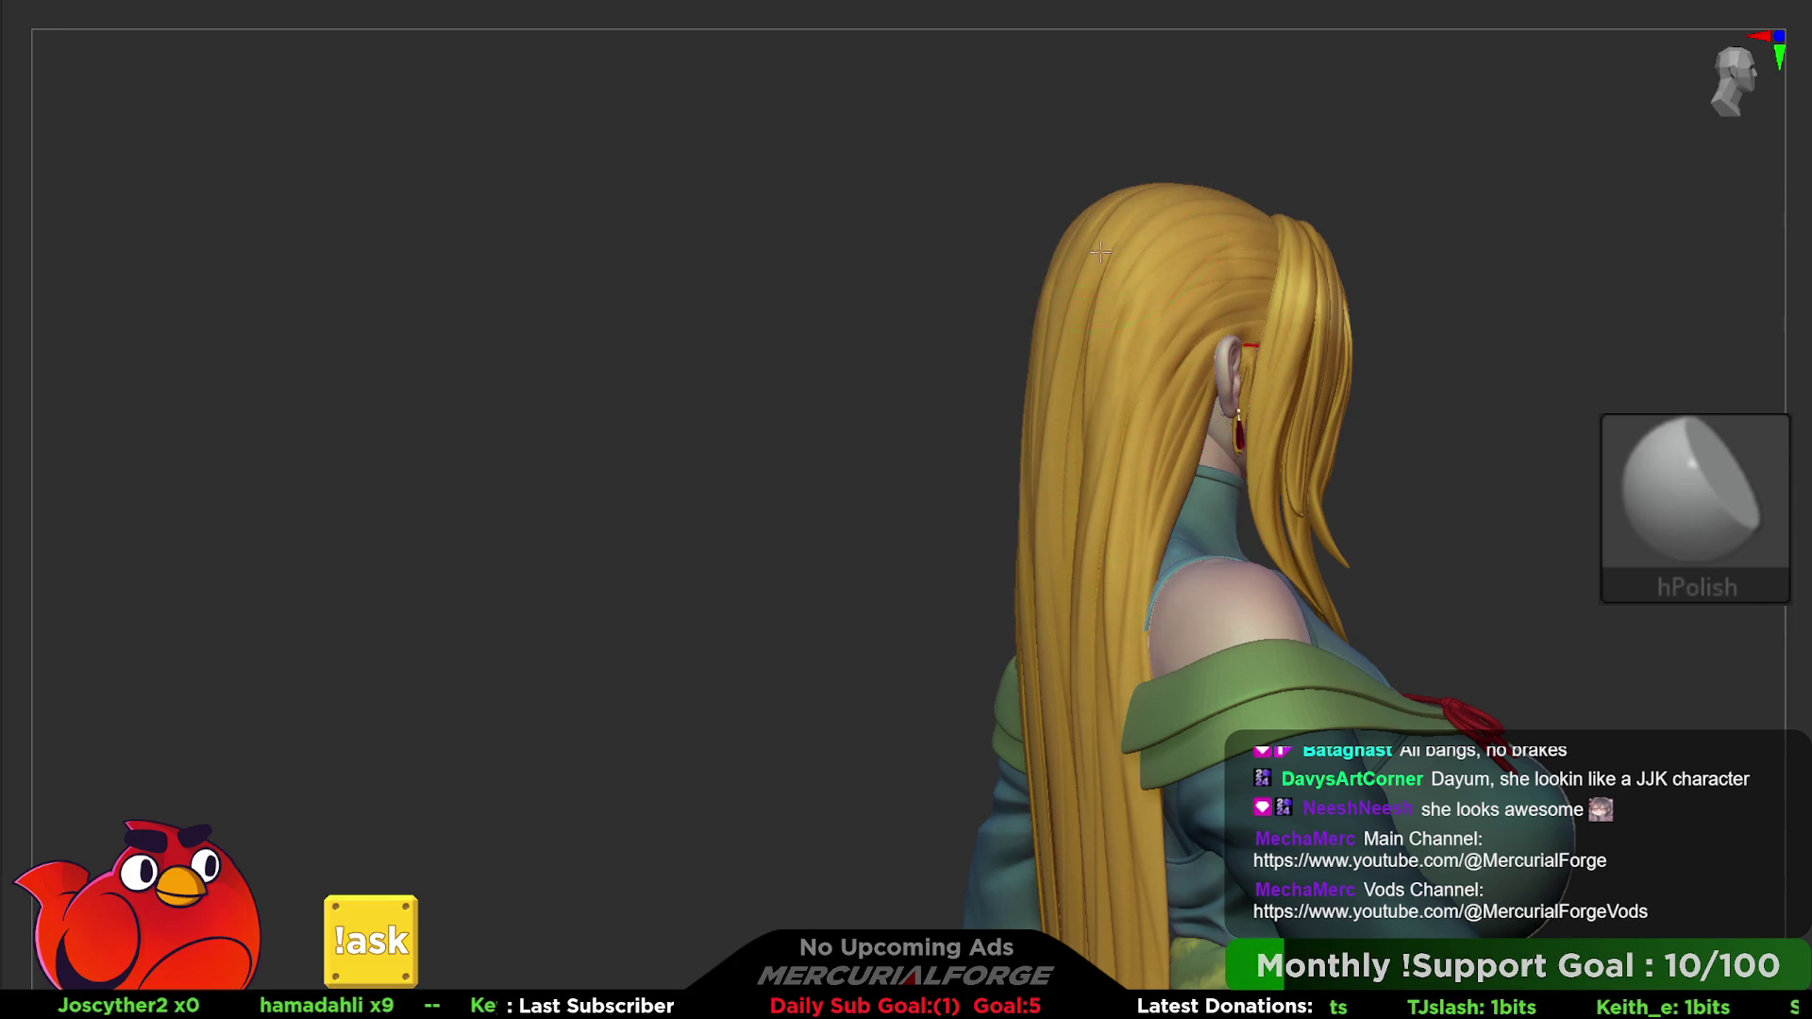
- Polish the long hair strands while circling from the back to both profiles and a three-quarter front
right_click_drag(1105, 451, 1182, 267)
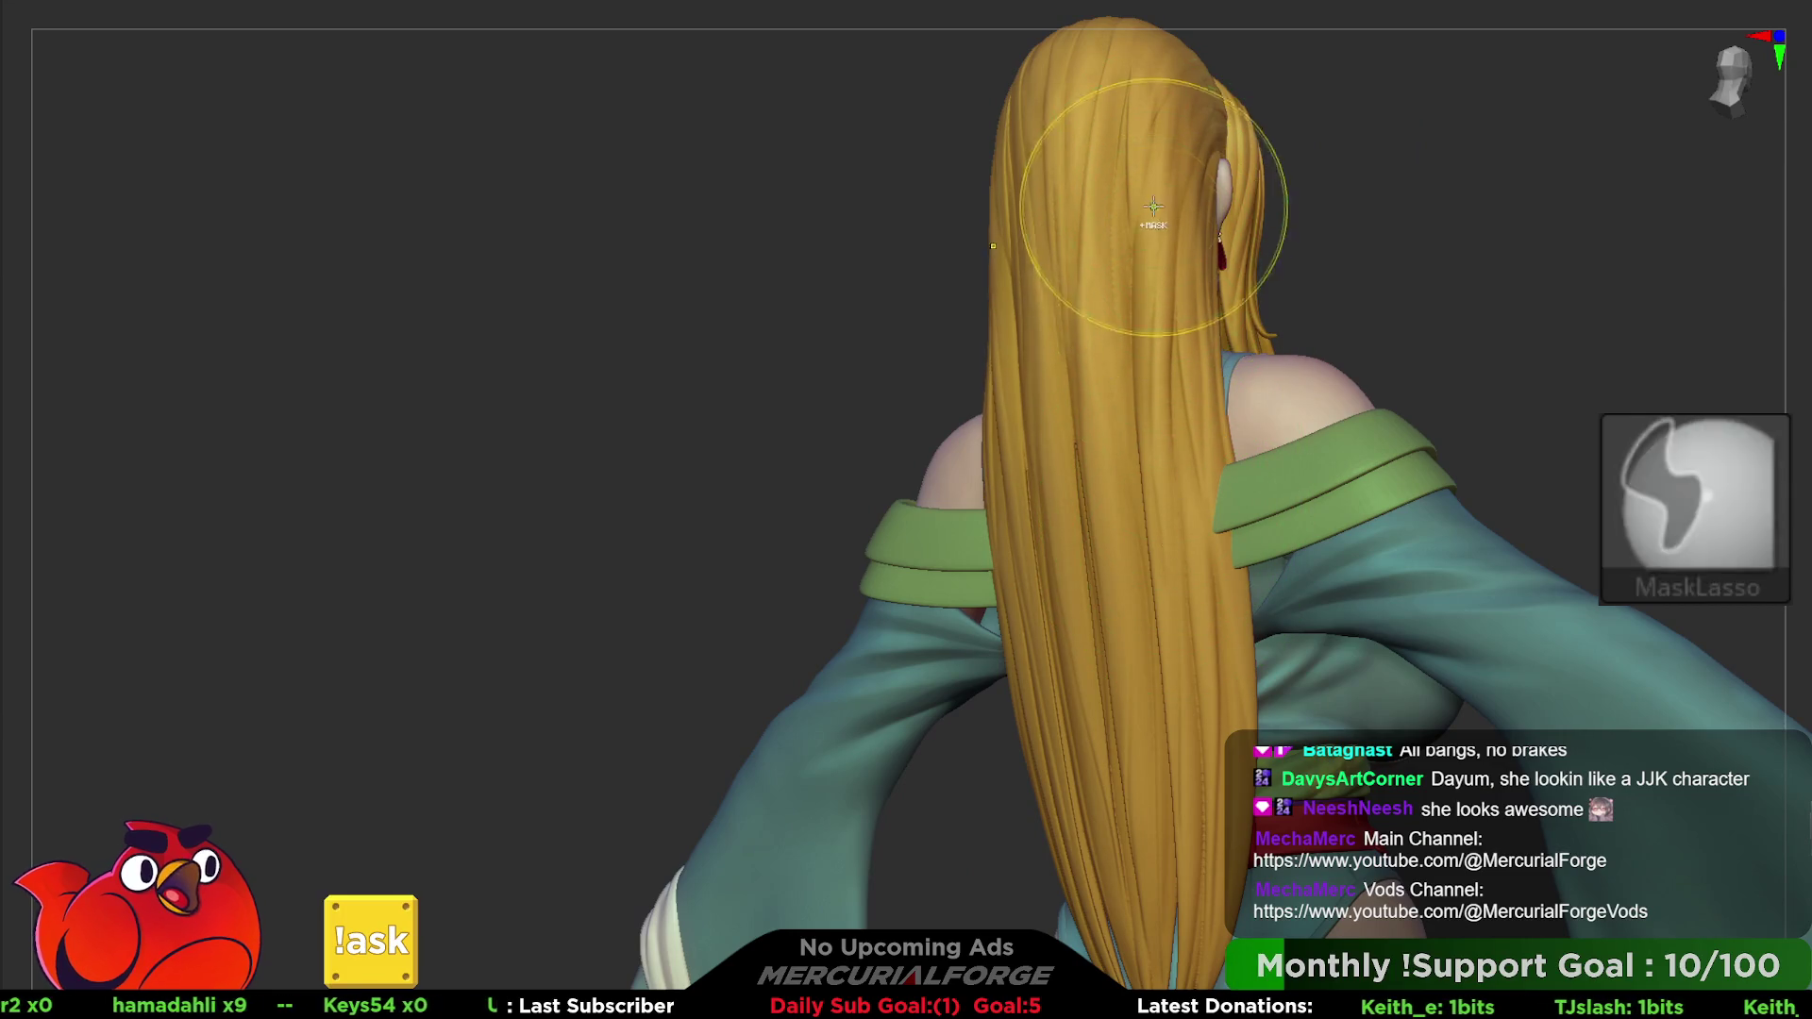
mouse_move(1173, 255)
right_mouse_down()
mouse_move(1191, 331)
mouse_move(1156, 360)
right_mouse_up()
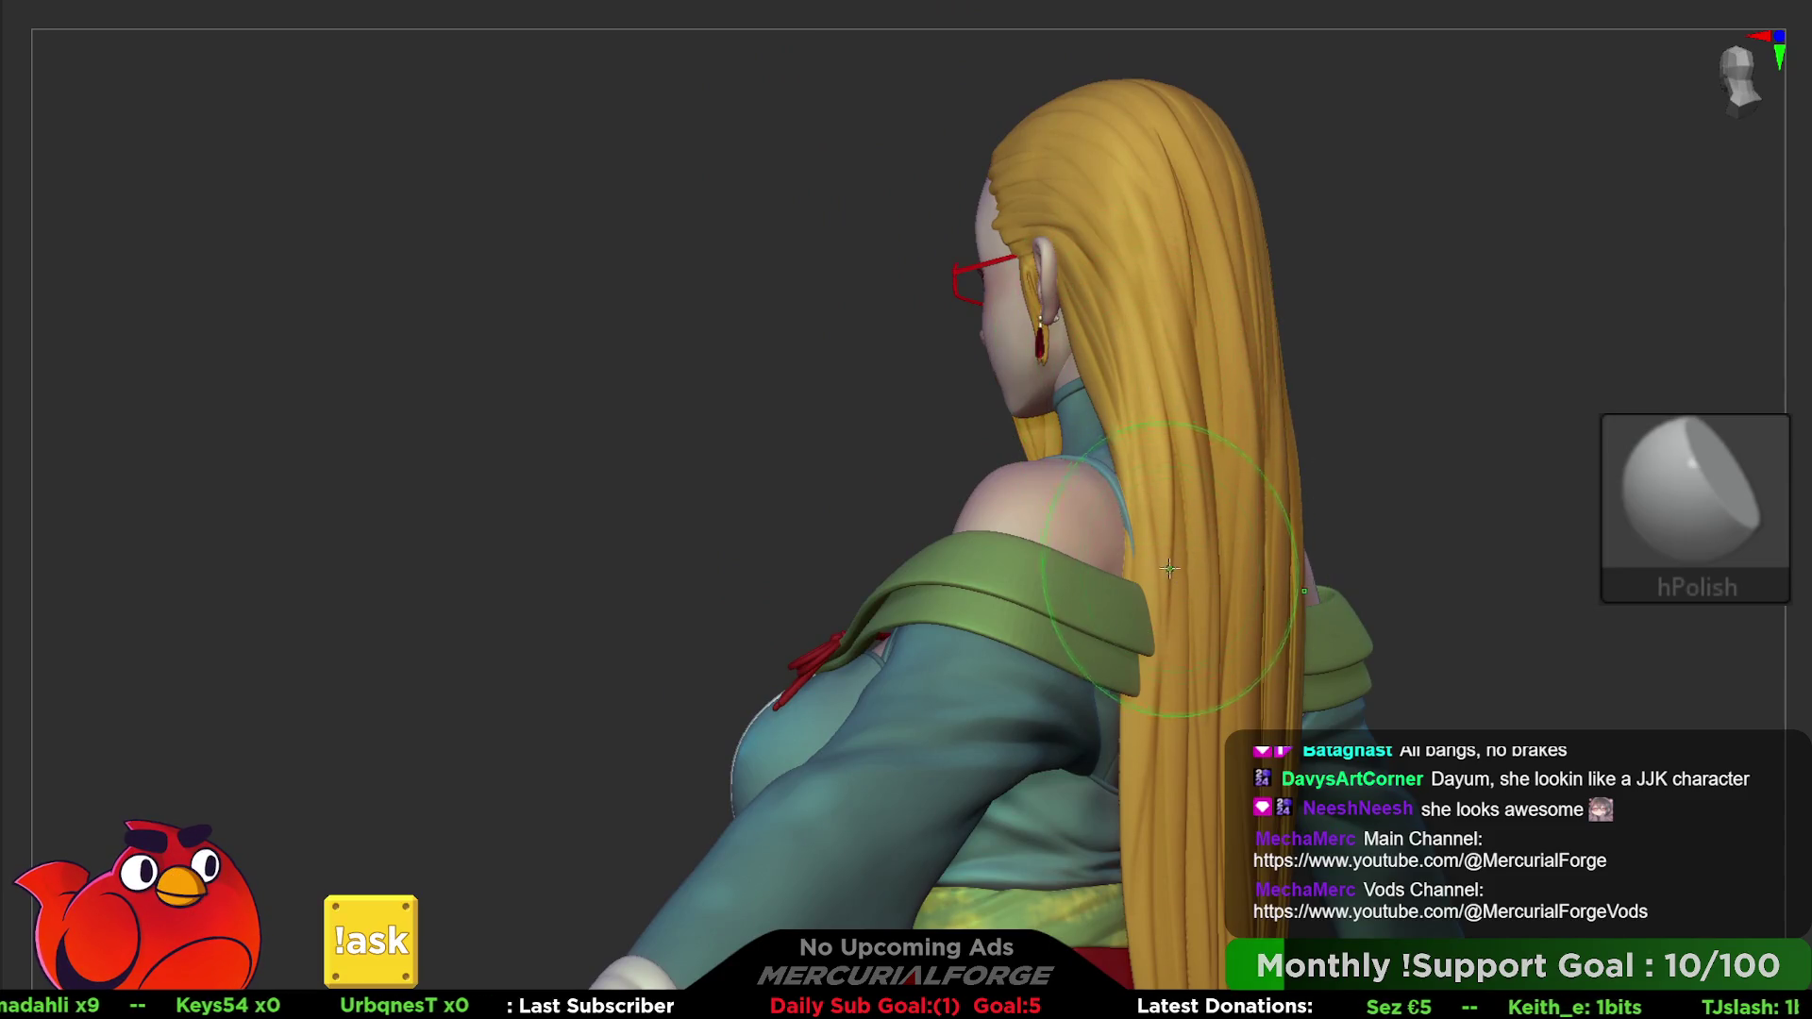
right_click_drag(1169, 569, 1247, 432)
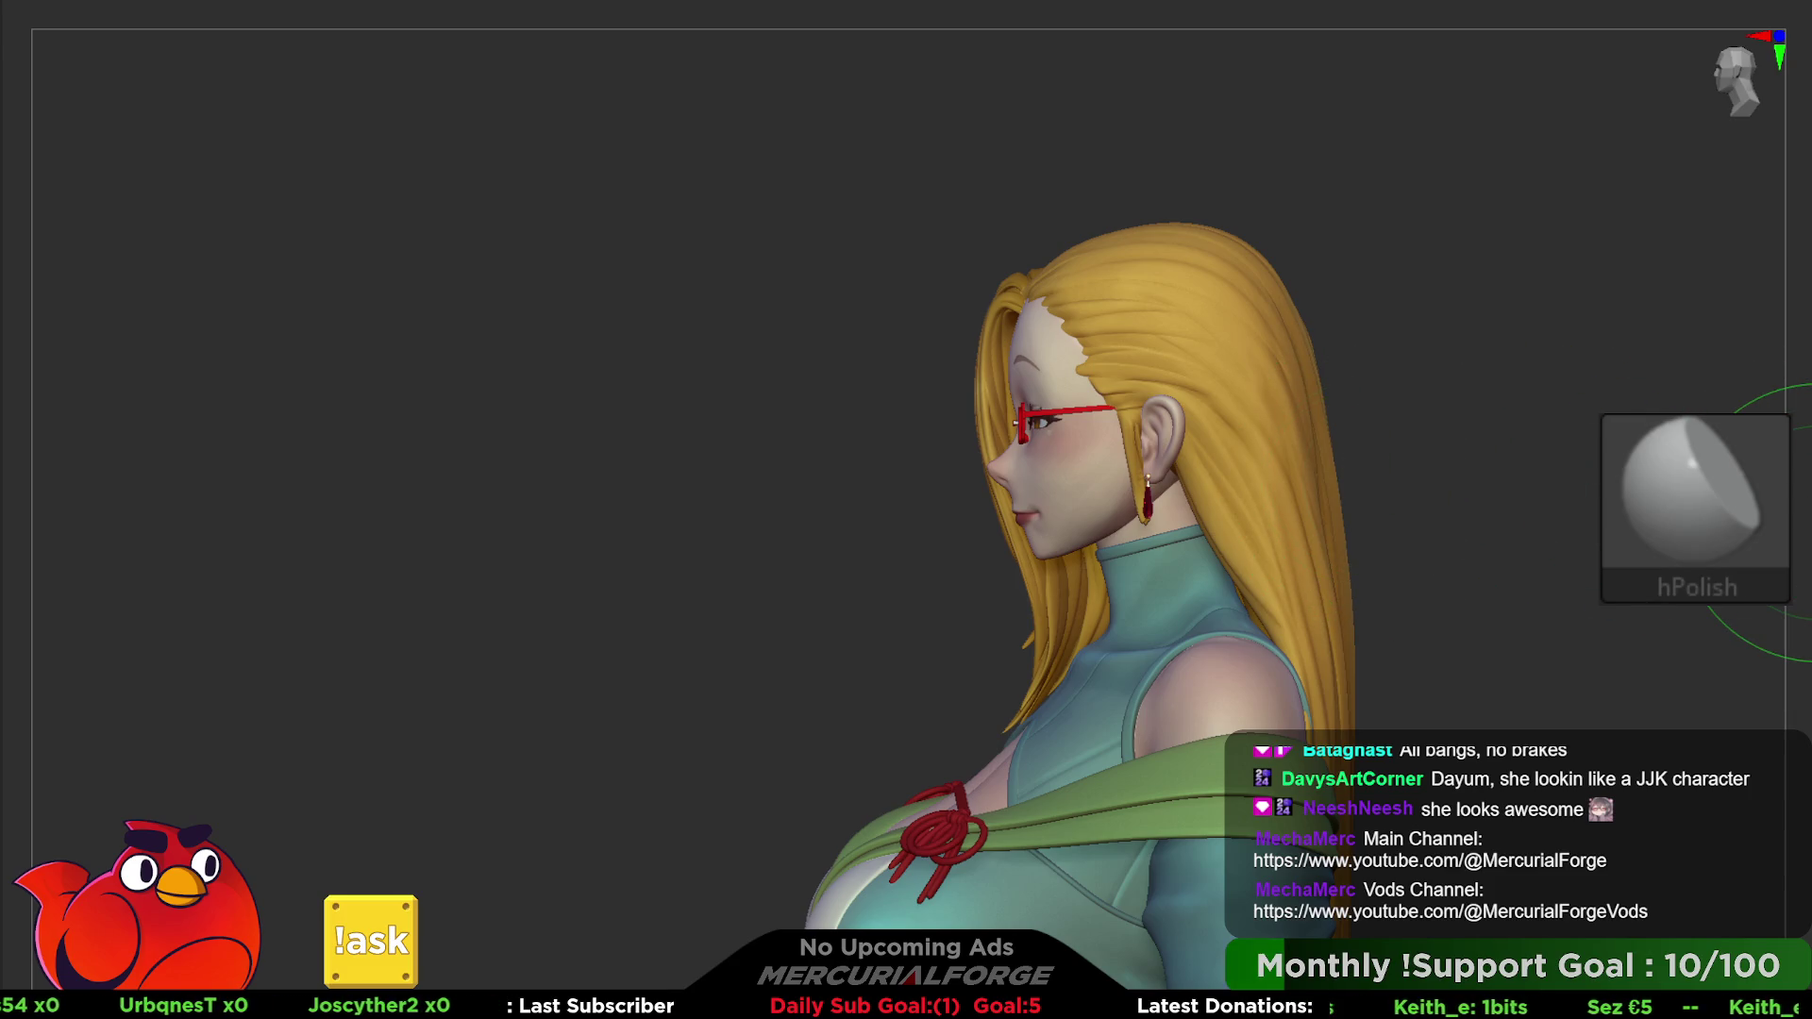
right_click_drag(1671, 510, 1594, 486)
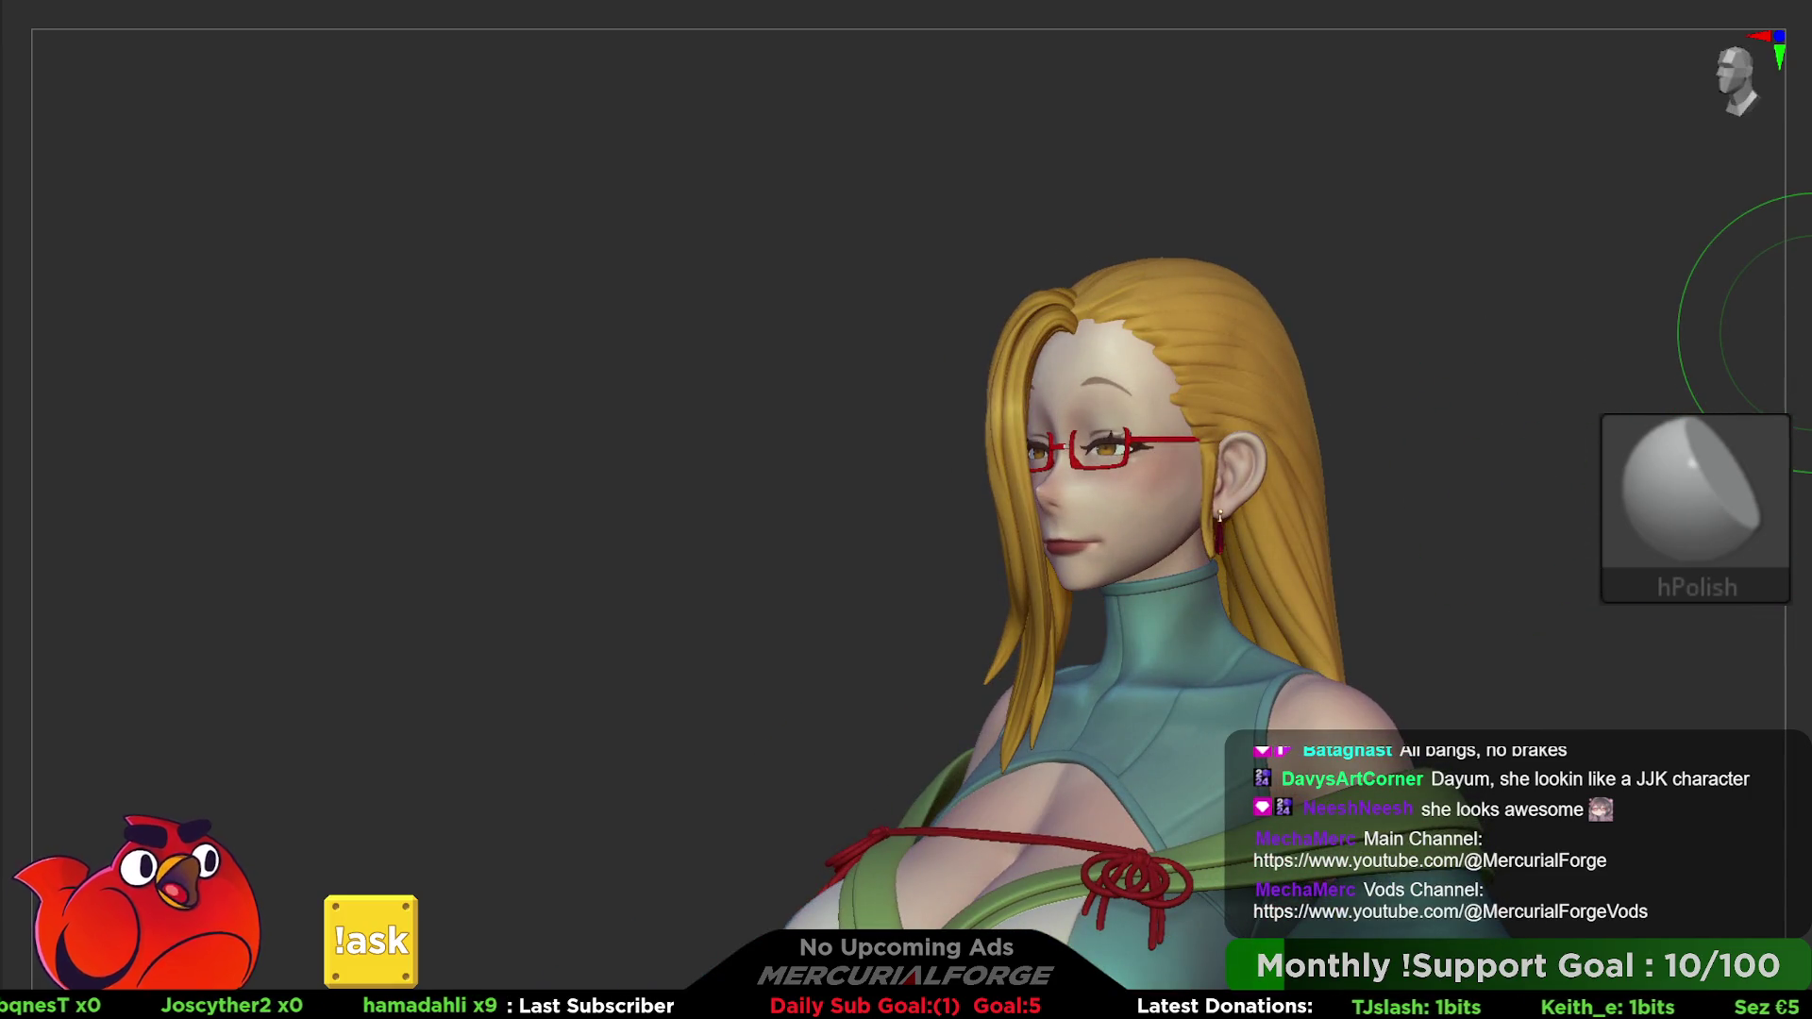
right_click_drag(1749, 304, 1628, 368)
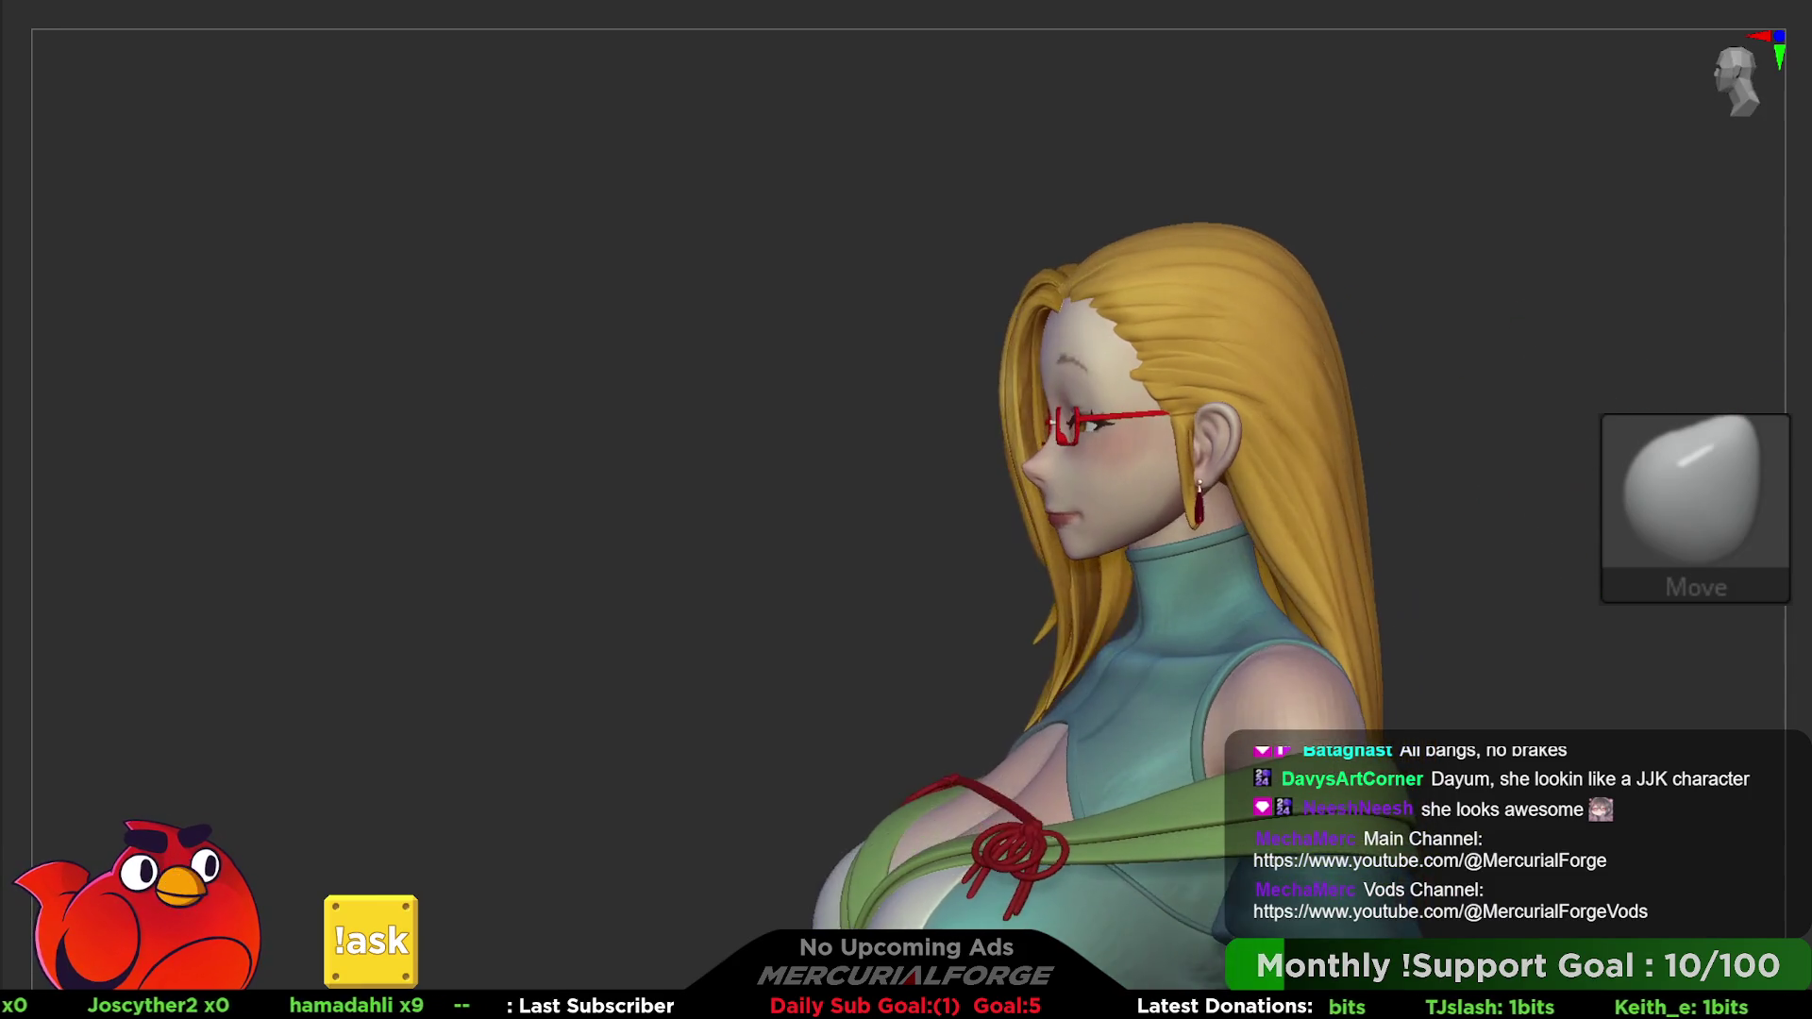
right_click_drag(1670, 425, 1756, 368)
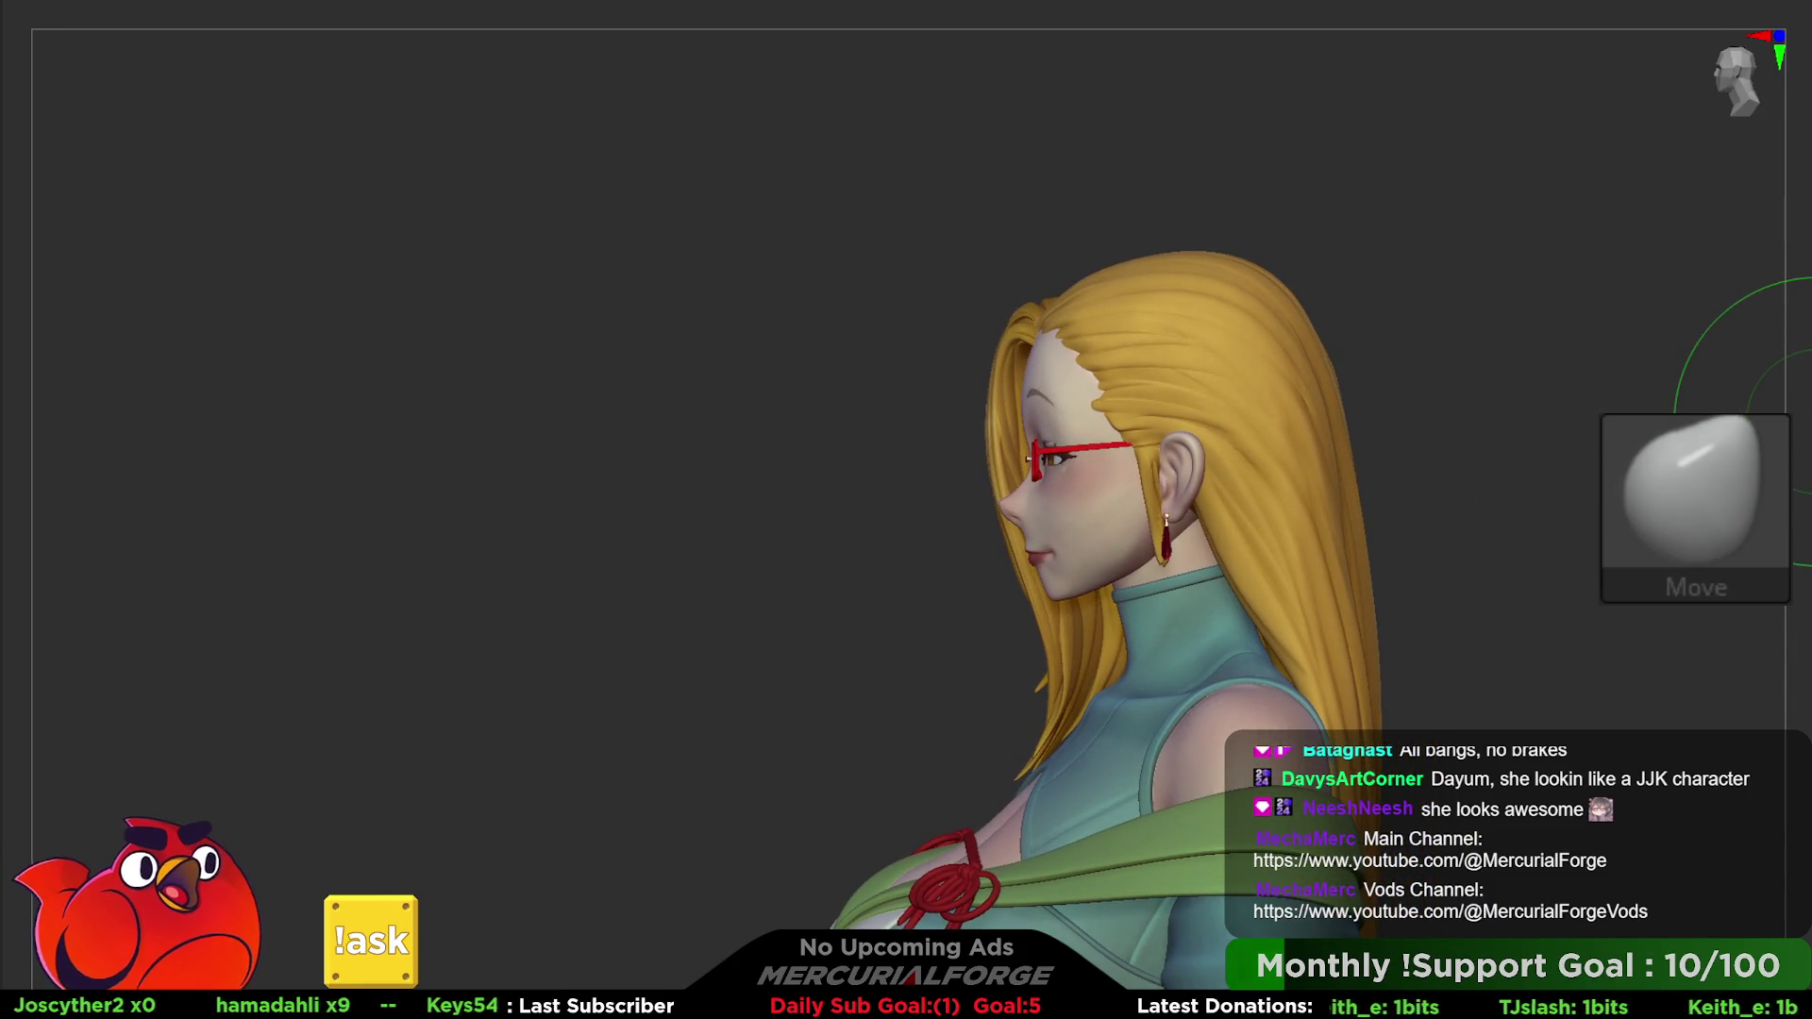
mouse_move(1558, 425)
right_mouse_down()
mouse_move(1275, 370)
mouse_move(1173, 294)
mouse_move(1228, 229)
right_mouse_up()
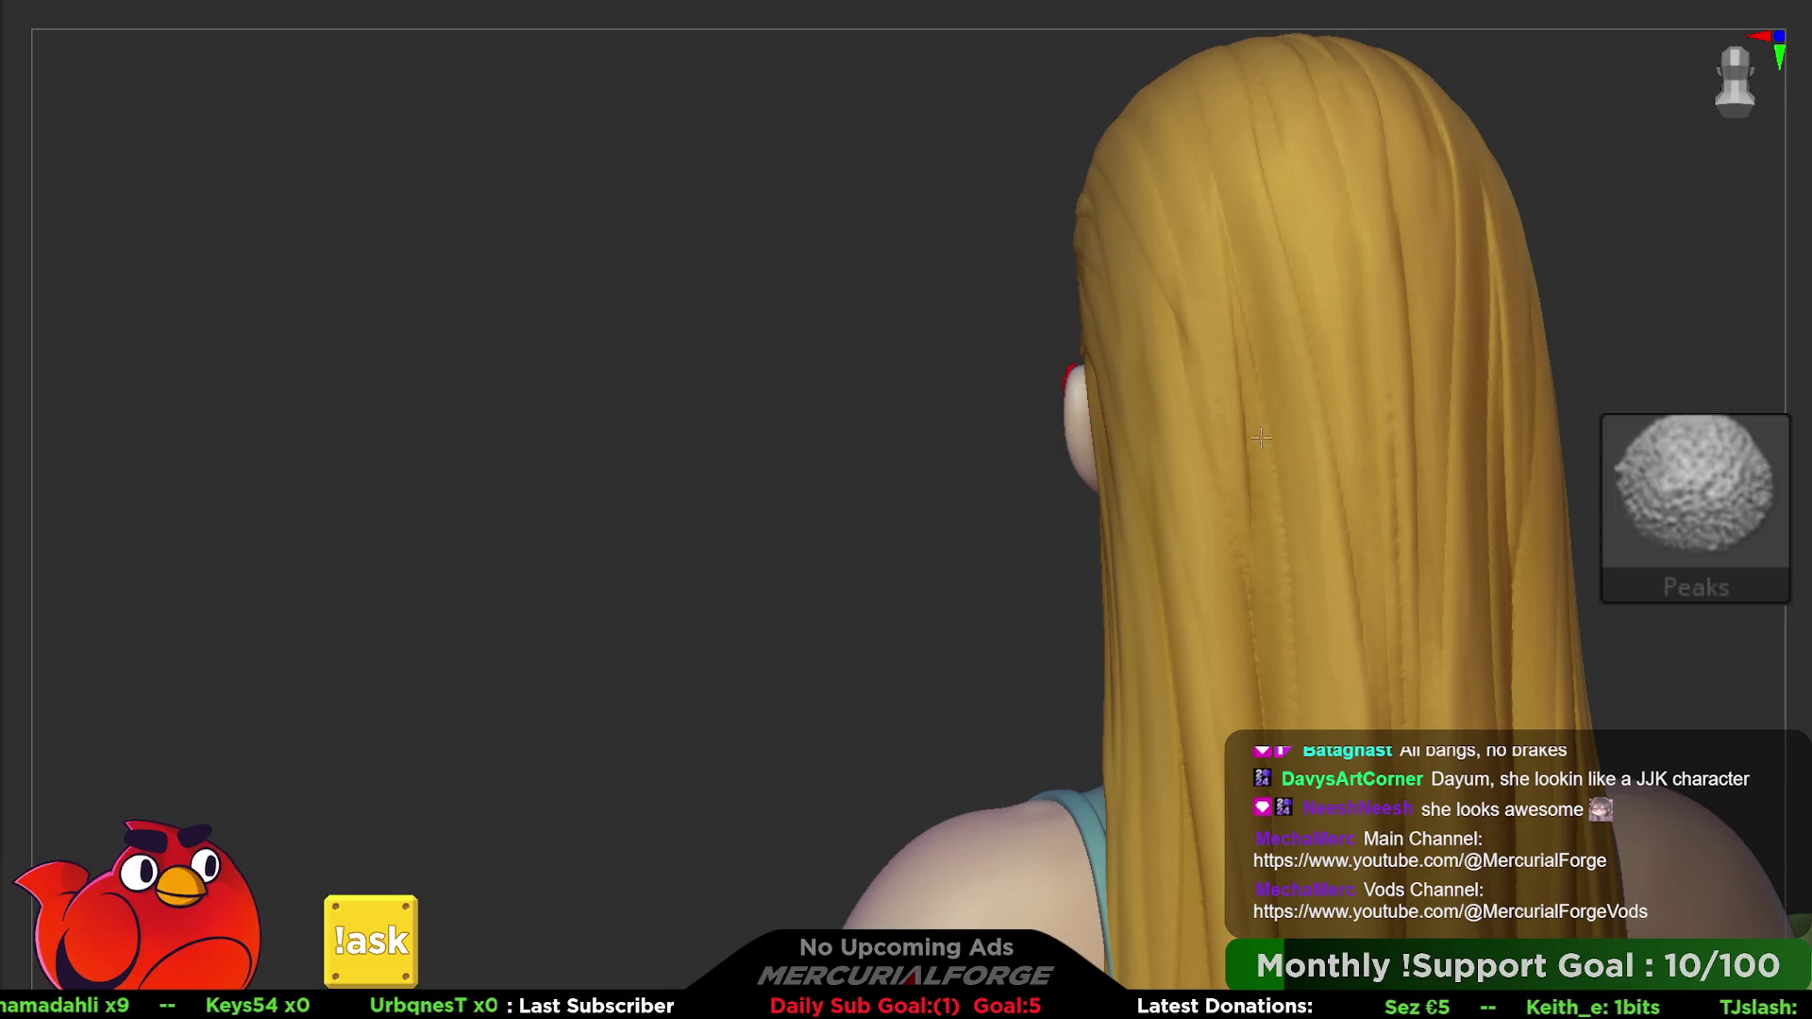
- With an enlarged Move brush, push the hair mass at the back of the head into a new contour
mouse_move(1266, 463)
right_mouse_down()
mouse_move(1161, 412)
mouse_move(1231, 397)
mouse_move(1351, 289)
right_mouse_up()
key("space")
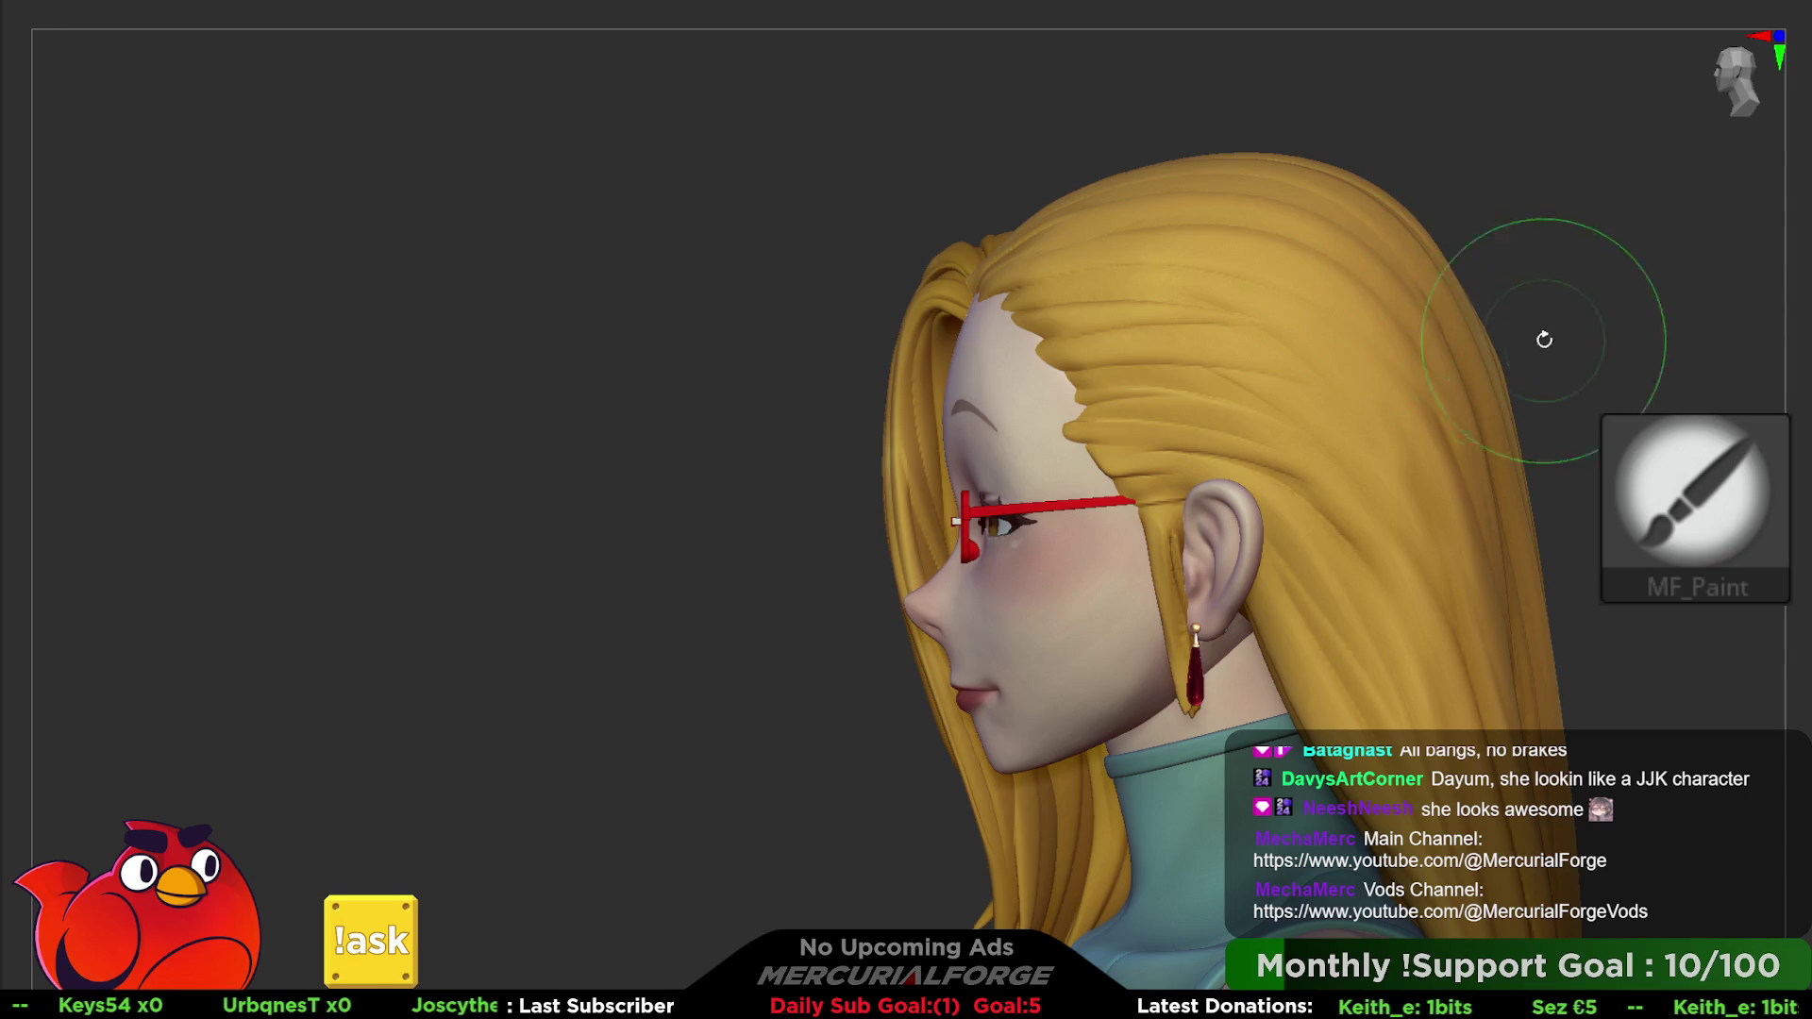
key("space")
left_click_drag(1458, 321, 1488, 322)
key("space")
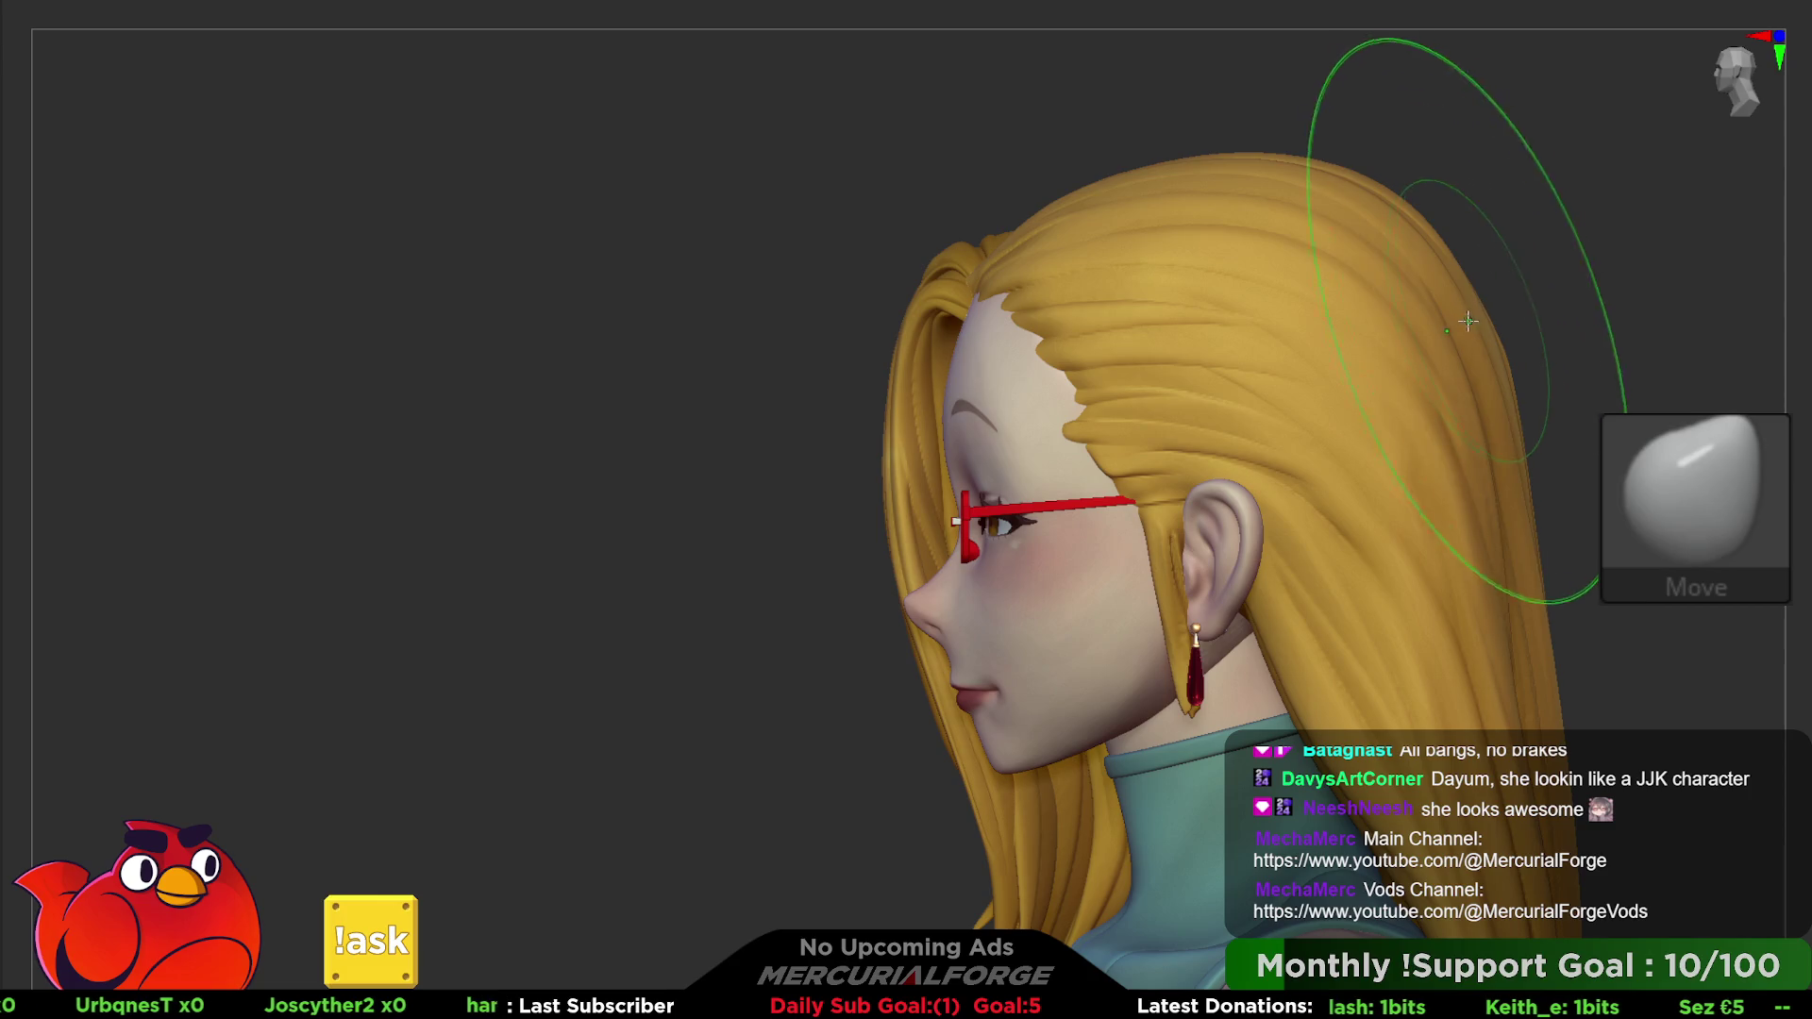
left_click_drag(1473, 312, 1477, 316)
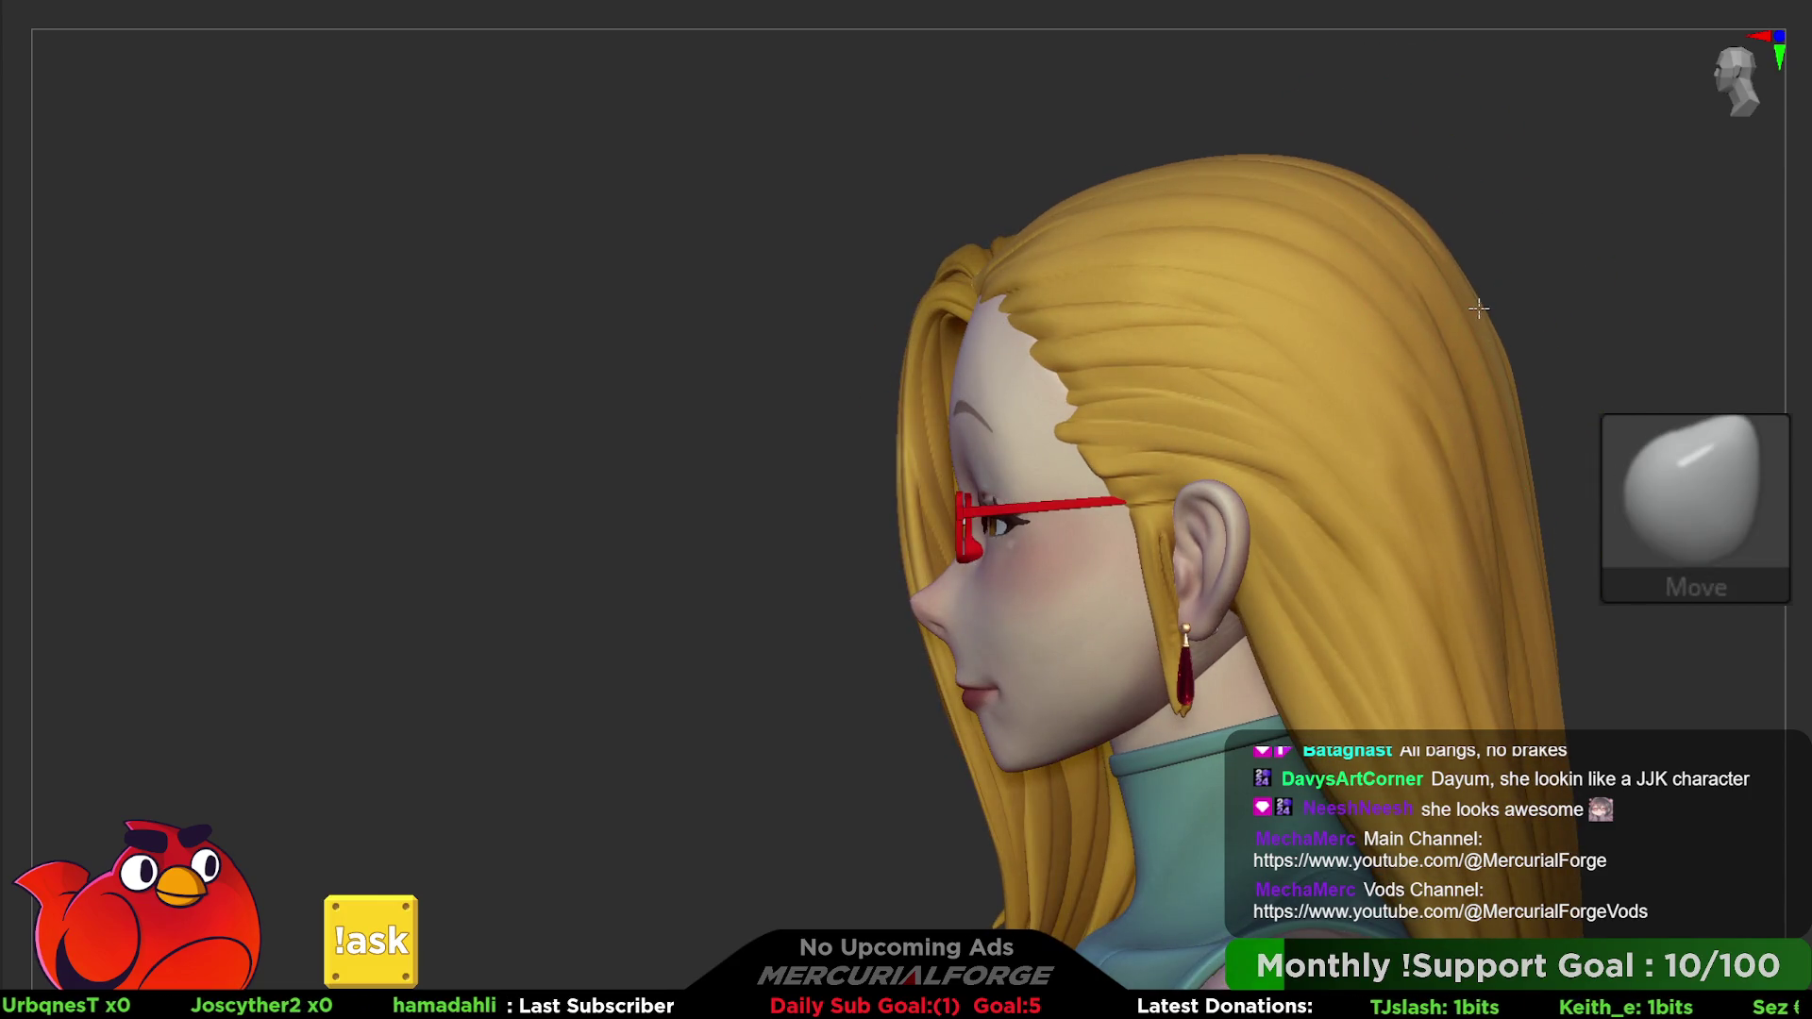
- Shrink the brush again and return to the MF_Paint brush with the head in profile
key("bracketleft")
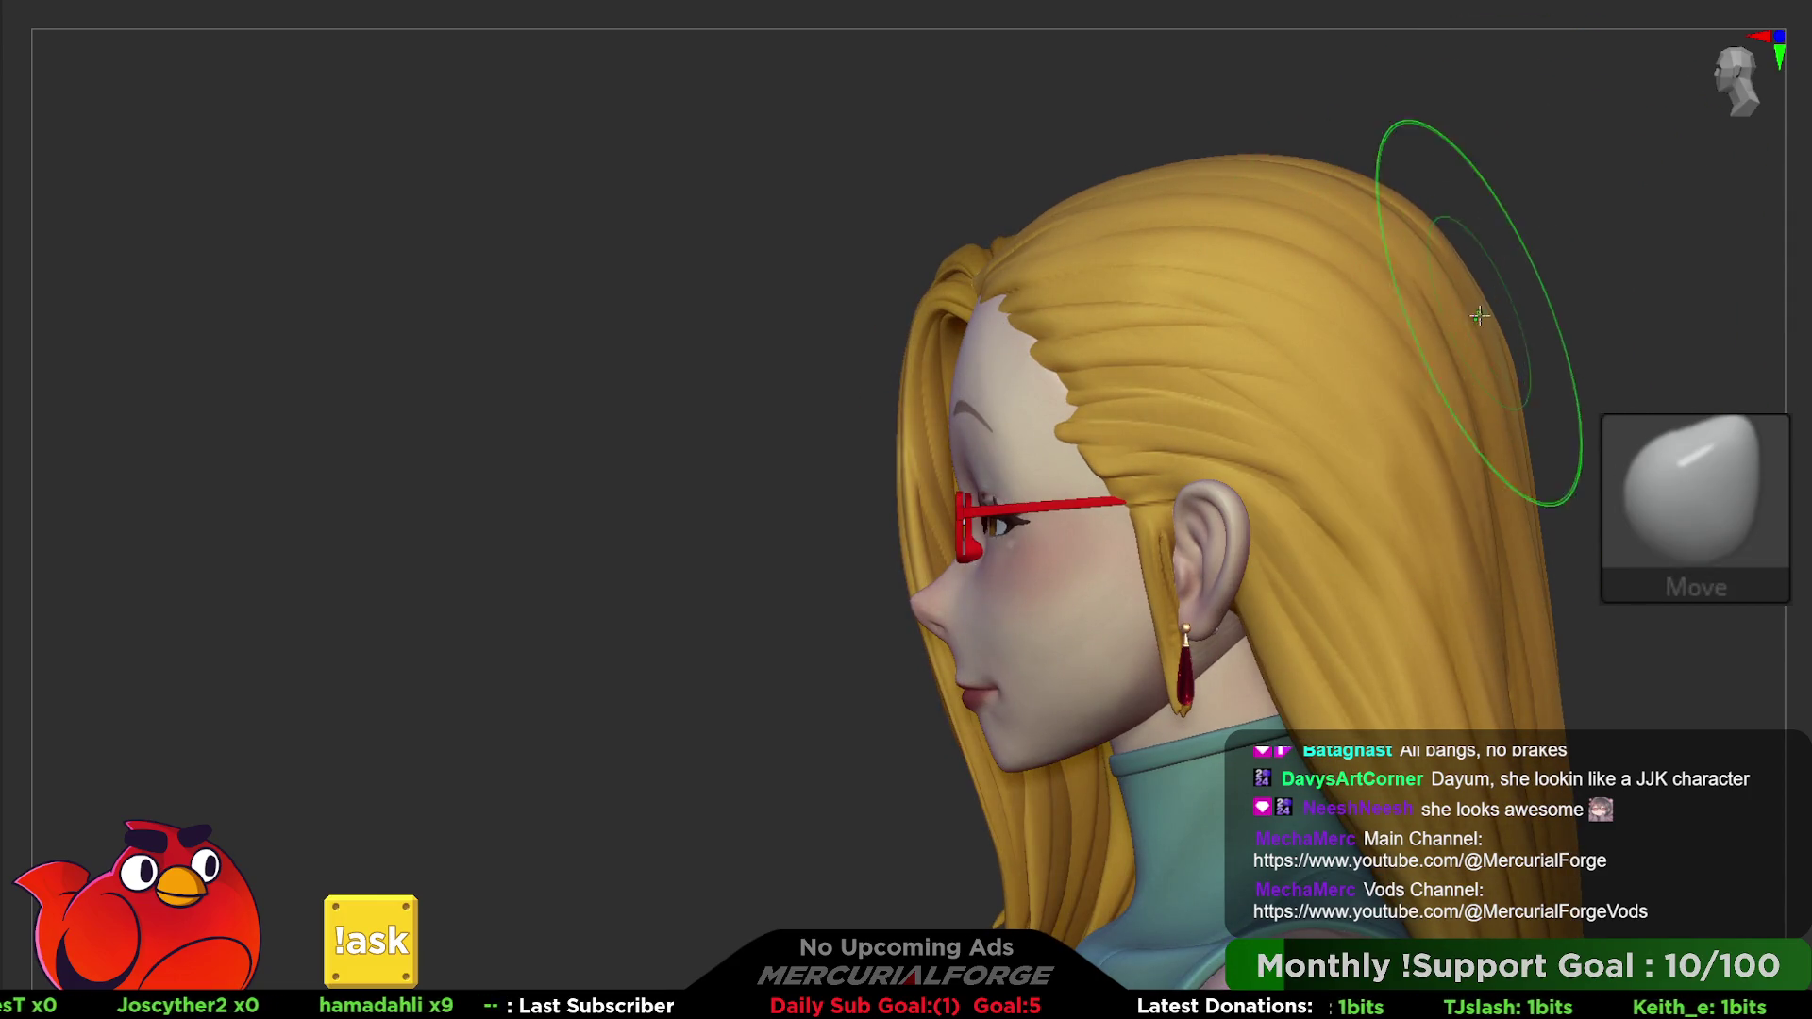
mouse_move(1478, 294)
right_mouse_down()
mouse_move(1530, 567)
mouse_move(1394, 319)
mouse_move(1557, 467)
right_mouse_up()
key("space")
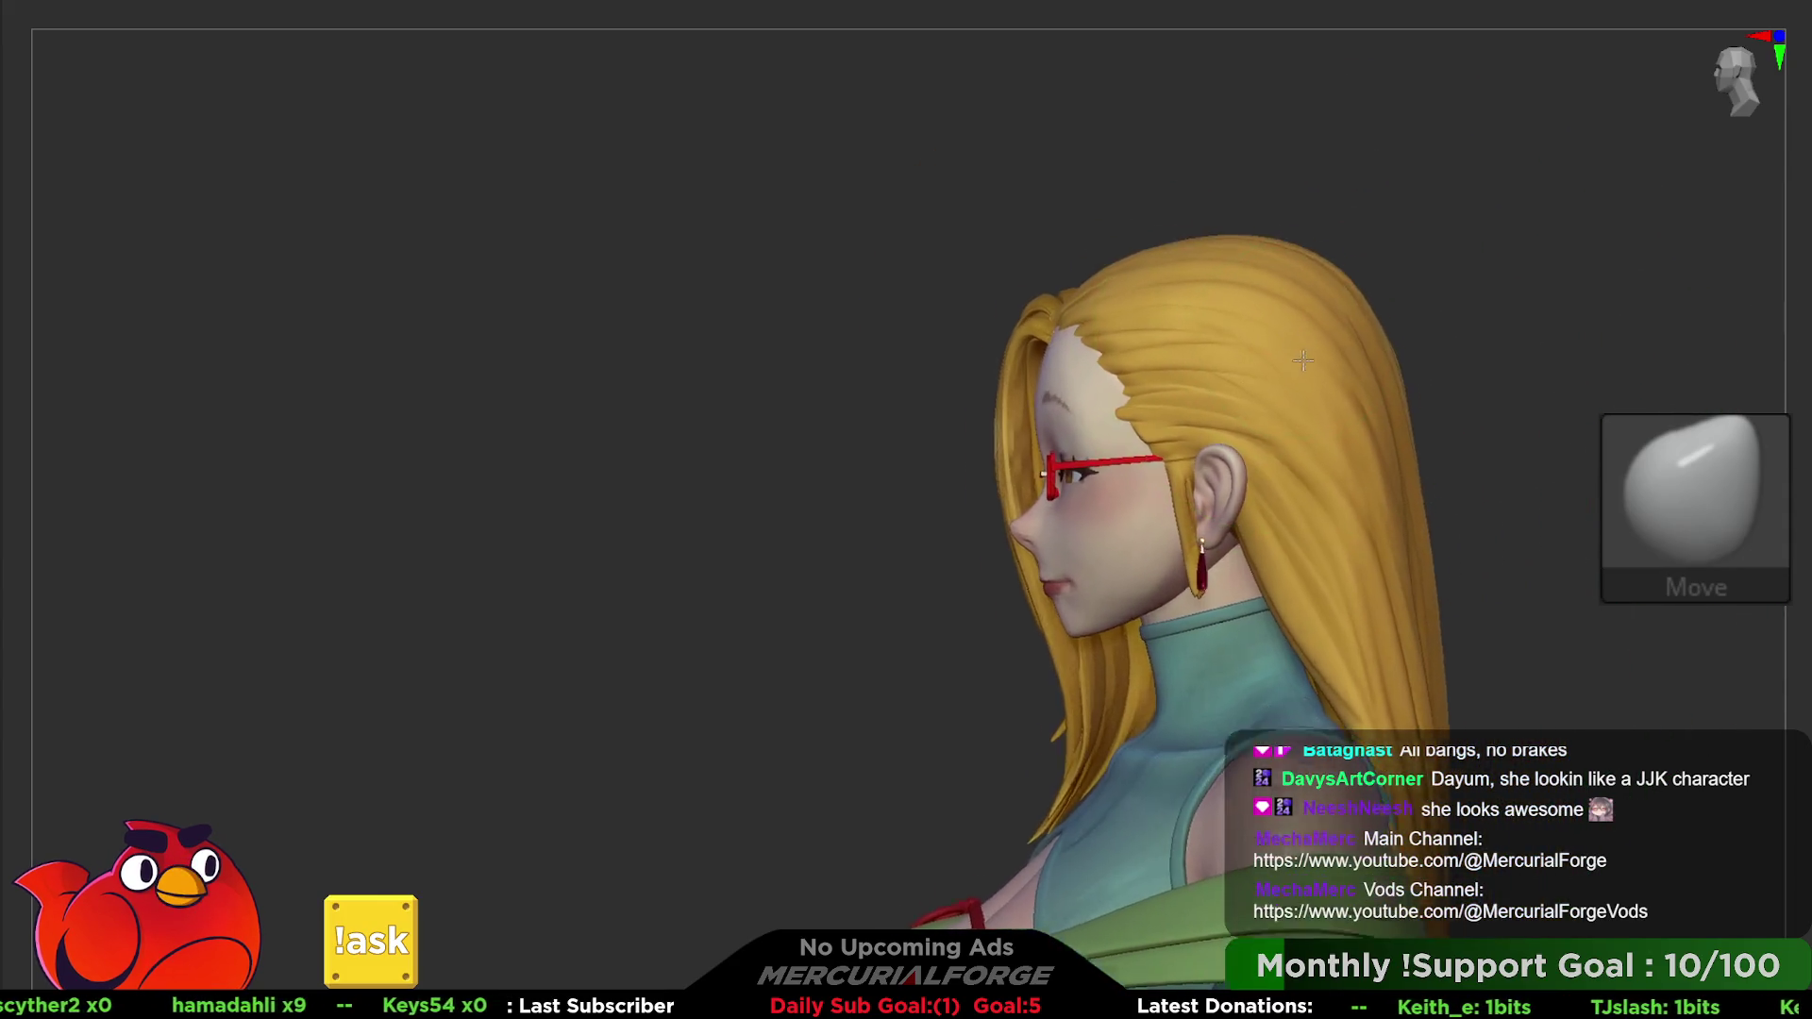
key("1")
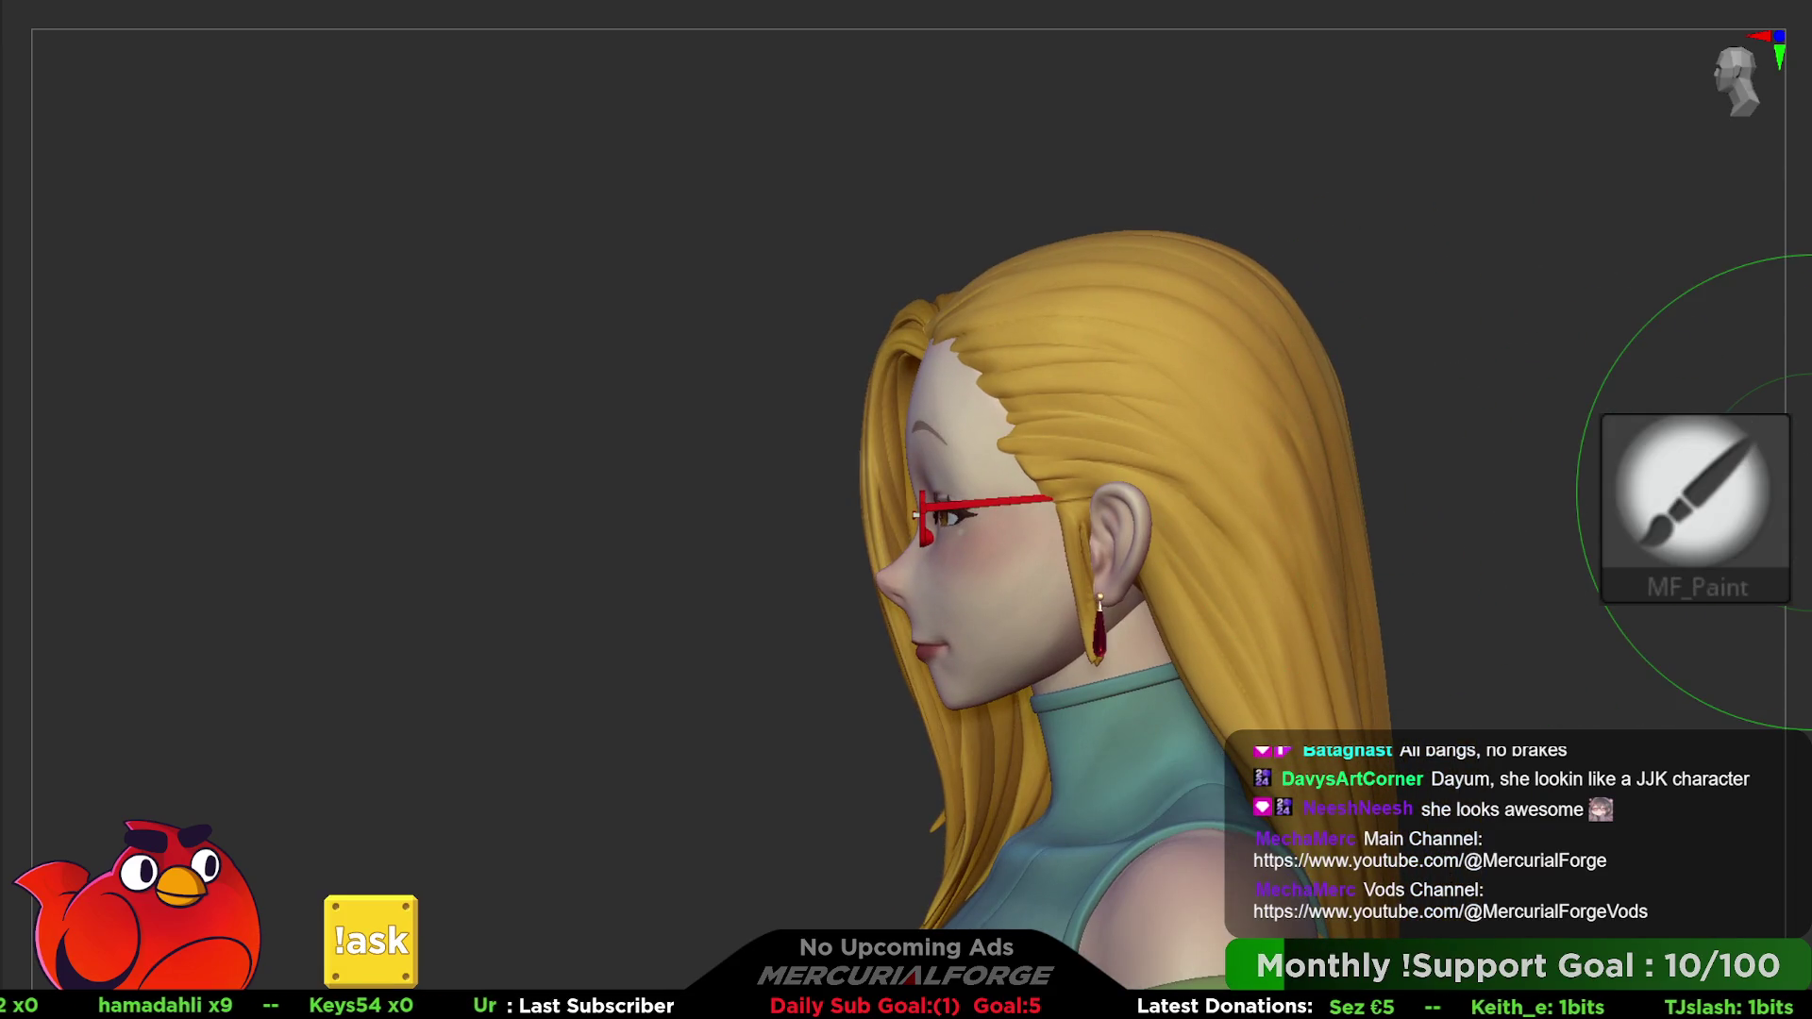
- Reduce the MF_Paint draw size and paint shading over the top of the hair from the left profile
right_click_drag(1543, 467, 1402, 453)
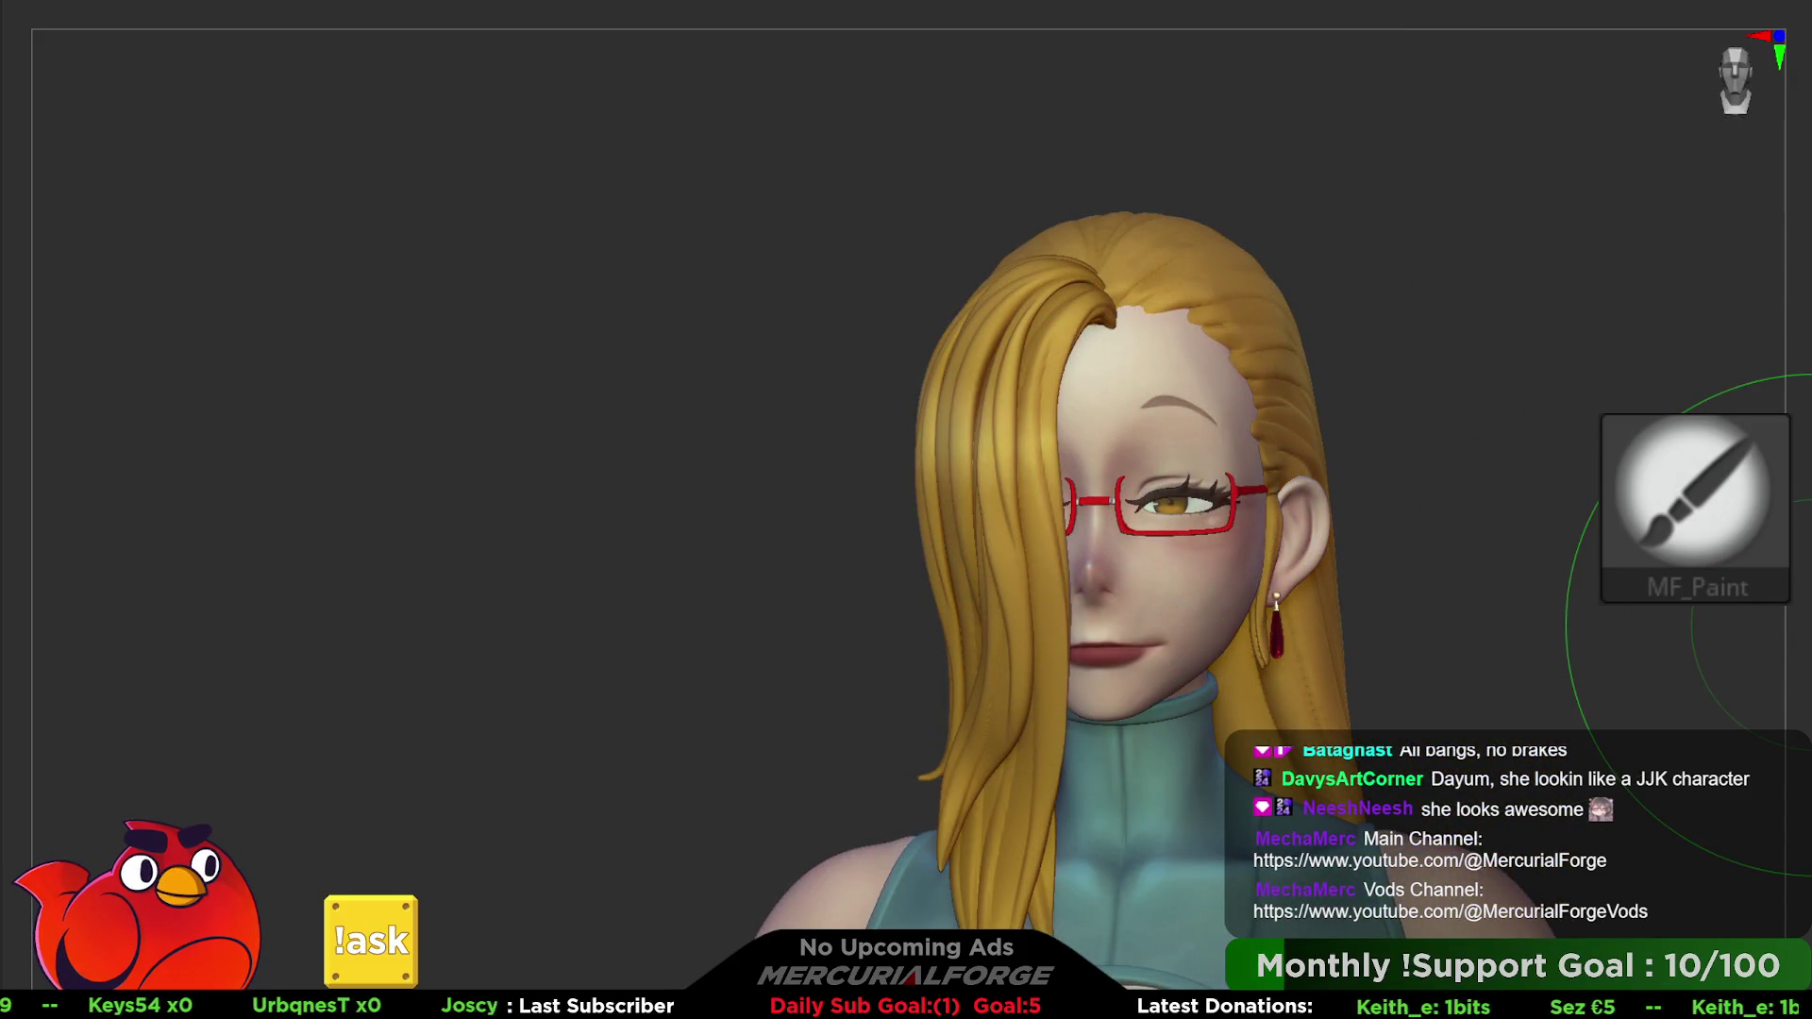
right_click_drag(1671, 354, 1502, 355)
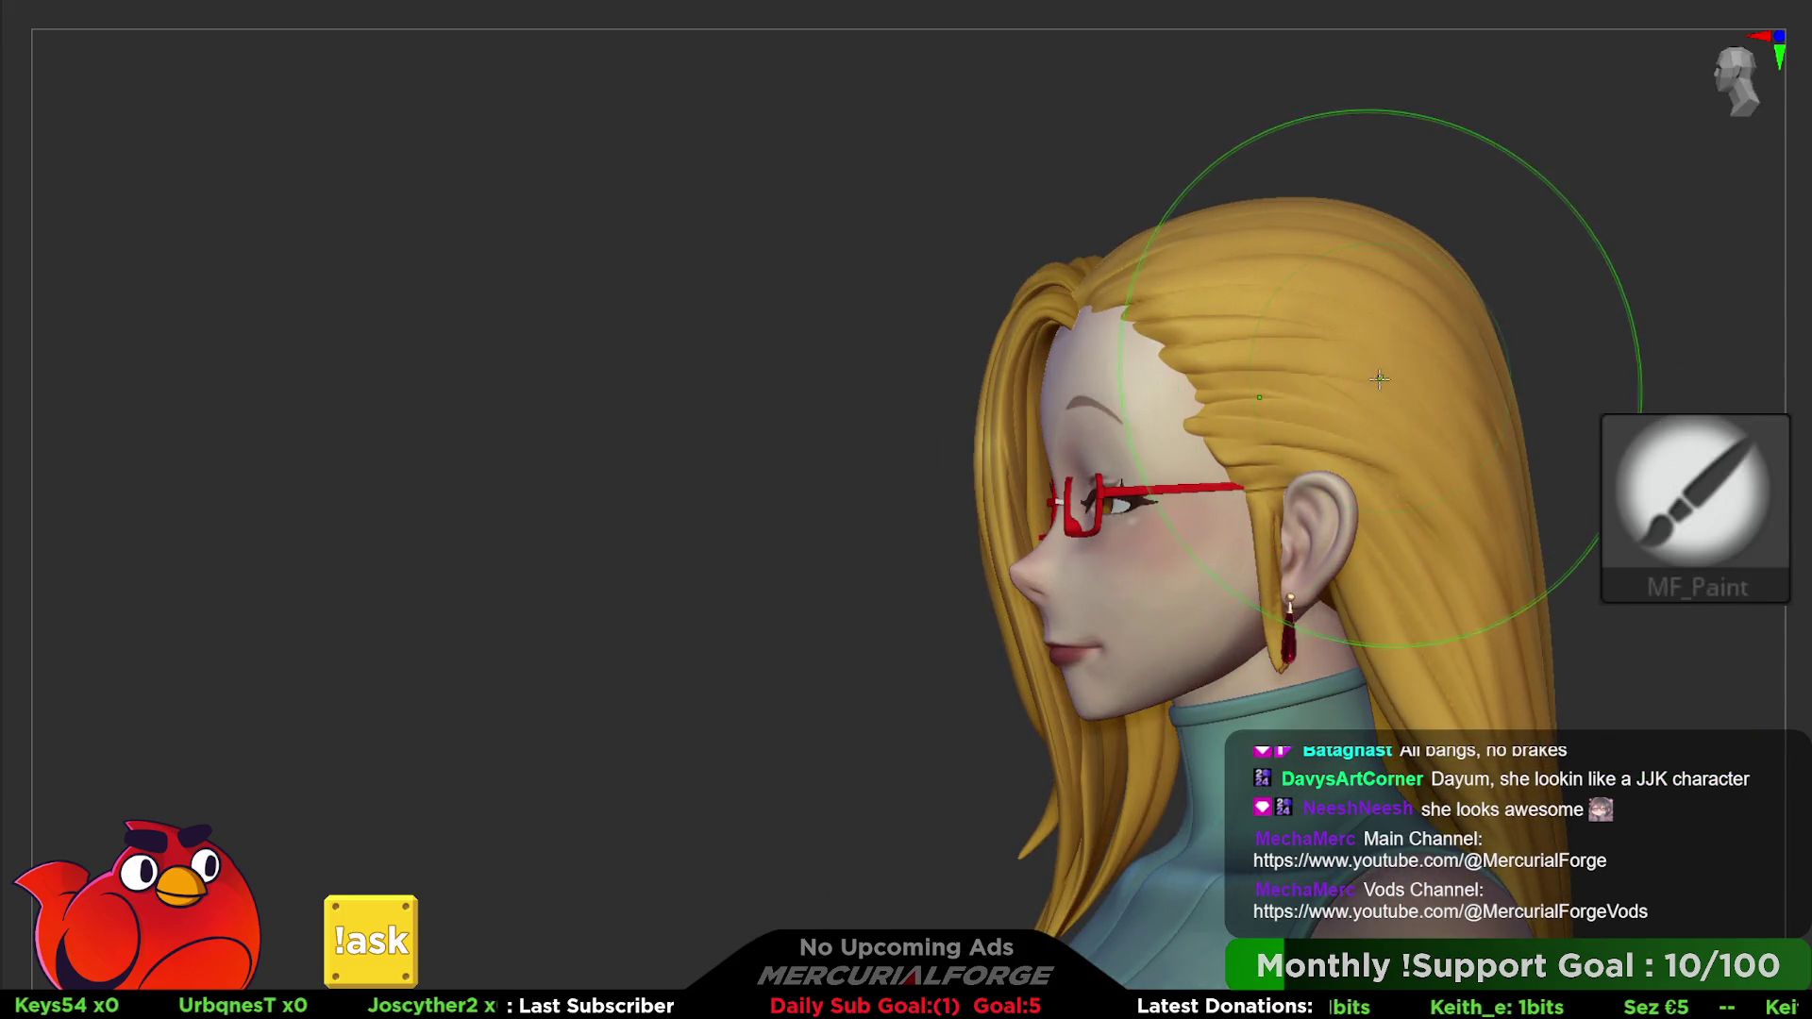
key("space")
left_click(1342, 373)
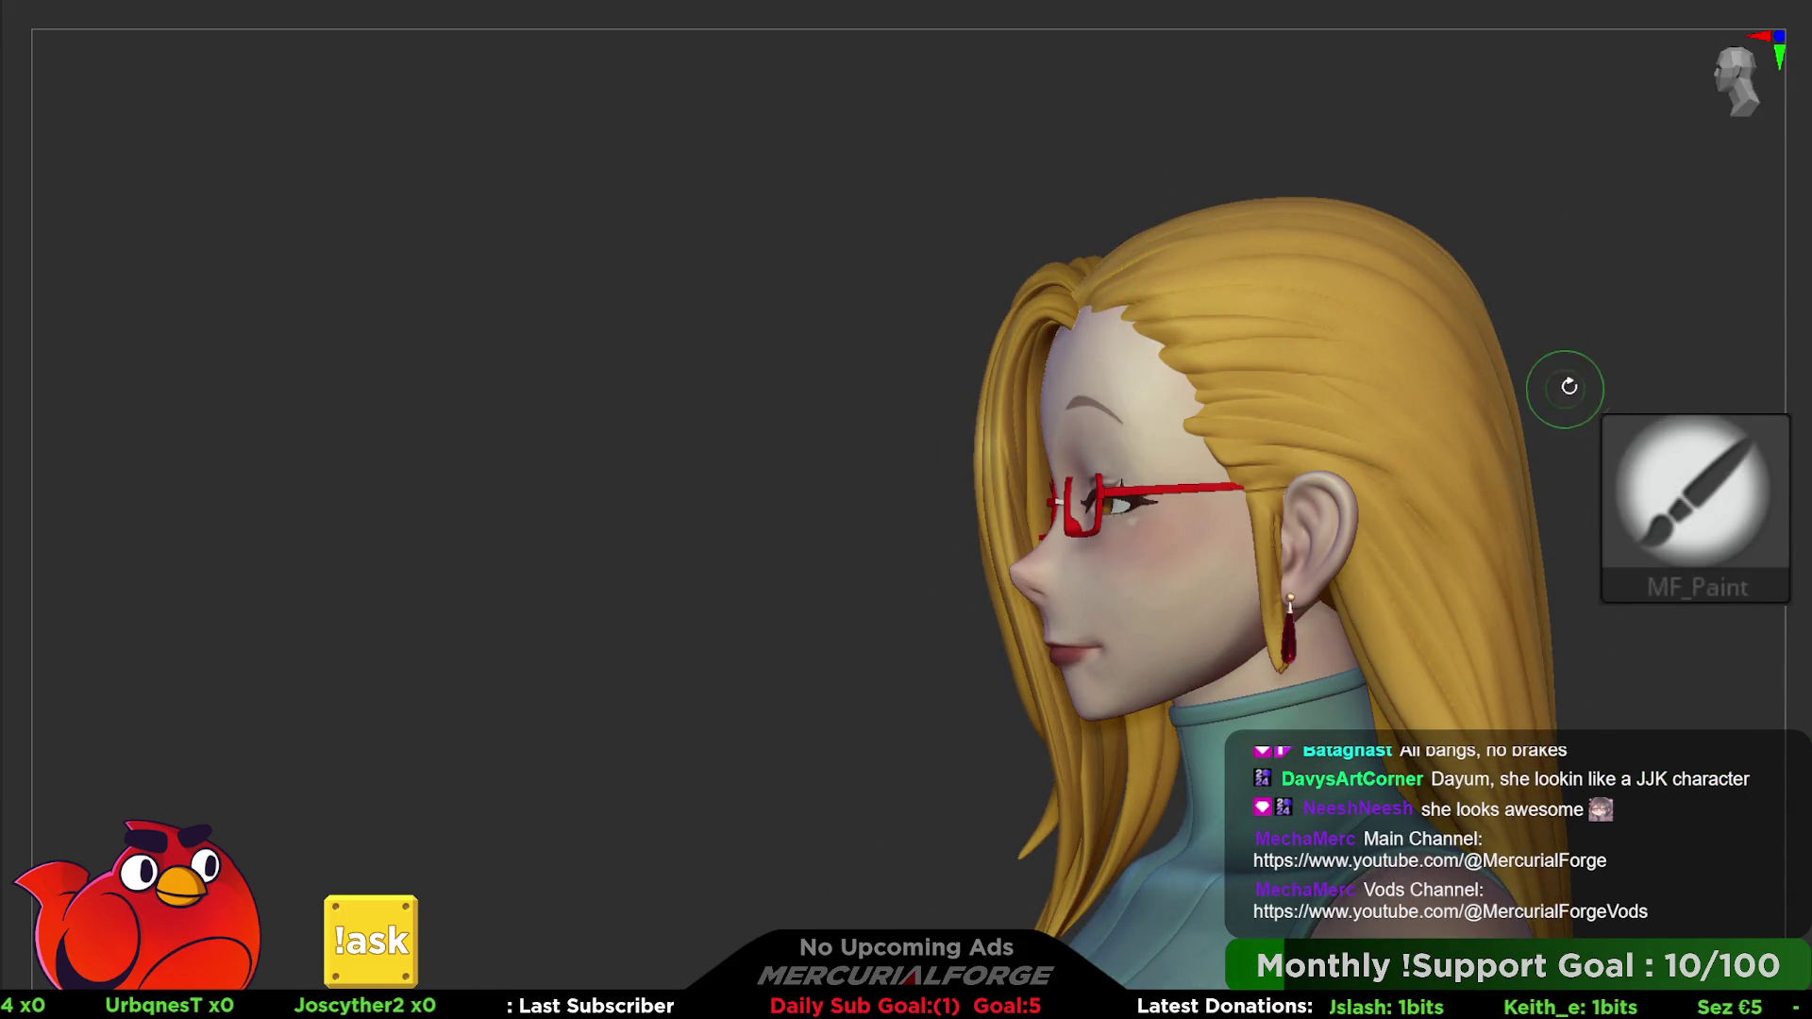
right_click_drag(1569, 385, 1416, 385)
key("space")
left_click(1345, 397)
key("ctrl")
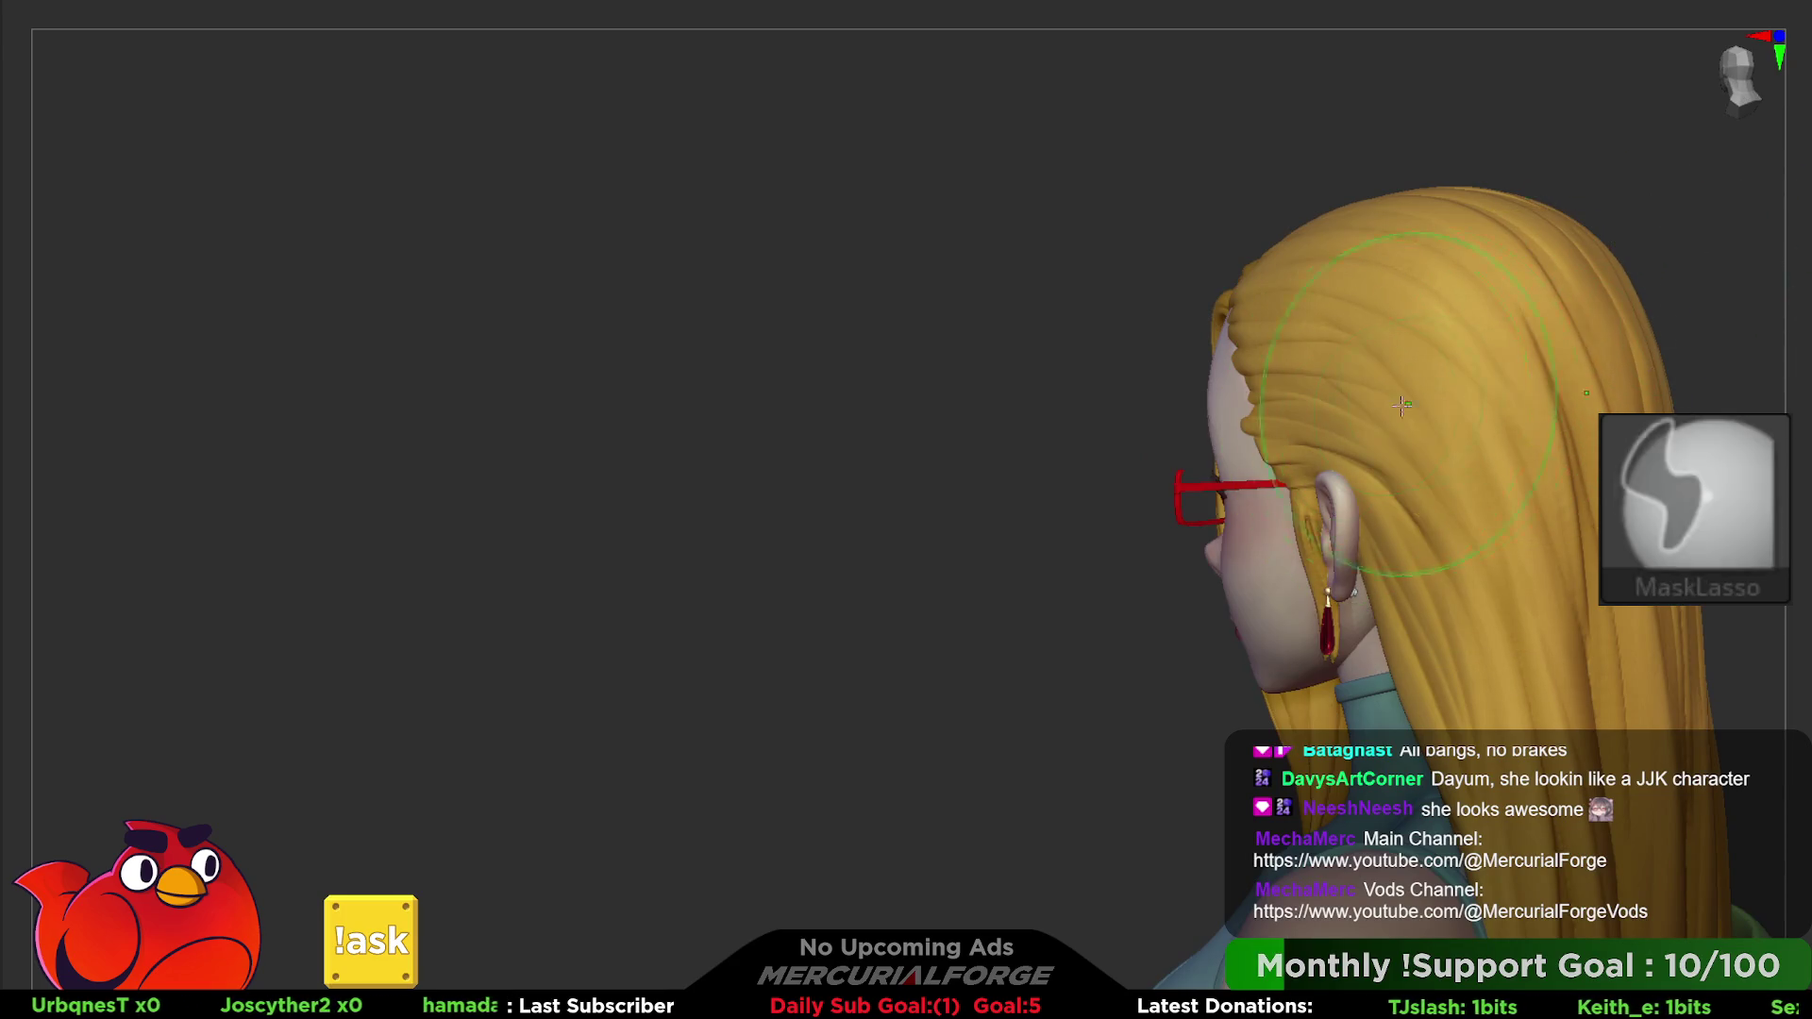
key("space")
left_click(1517, 351)
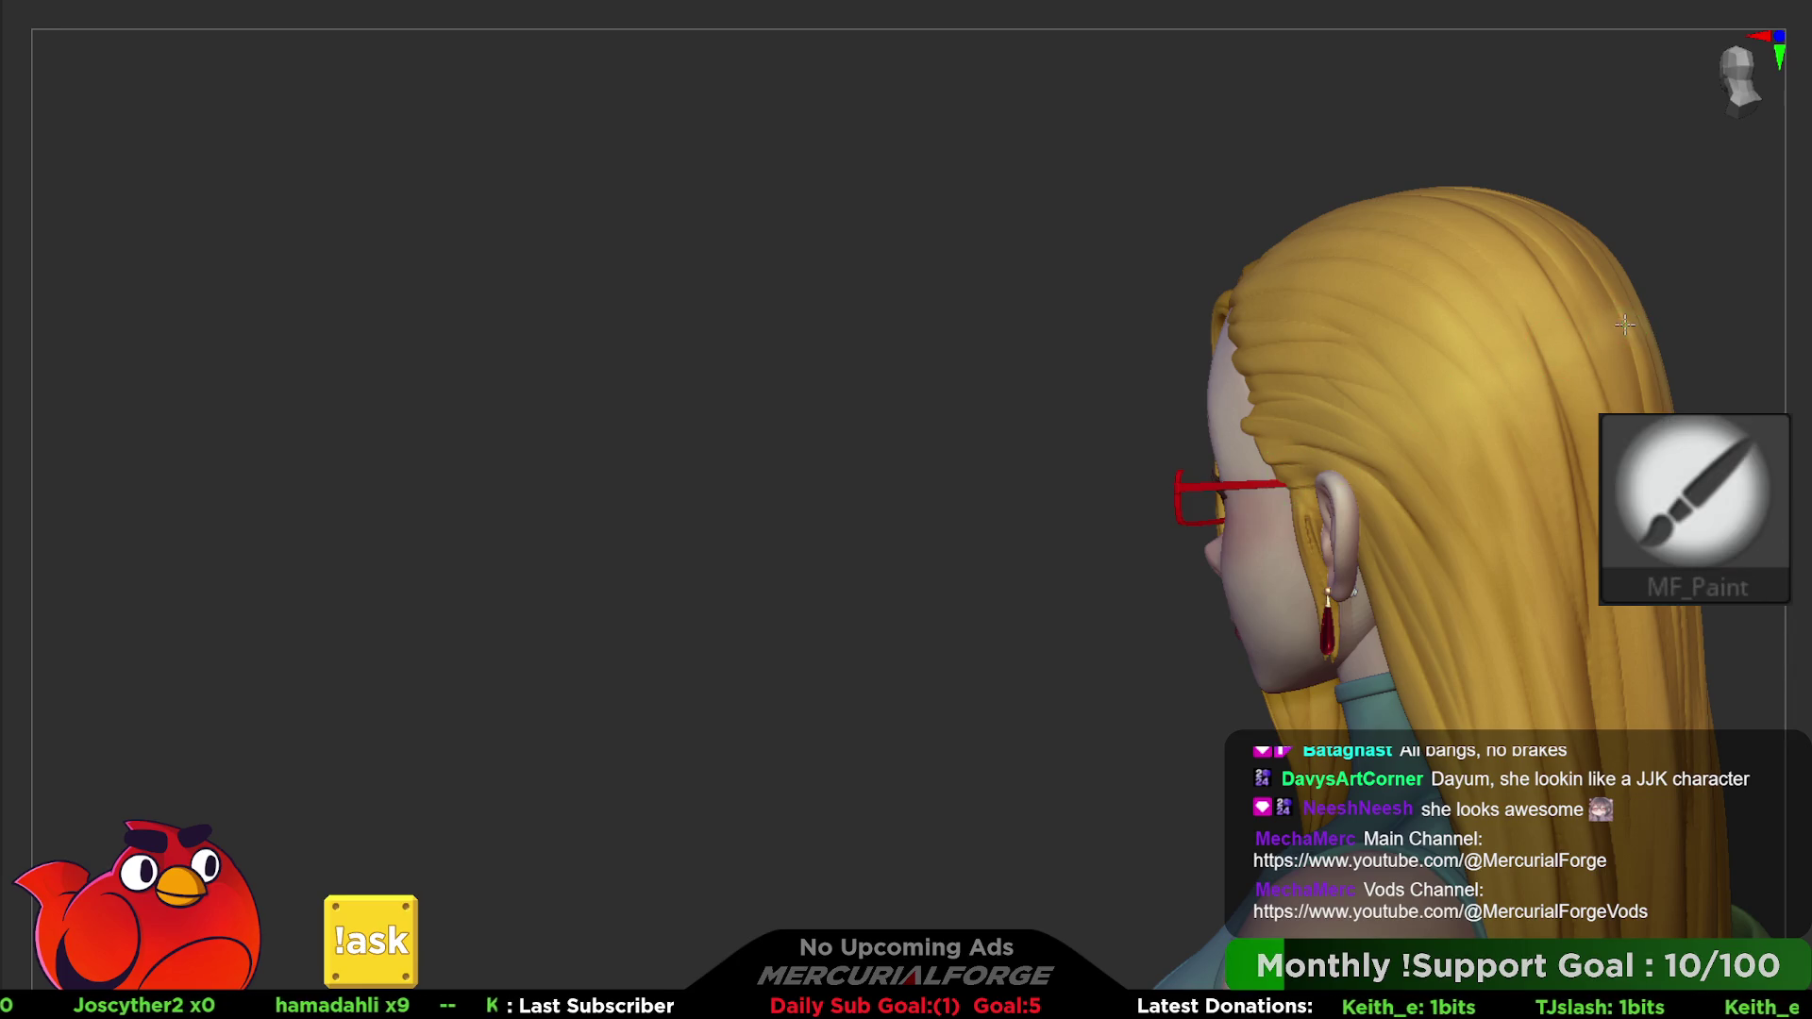
- Paint shading between the strands at the back and right side of the hair above the ear
right_click_drag(1334, 448, 1473, 394)
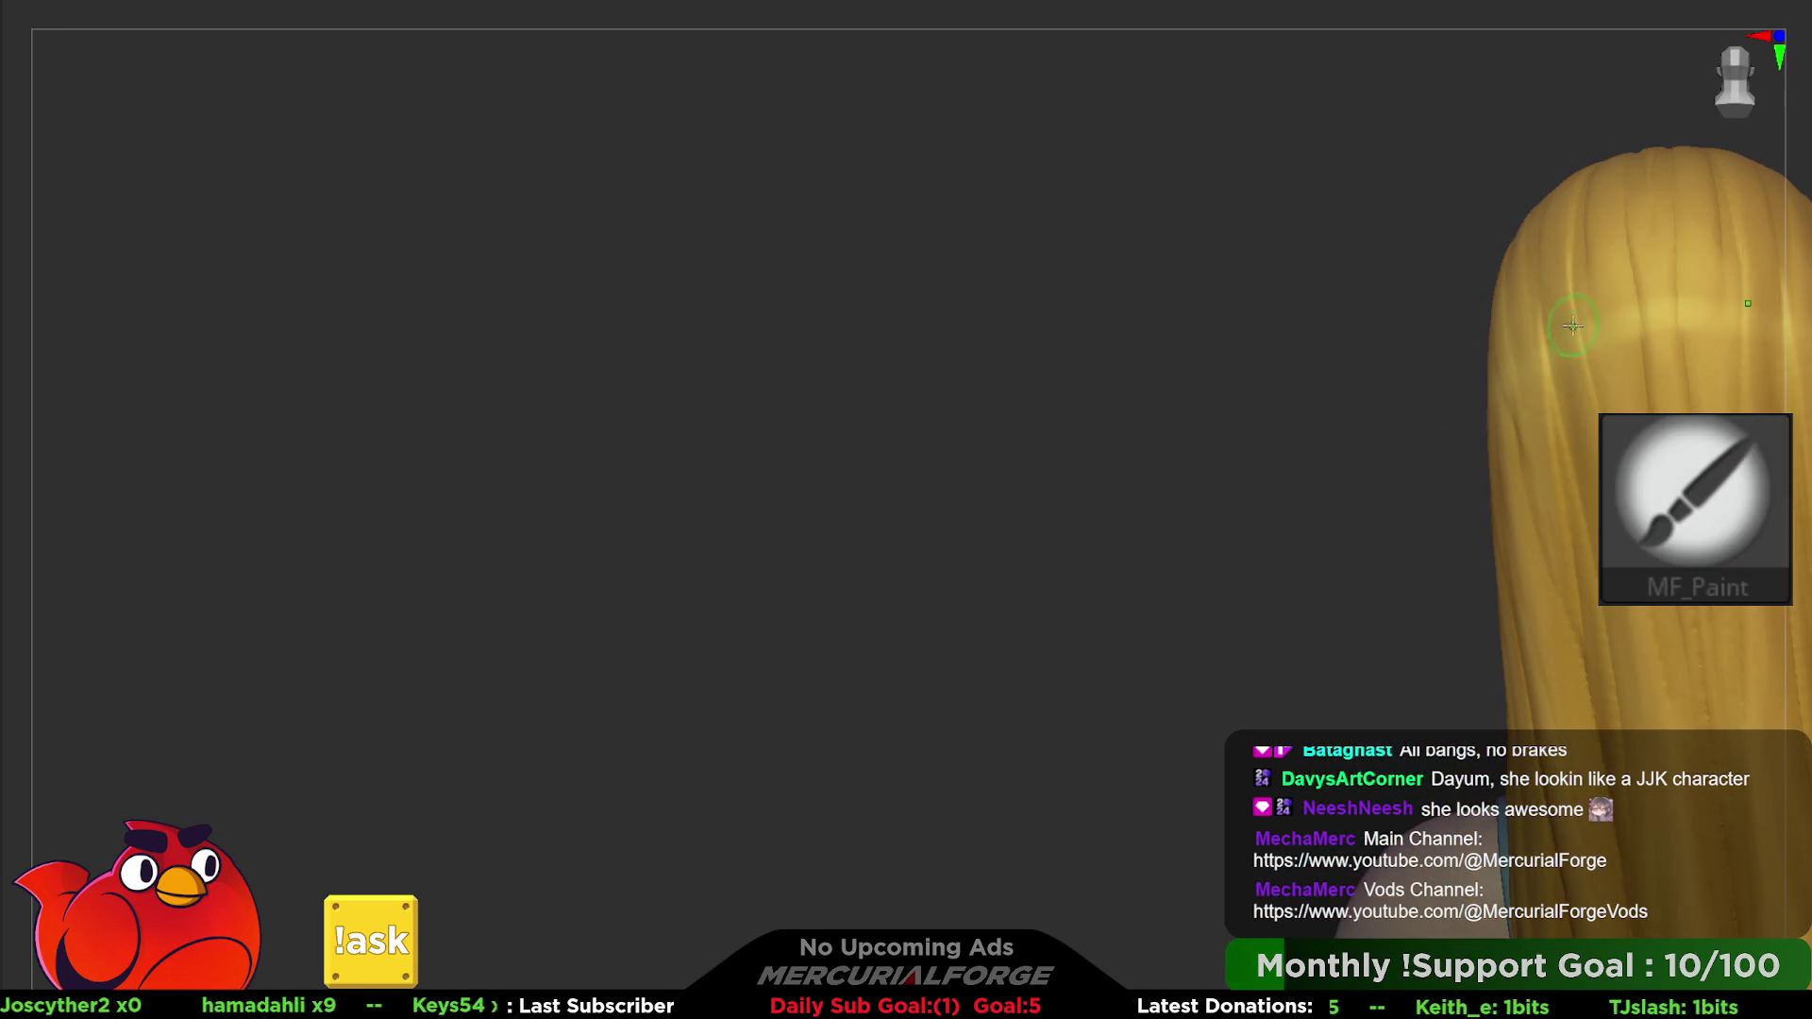
right_click_drag(1572, 327, 1613, 313)
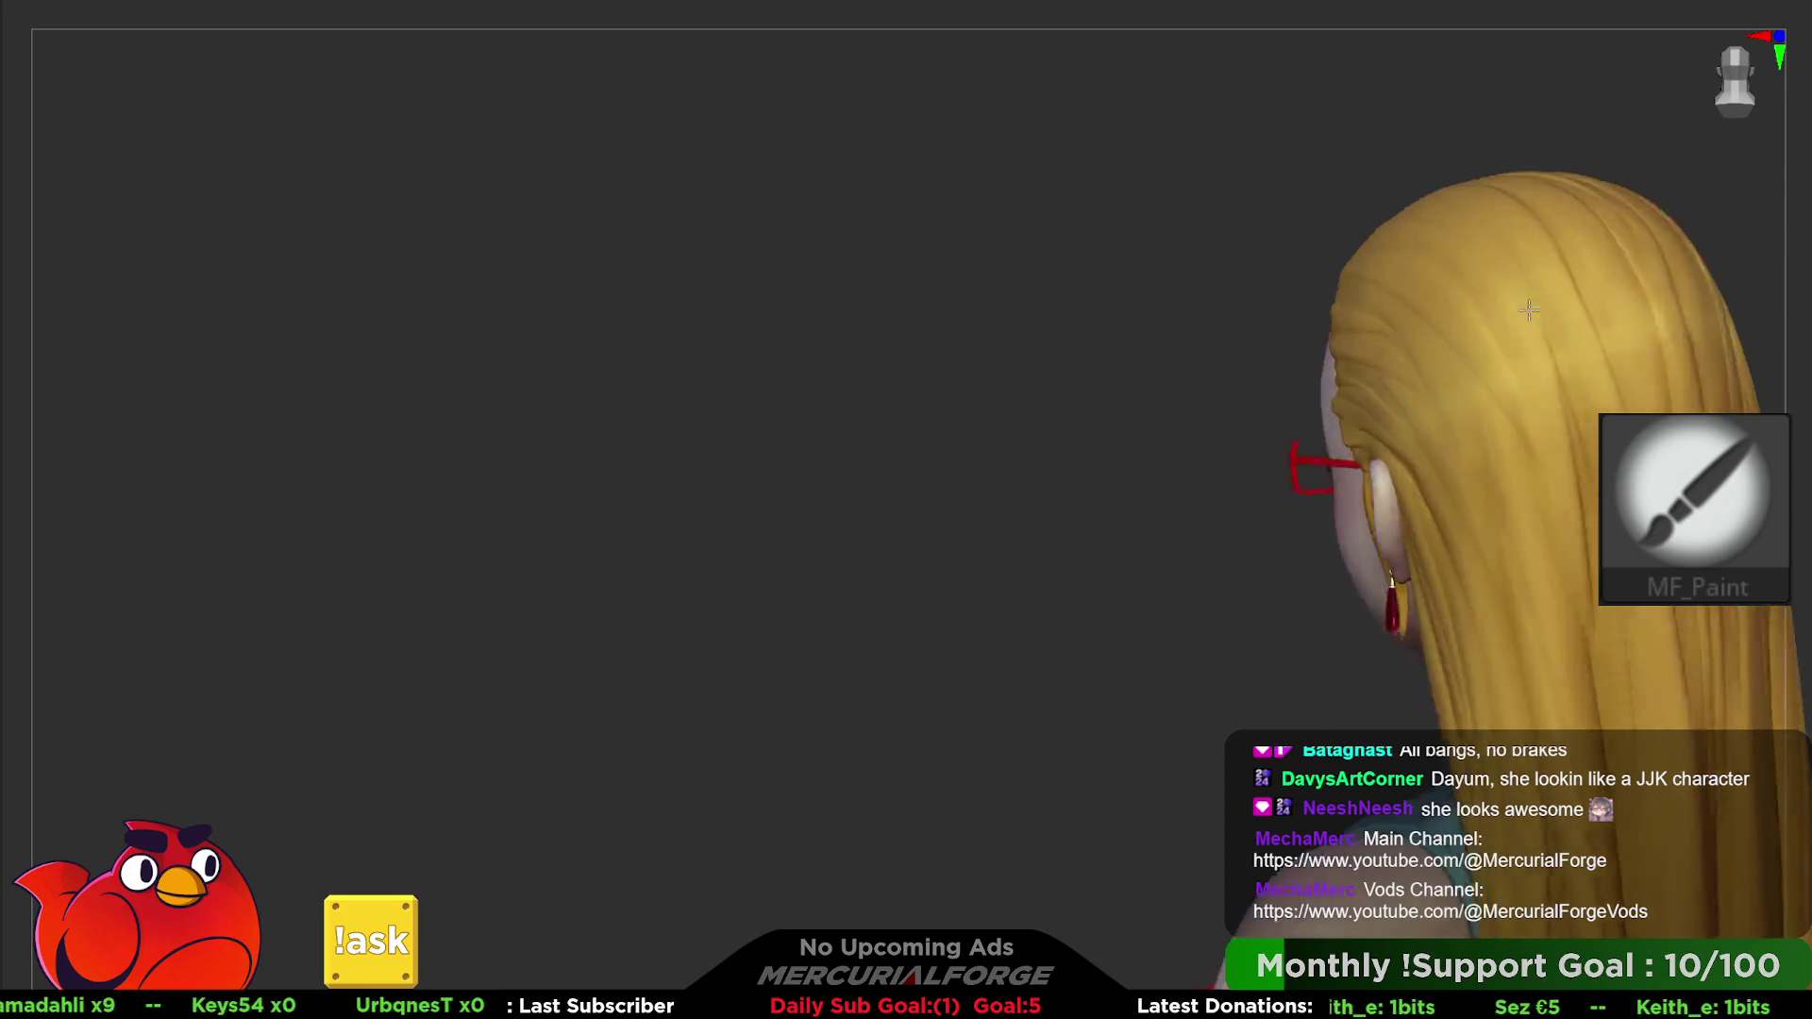
right_click_drag(1502, 354, 1491, 359)
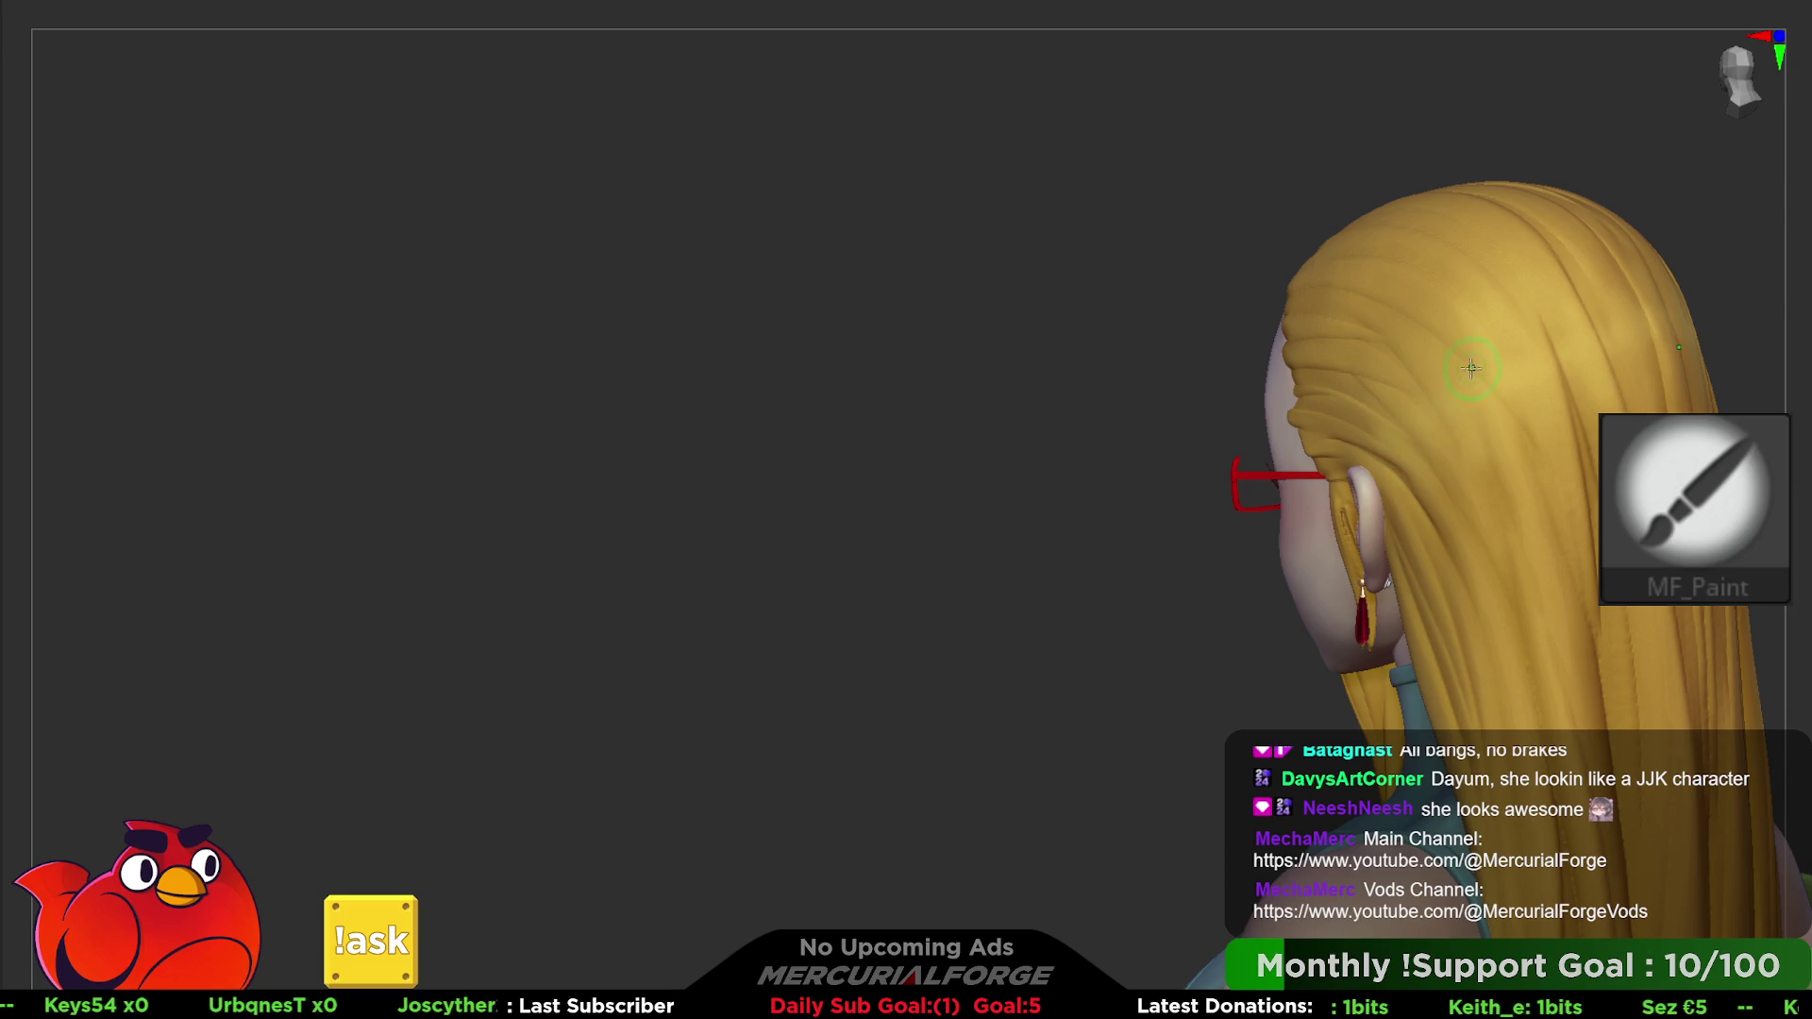
right_click_drag(1469, 369, 1756, 609)
key("space")
key("space")
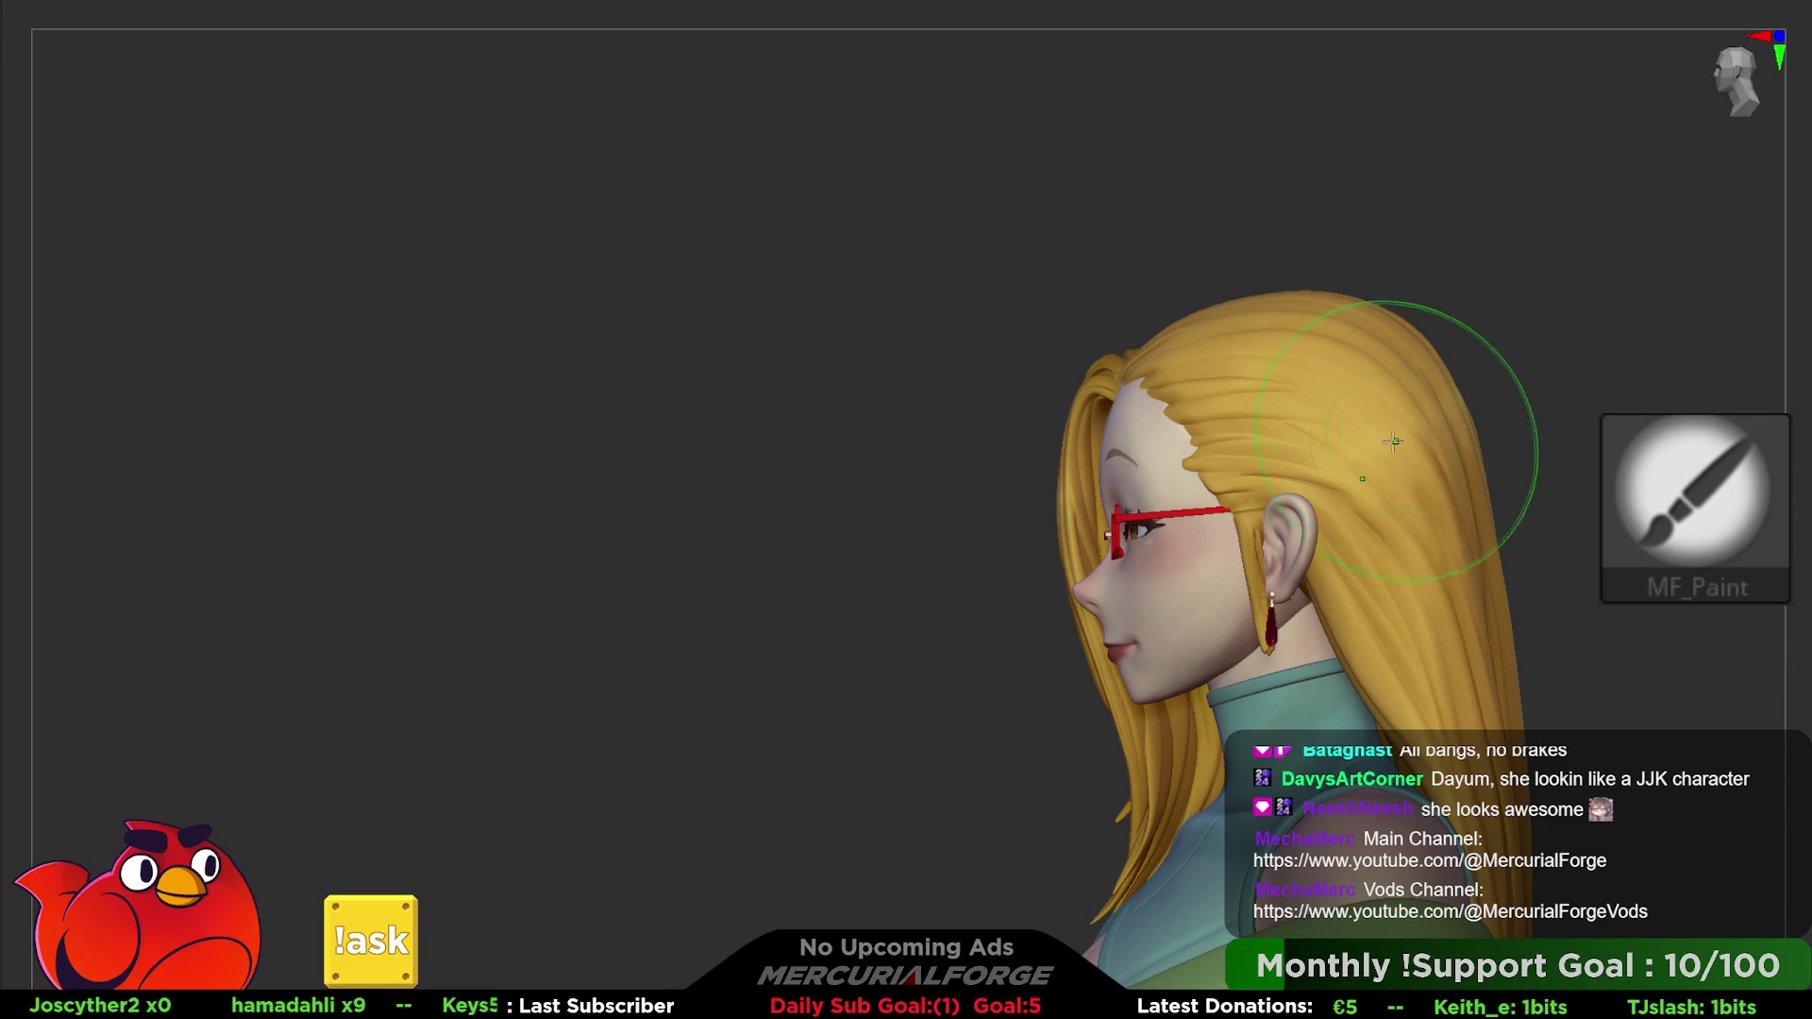
right_click_drag(1534, 325, 1359, 453)
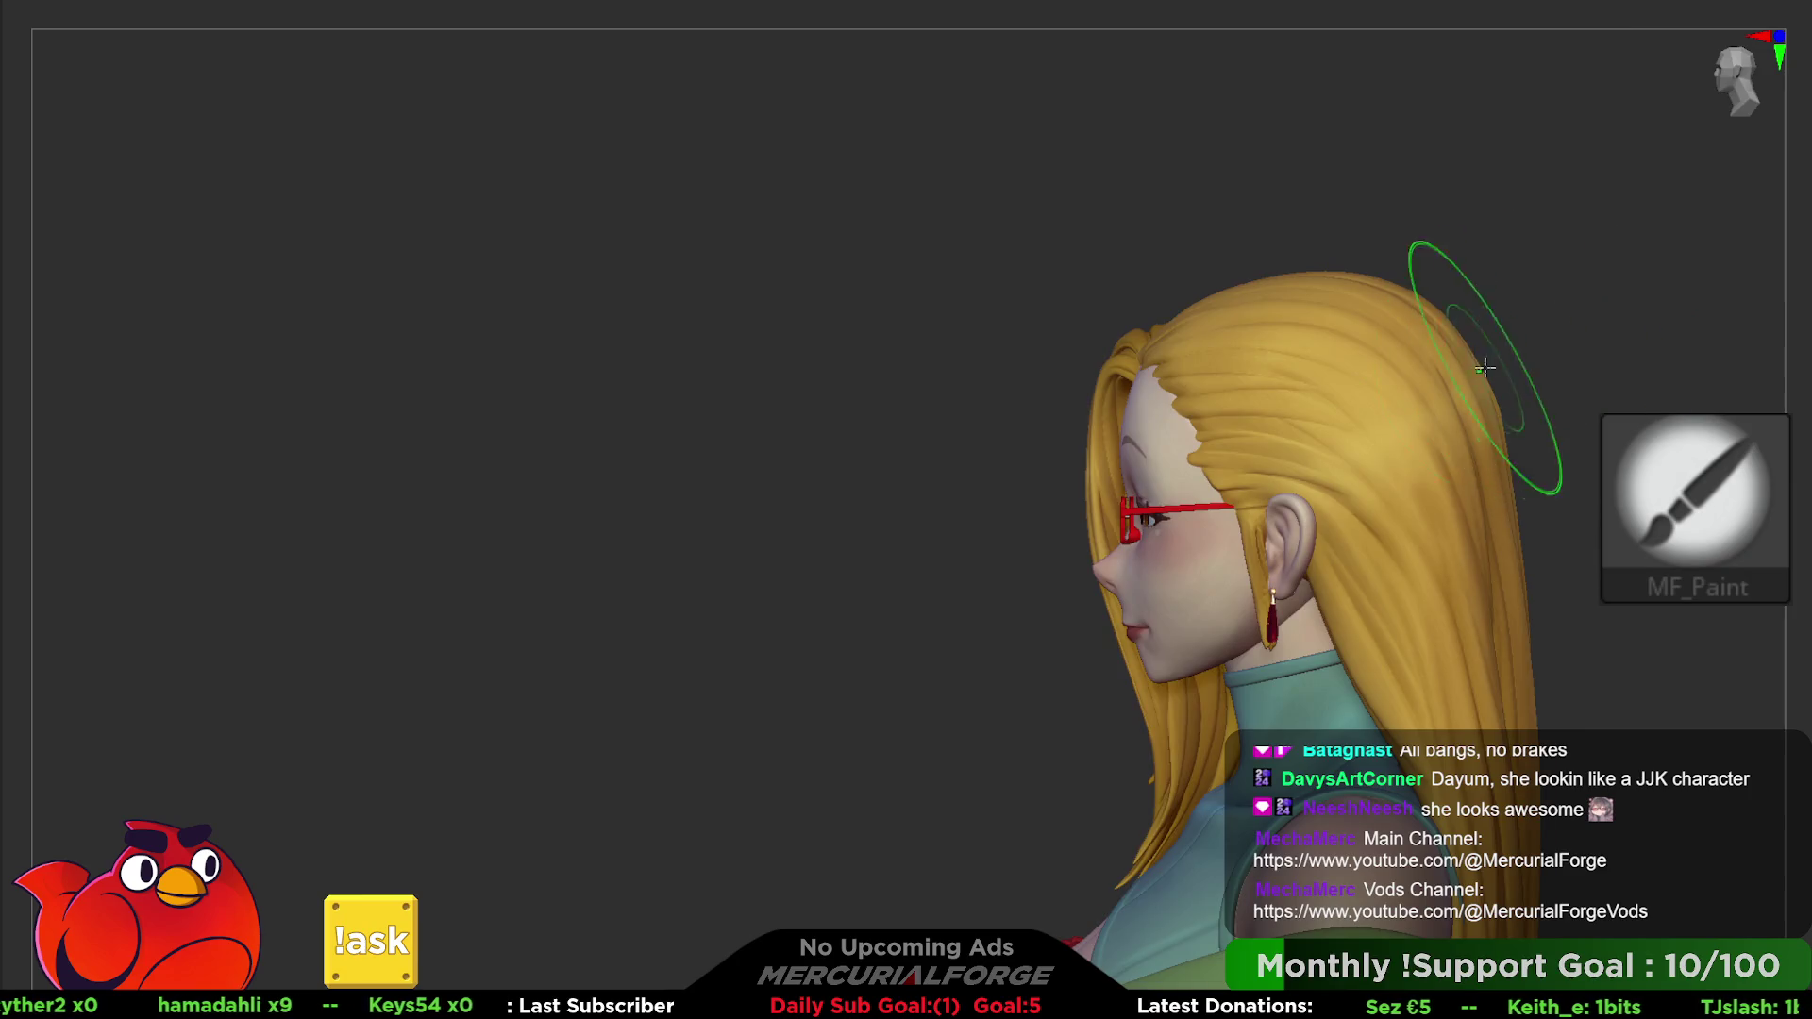
right_click_drag(1473, 326, 1479, 340)
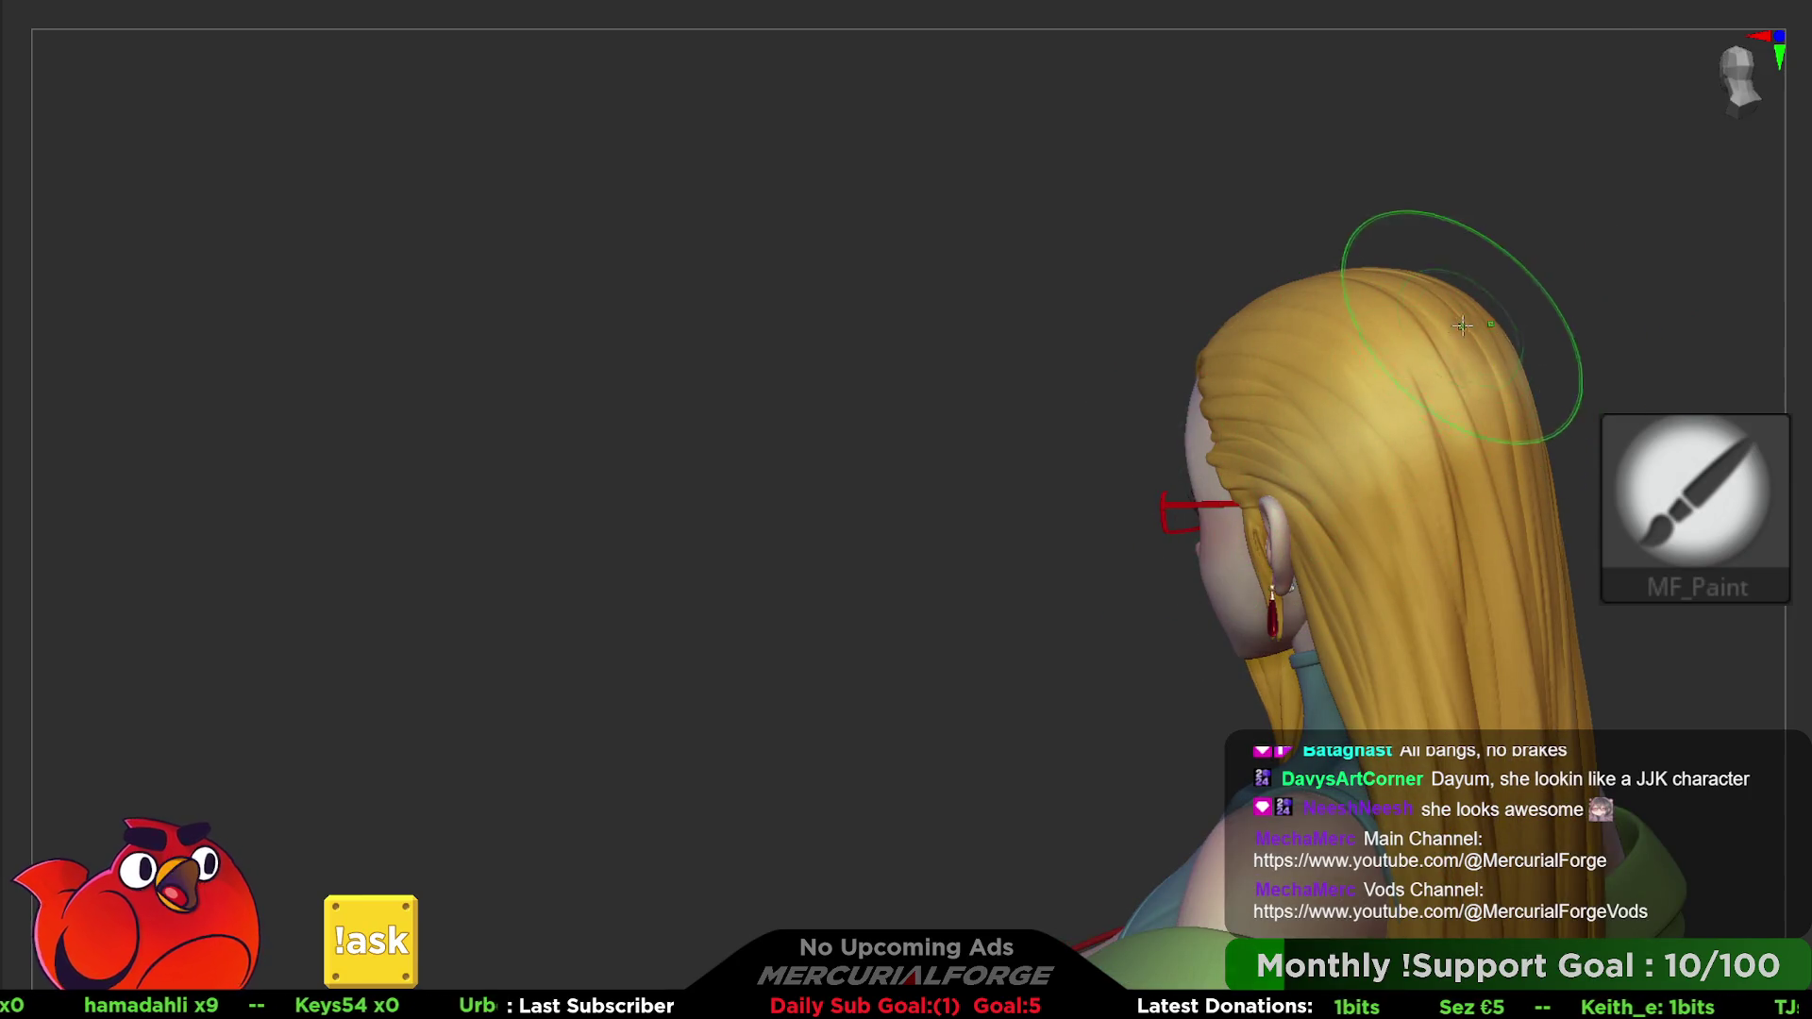
- Give the paint brush a new draw size and review the painted hair down the back from several angles
right_click(1433, 433)
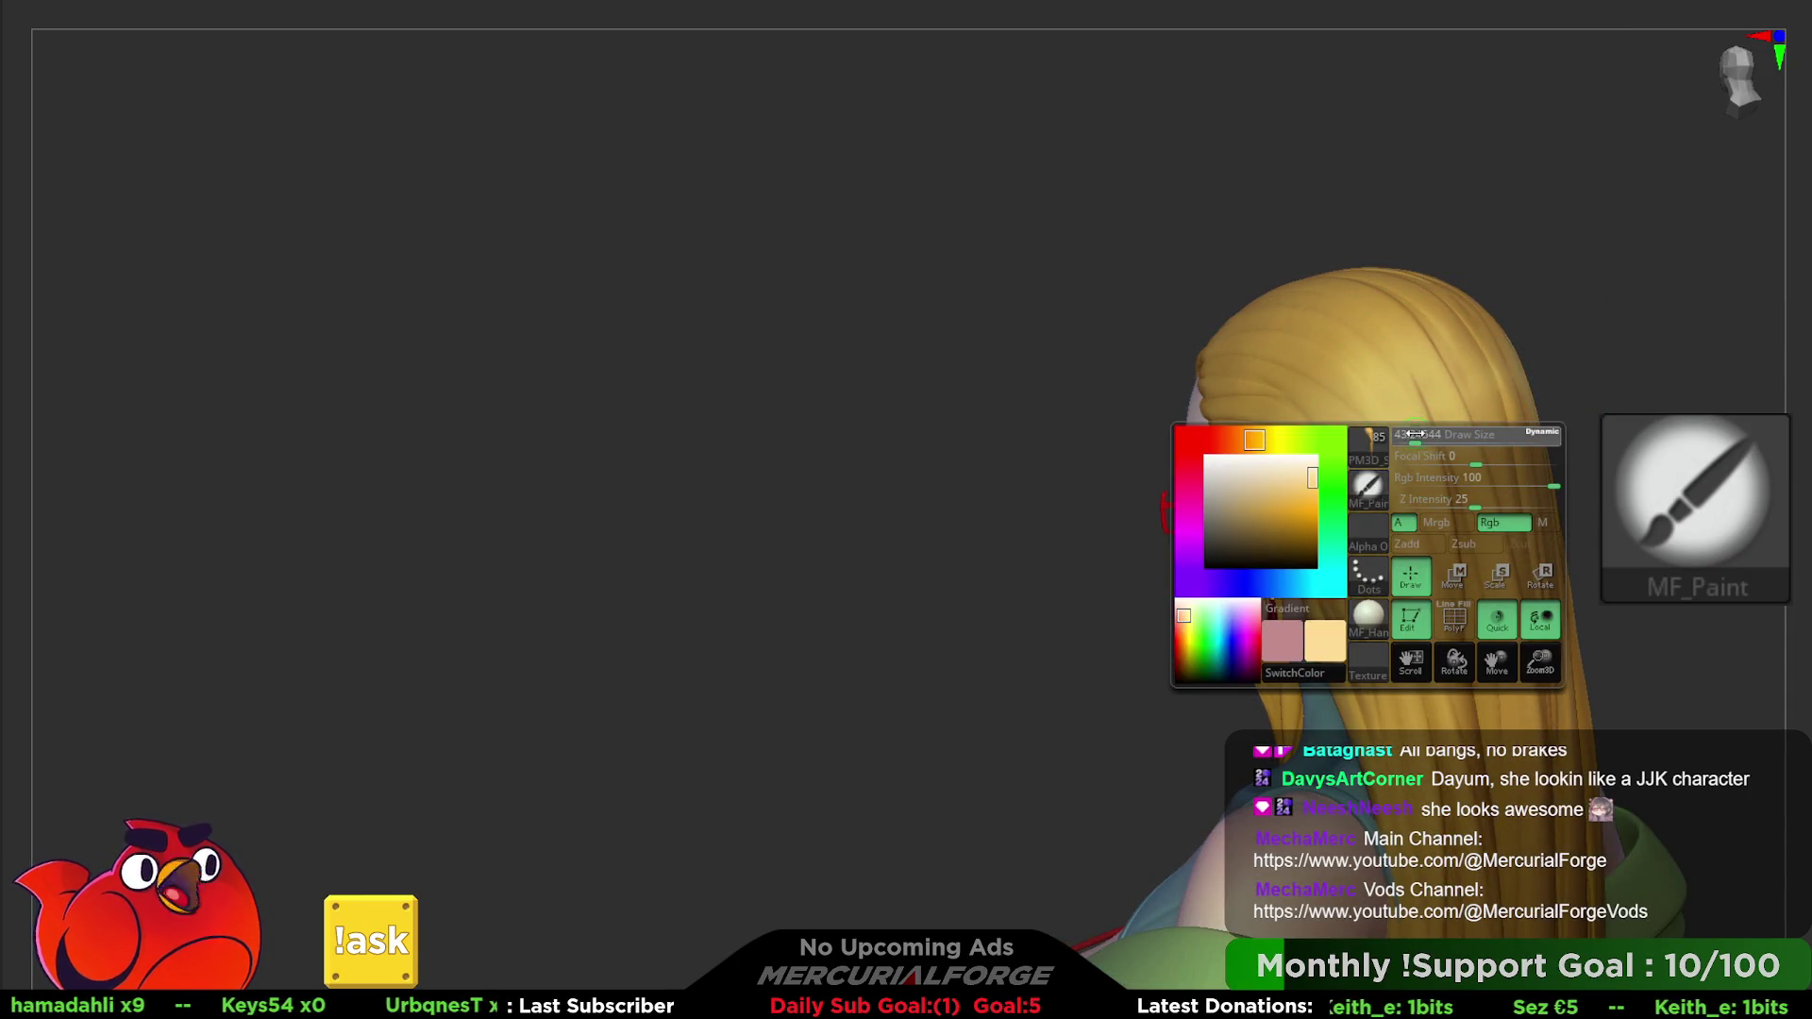
left_click_drag(1433, 434, 1449, 434)
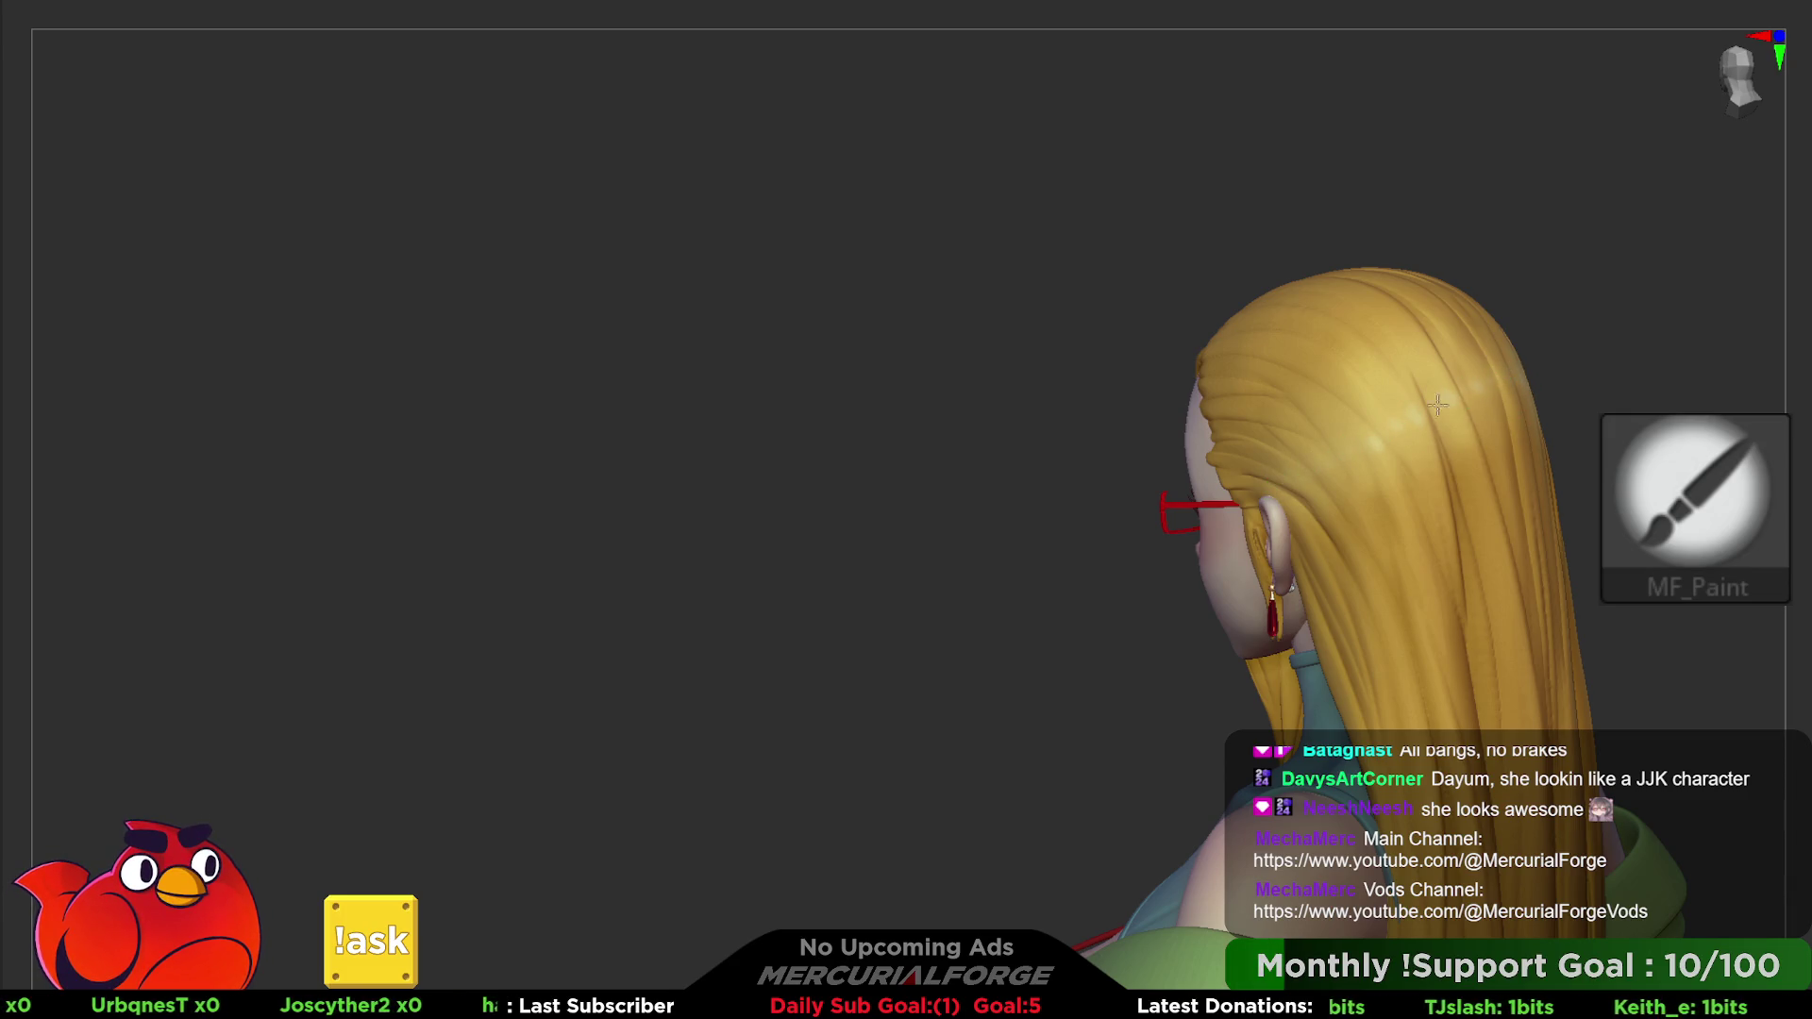
mouse_move(1438, 406)
right_mouse_down()
mouse_move(1388, 410)
mouse_move(1399, 382)
mouse_move(1239, 413)
mouse_move(1454, 369)
right_mouse_up()
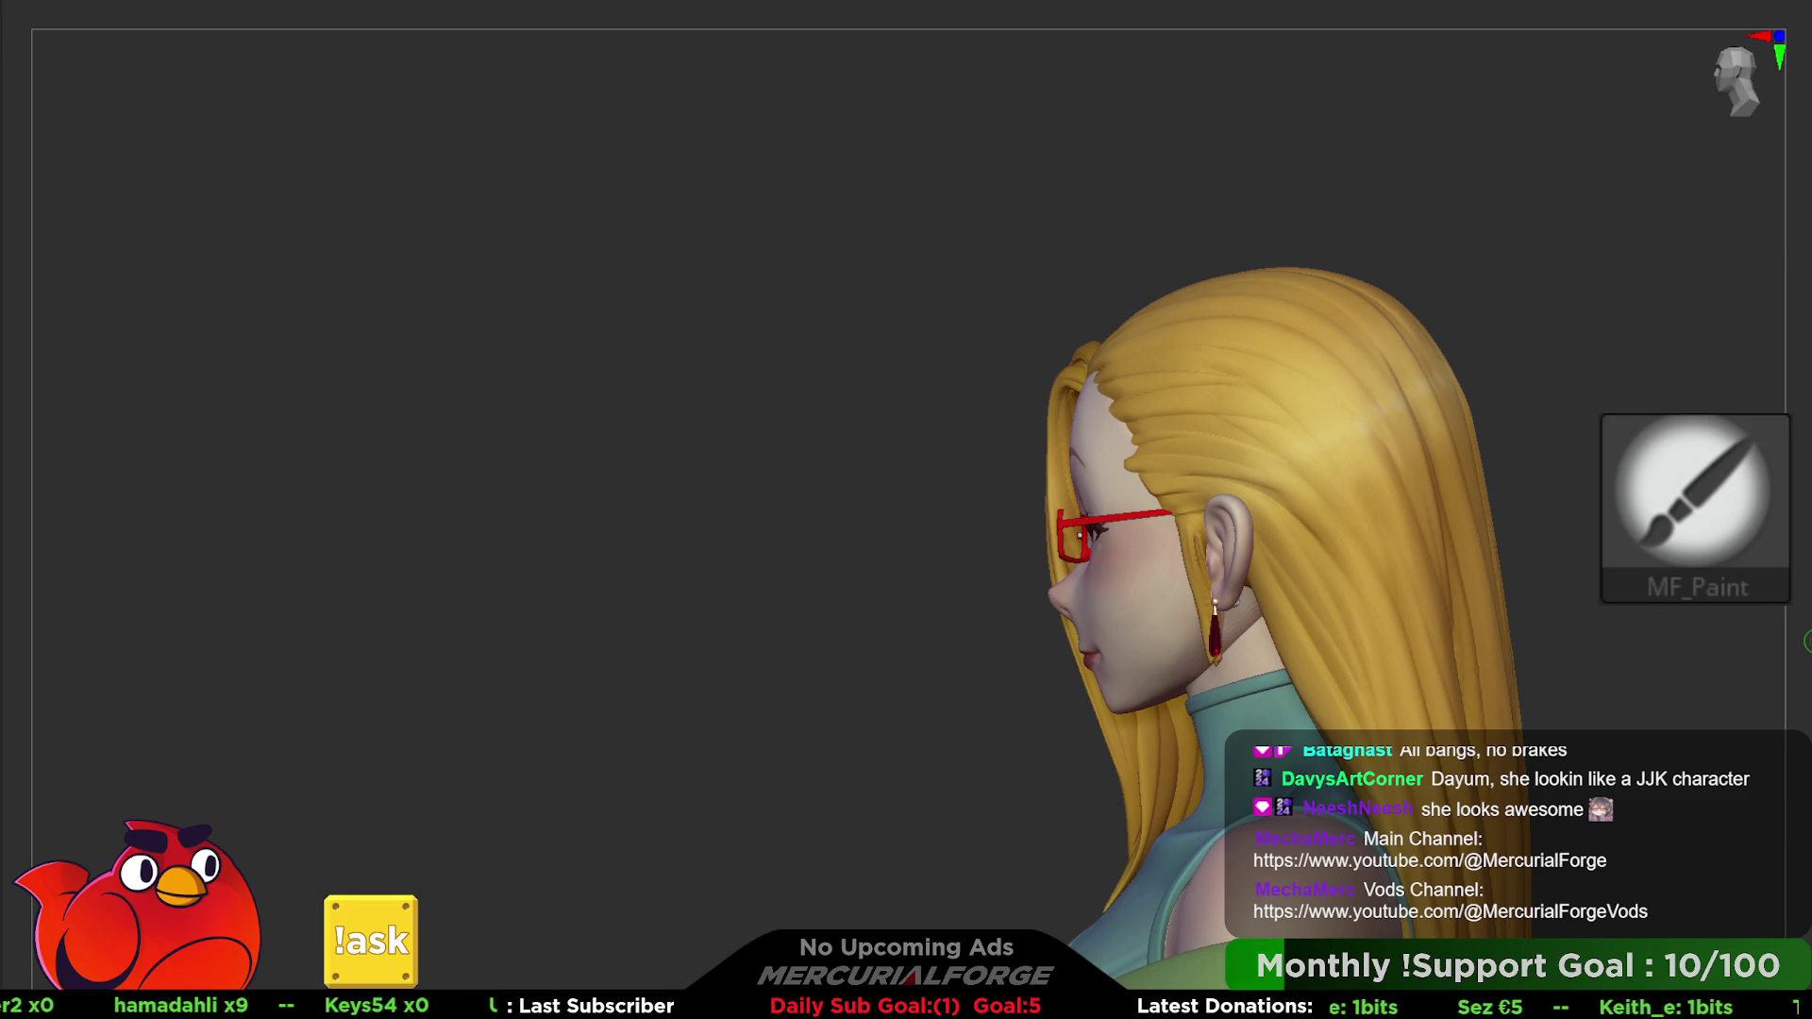
key("space")
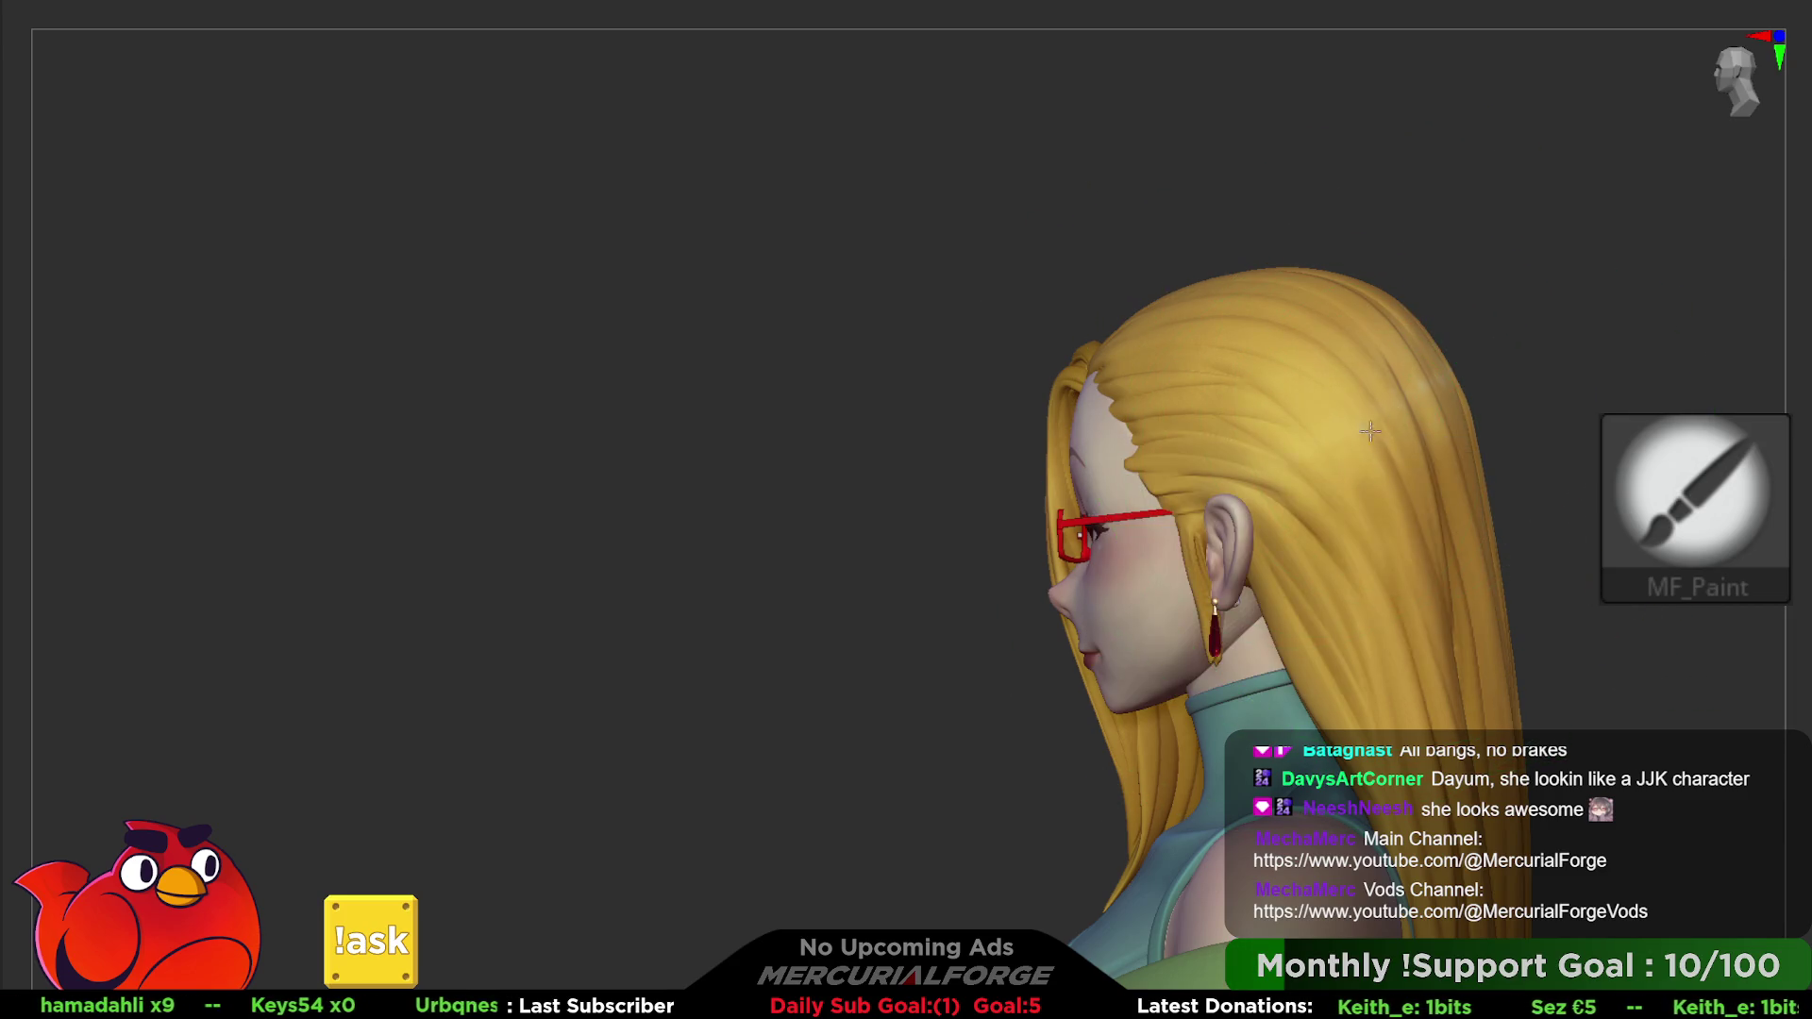
key("ctrl")
mouse_move(1401, 425)
right_mouse_down()
mouse_move(1412, 442)
mouse_move(1360, 337)
right_mouse_up()
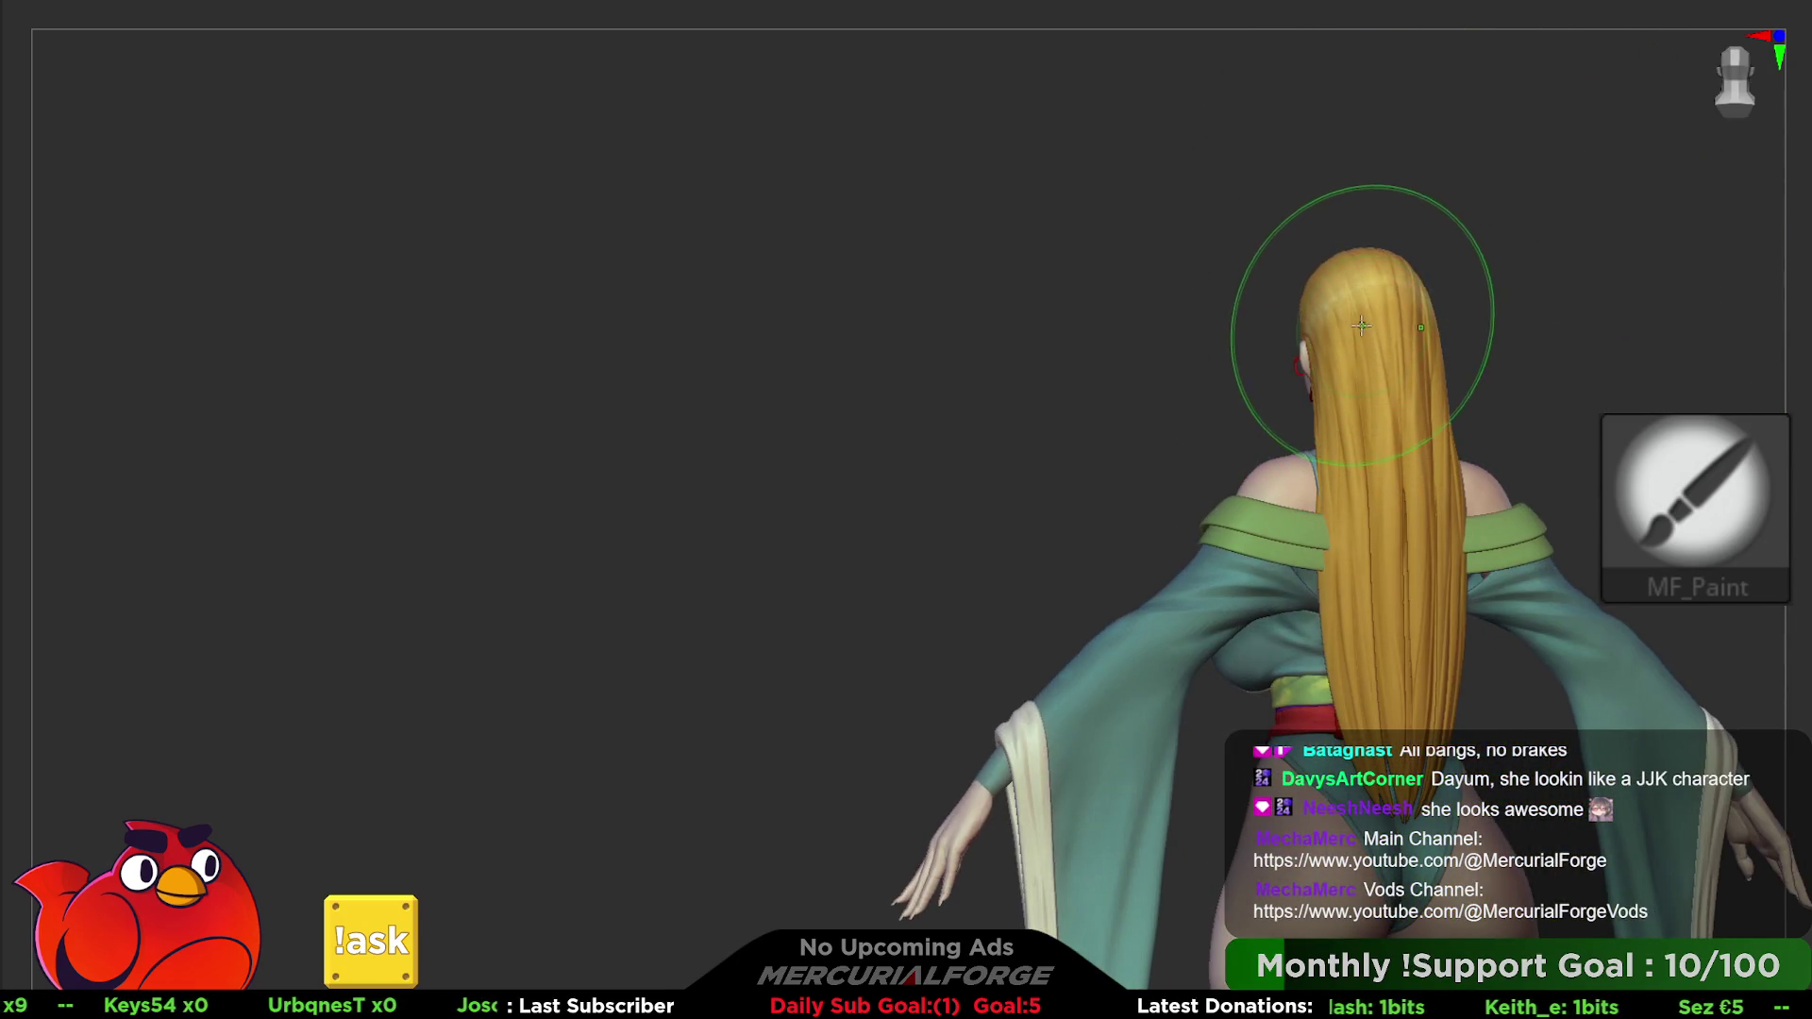
- Paint a first darker shading band across the middle of the back hair
mouse_move(1359, 337)
left_mouse_down()
mouse_move(1345, 468)
mouse_move(1395, 329)
left_mouse_up()
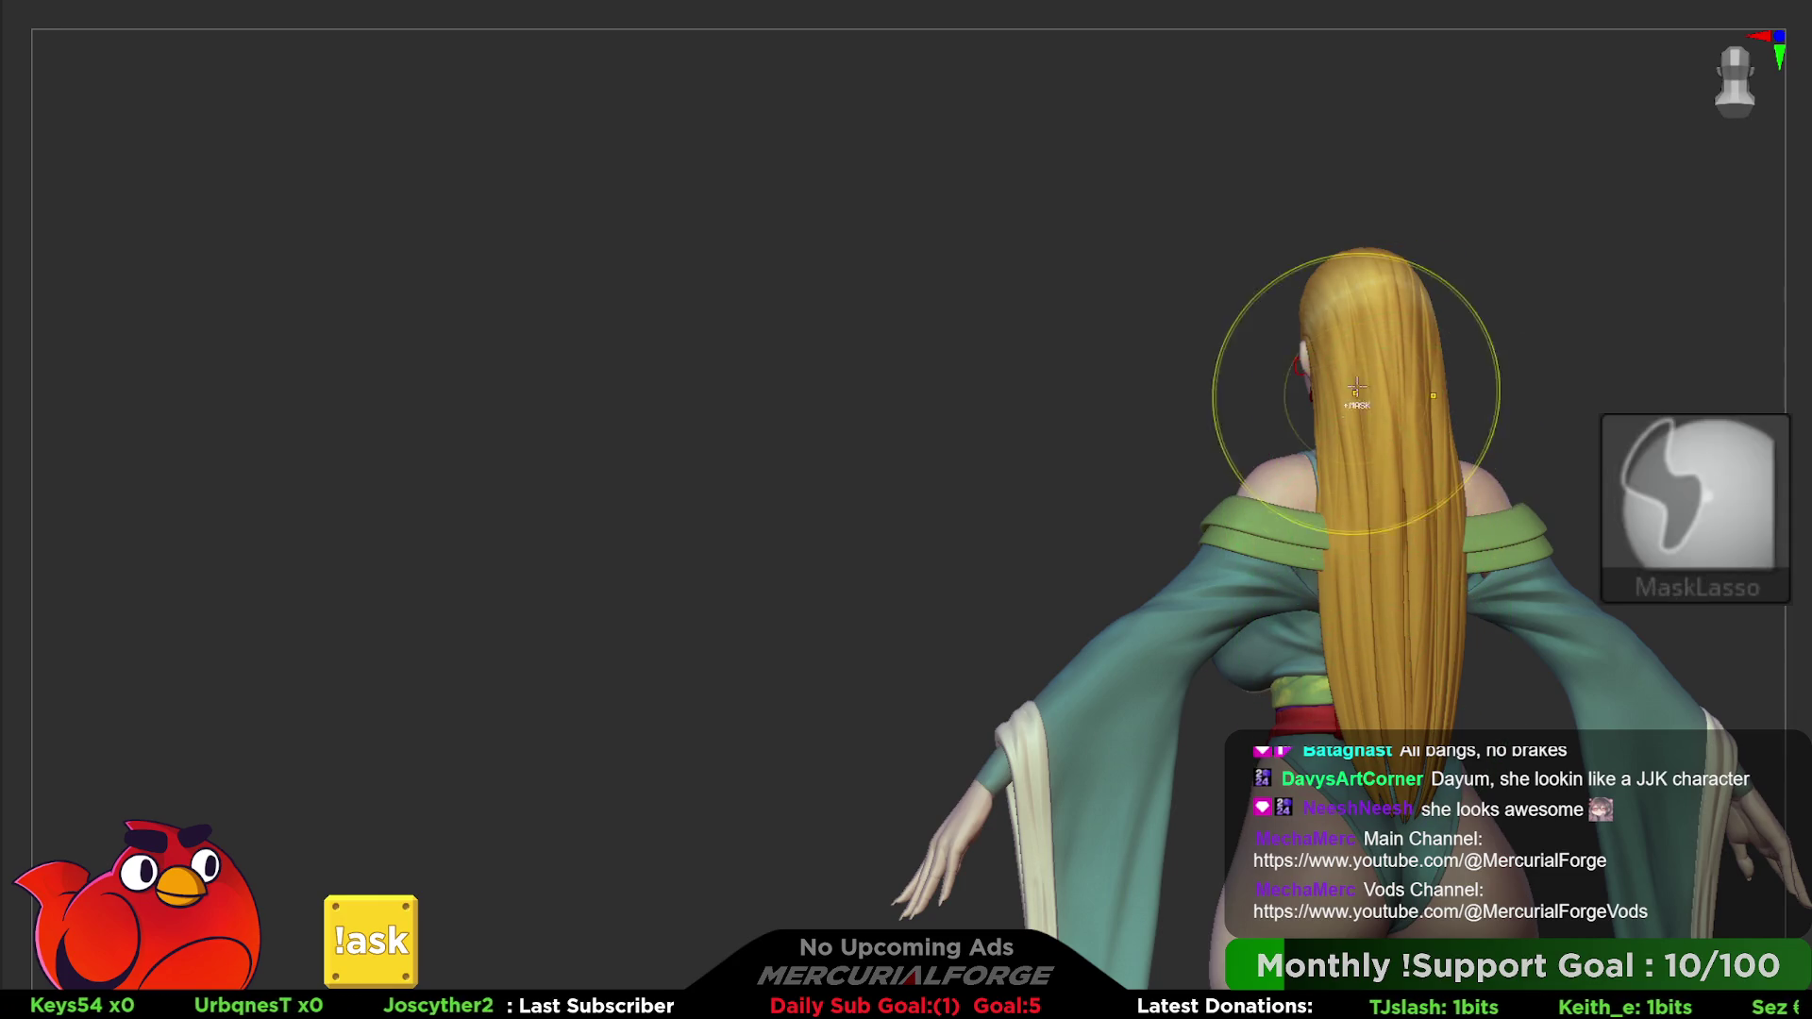
key("space")
mouse_move(1359, 354)
right_mouse_down()
mouse_move(1426, 456)
mouse_move(1459, 439)
right_mouse_up()
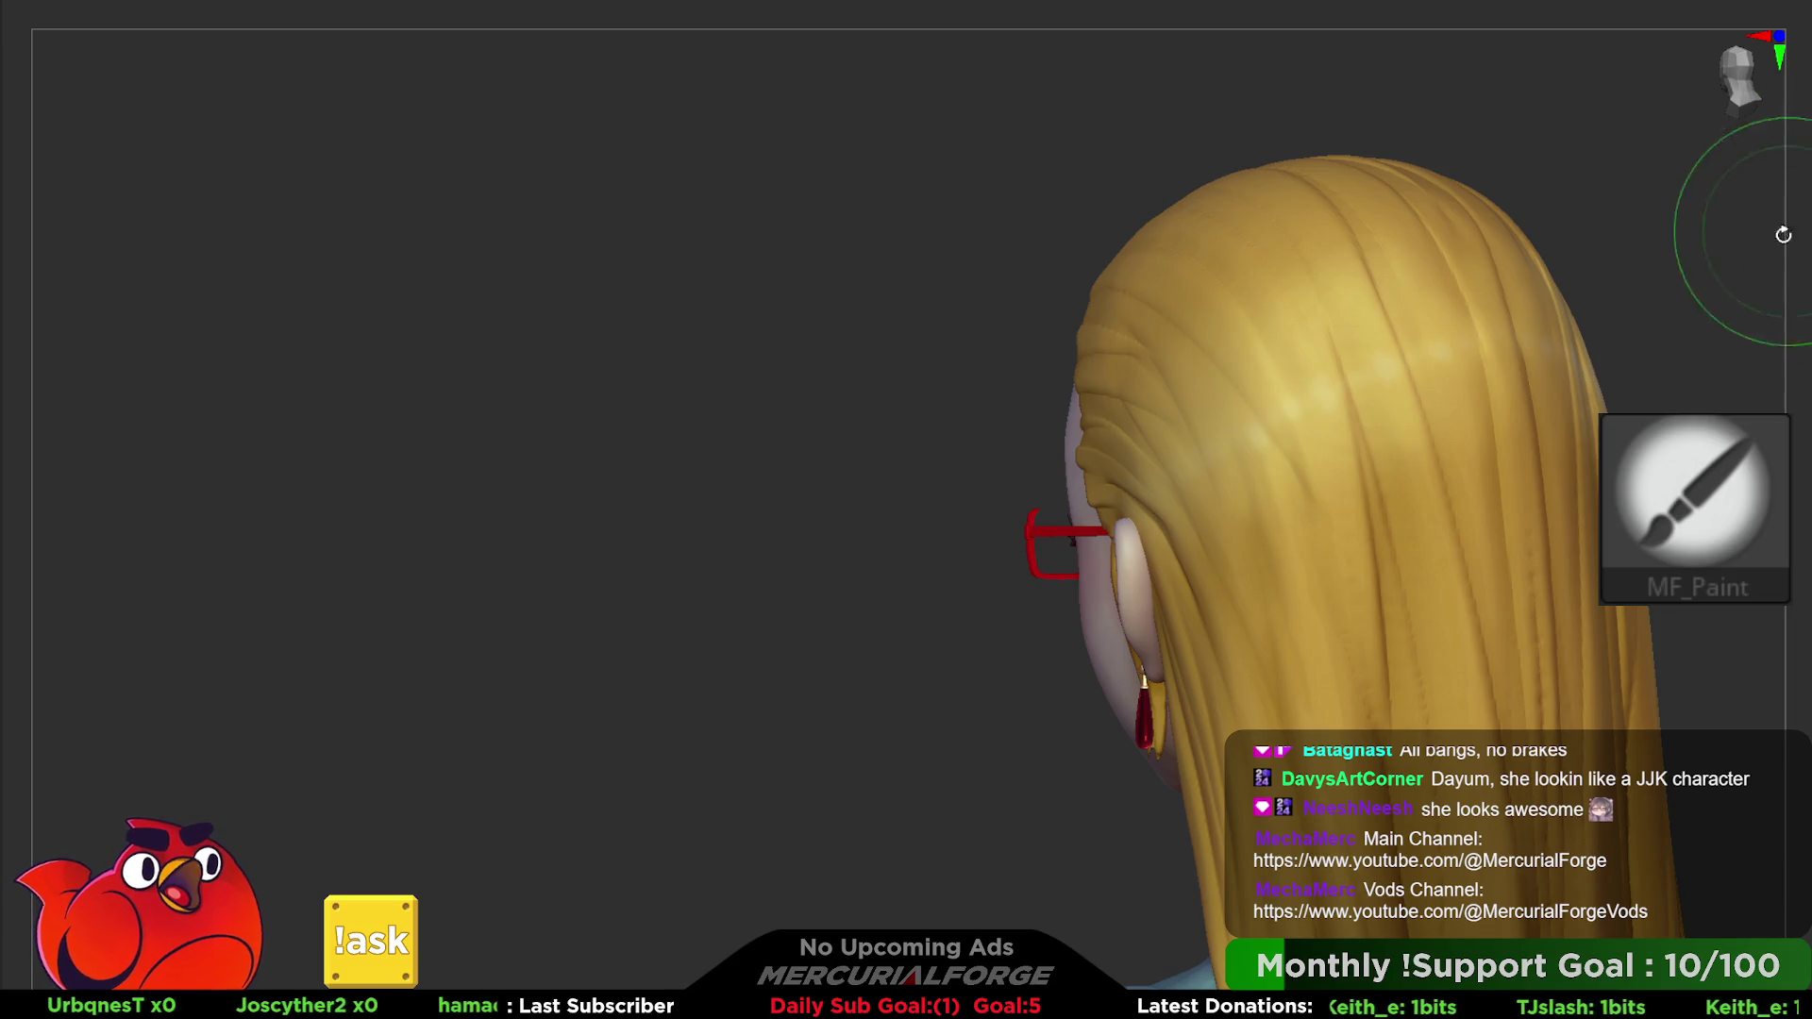
key("space")
key("space")
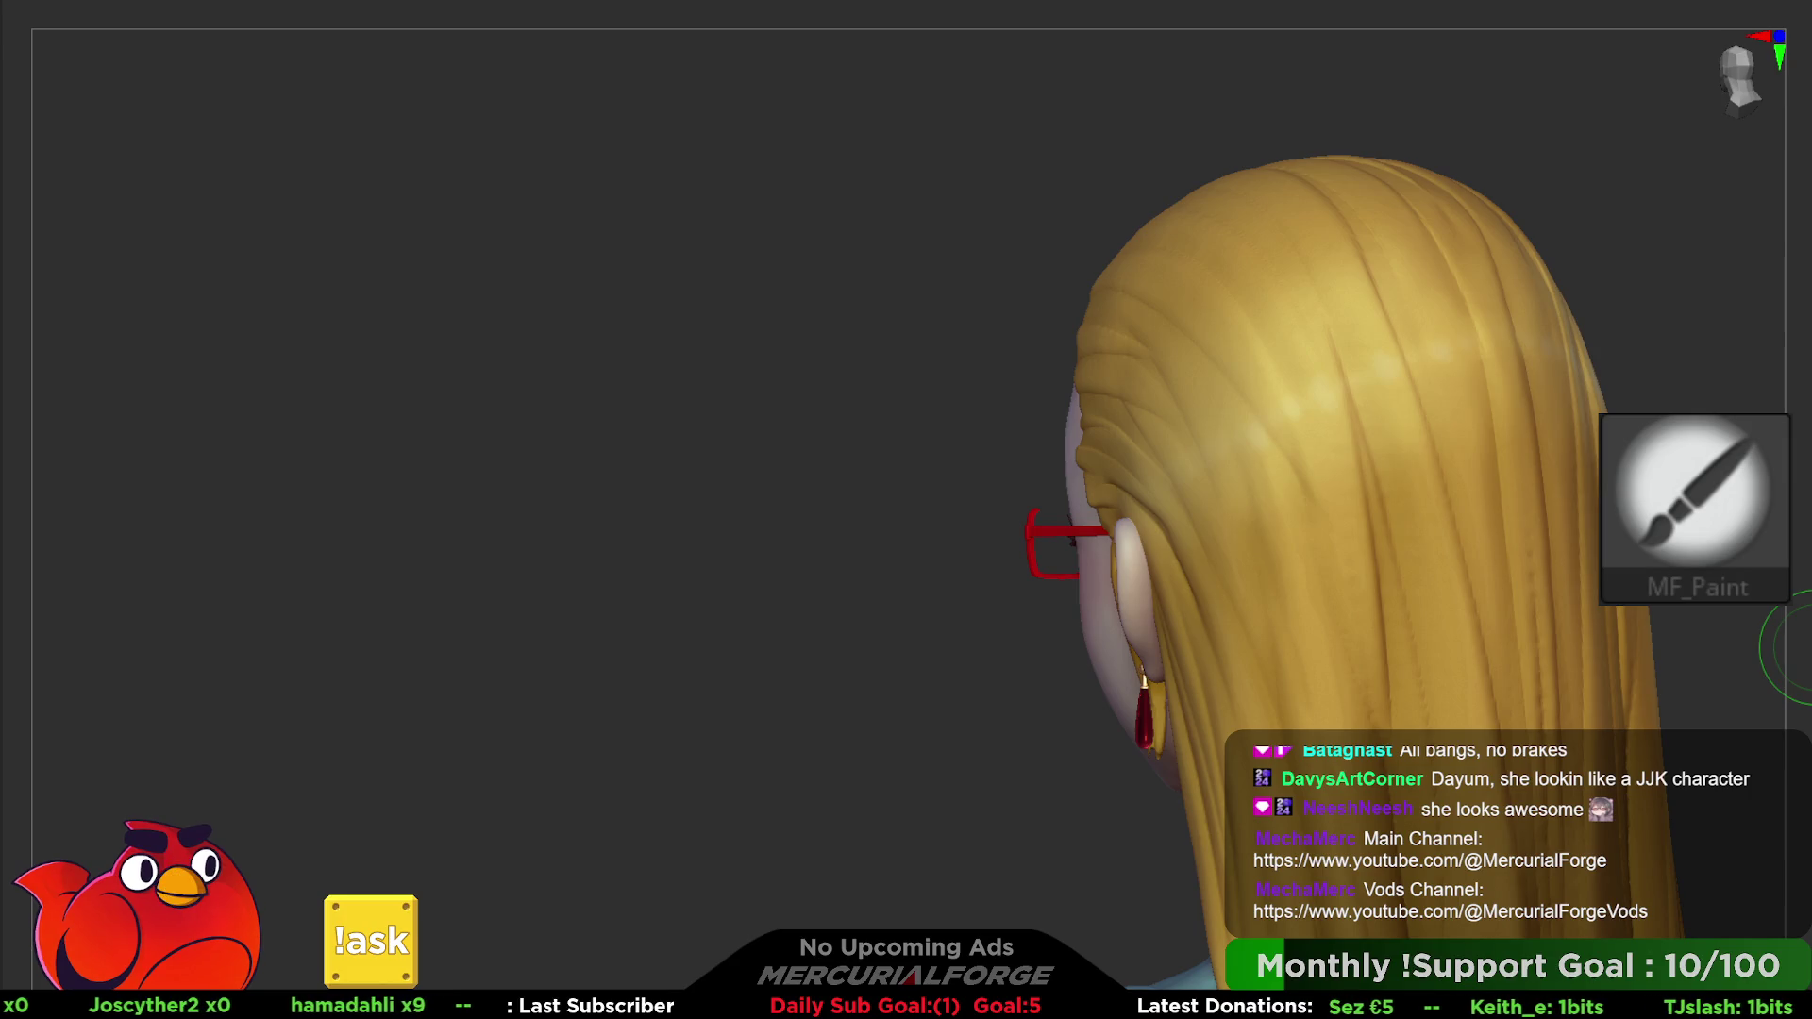
left_click_drag(1485, 436, 1388, 454)
key("ctrl+z")
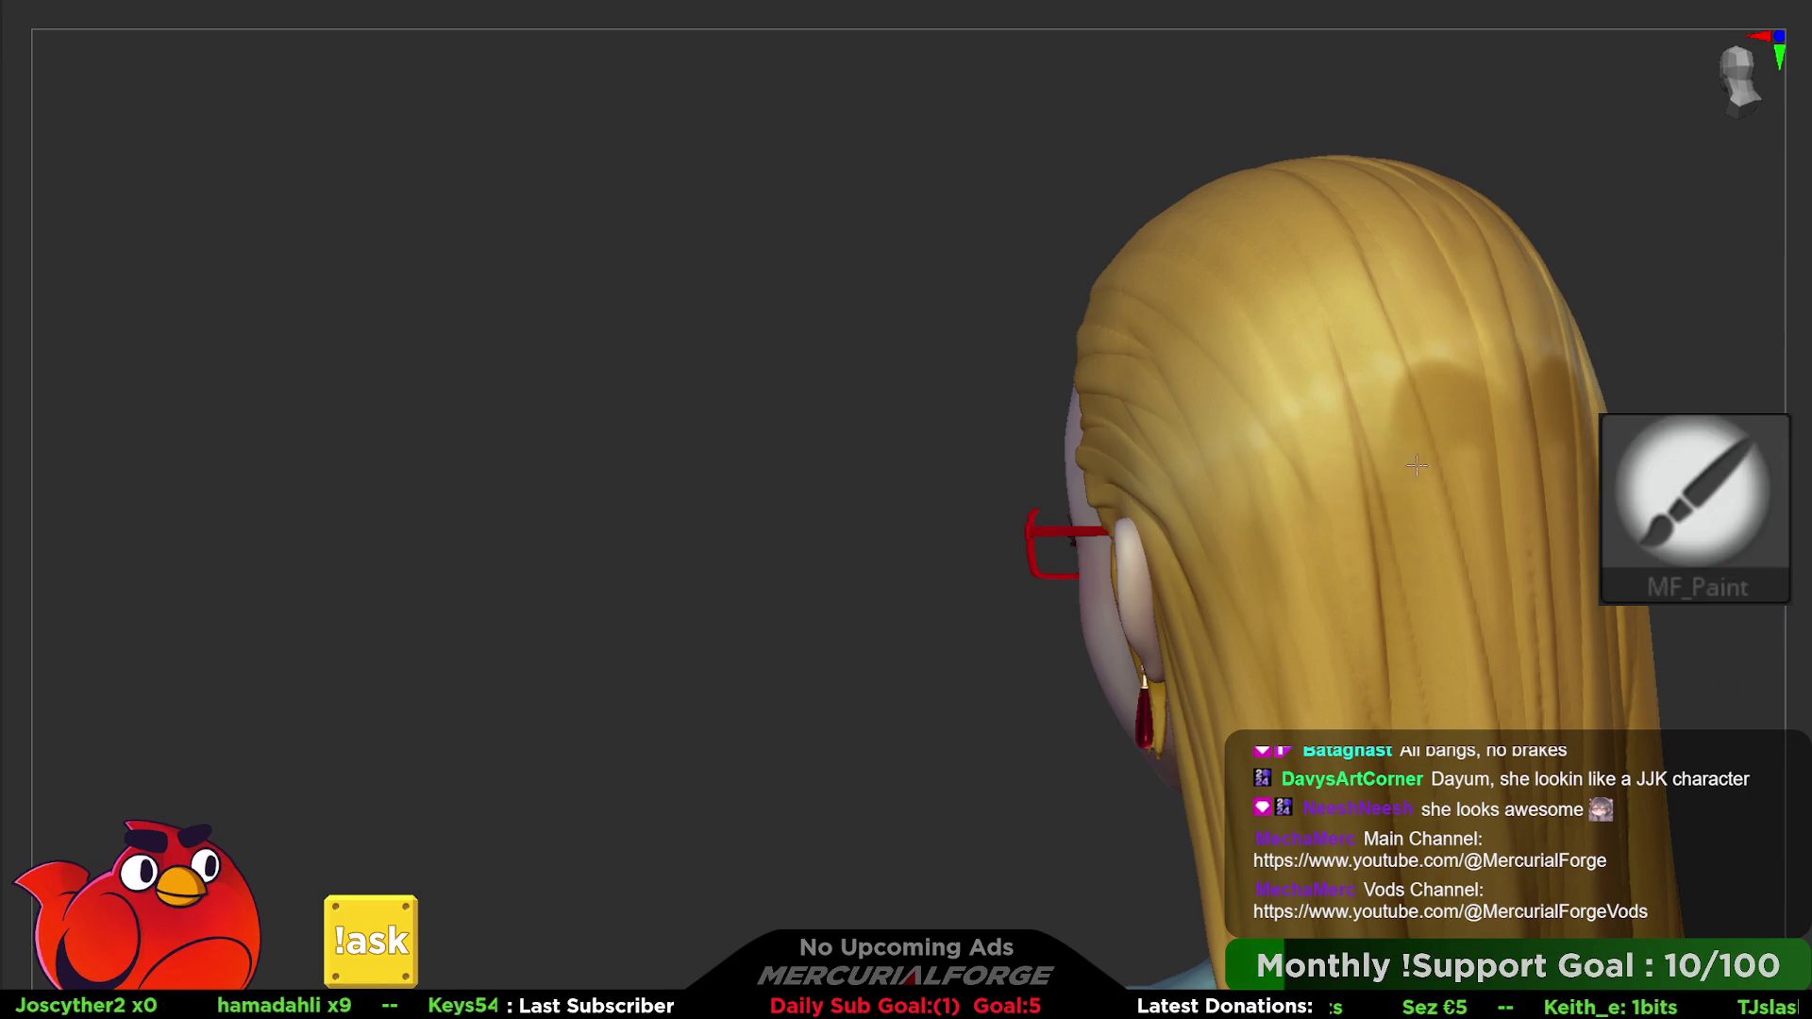
mouse_move(1557, 396)
left_mouse_down()
mouse_move(1317, 467)
mouse_move(1223, 538)
left_mouse_up()
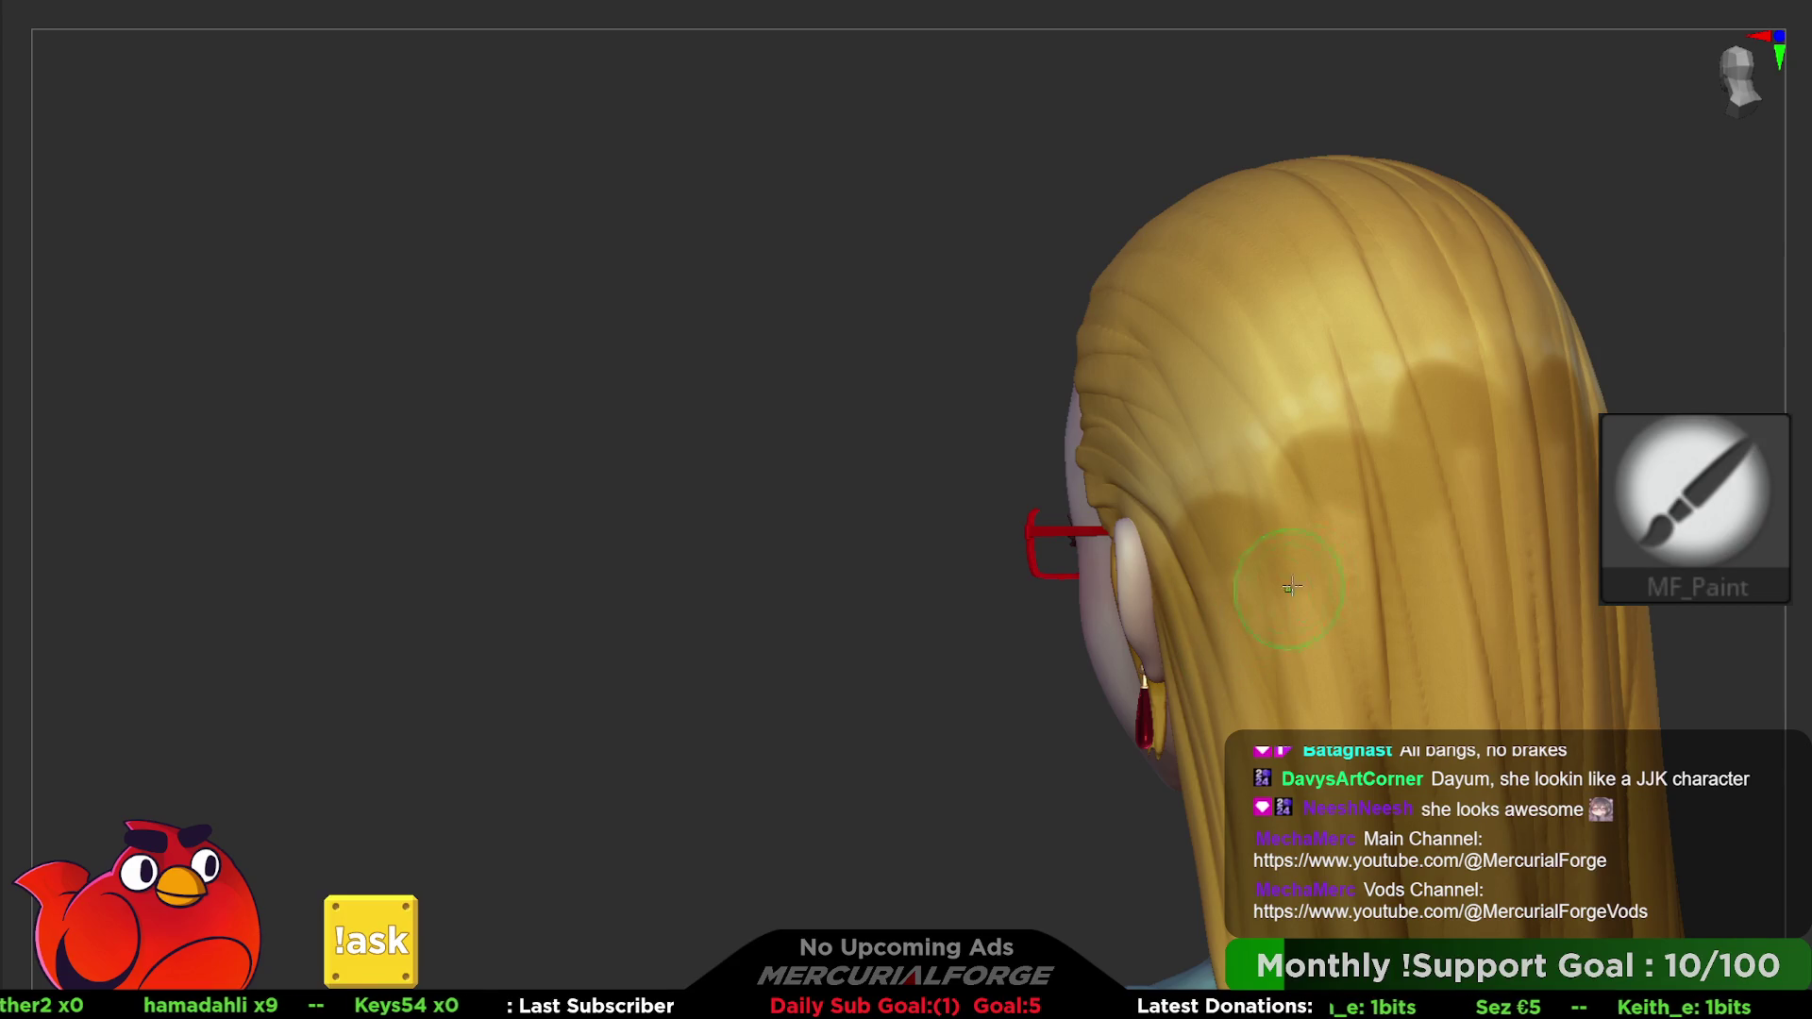
- Pick a darker yellow from the quick palette and shade the upper back strands
key("c")
key("Escape")
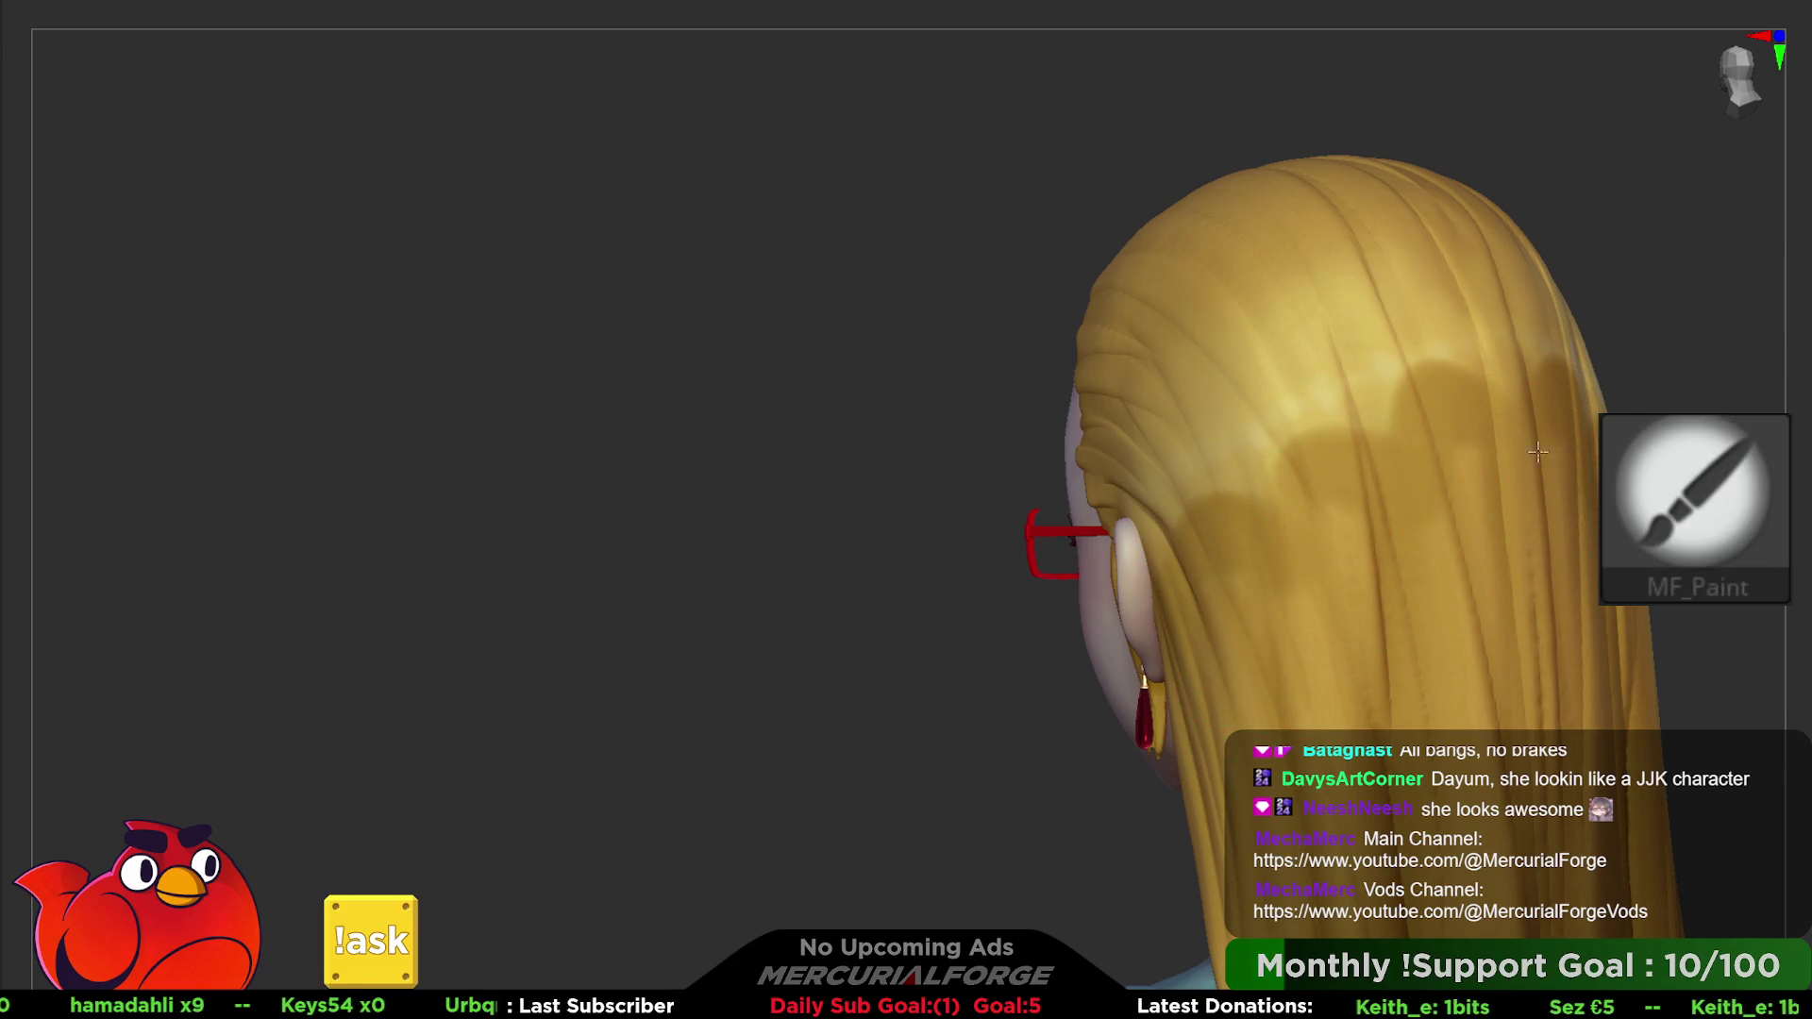
key("c")
left_click(1403, 301)
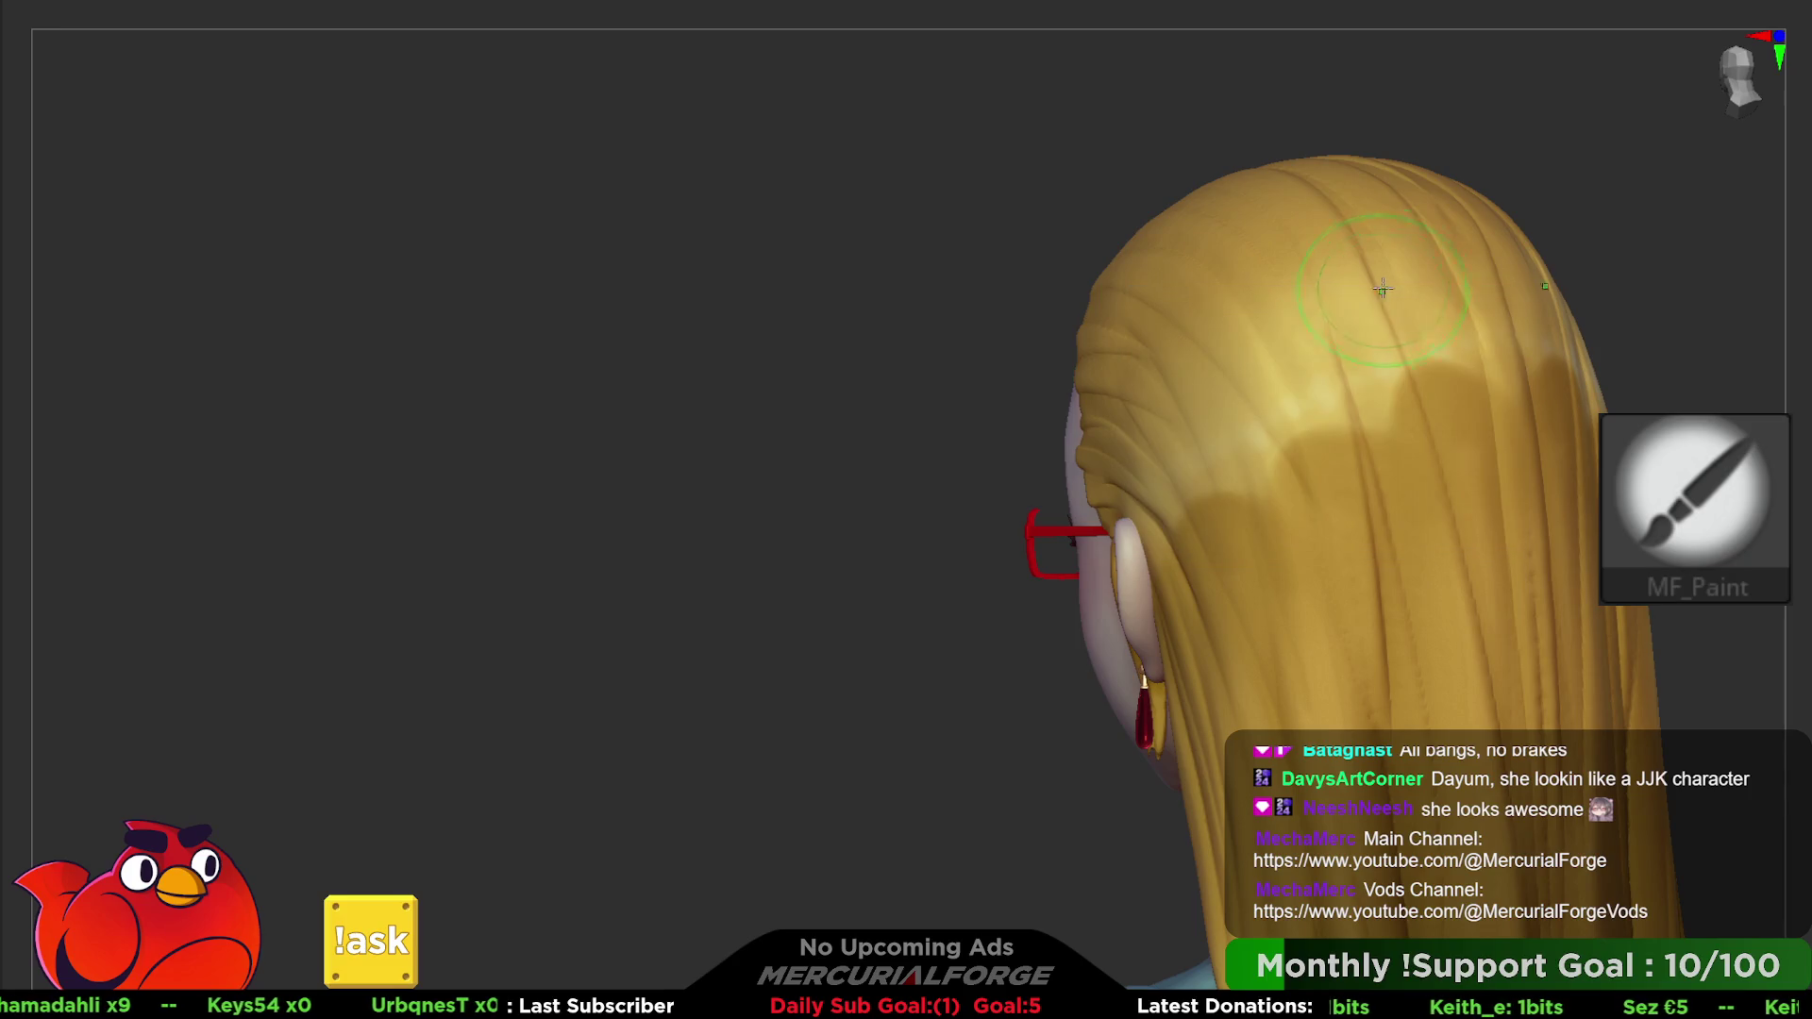
left_click_drag(1366, 213, 1215, 323)
right_click_drag(1215, 341, 1105, 369)
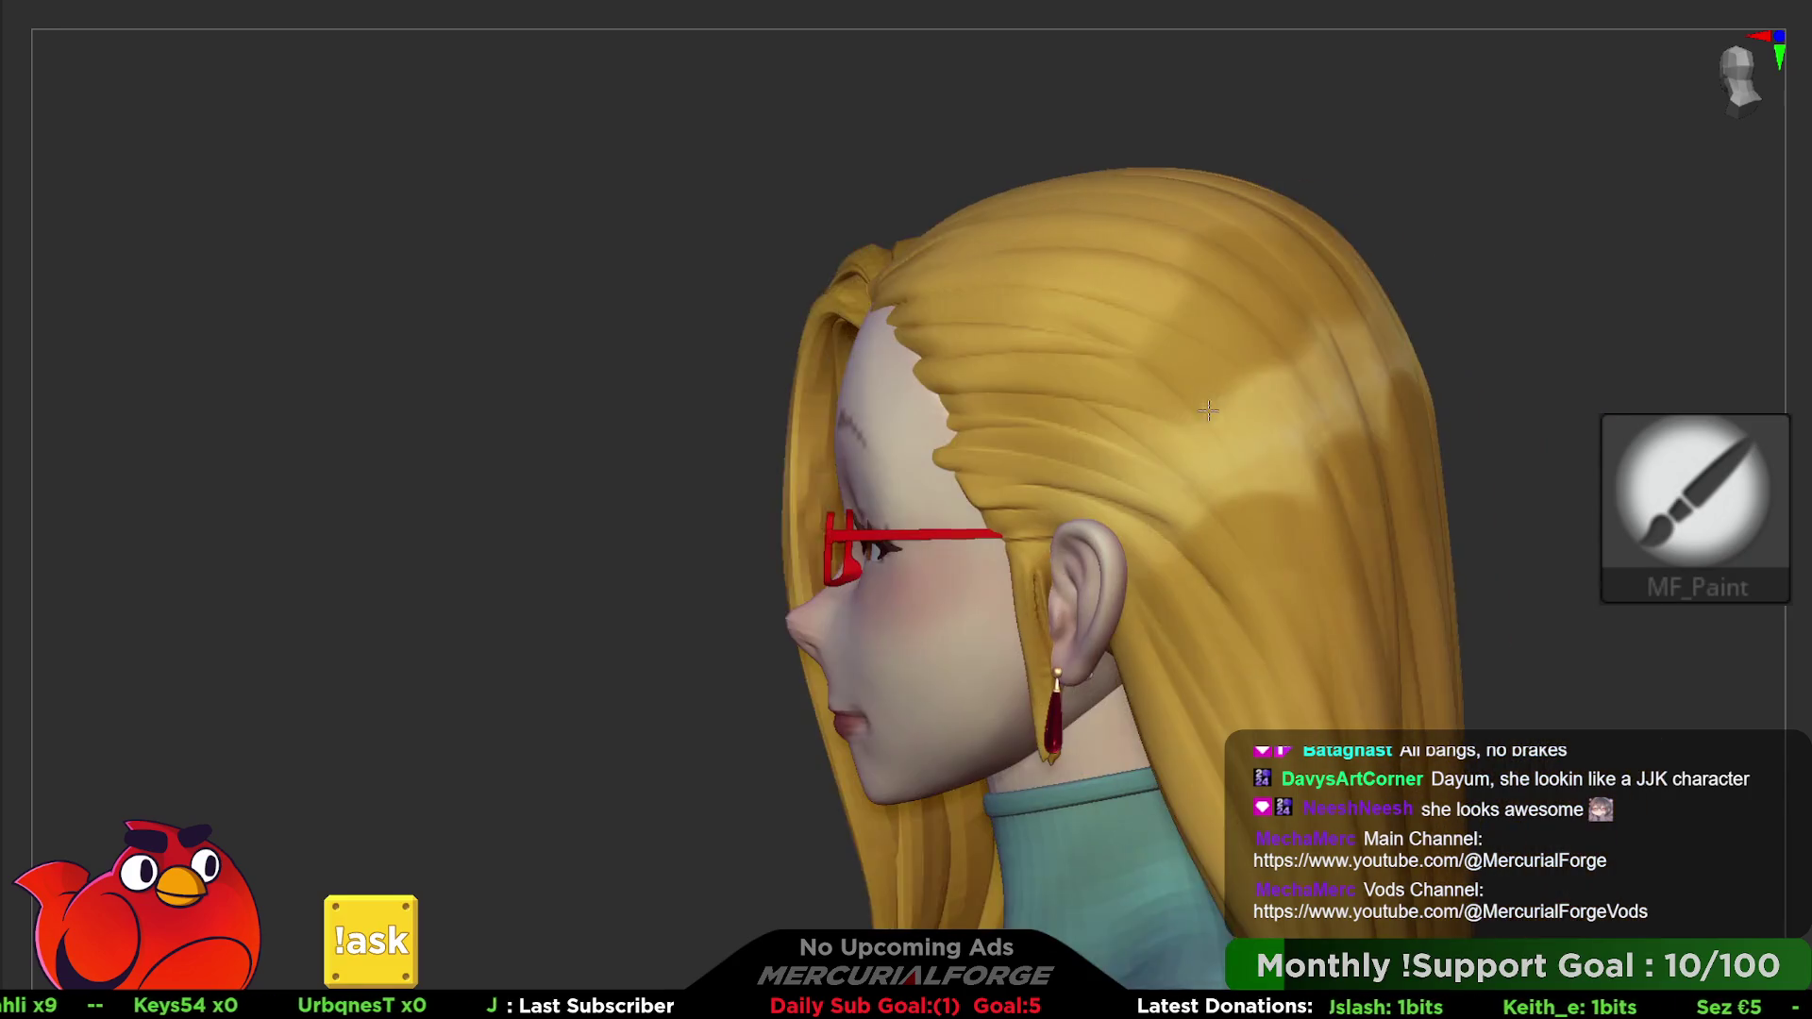
- Add darker strokes around the rear of the head with a smaller MF_Paint stroke
left_click_drag(1233, 397, 1073, 437)
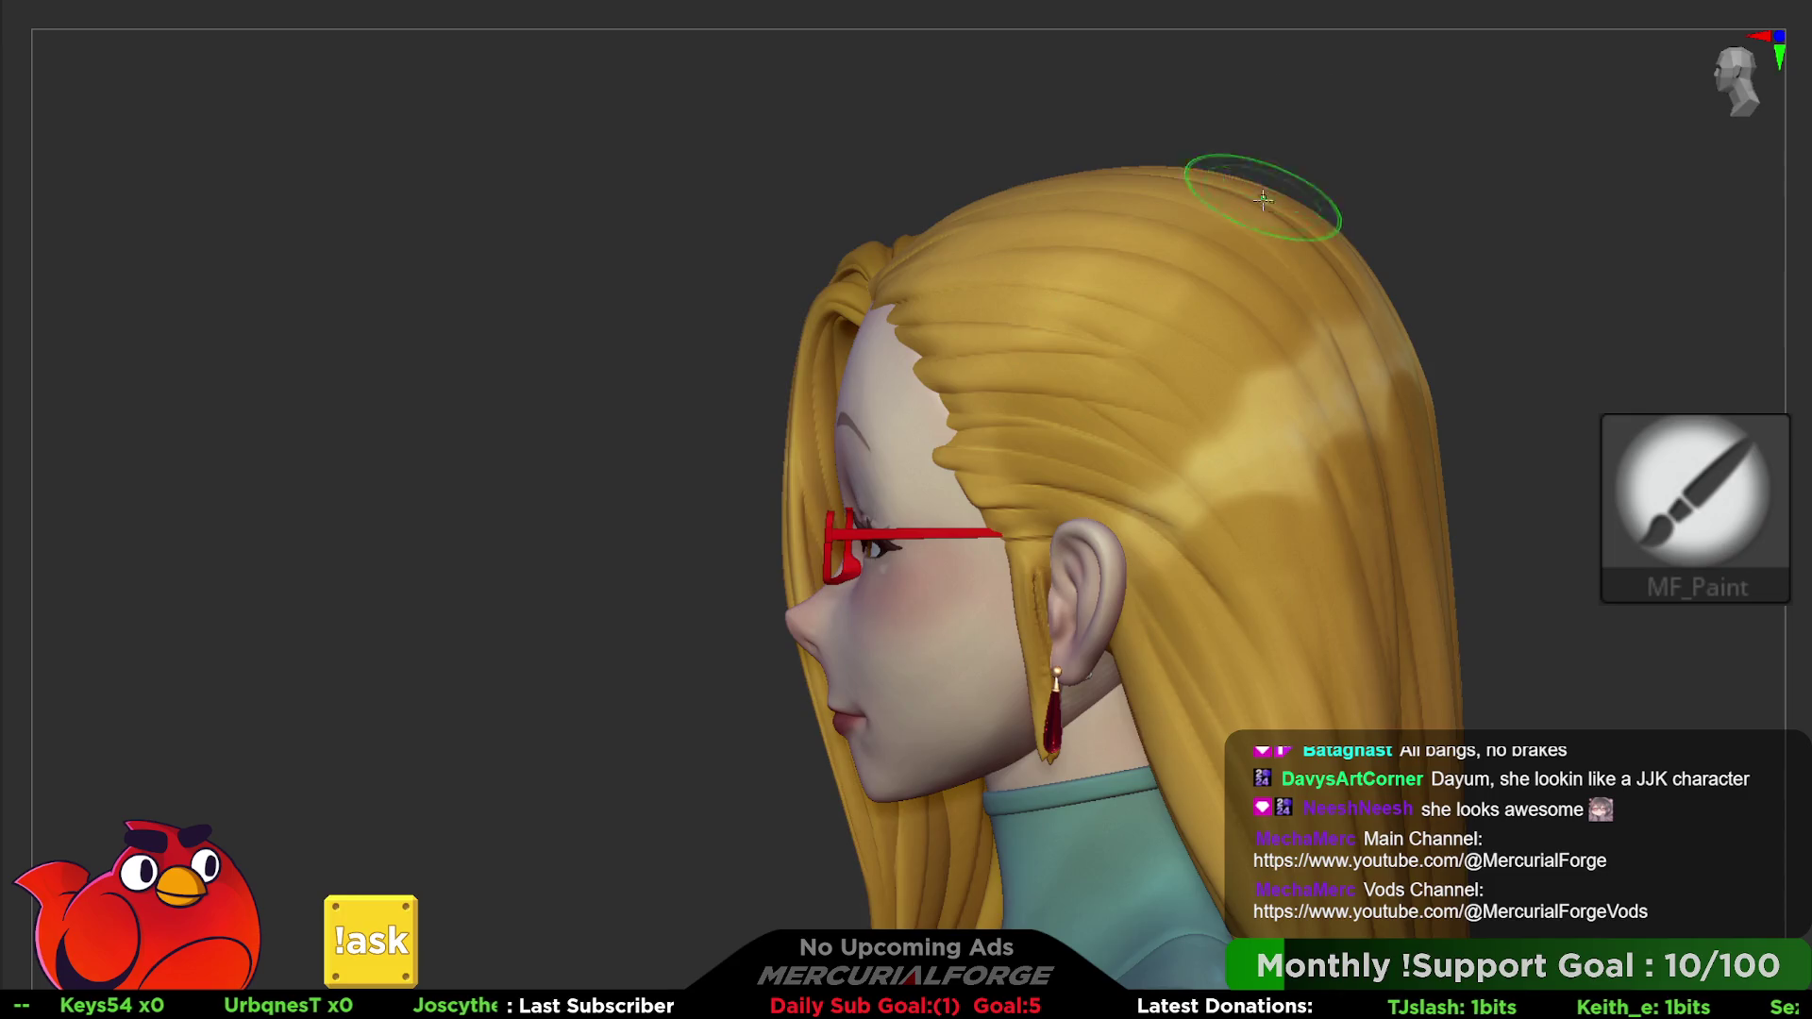
right_click_drag(1104, 362, 1133, 305)
key("c")
key("Escape")
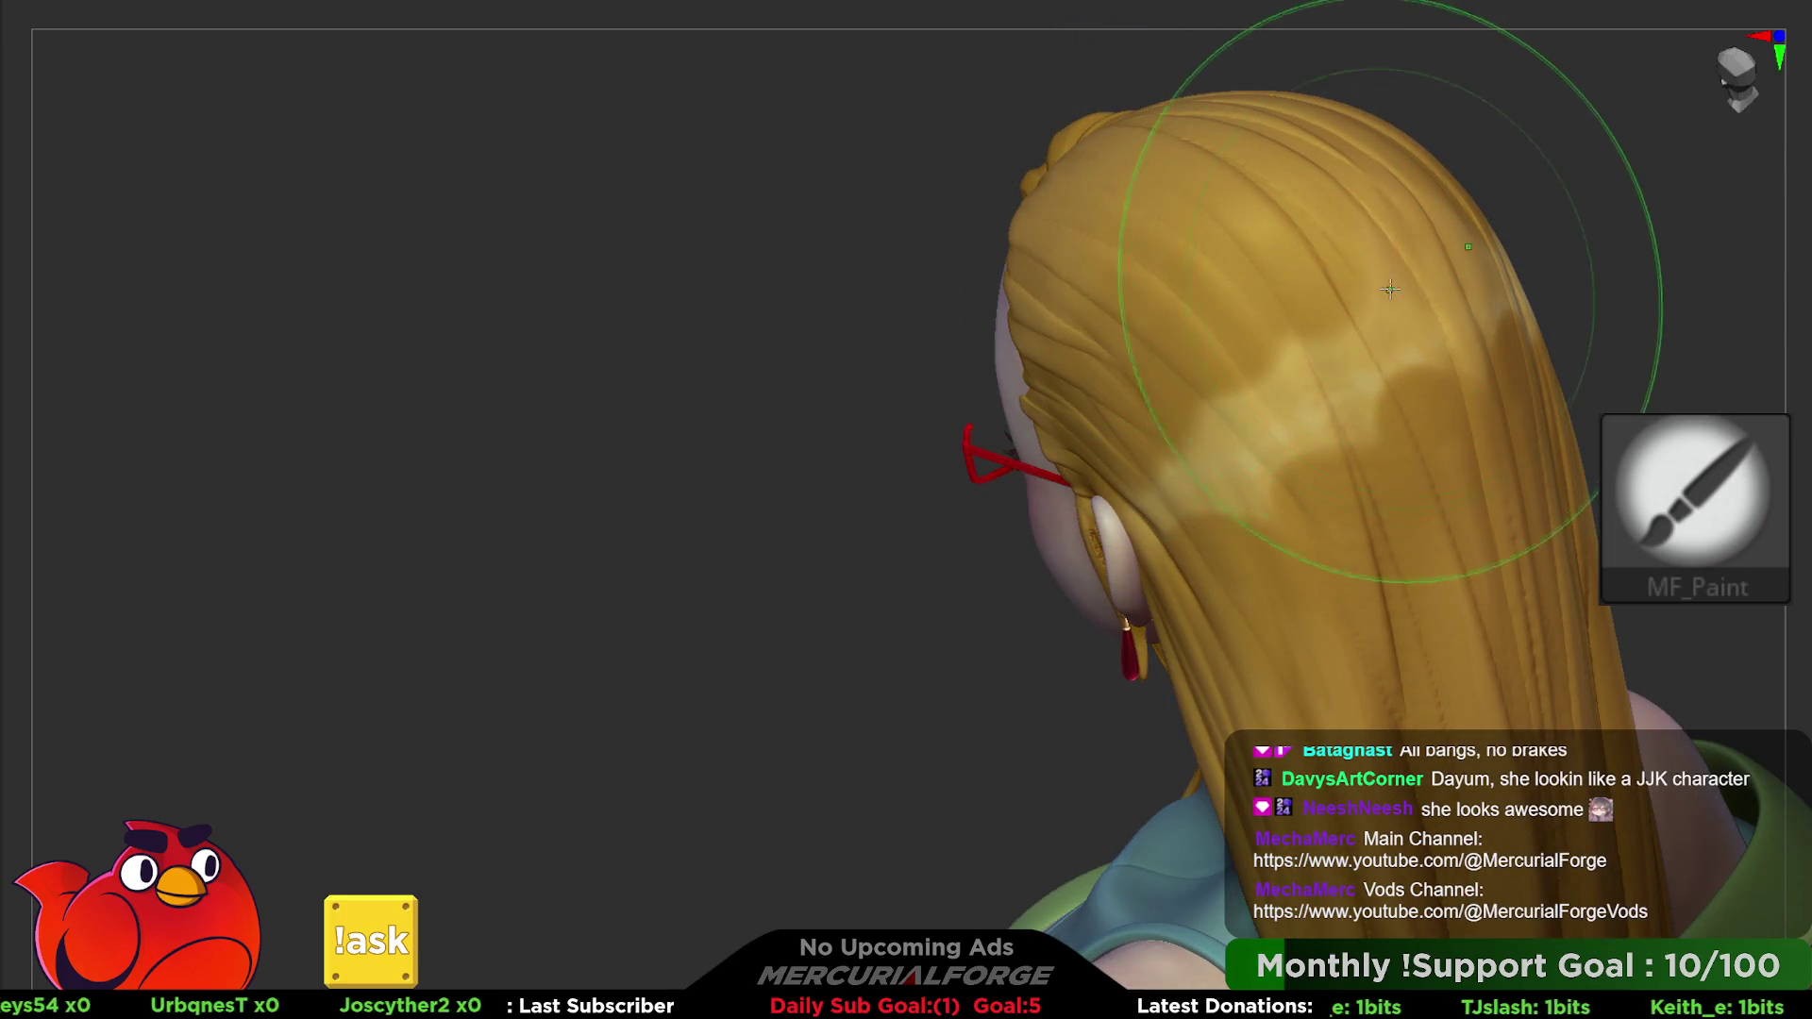
key("c")
left_click(1366, 377)
key("ctrl")
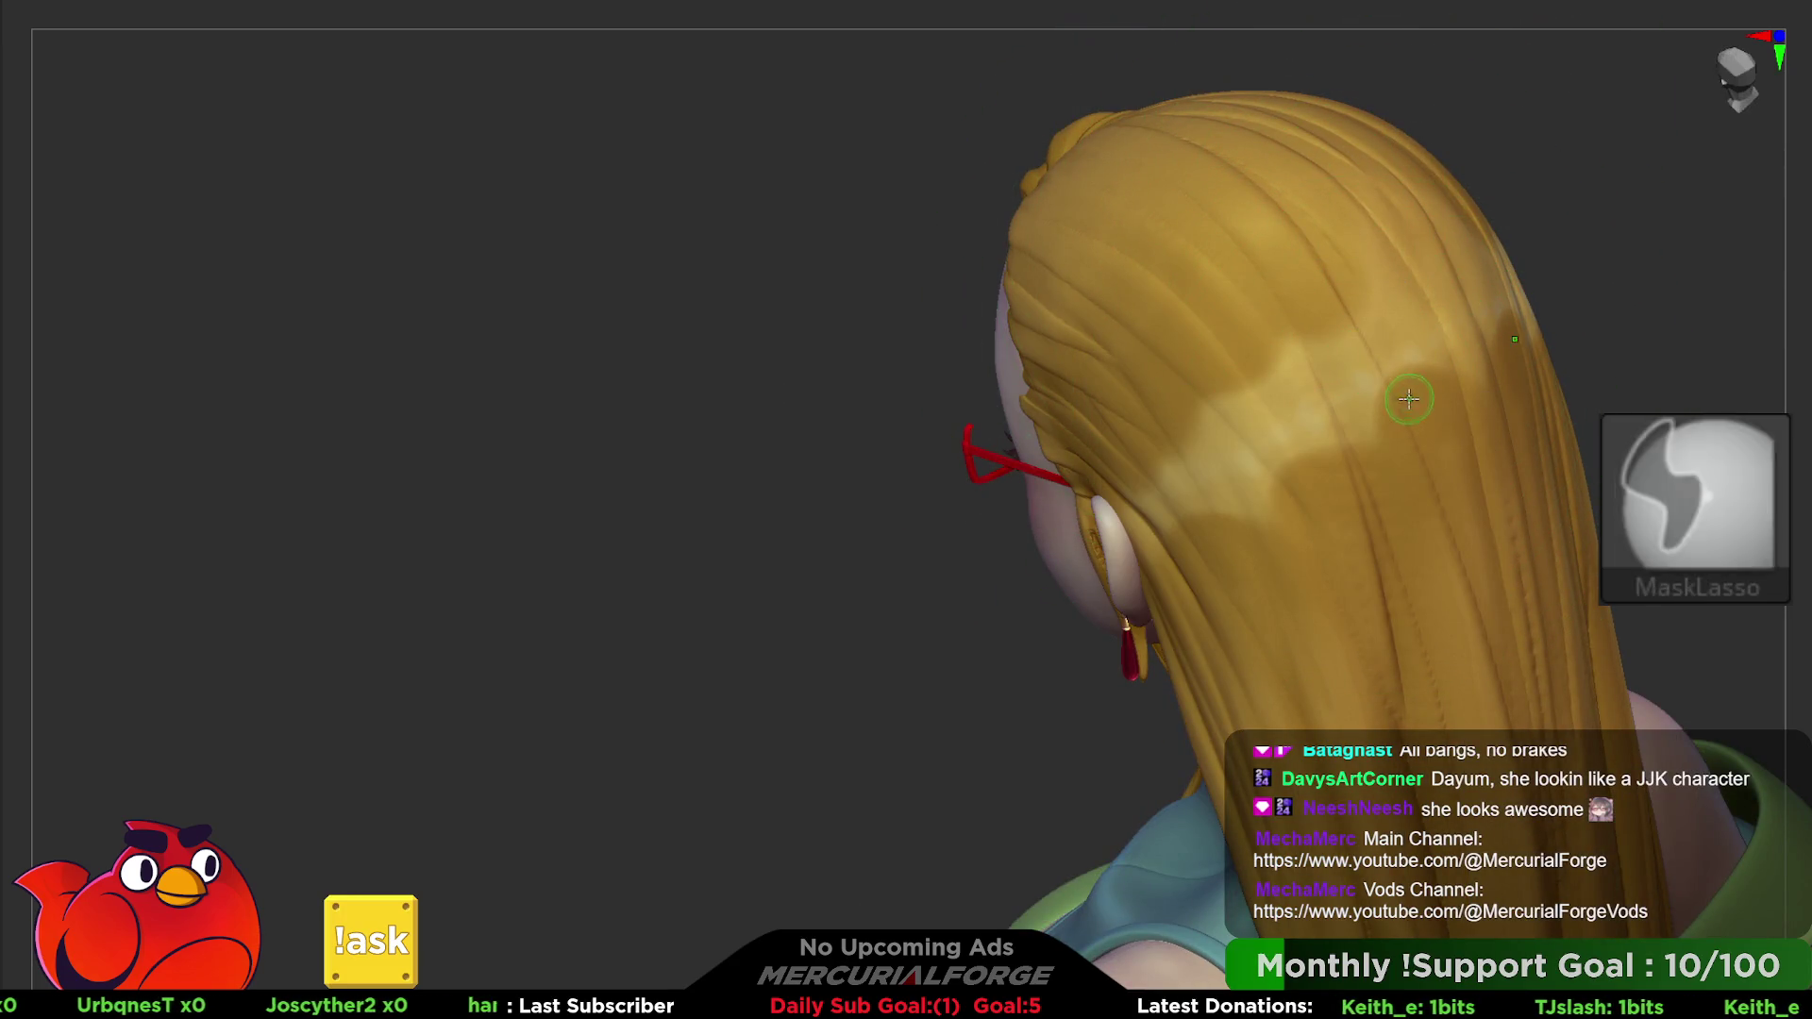
key("ctrl")
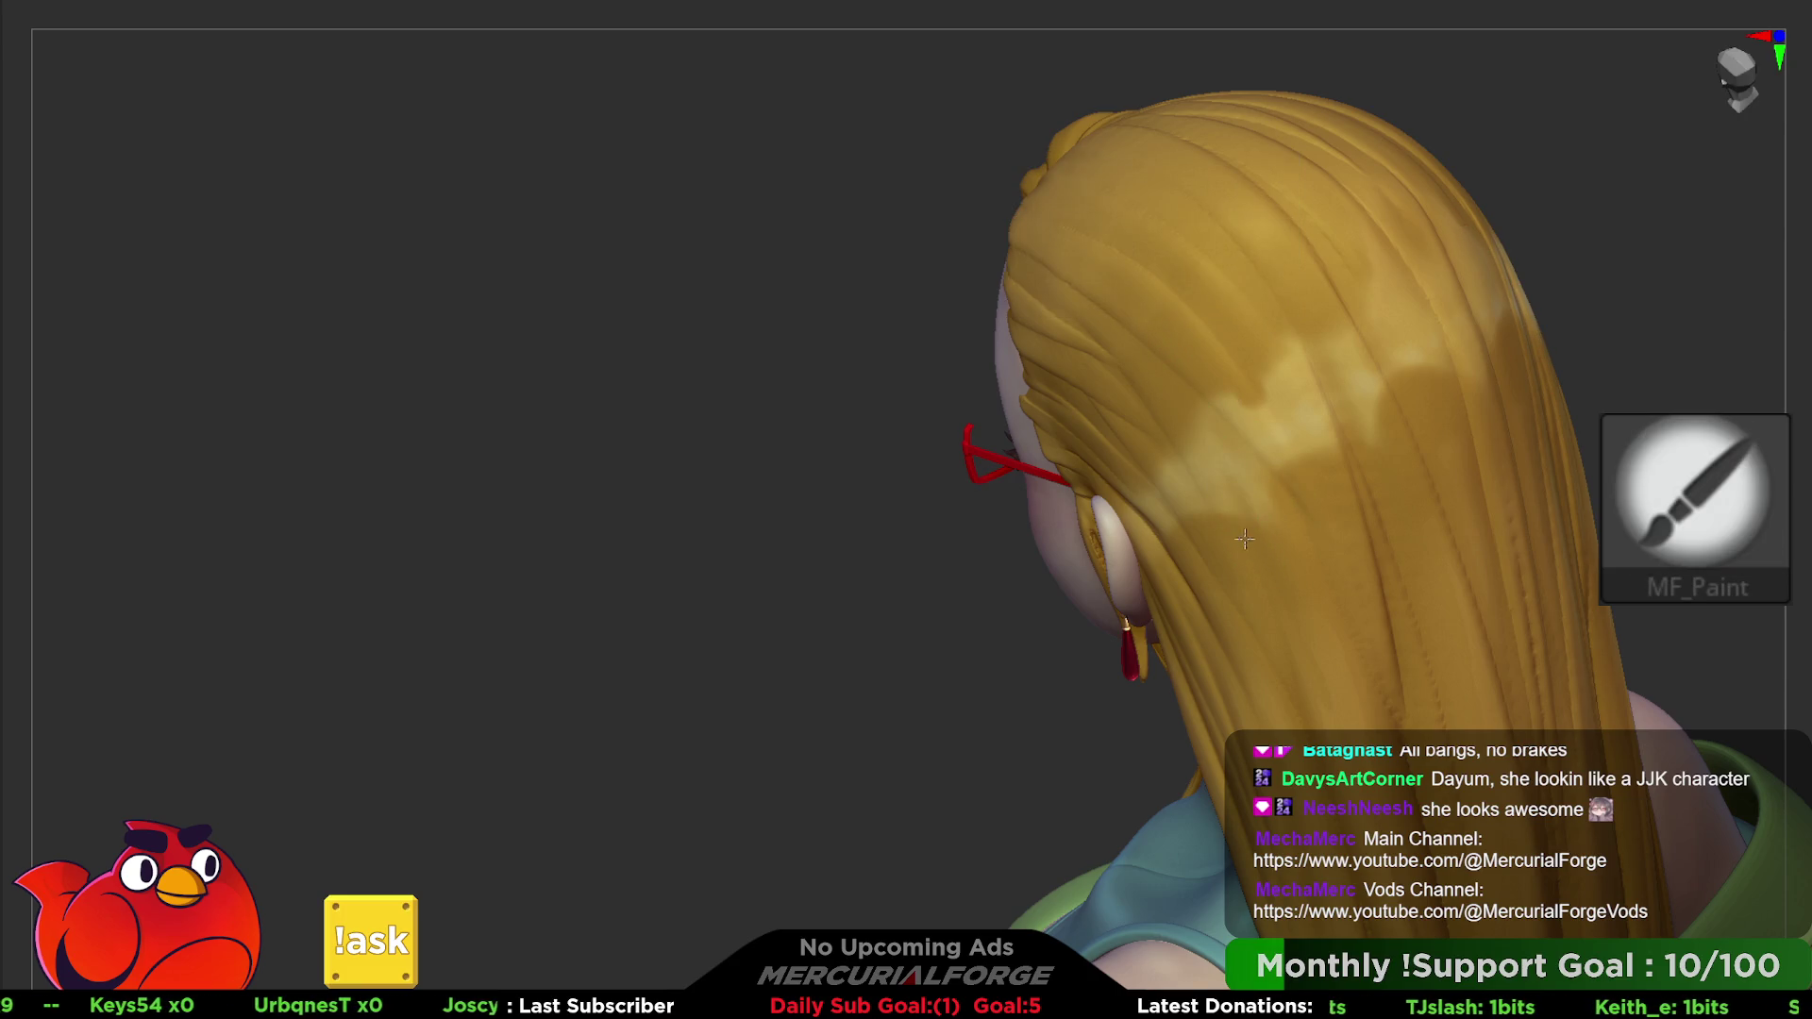
- Dab darker tone onto the crown and back hair from side and rear angles
right_click_drag(1253, 535, 1213, 510)
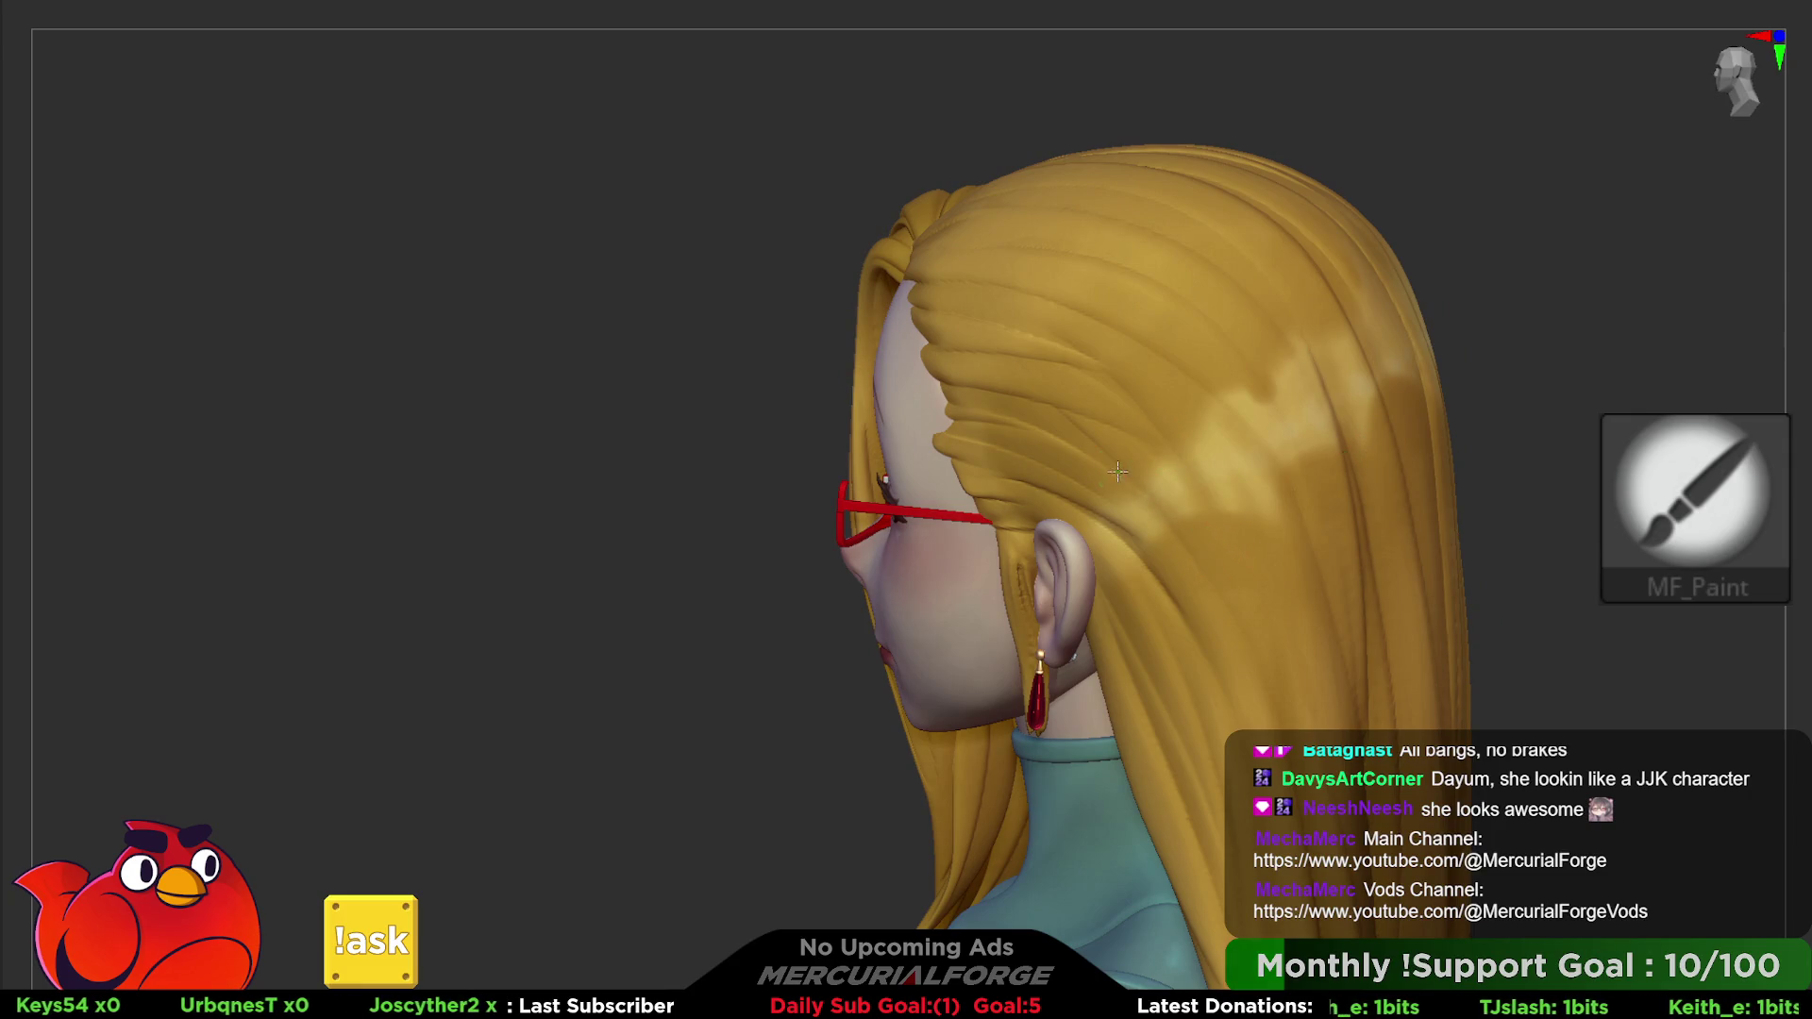
key("c")
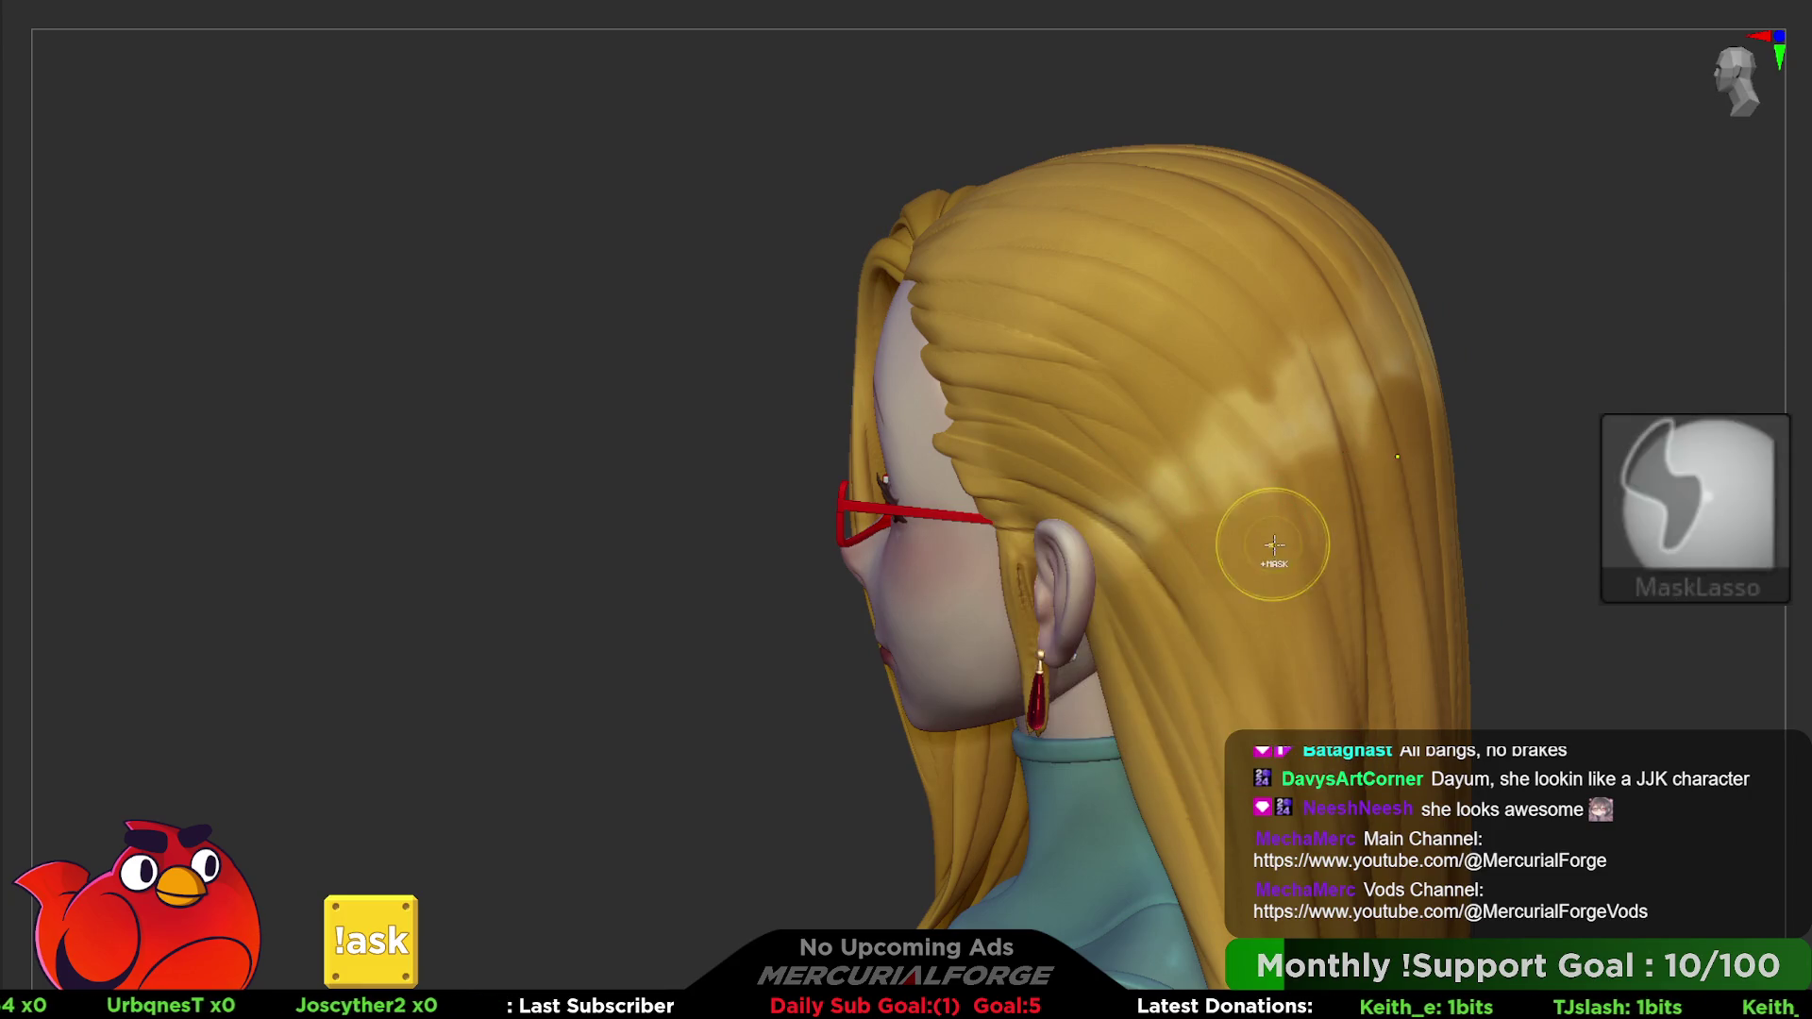
right_click_drag(1230, 483, 1203, 425)
mouse_move(1118, 368)
right_mouse_down("ctrl")
mouse_move(1084, 371)
mouse_move(1257, 423)
right_mouse_up("ctrl")
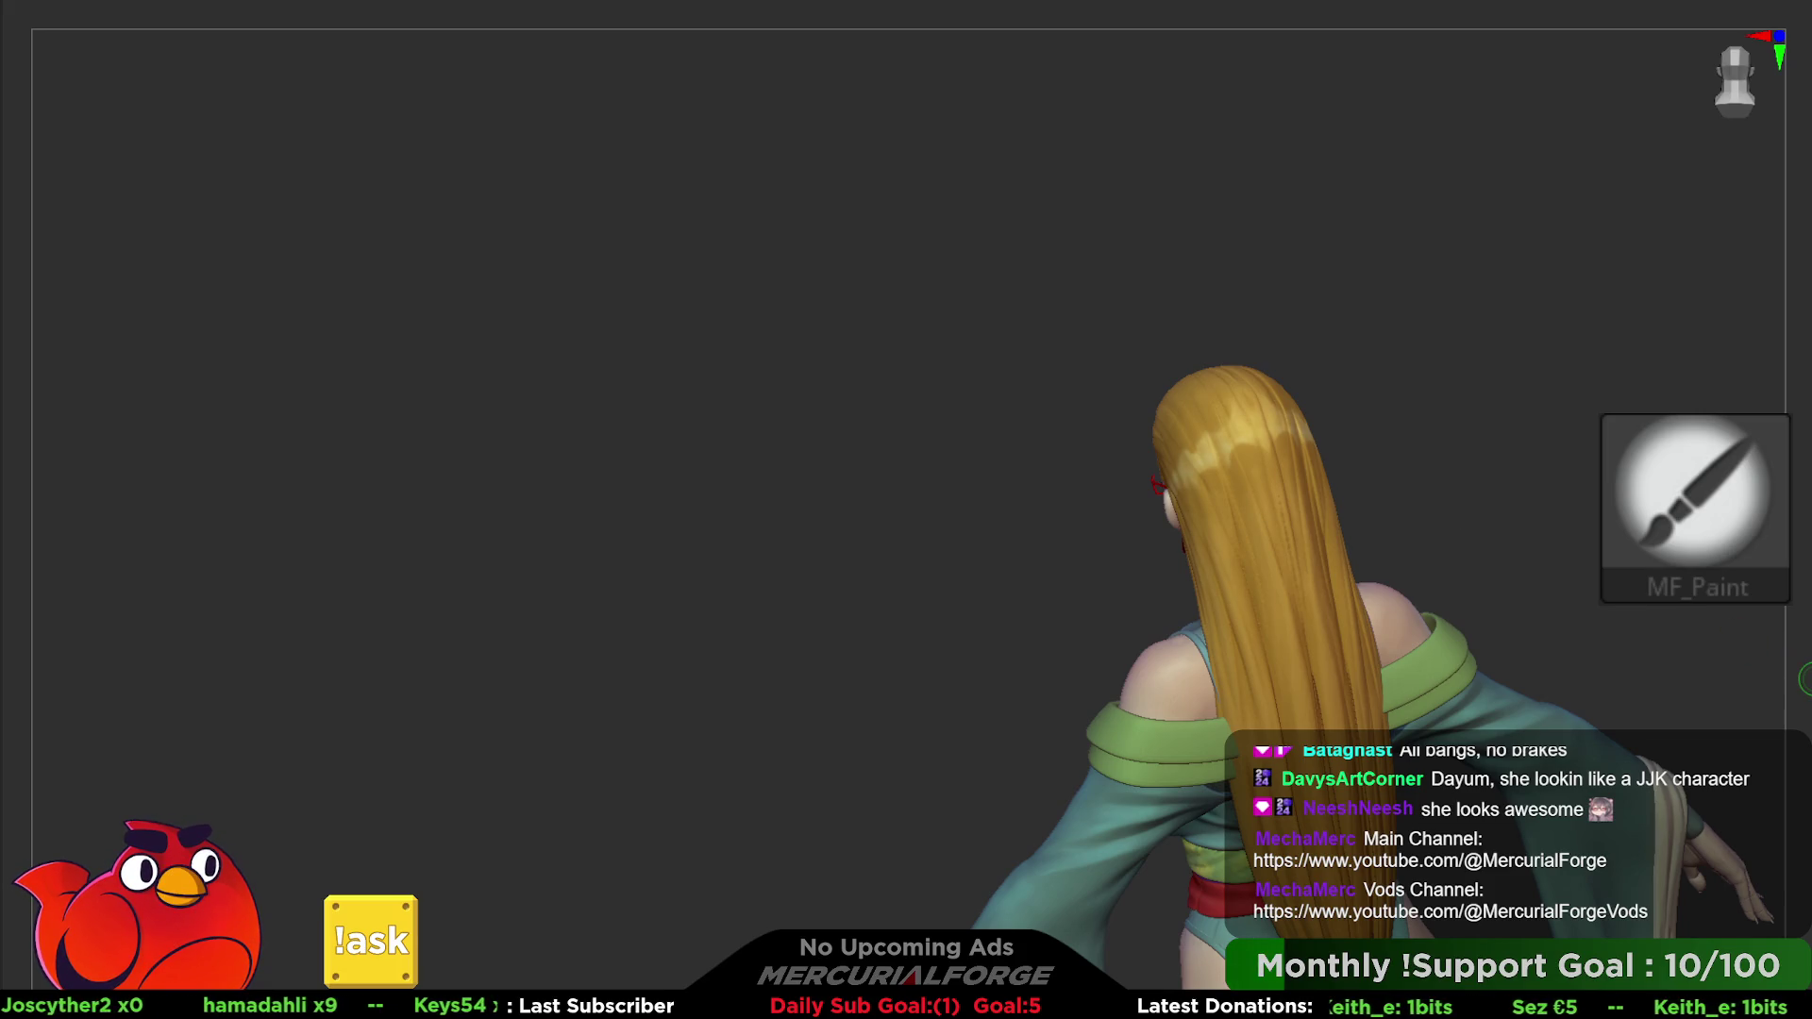
key("space")
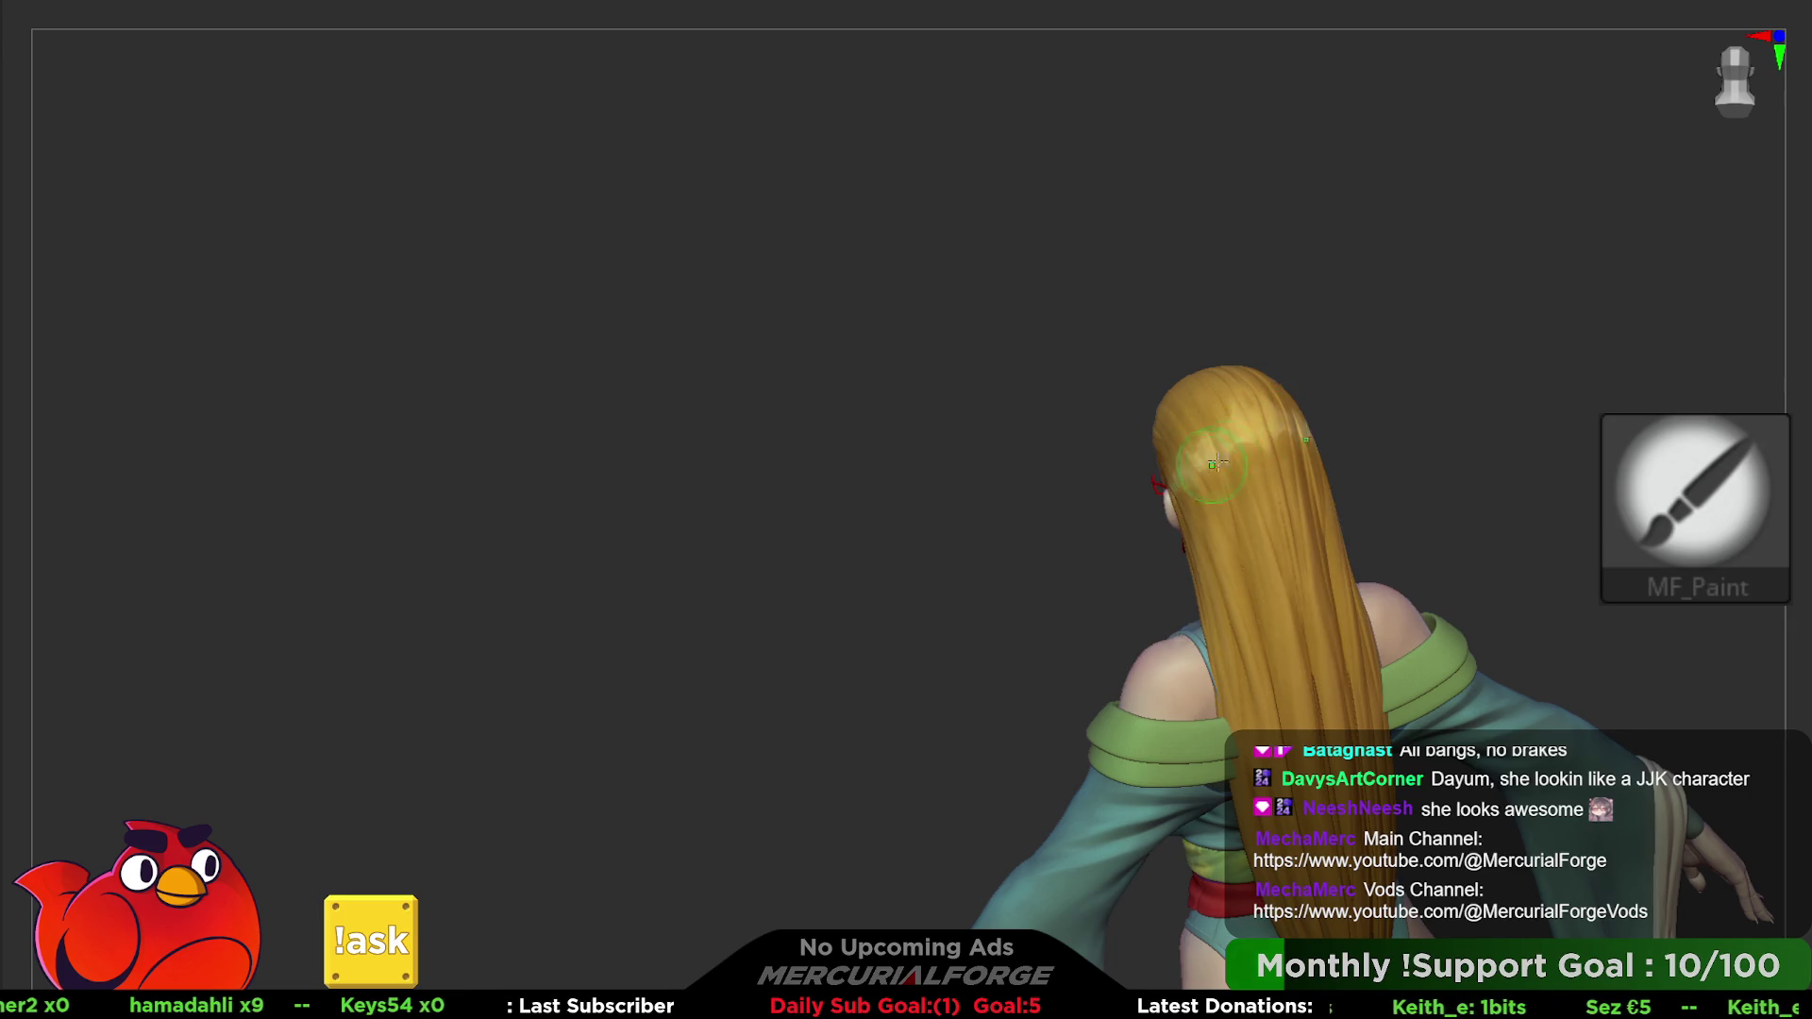
left_click(1215, 461)
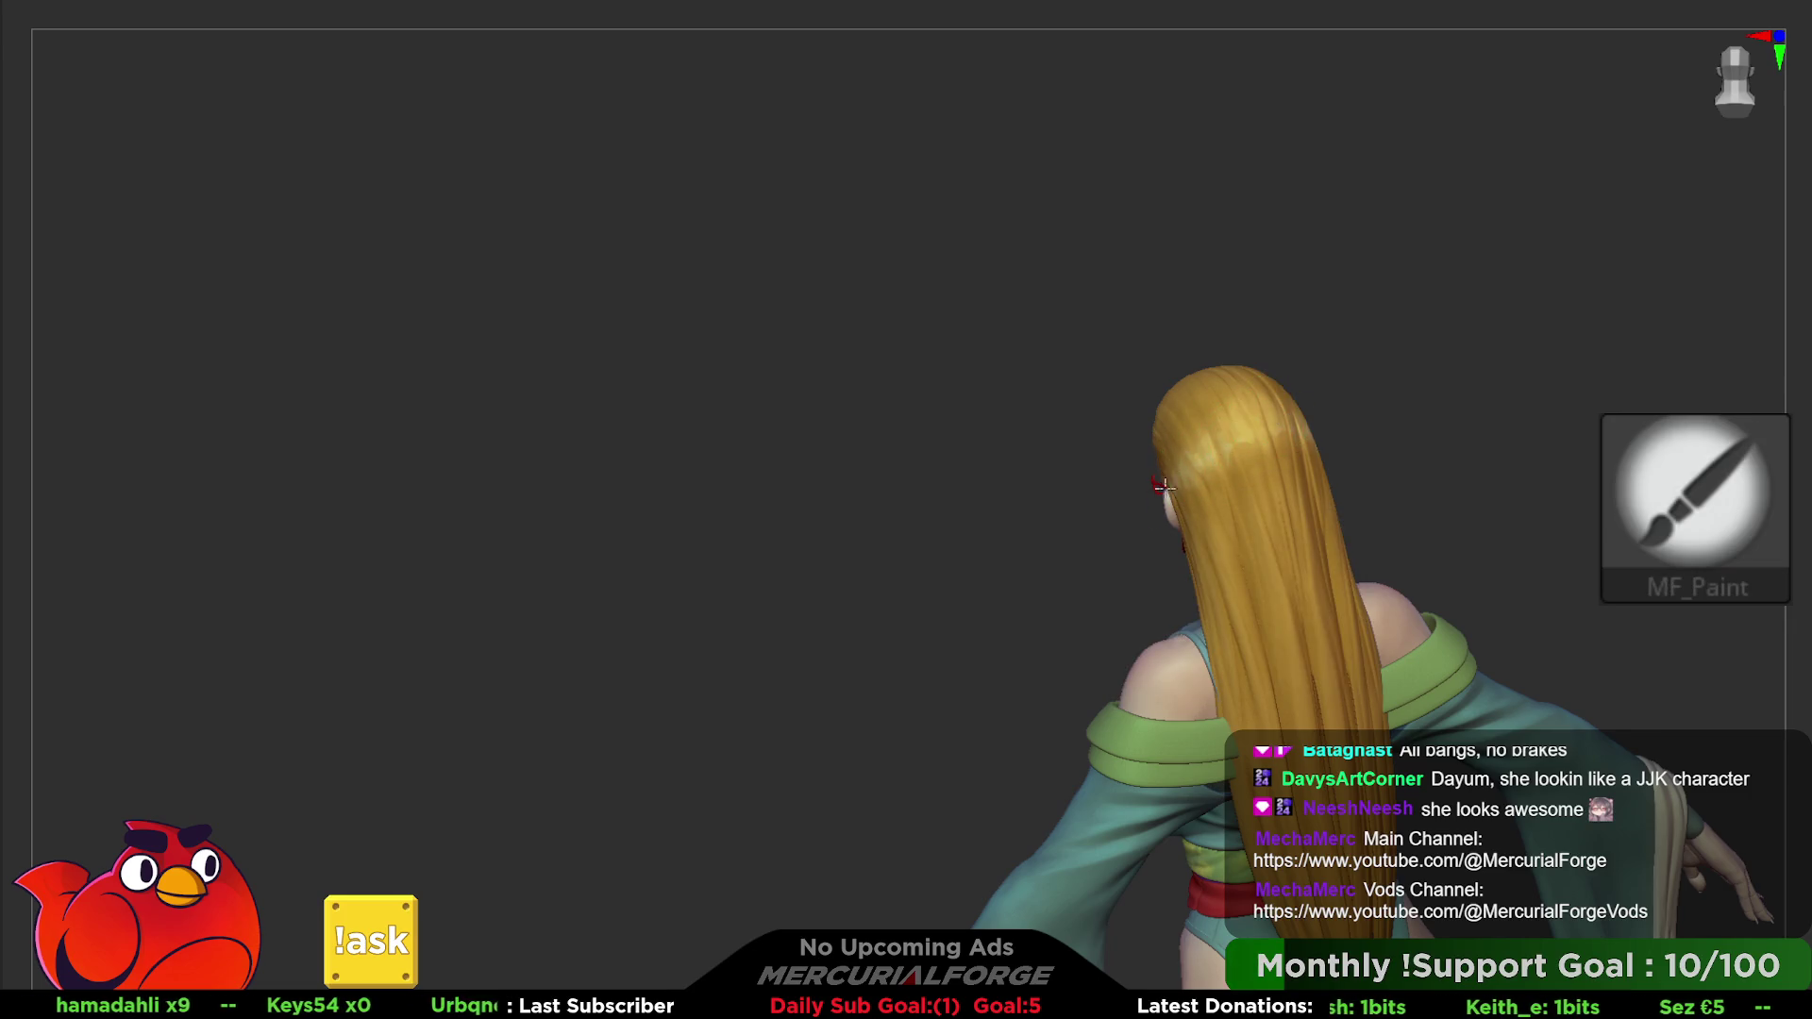
mouse_move(1164, 488)
right_mouse_down()
mouse_move(1261, 423)
mouse_move(1234, 415)
right_mouse_up()
key("alt")
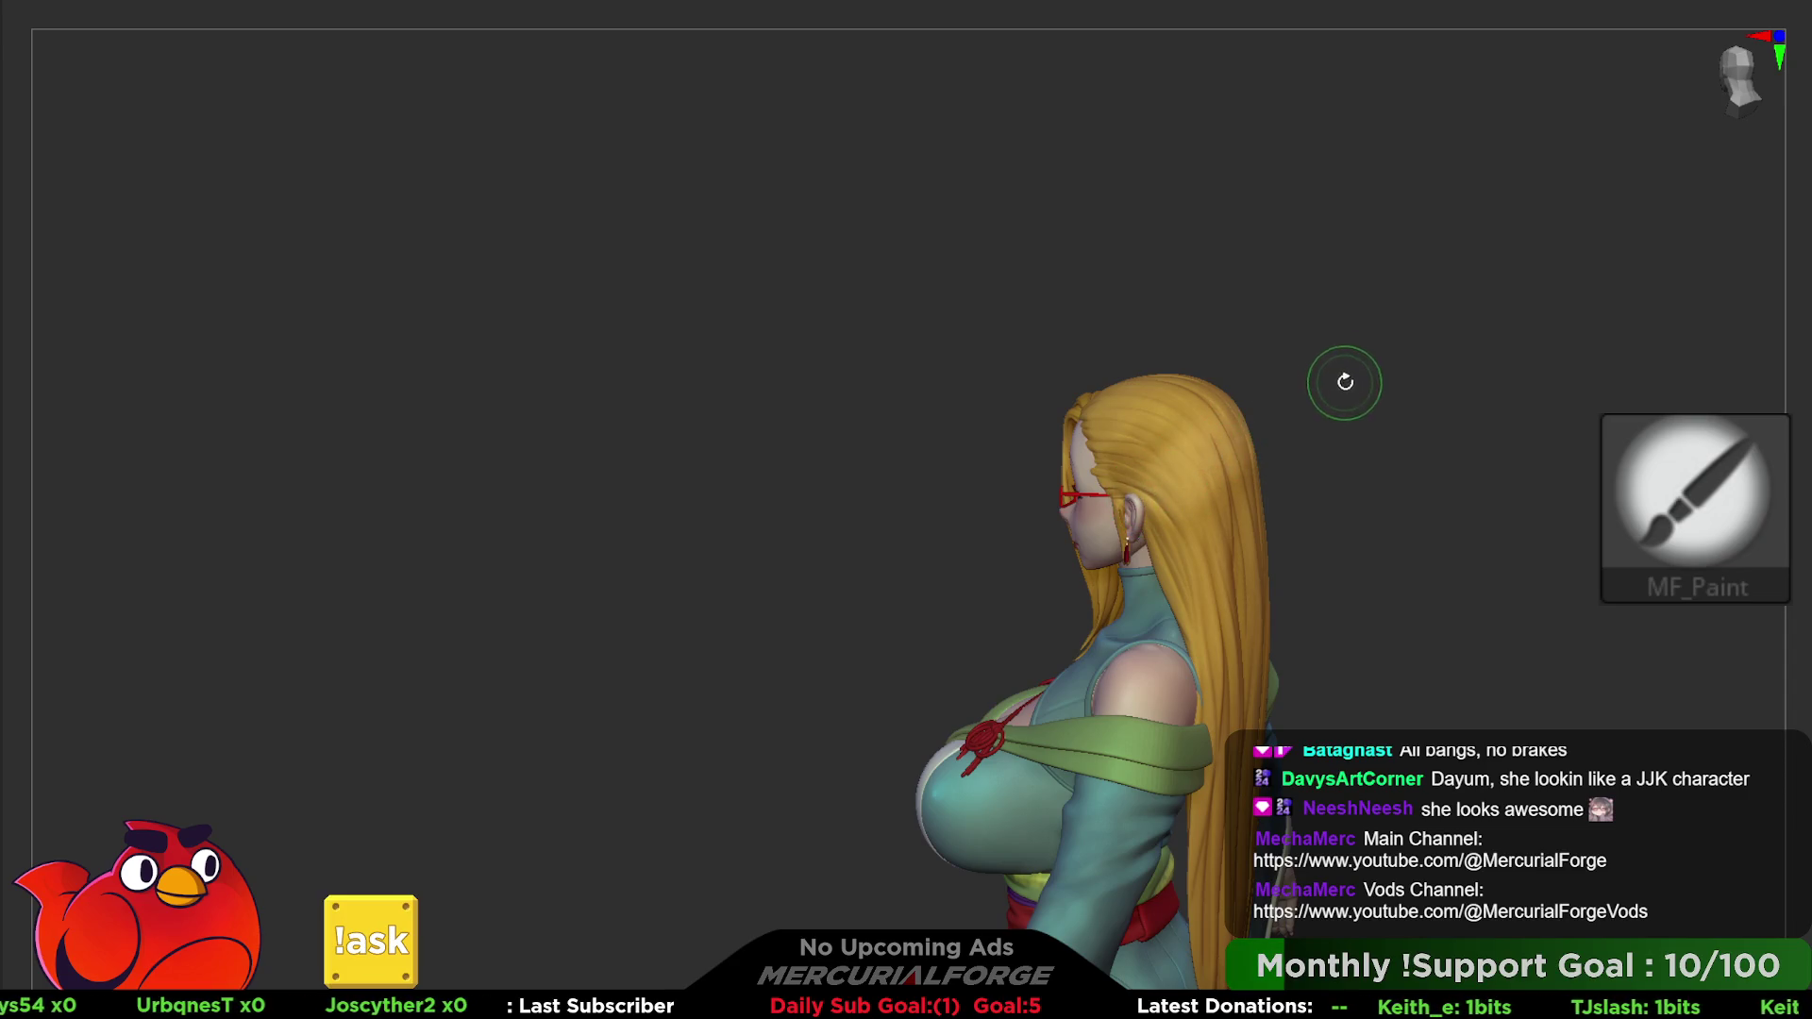
- Paint again from behind and dismiss the undo history warning
right_click_drag(1345, 381, 1423, 378)
key("ctrl")
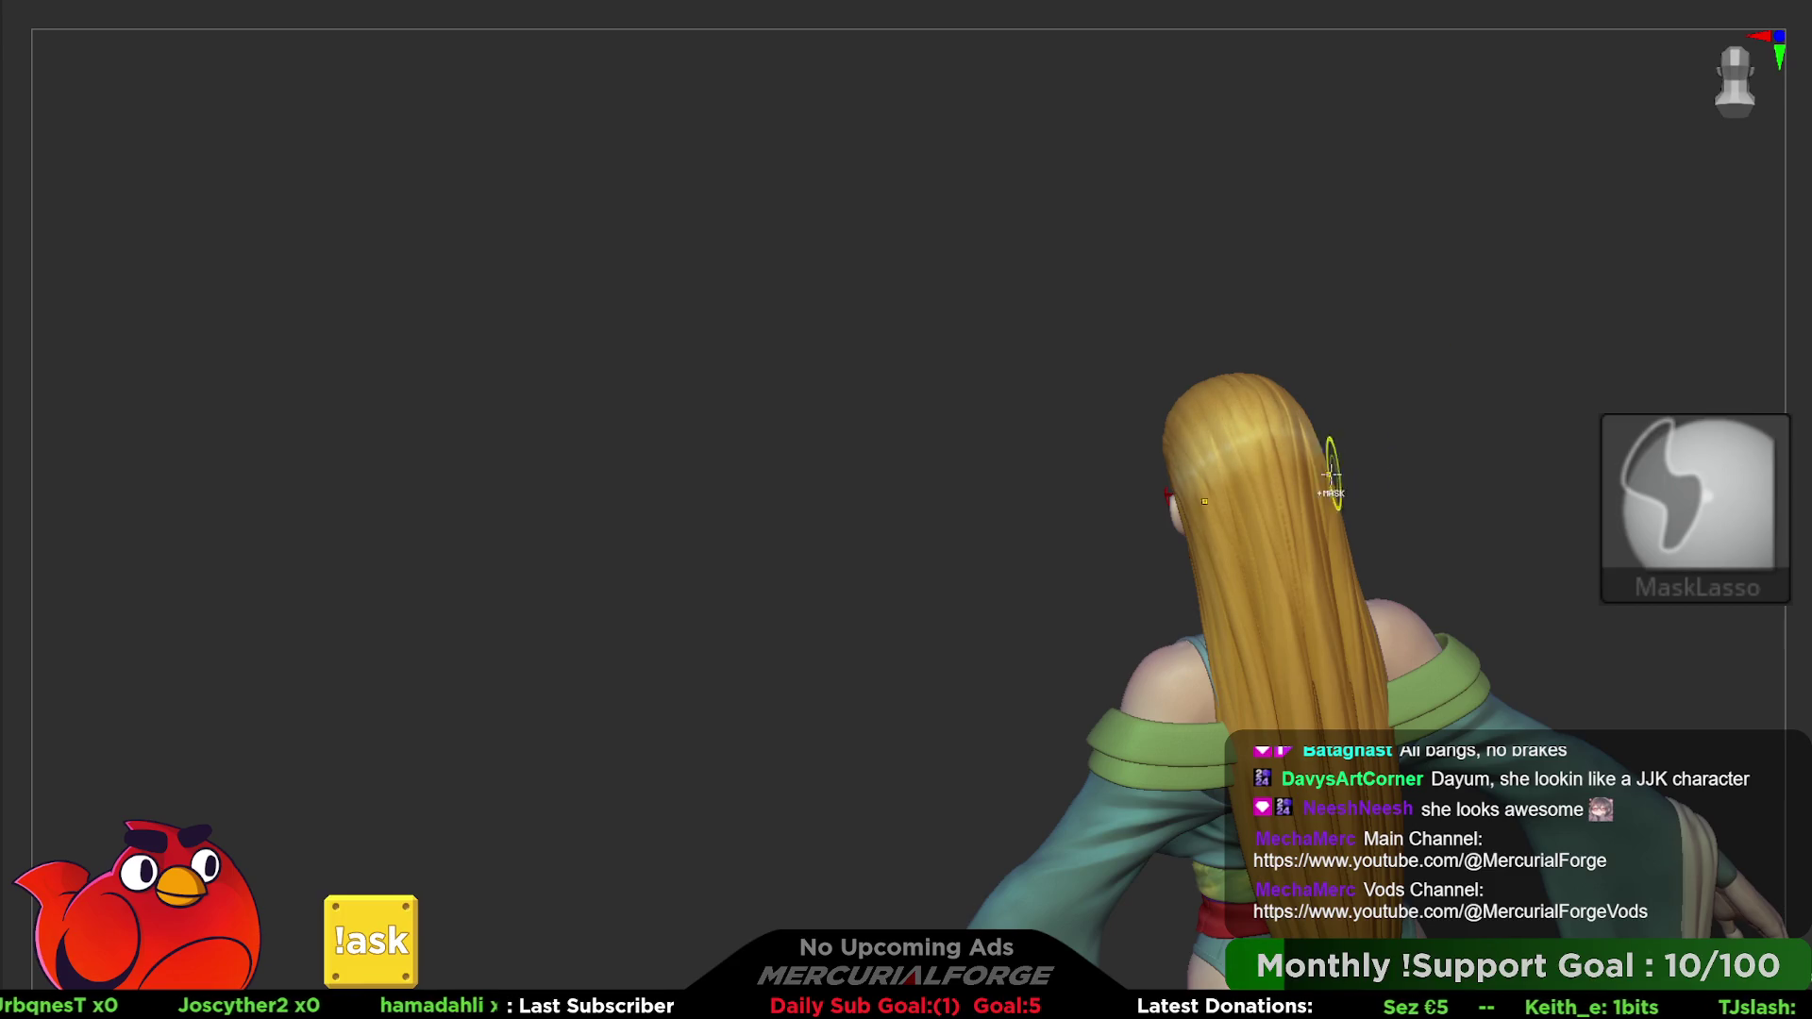
key("ctrl")
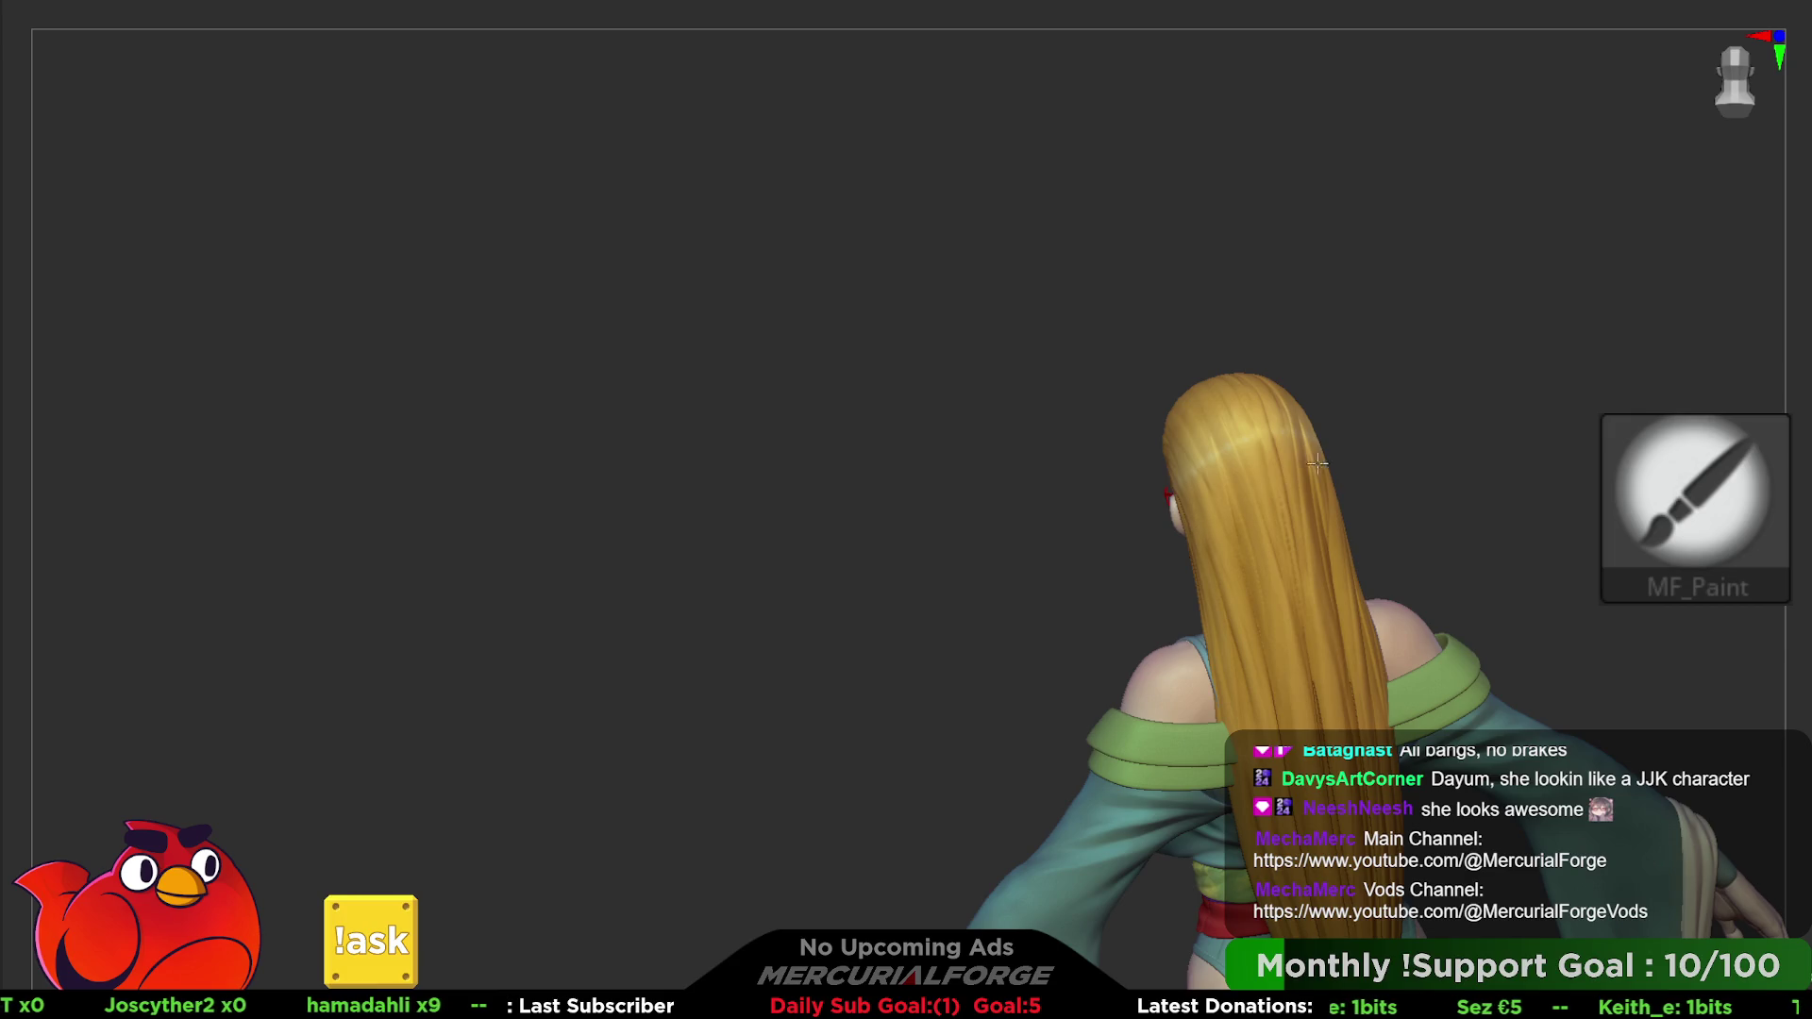
left_click(1261, 474)
left_click(1299, 543)
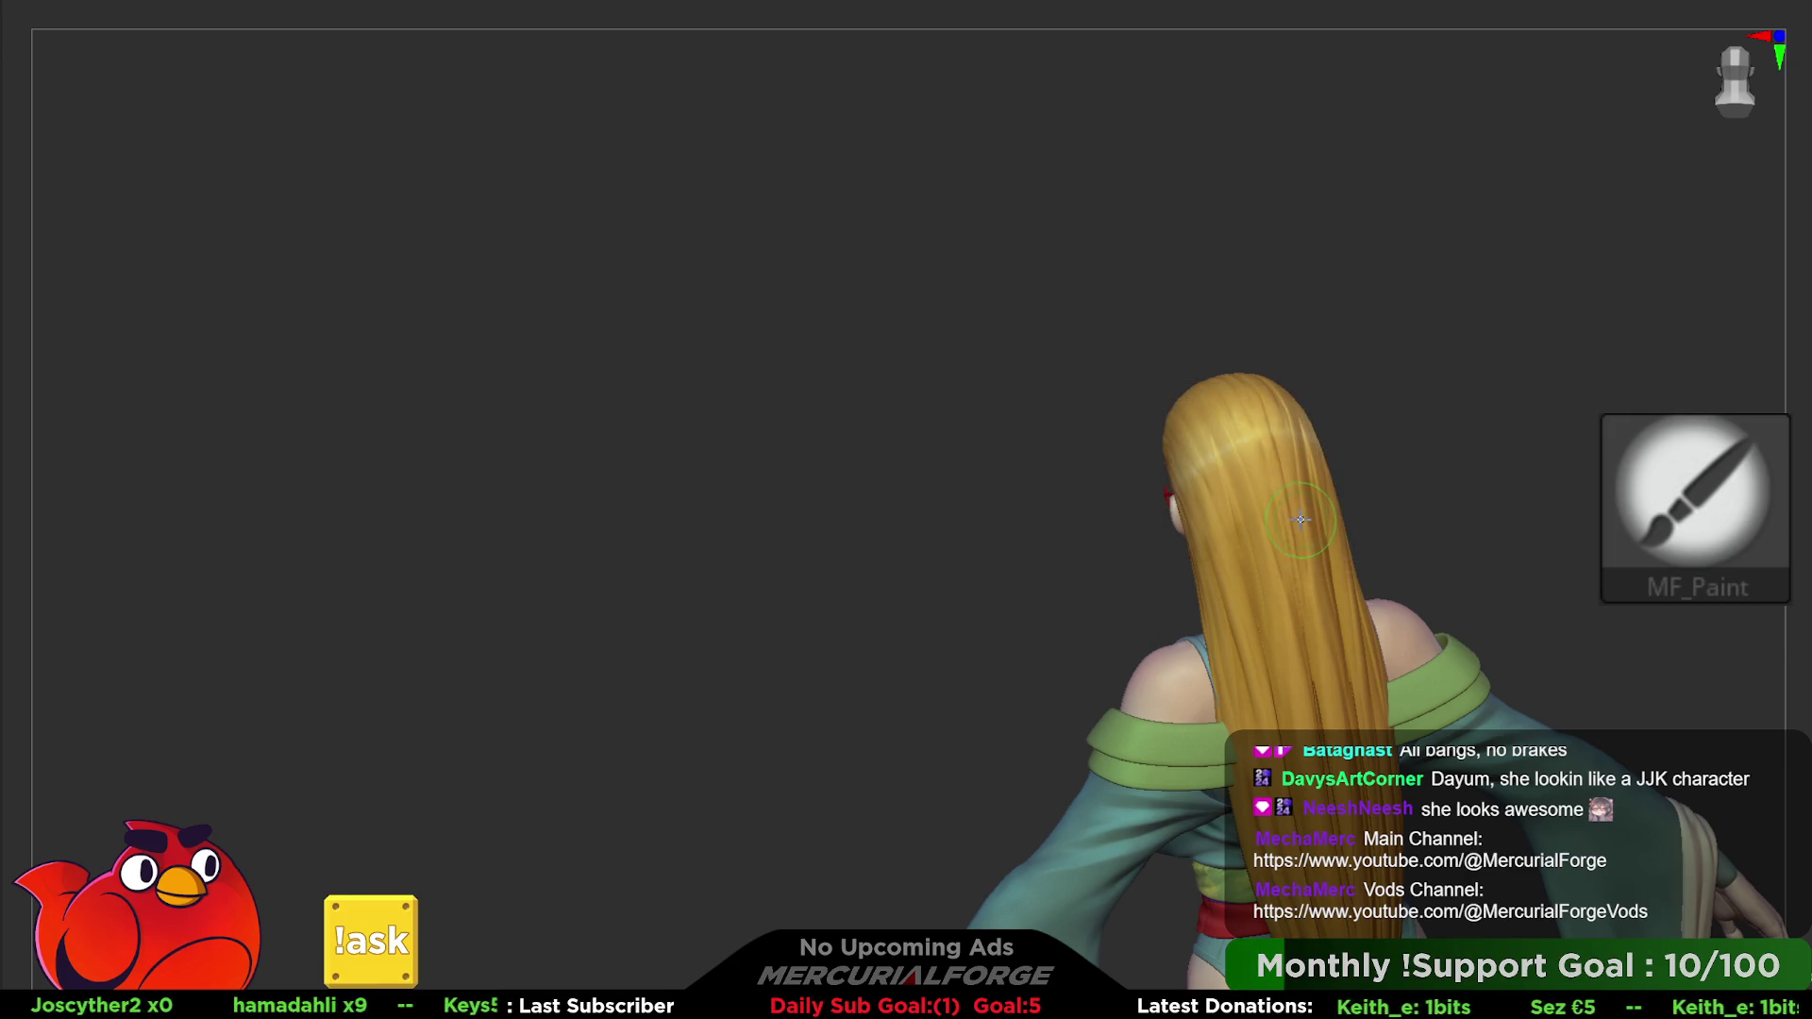
key("shift")
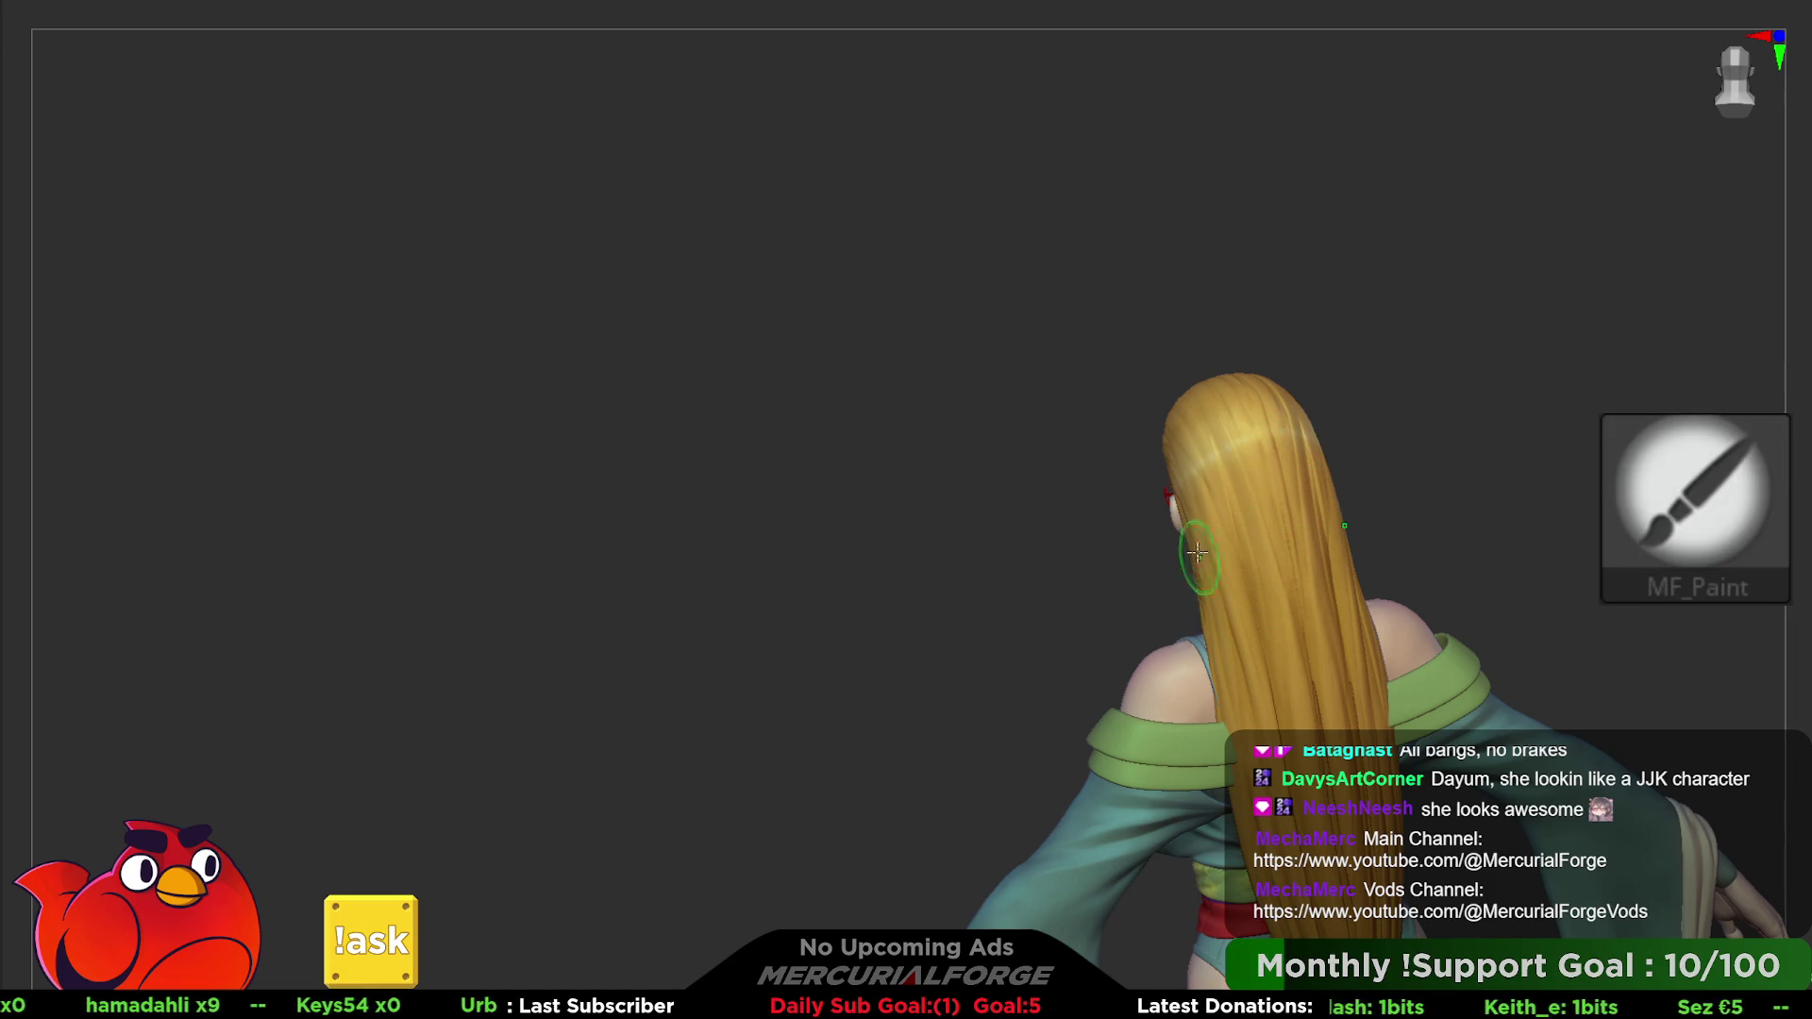
- Bring the figure round to a front three-quarter view close on the face and hair
right_click_drag(1232, 618, 1229, 493)
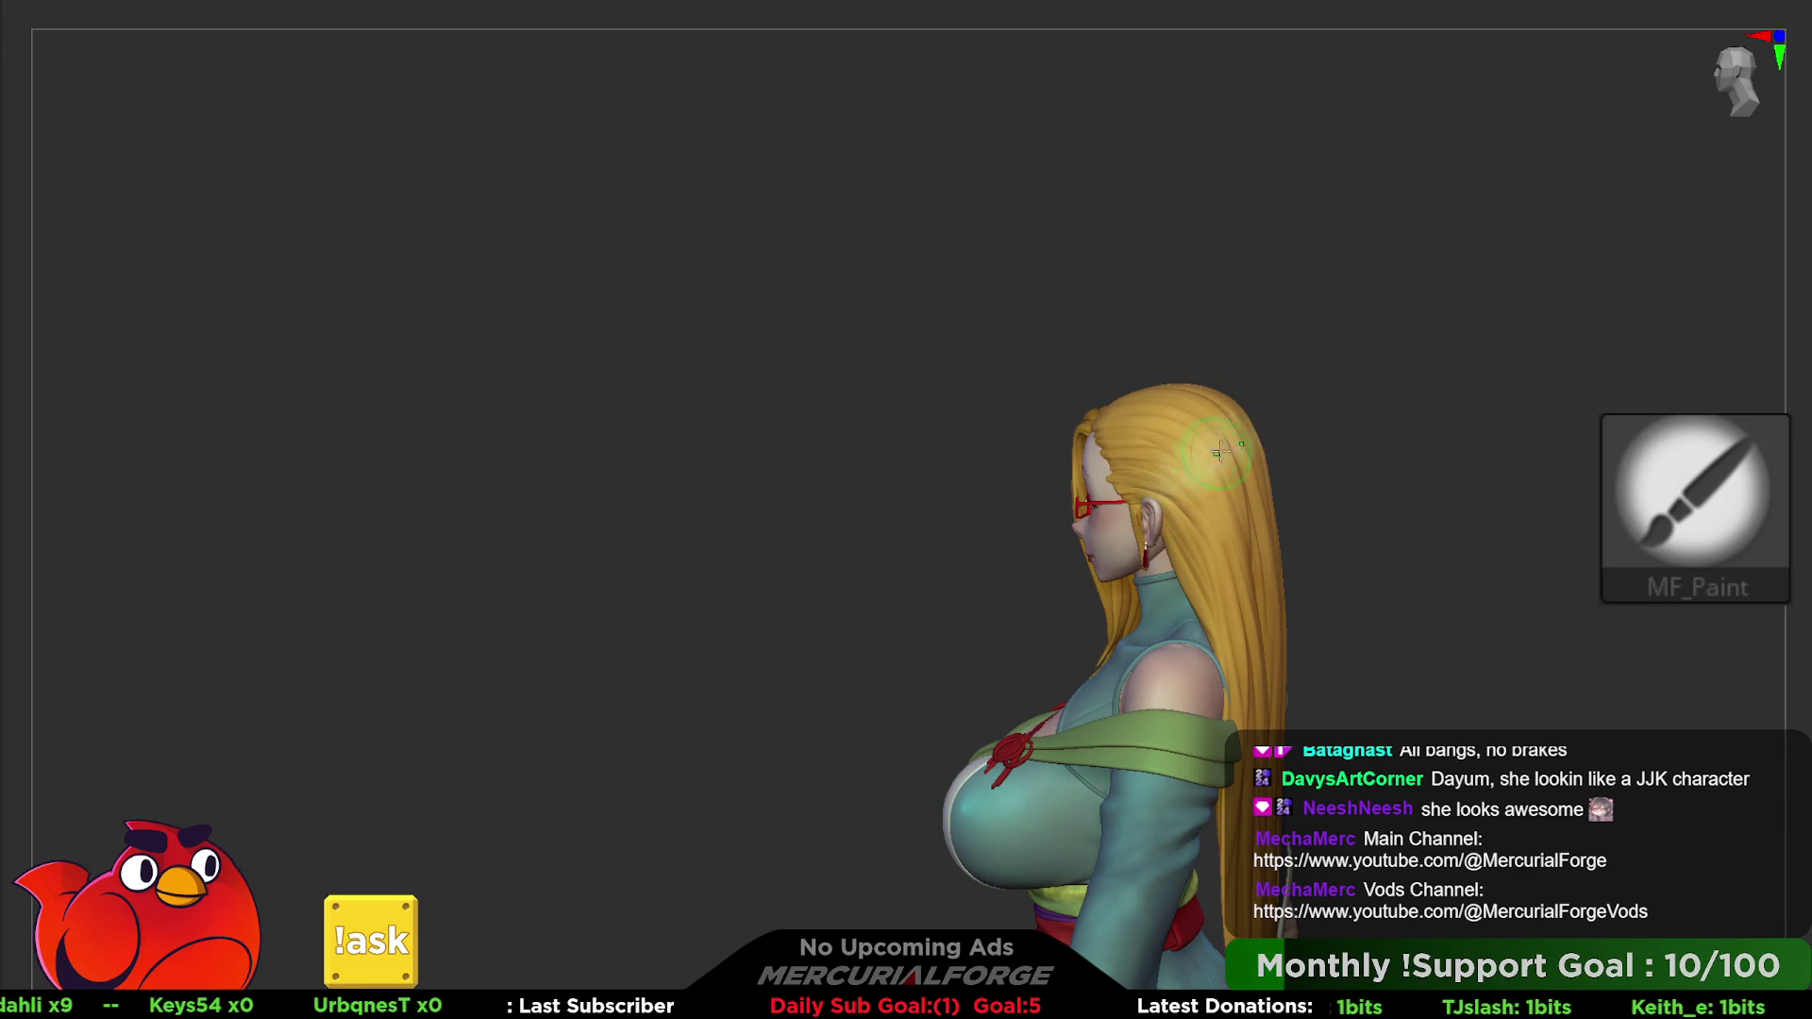
right_click_drag(1158, 498, 1141, 467)
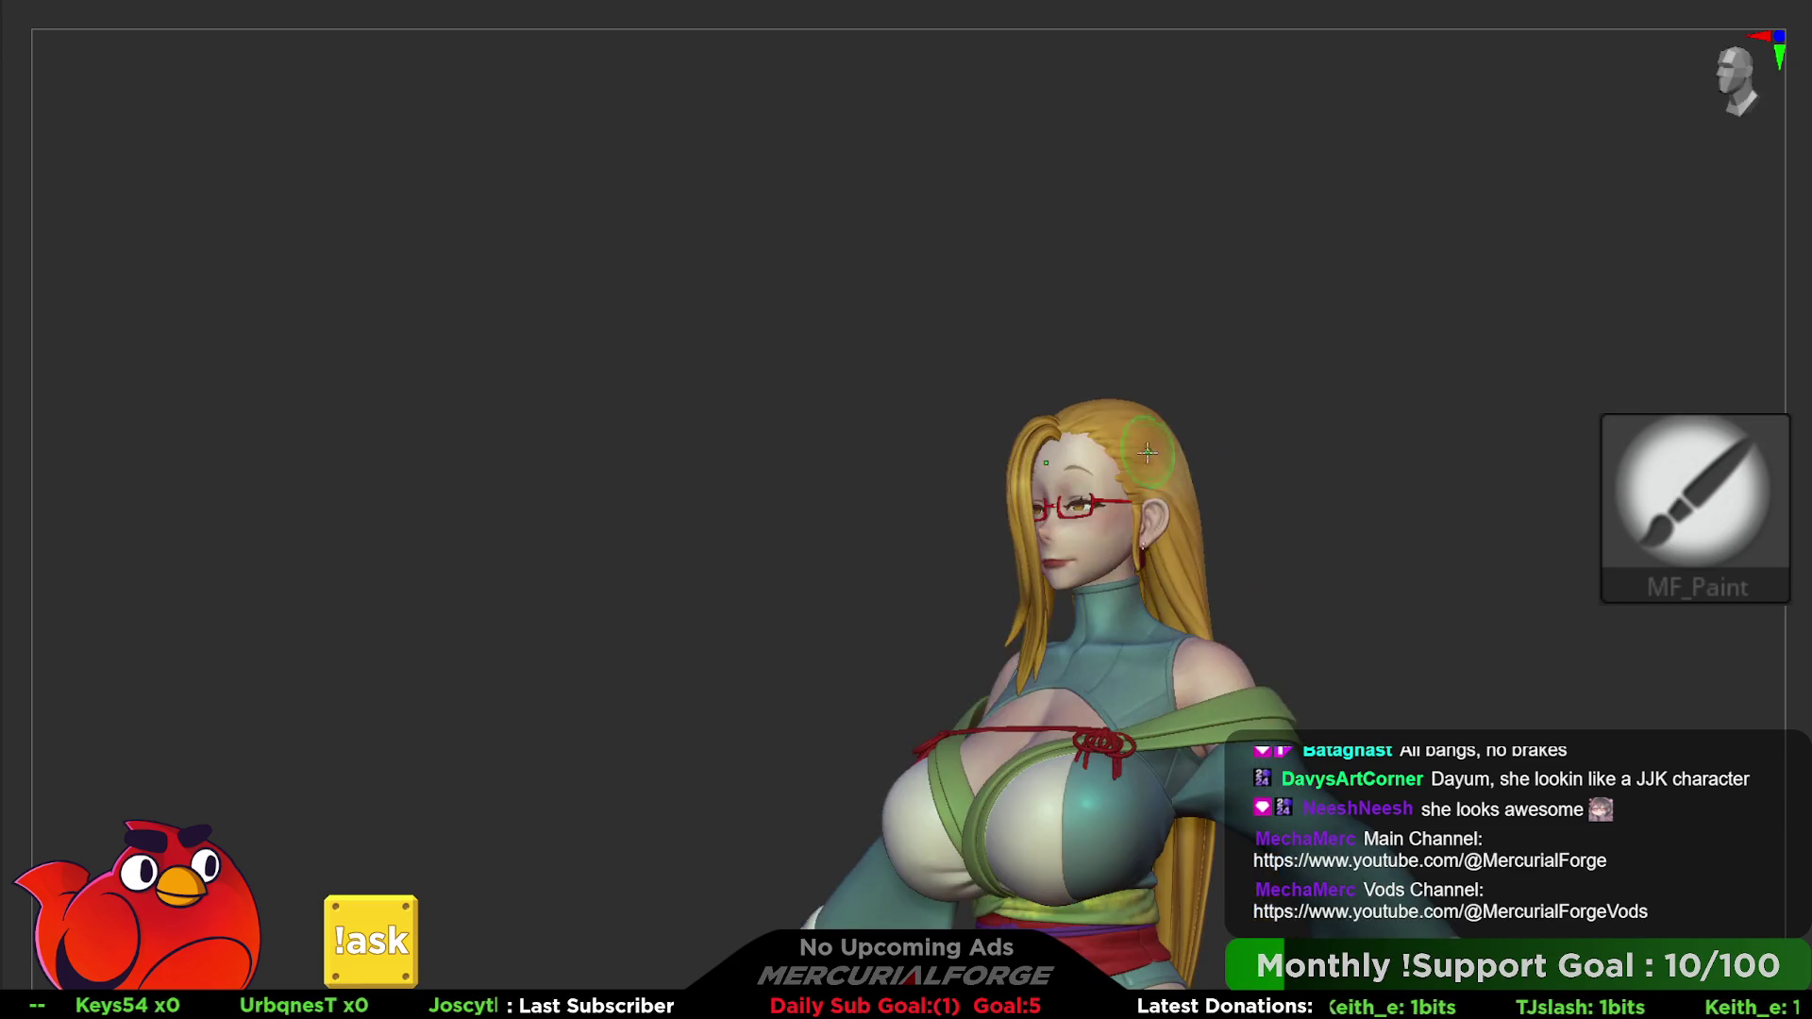
key("space")
key("ctrl")
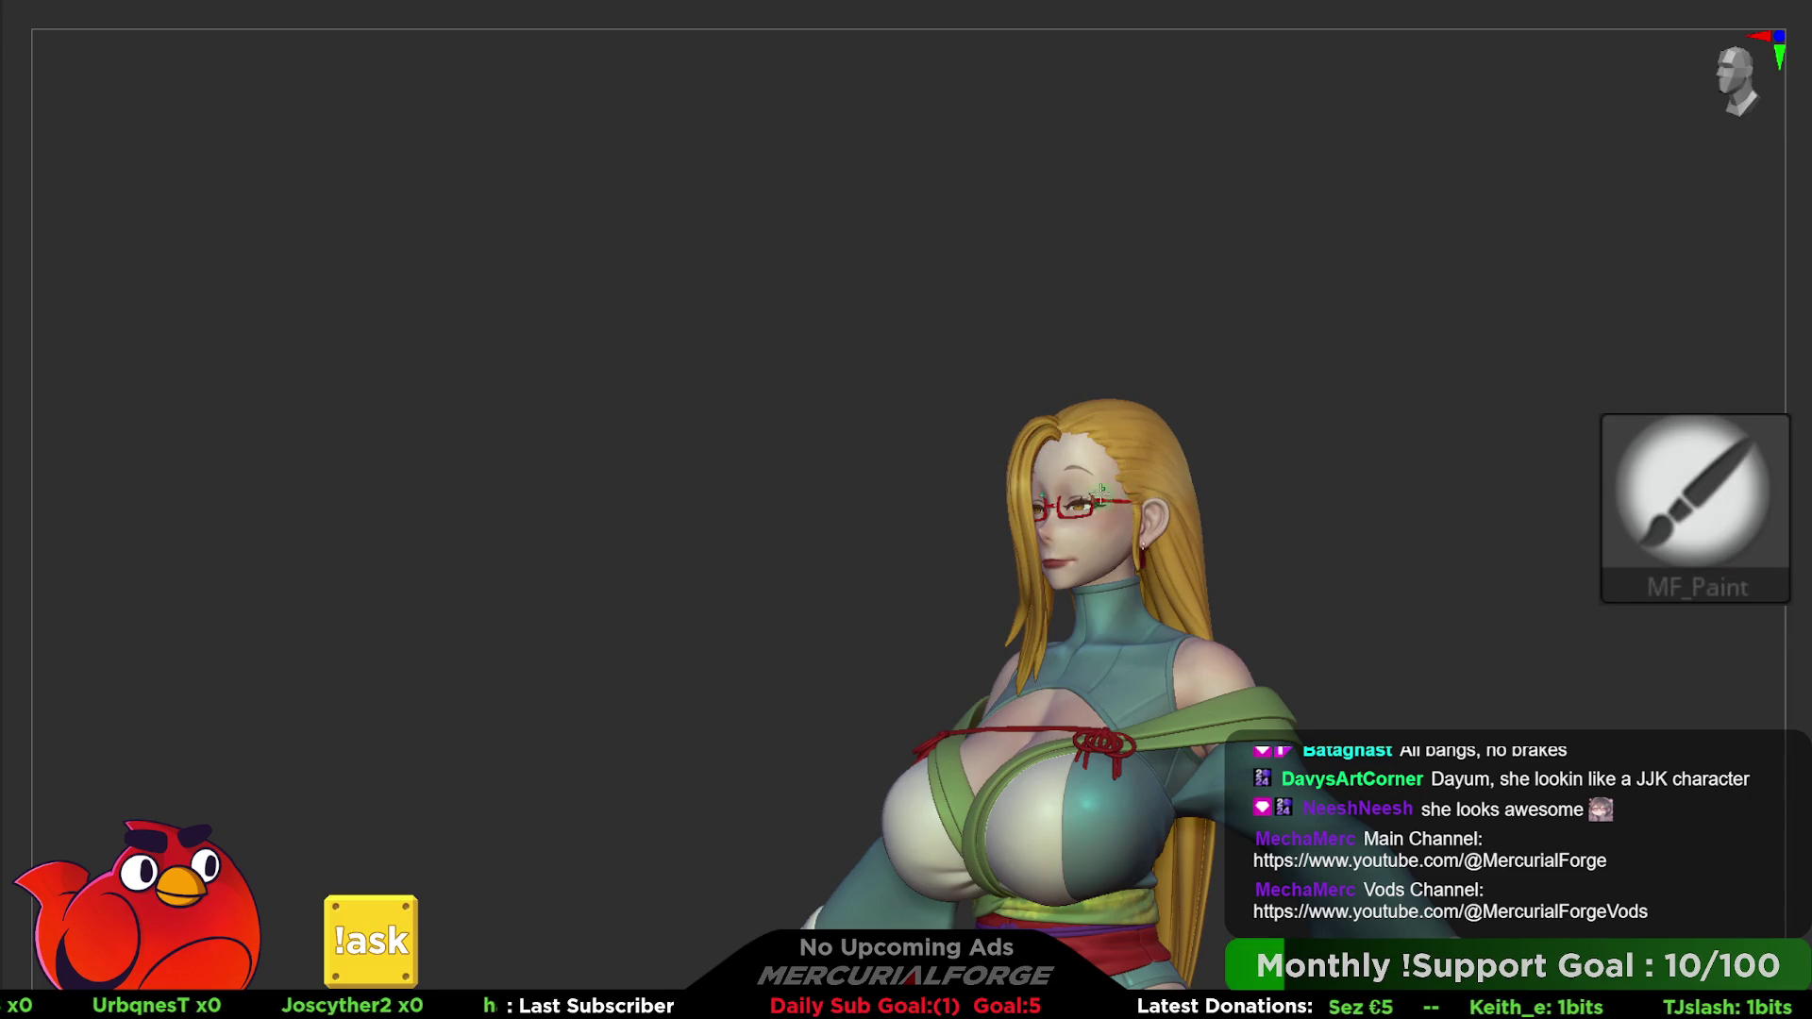
mouse_move(1102, 496)
right_mouse_down()
mouse_move(1288, 460)
mouse_move(1257, 439)
mouse_move(1306, 406)
mouse_move(1343, 510)
mouse_move(1487, 496)
mouse_move(1787, 304)
right_mouse_up()
- Solo the hair and fill the strand junctions on top with MF_FillForms
left_click(1376, 567, "alt")
key("b")
key("space")
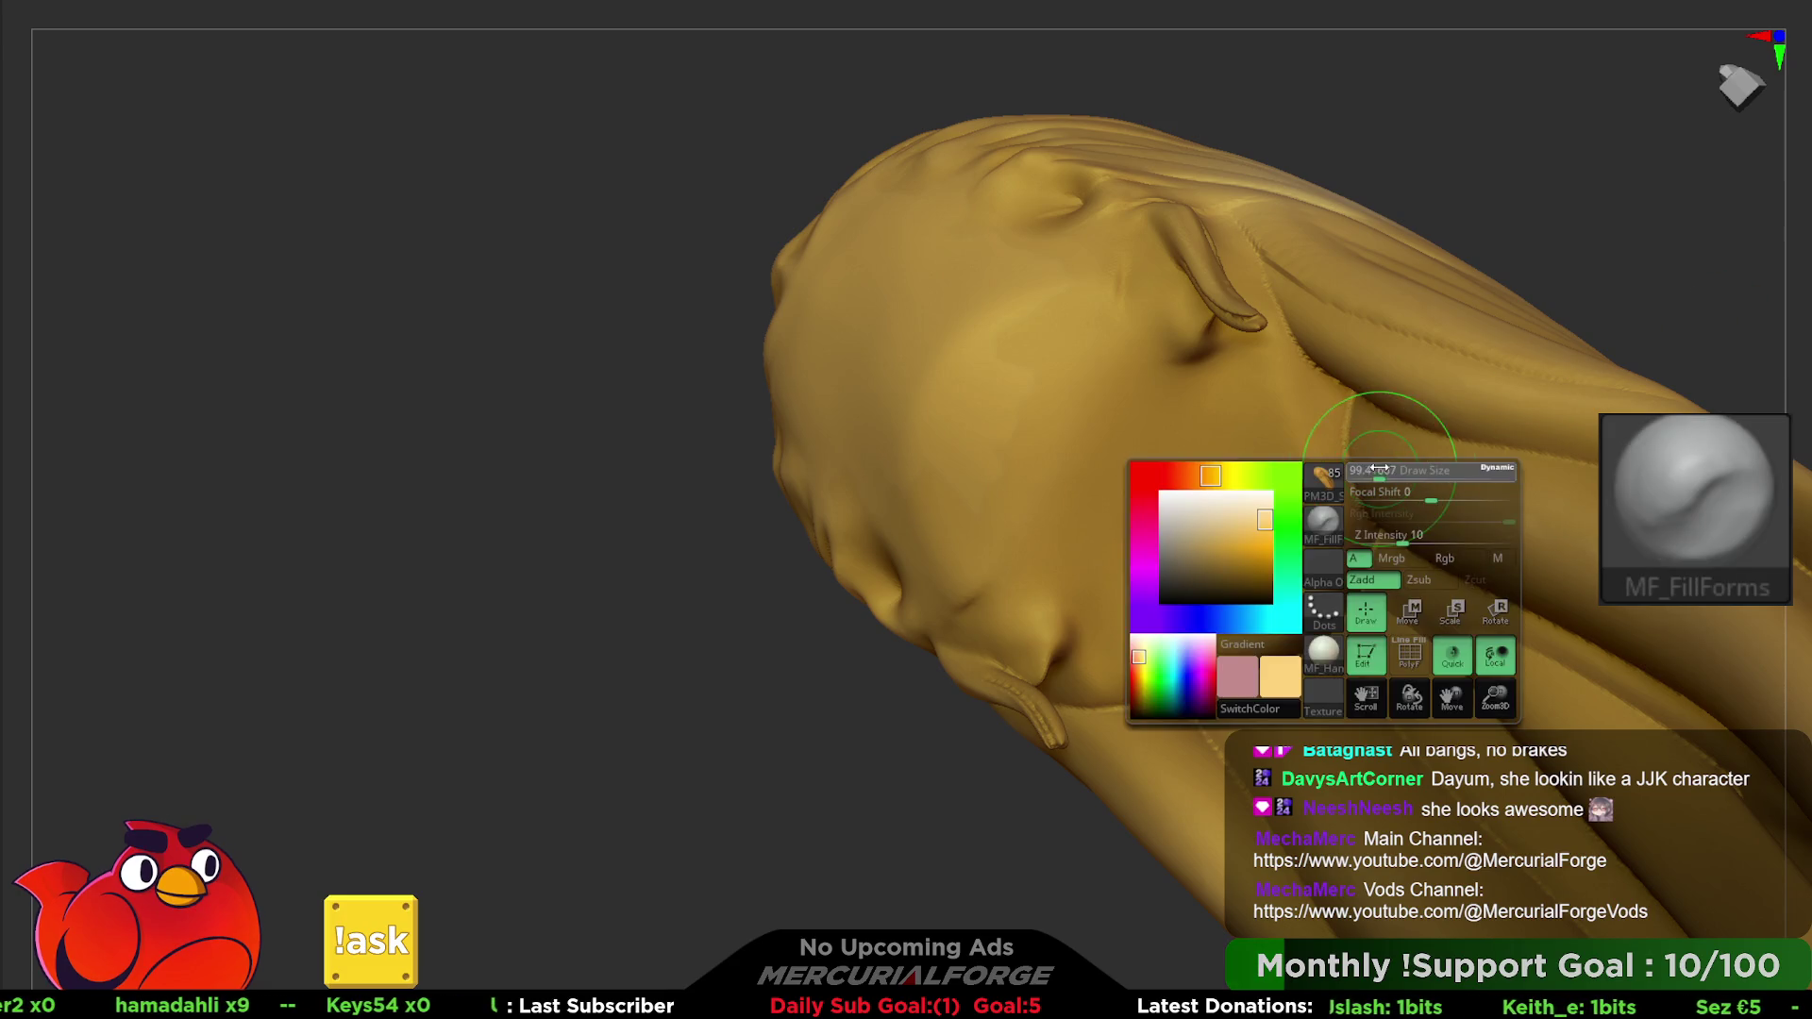
left_click(1395, 425)
left_click_drag(1327, 432, 1376, 567)
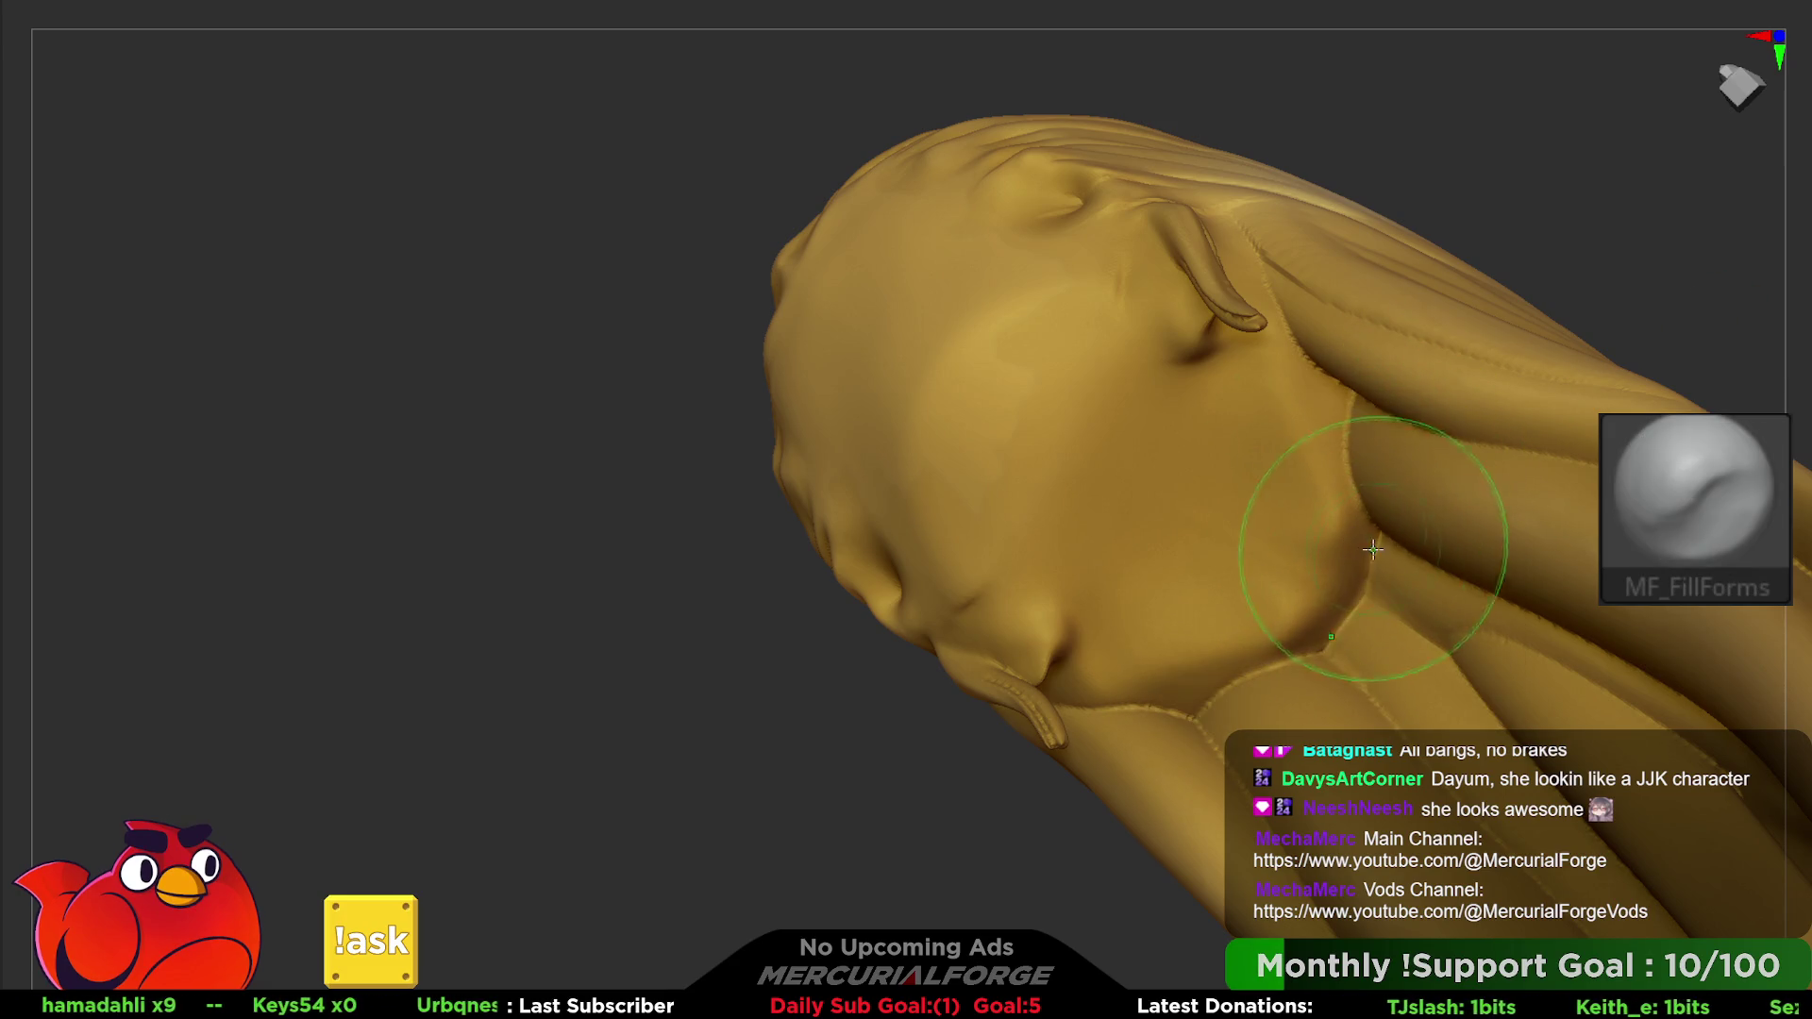
- Toggle between Peaks and MF_FillForms while checking the back of the hair
right_click_drag(1331, 581, 1324, 371)
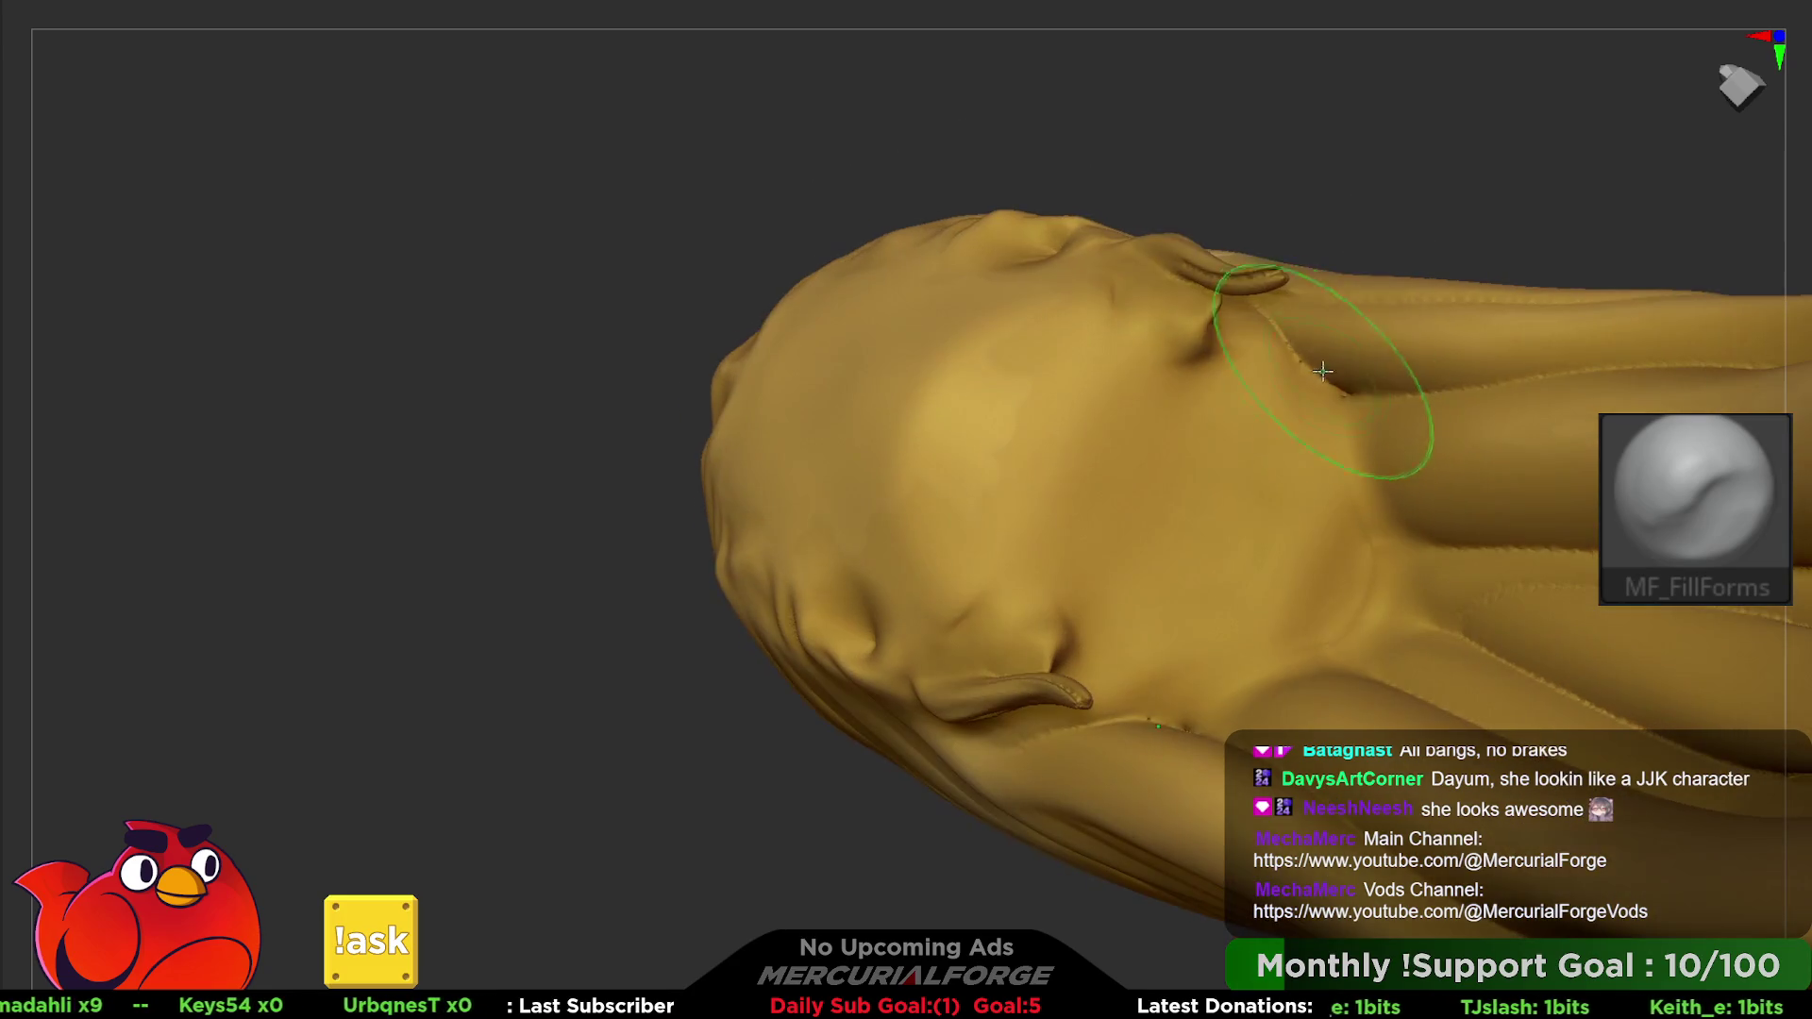
key("b")
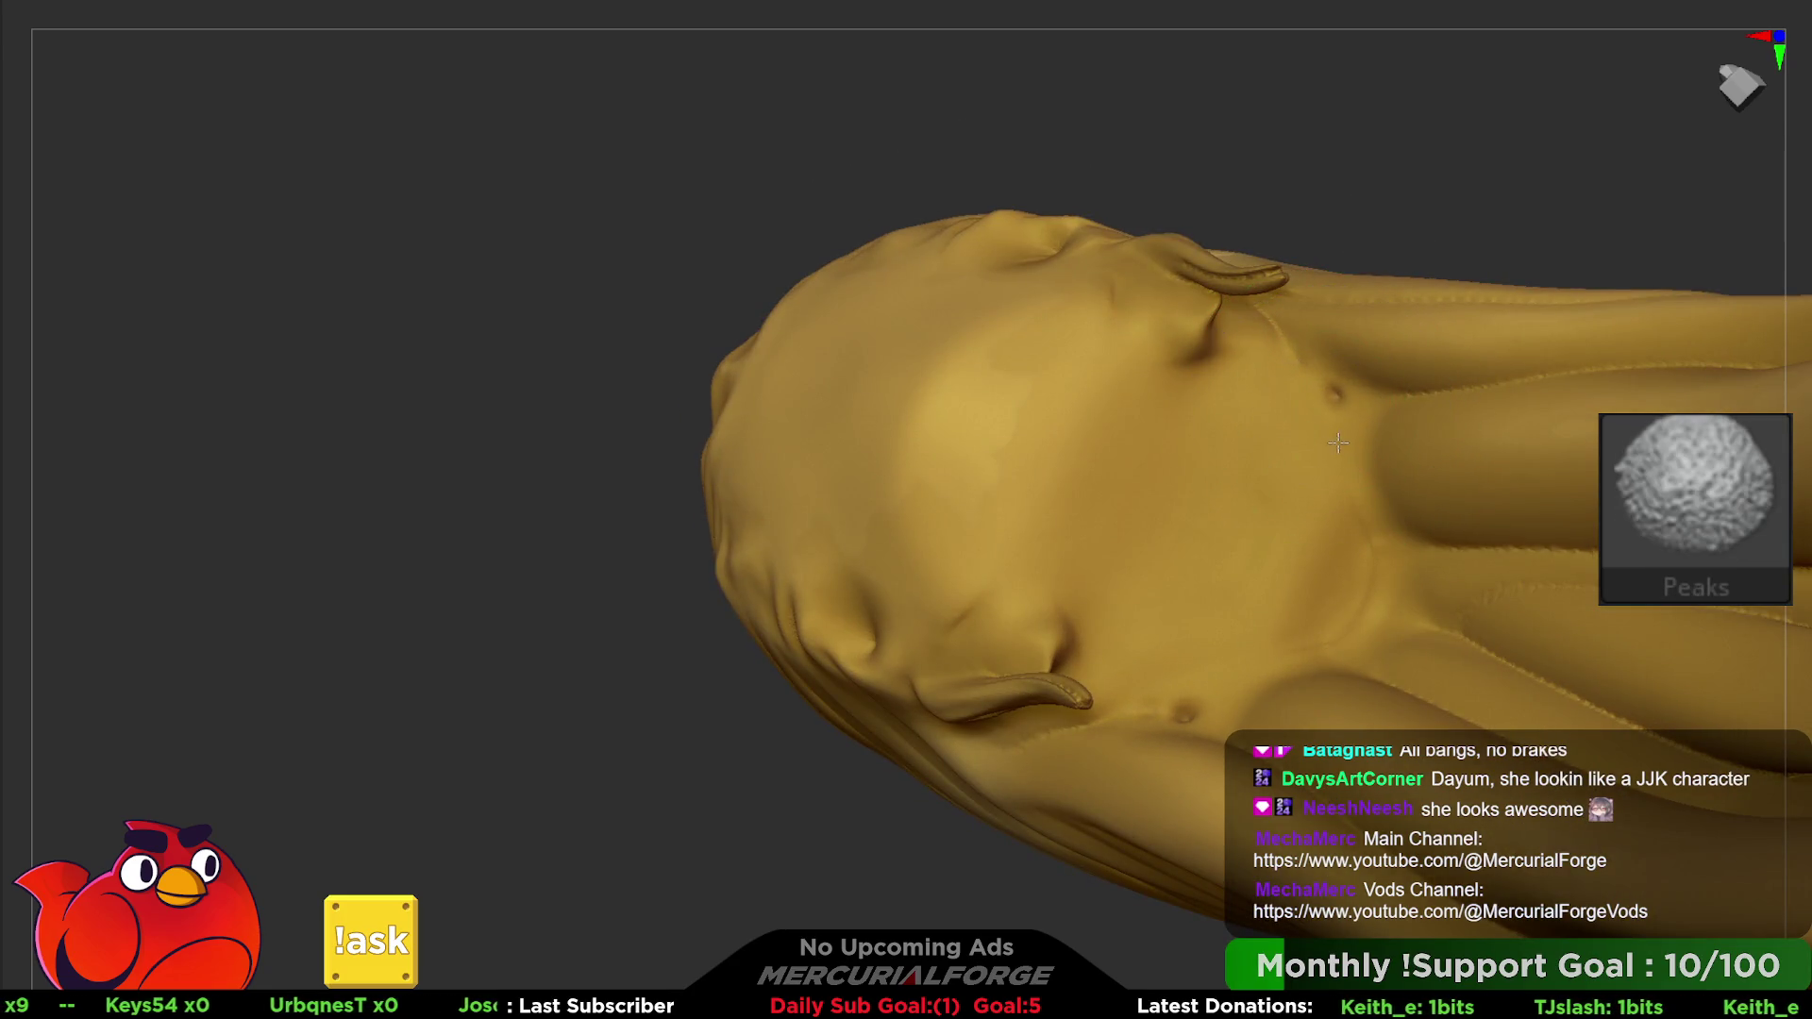
key("b")
key("b")
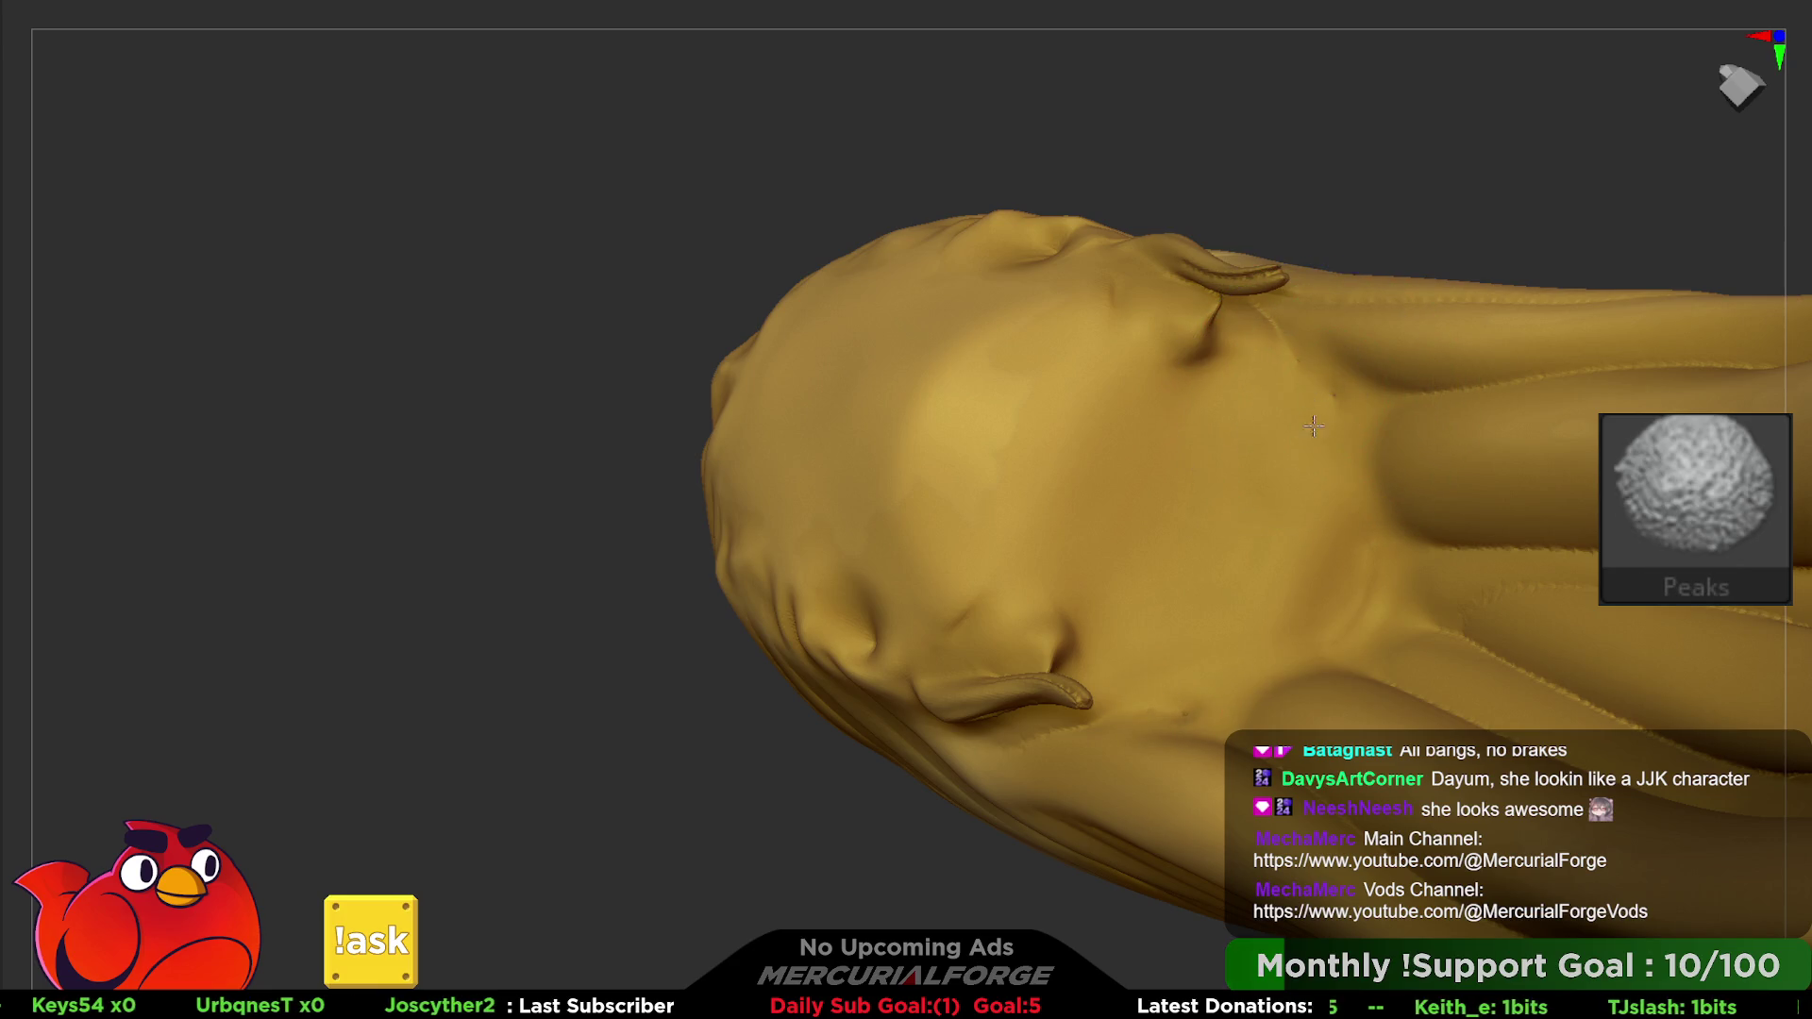
key("b")
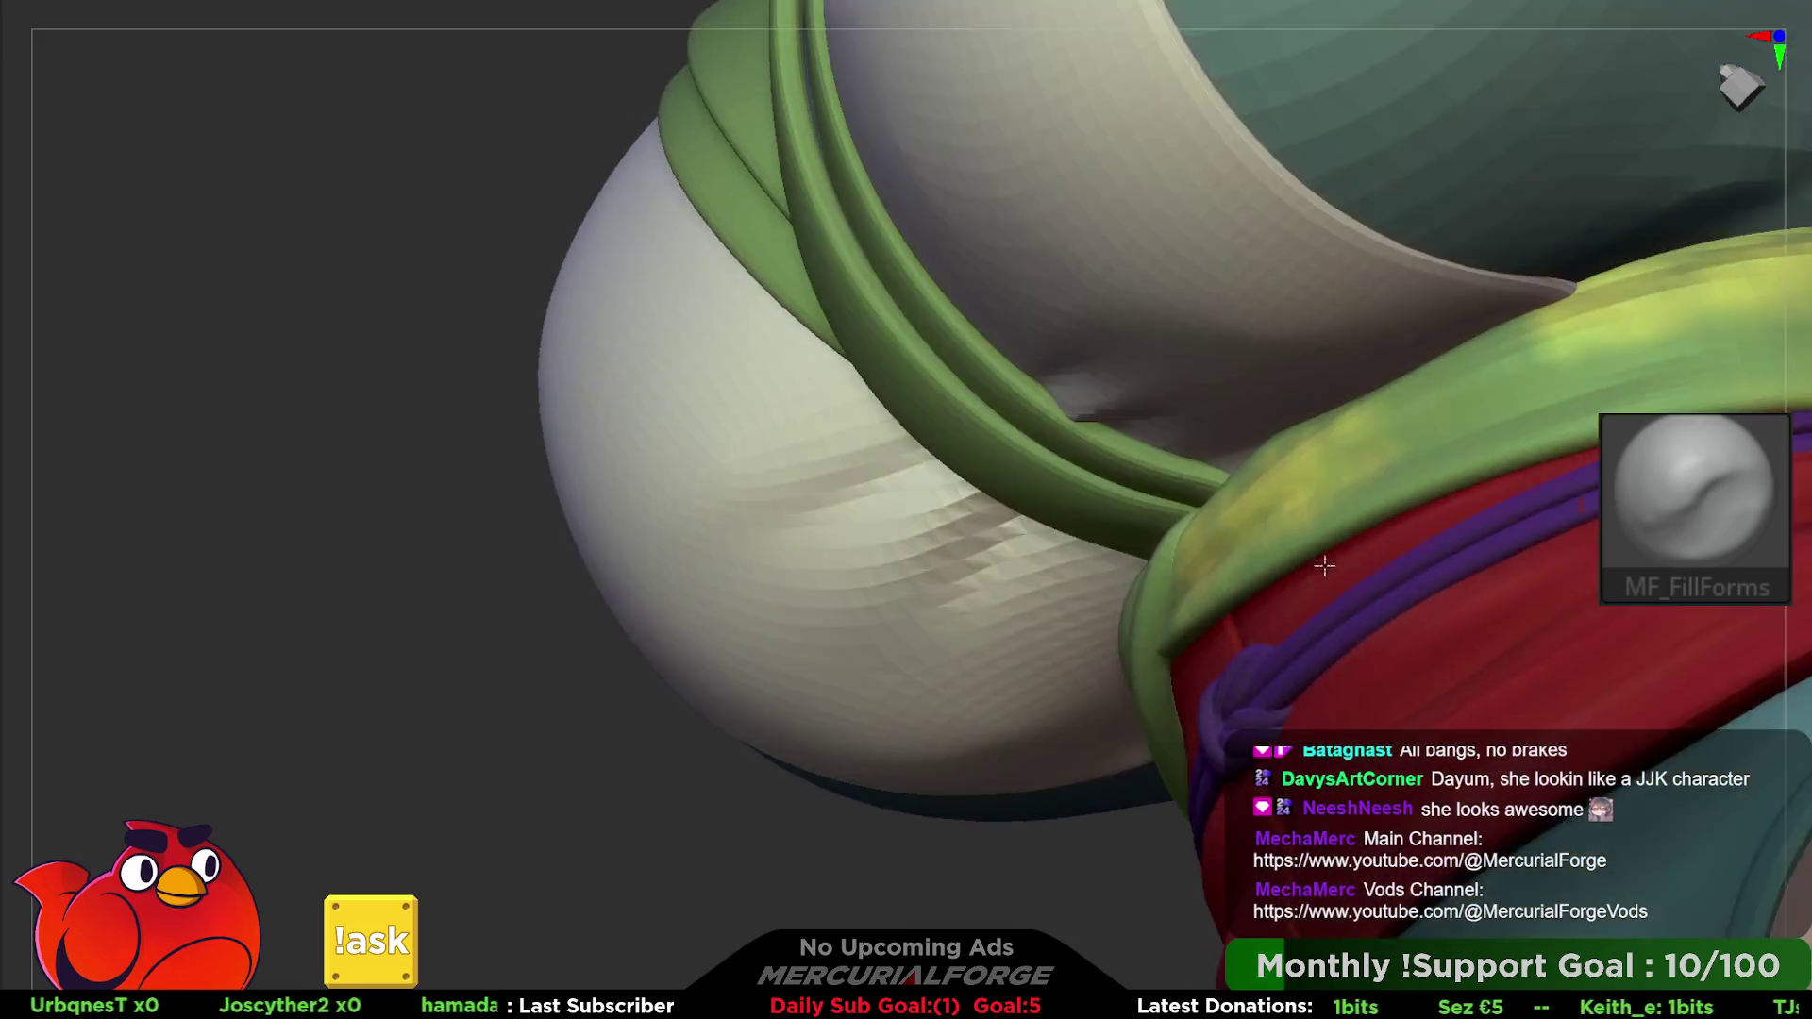
mouse_move(1324, 567)
right_mouse_down()
mouse_move(1256, 301)
mouse_move(1211, 420)
right_mouse_up()
mouse_move(1190, 406)
right_mouse_down()
mouse_move(1076, 326)
mouse_move(1474, 212)
mouse_move(1771, 283)
right_mouse_up()
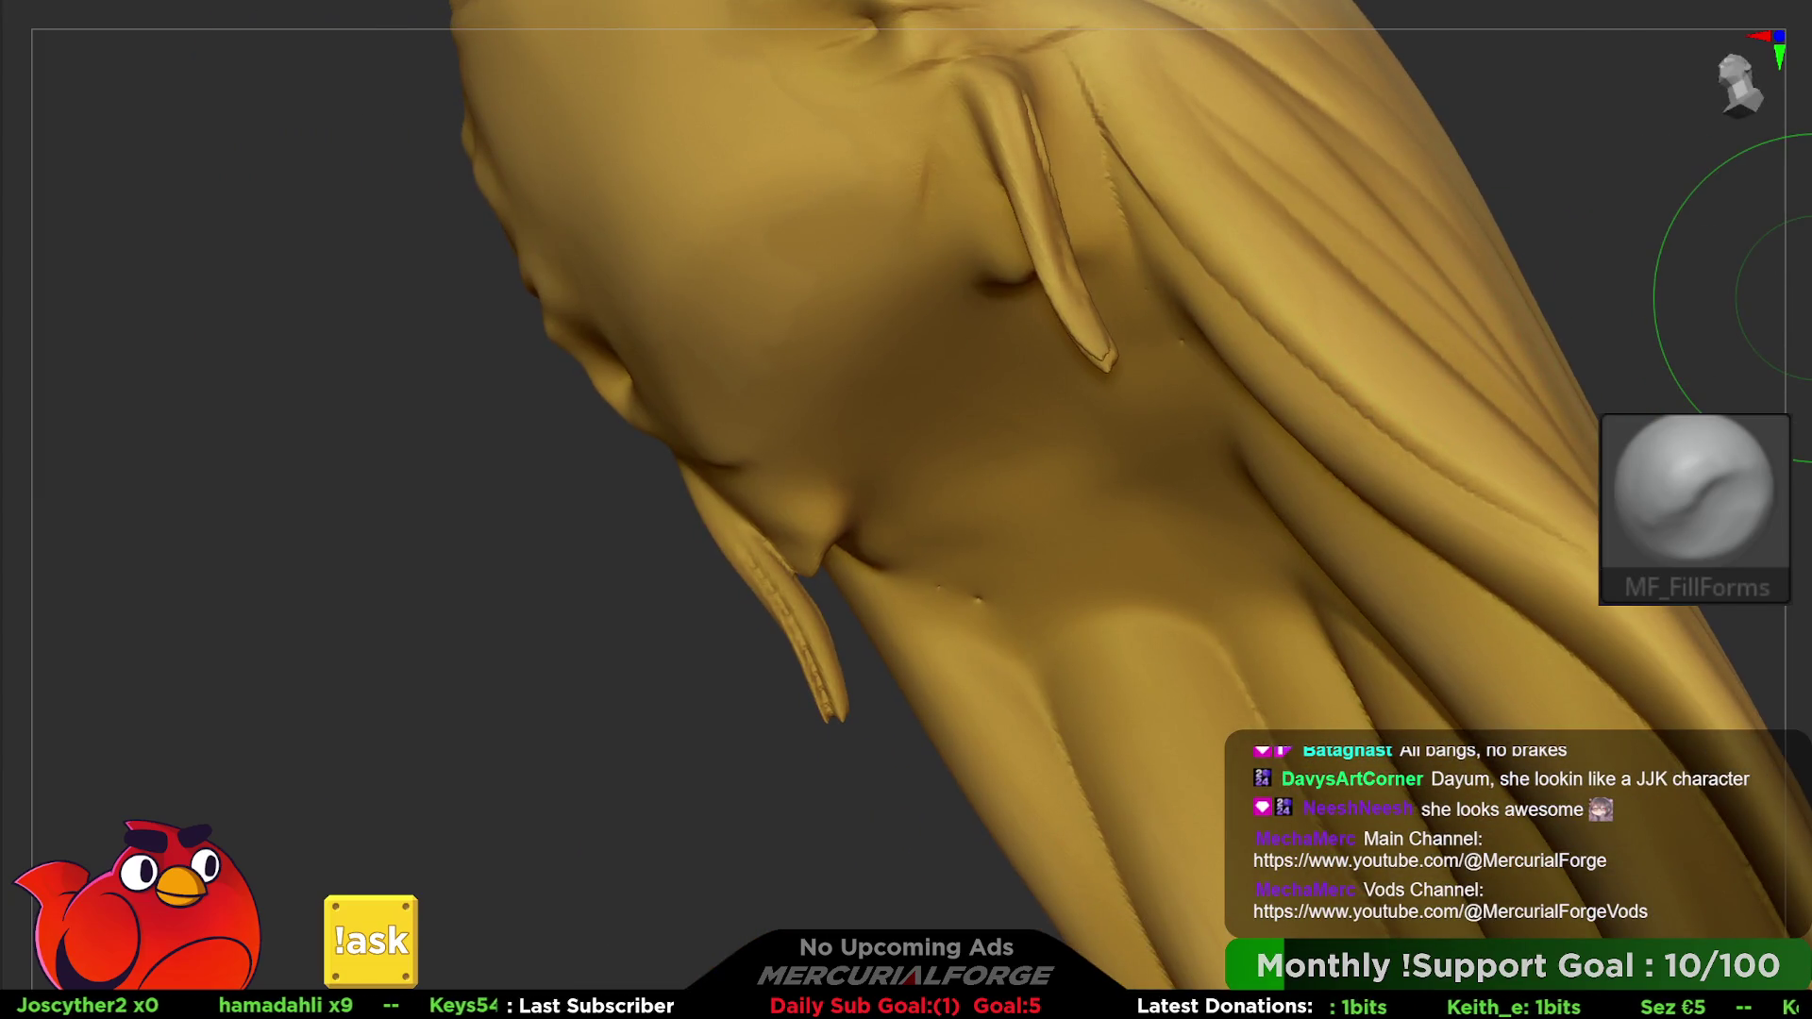
- Load the Slash2 brush and size it for carving the back hair
key("b")
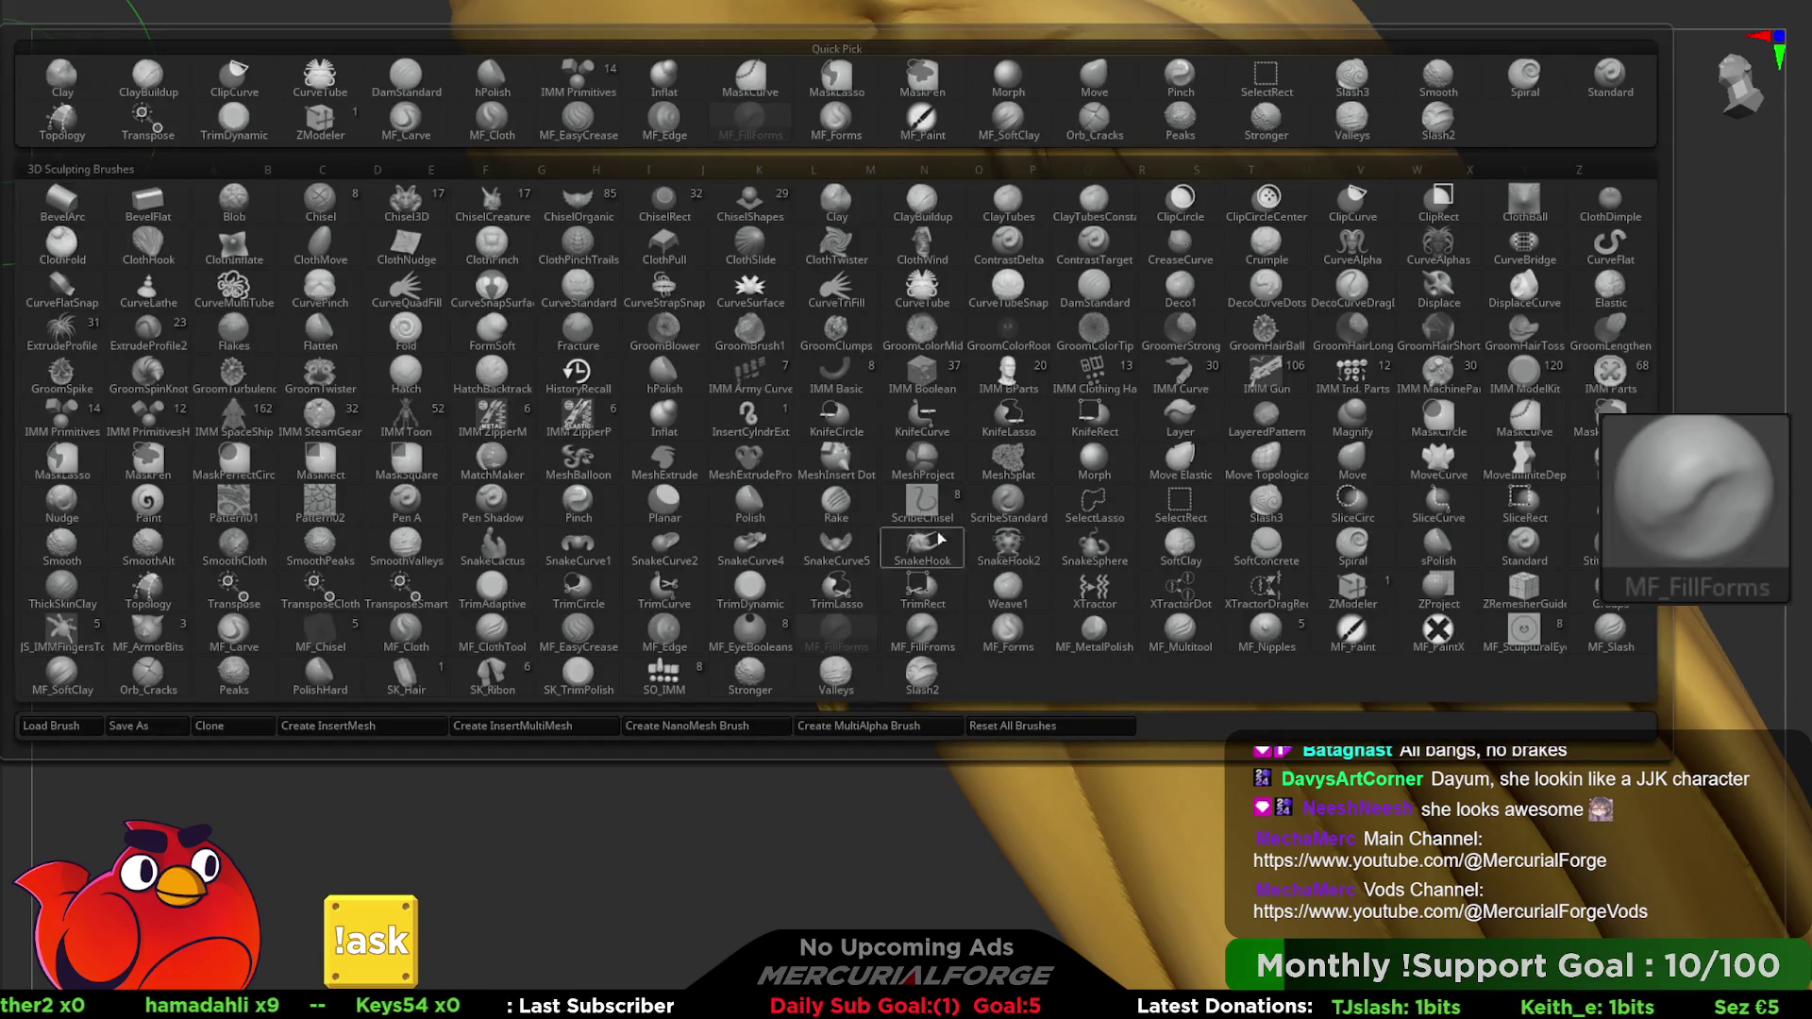
left_click(920, 665)
right_click_drag(991, 567, 1118, 372)
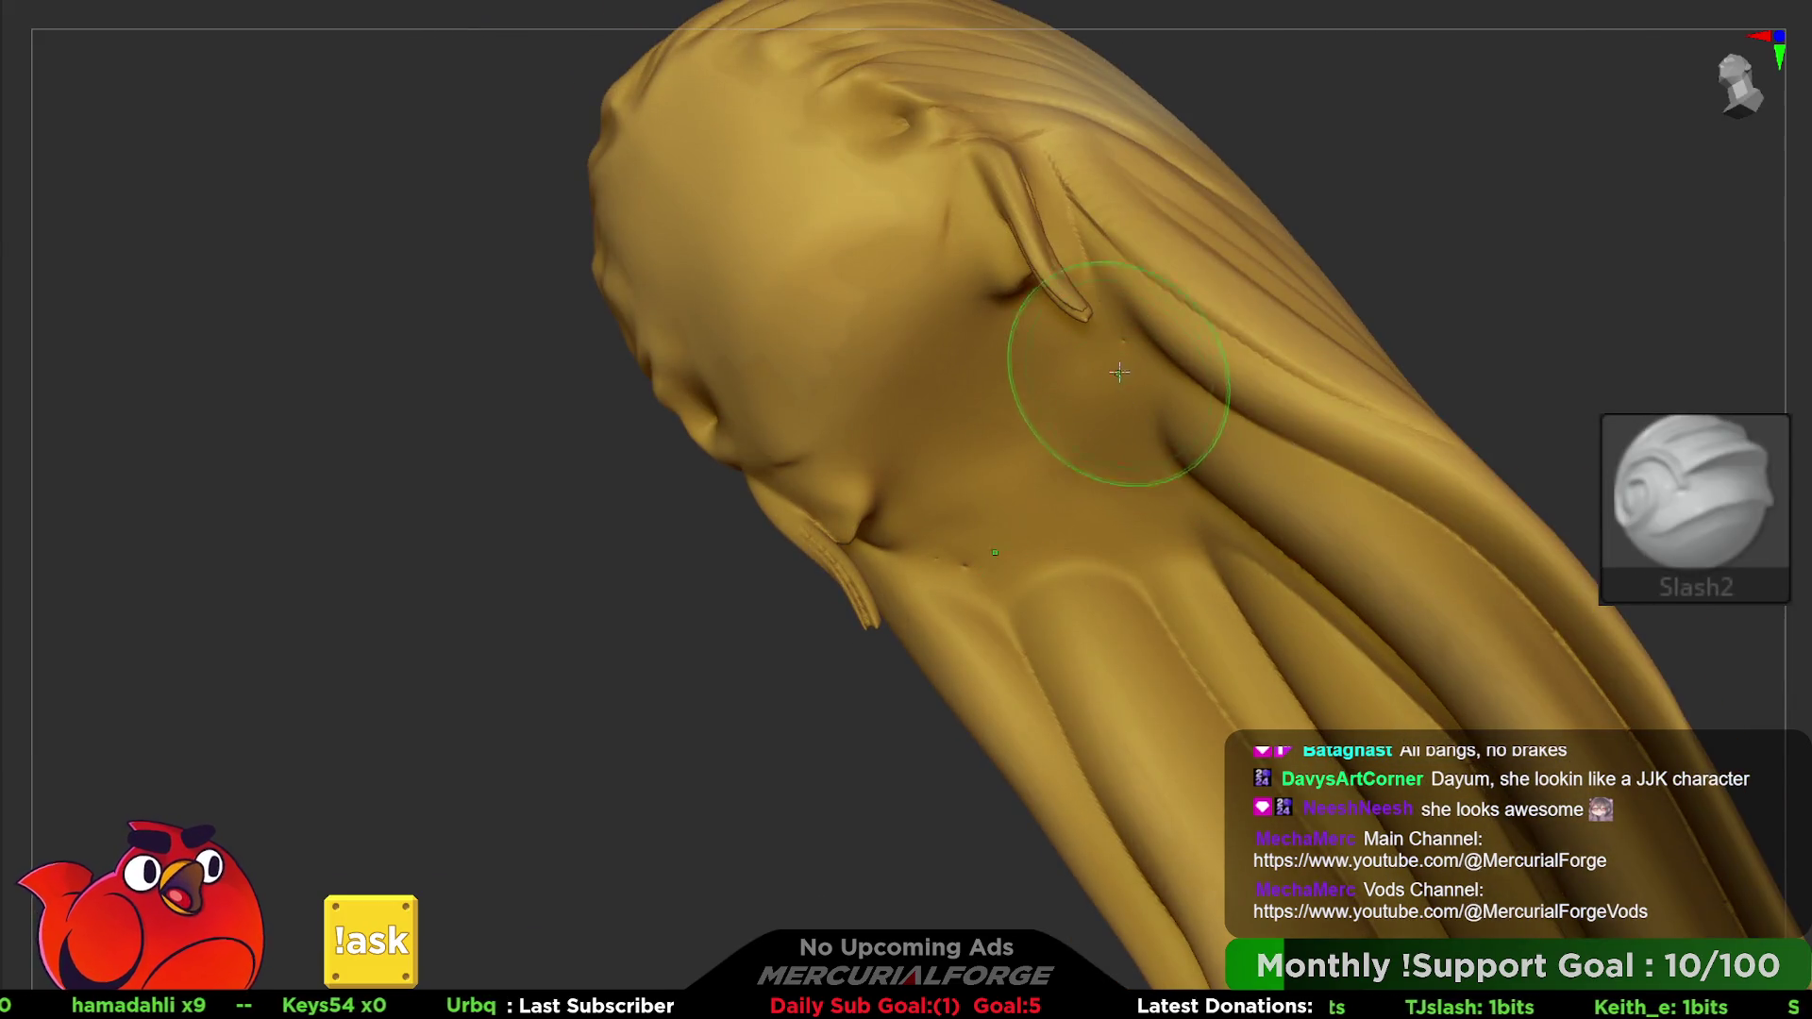
key("space")
left_click_drag(1149, 397, 1154, 446)
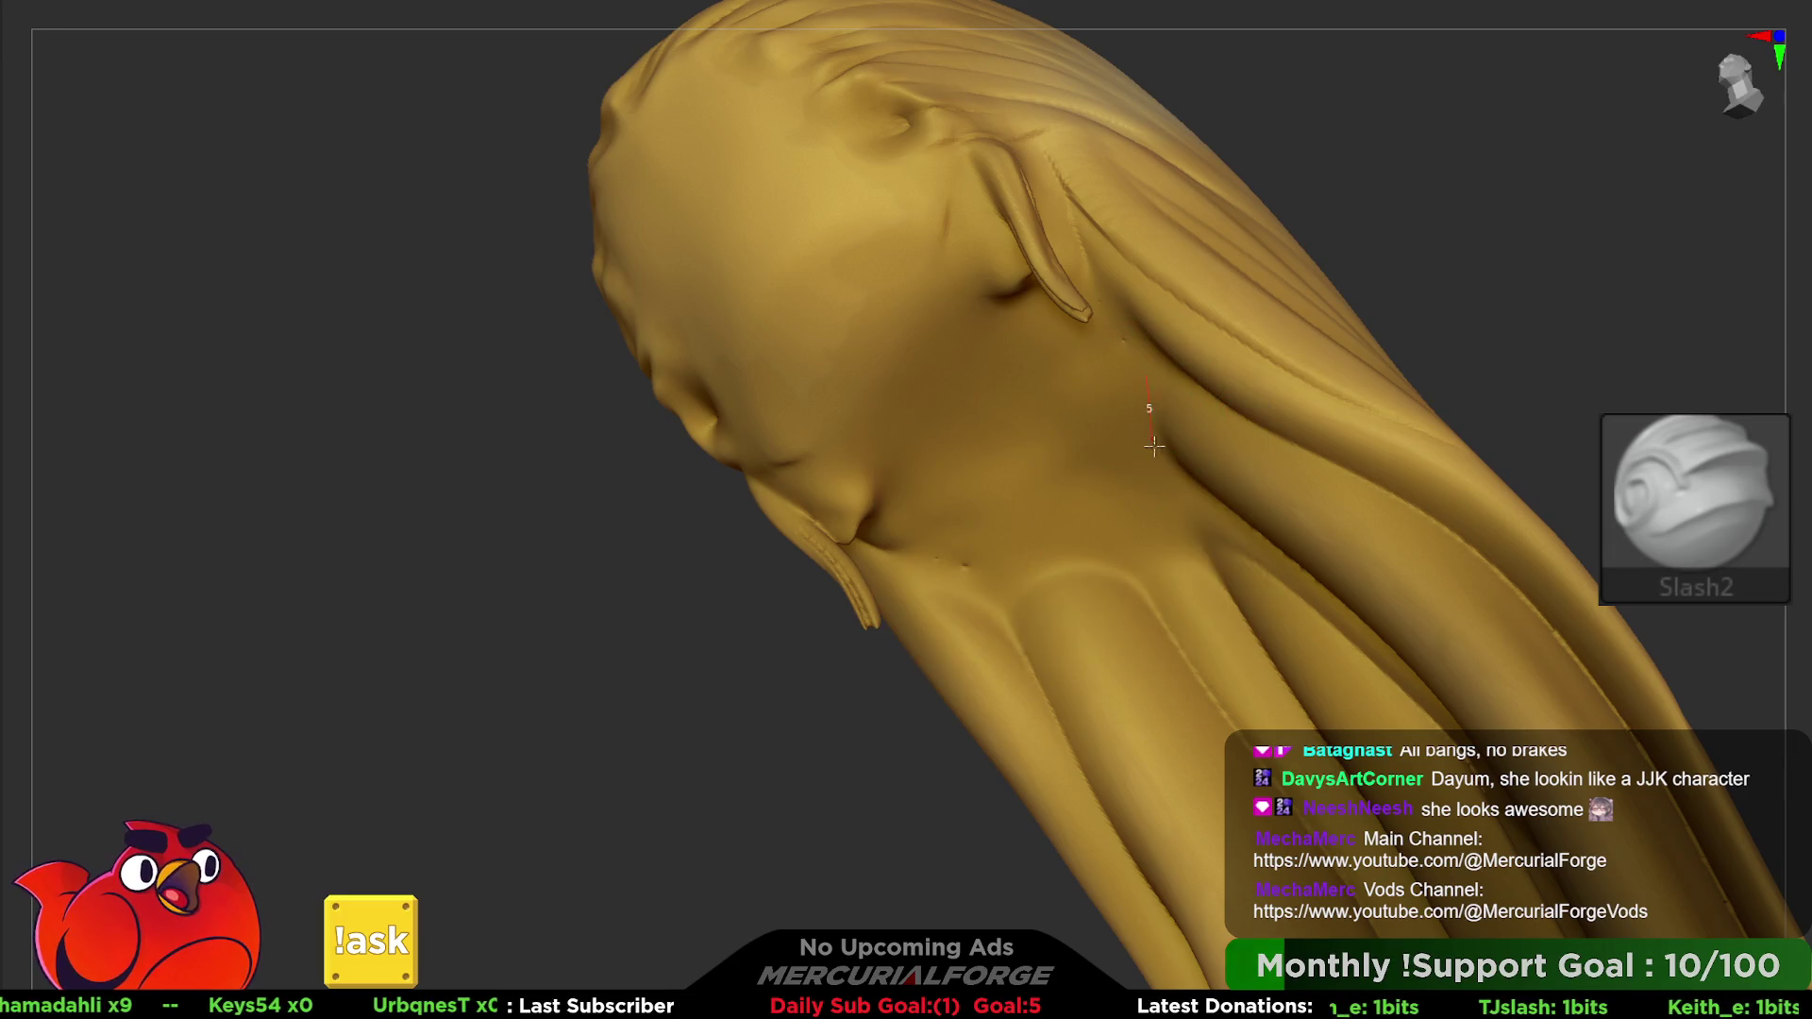
- Carve several strand grooves into the hair below the ear, toggling Peaks
left_click_drag(1090, 567, 1176, 652)
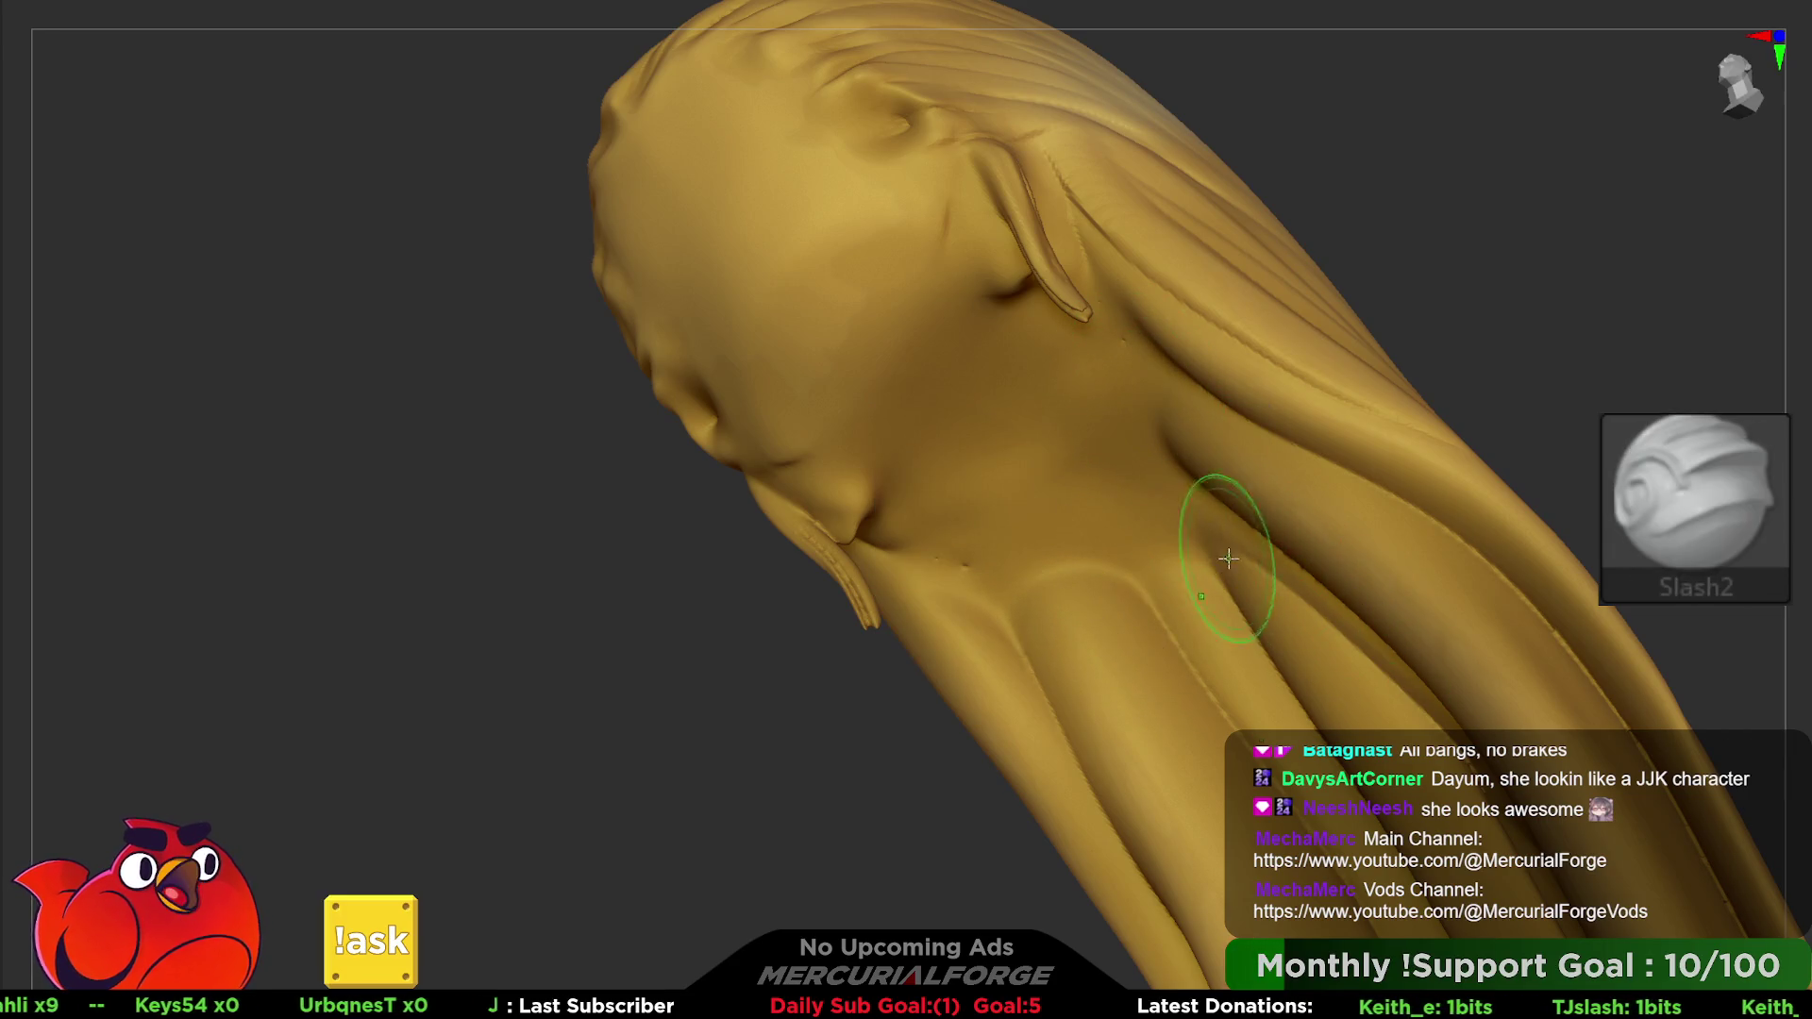
left_click_drag(1118, 382, 1101, 351)
left_click_drag(1190, 652, 991, 566)
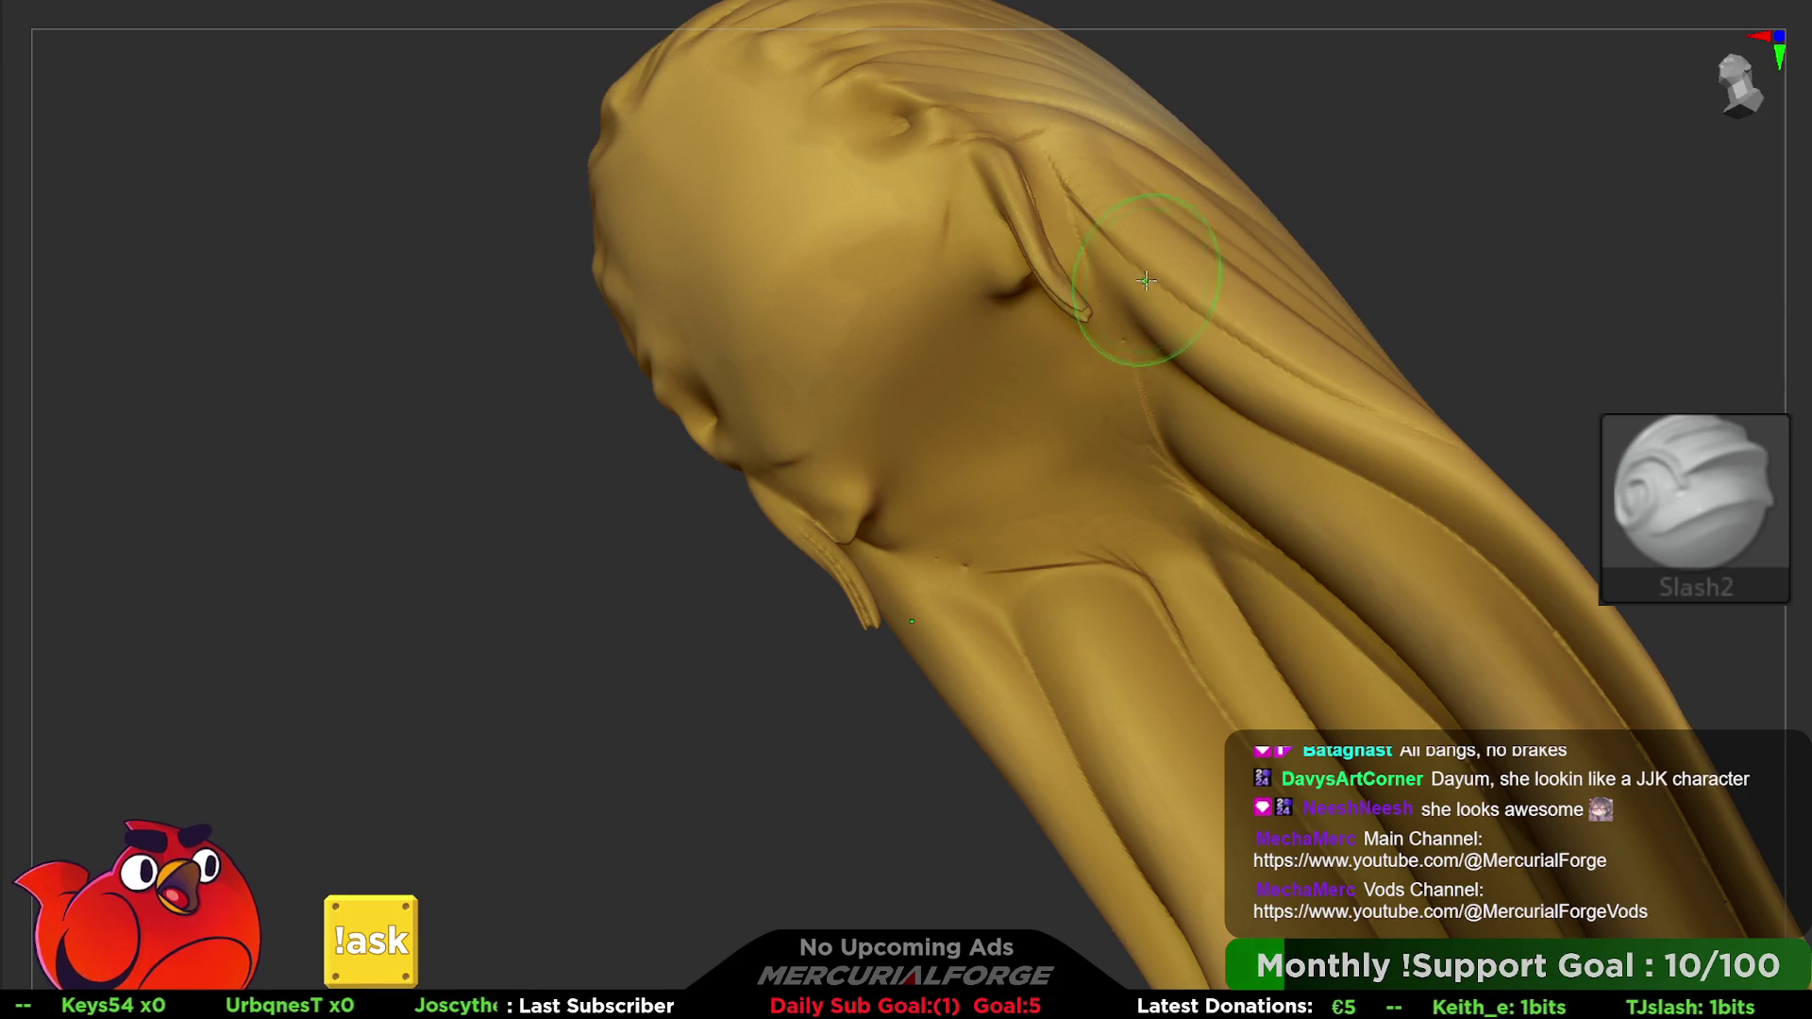
left_click_drag(1118, 467, 991, 298)
left_click_drag(1063, 510, 1217, 574)
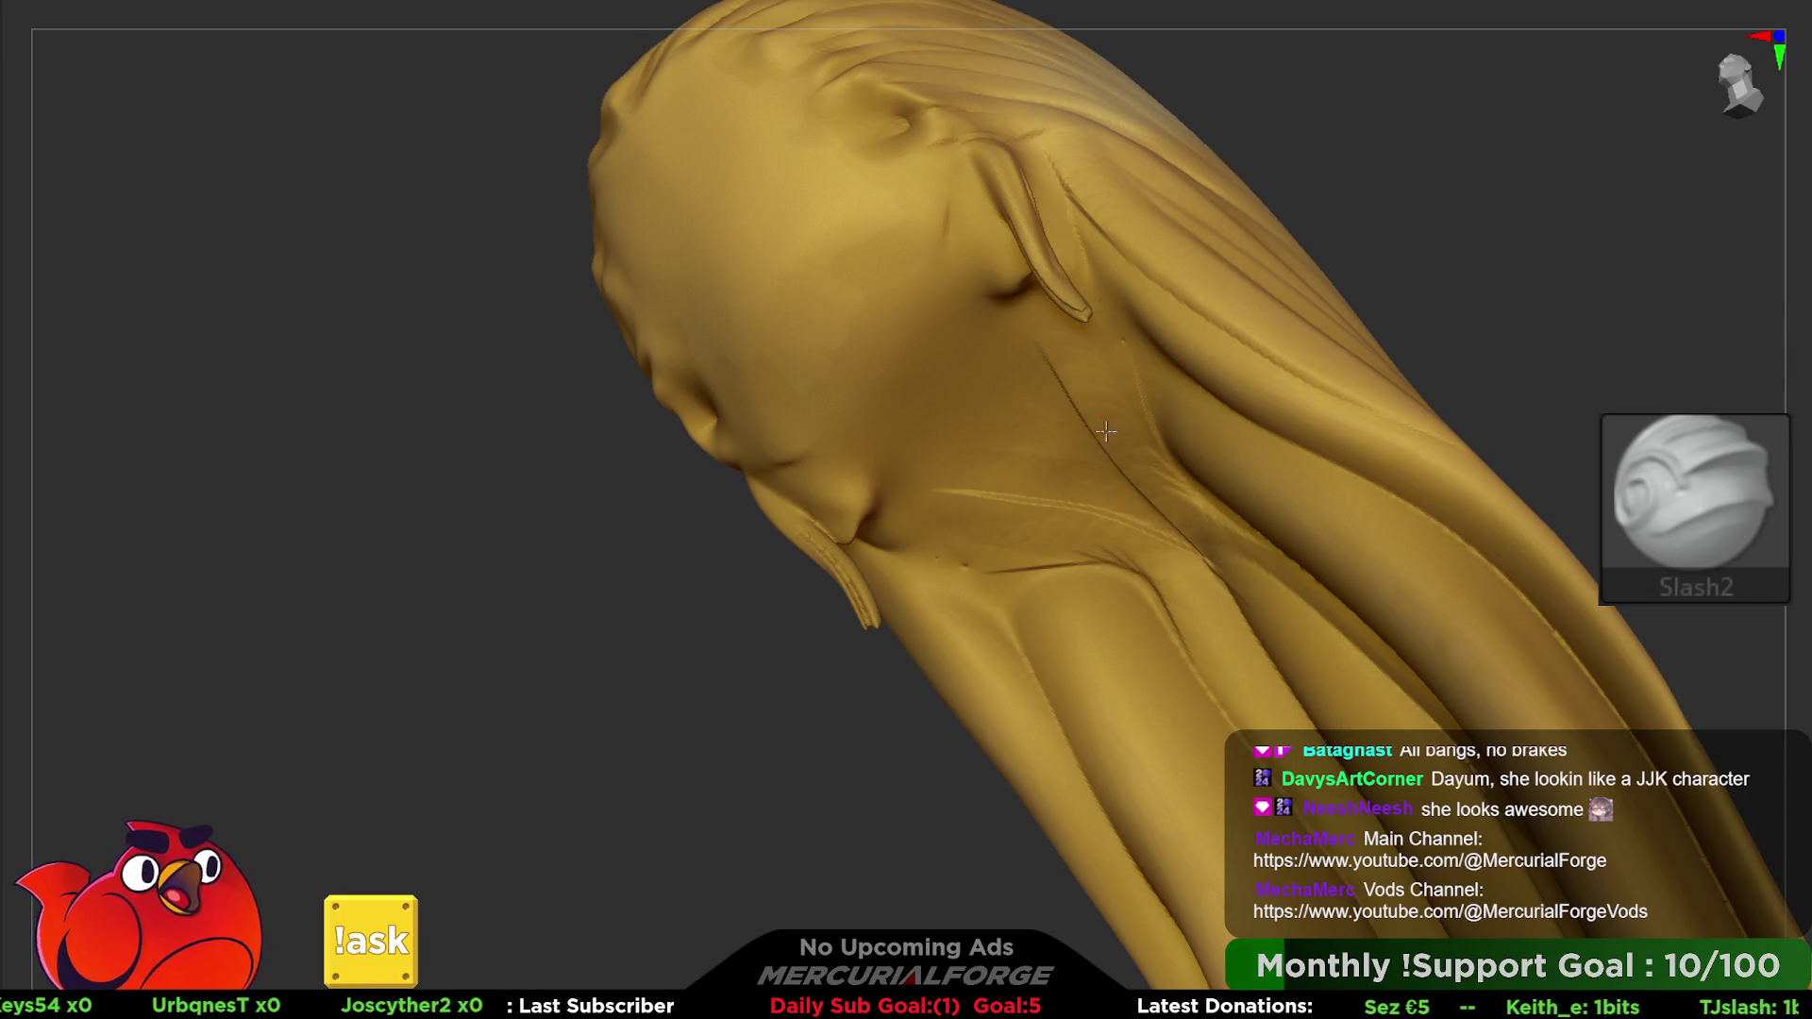
key("b")
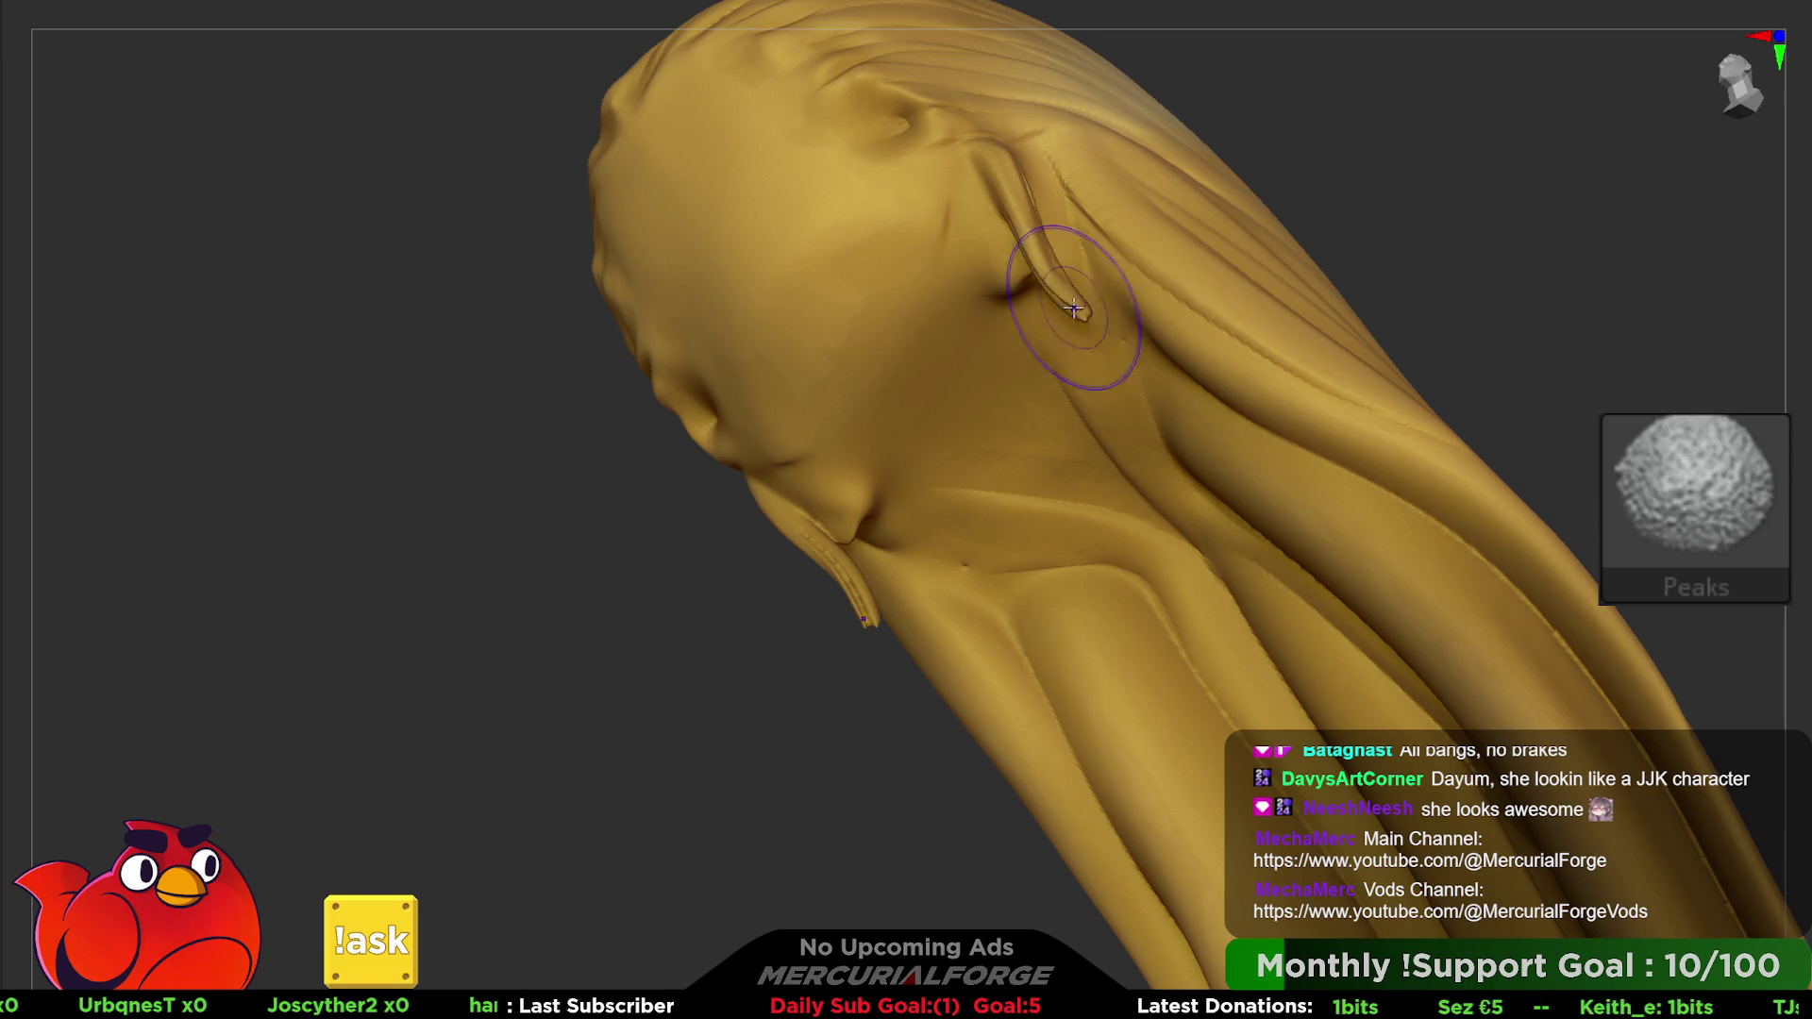
key("b")
key("b")
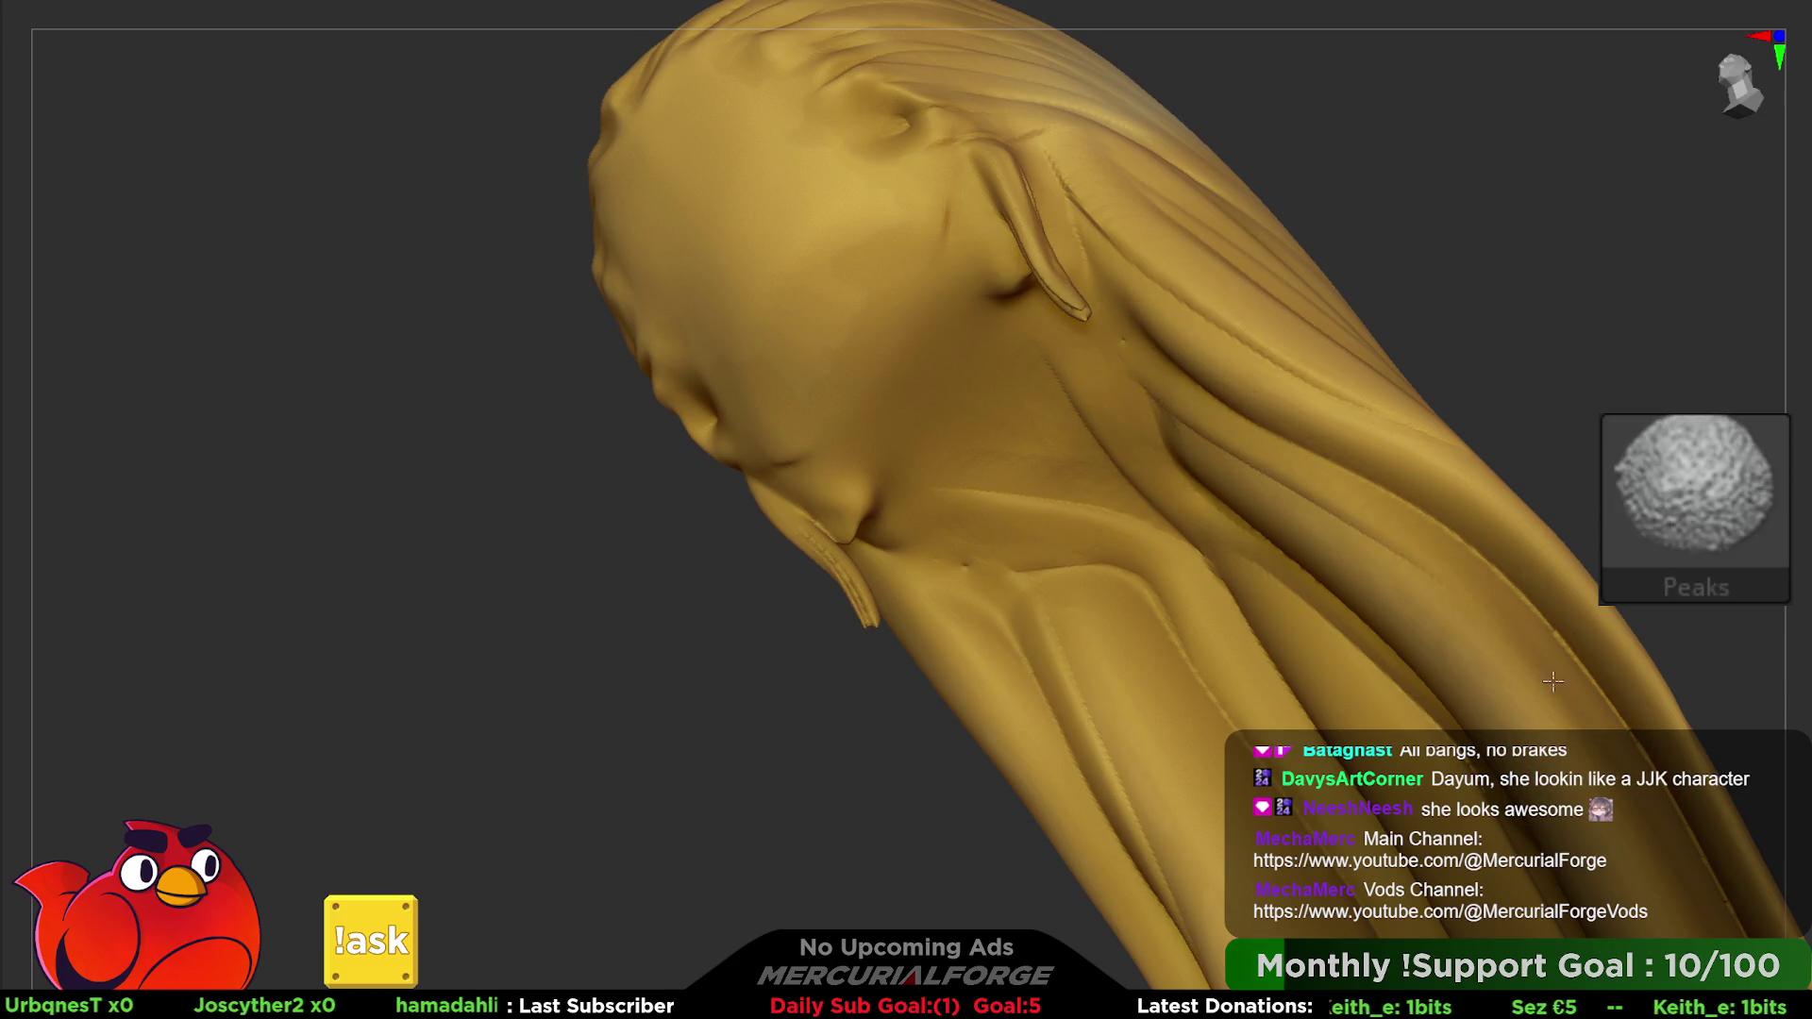
key("b")
- Deepen long grooves up the back strands, then un-solo to show the whole character
left_click_drag(1214, 431, 1416, 680)
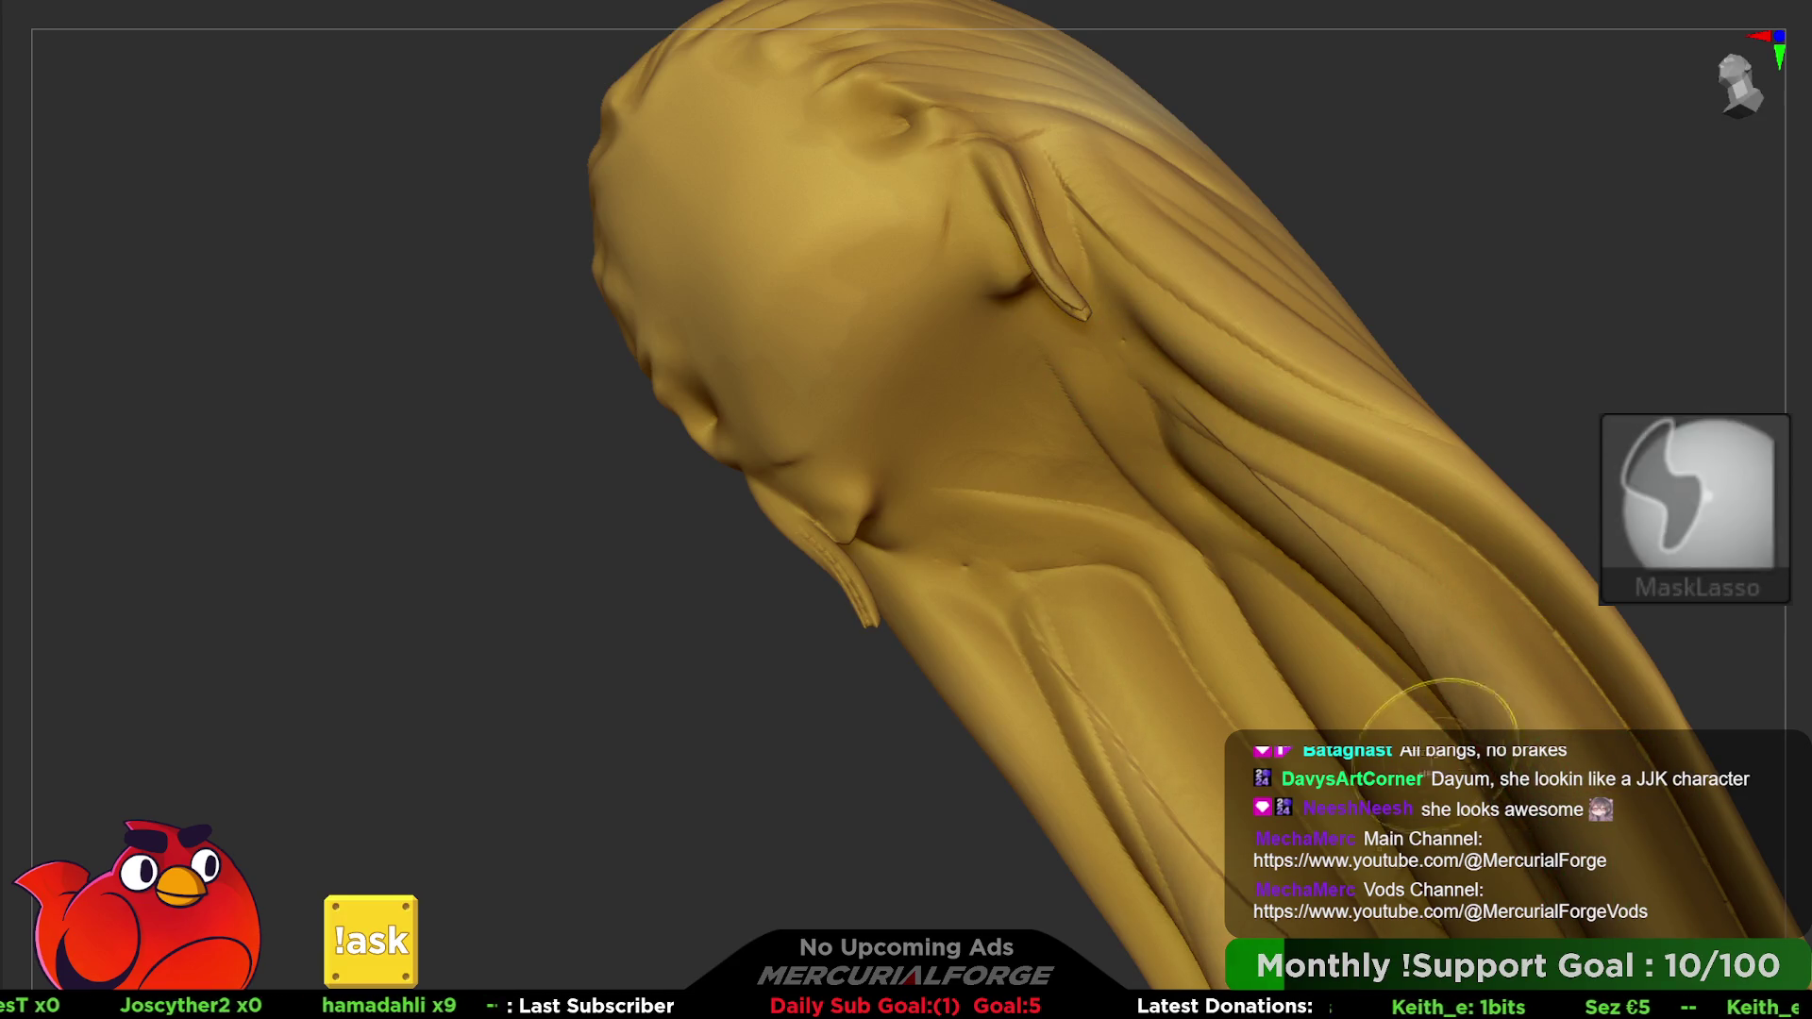
right_click_drag(425, 425, 510, 468)
mouse_move(1177, 511)
right_mouse_down()
mouse_move(1150, 538)
mouse_move(1104, 246)
right_mouse_up()
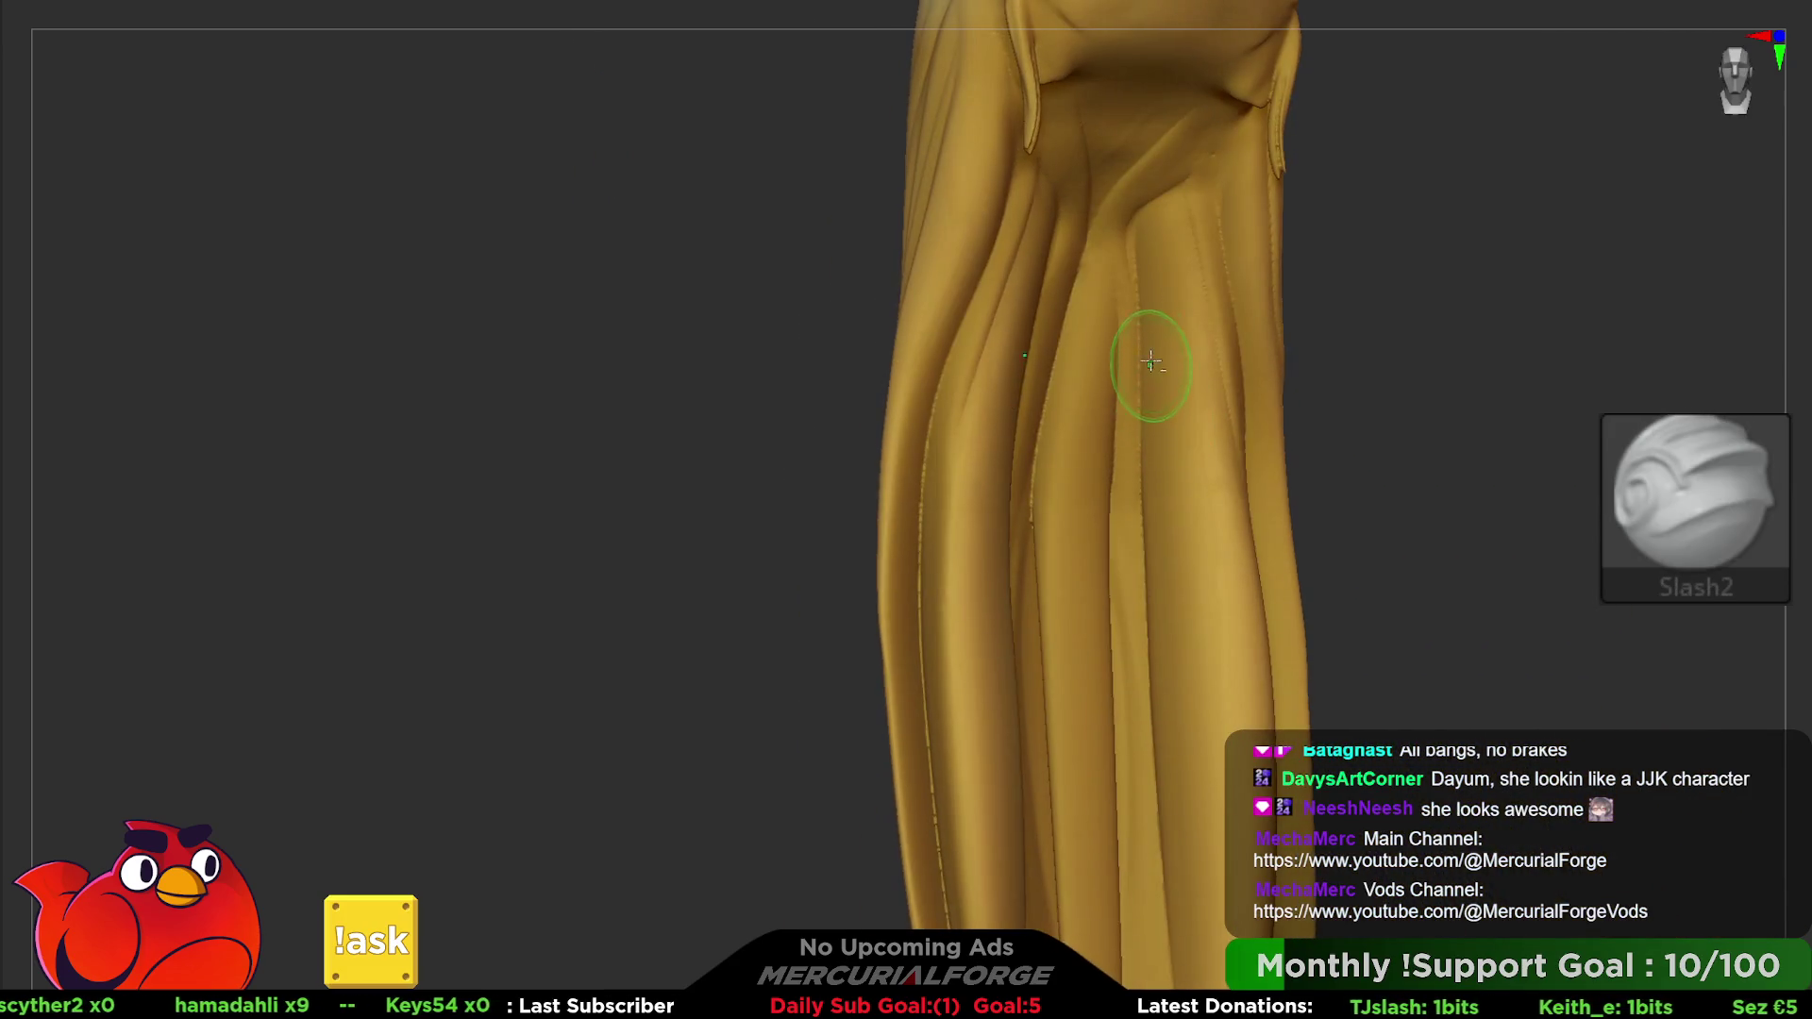
left_click_drag(1164, 655, 1125, 149)
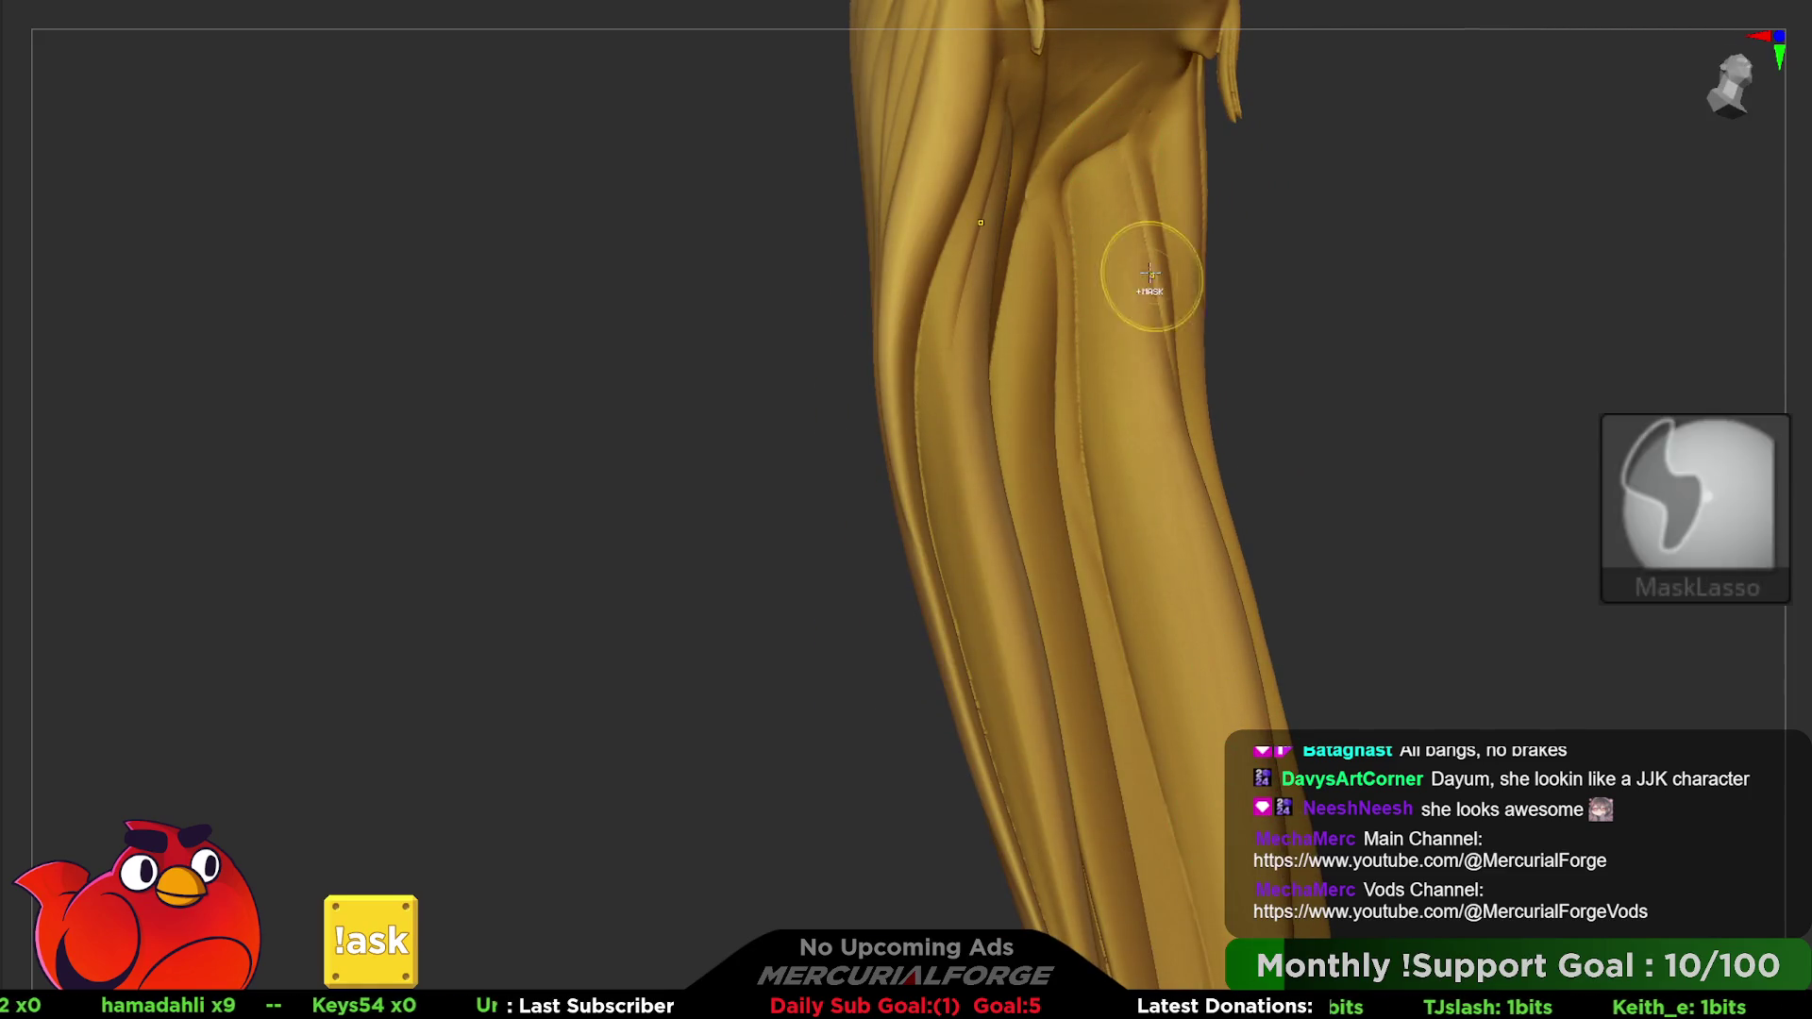
key("b")
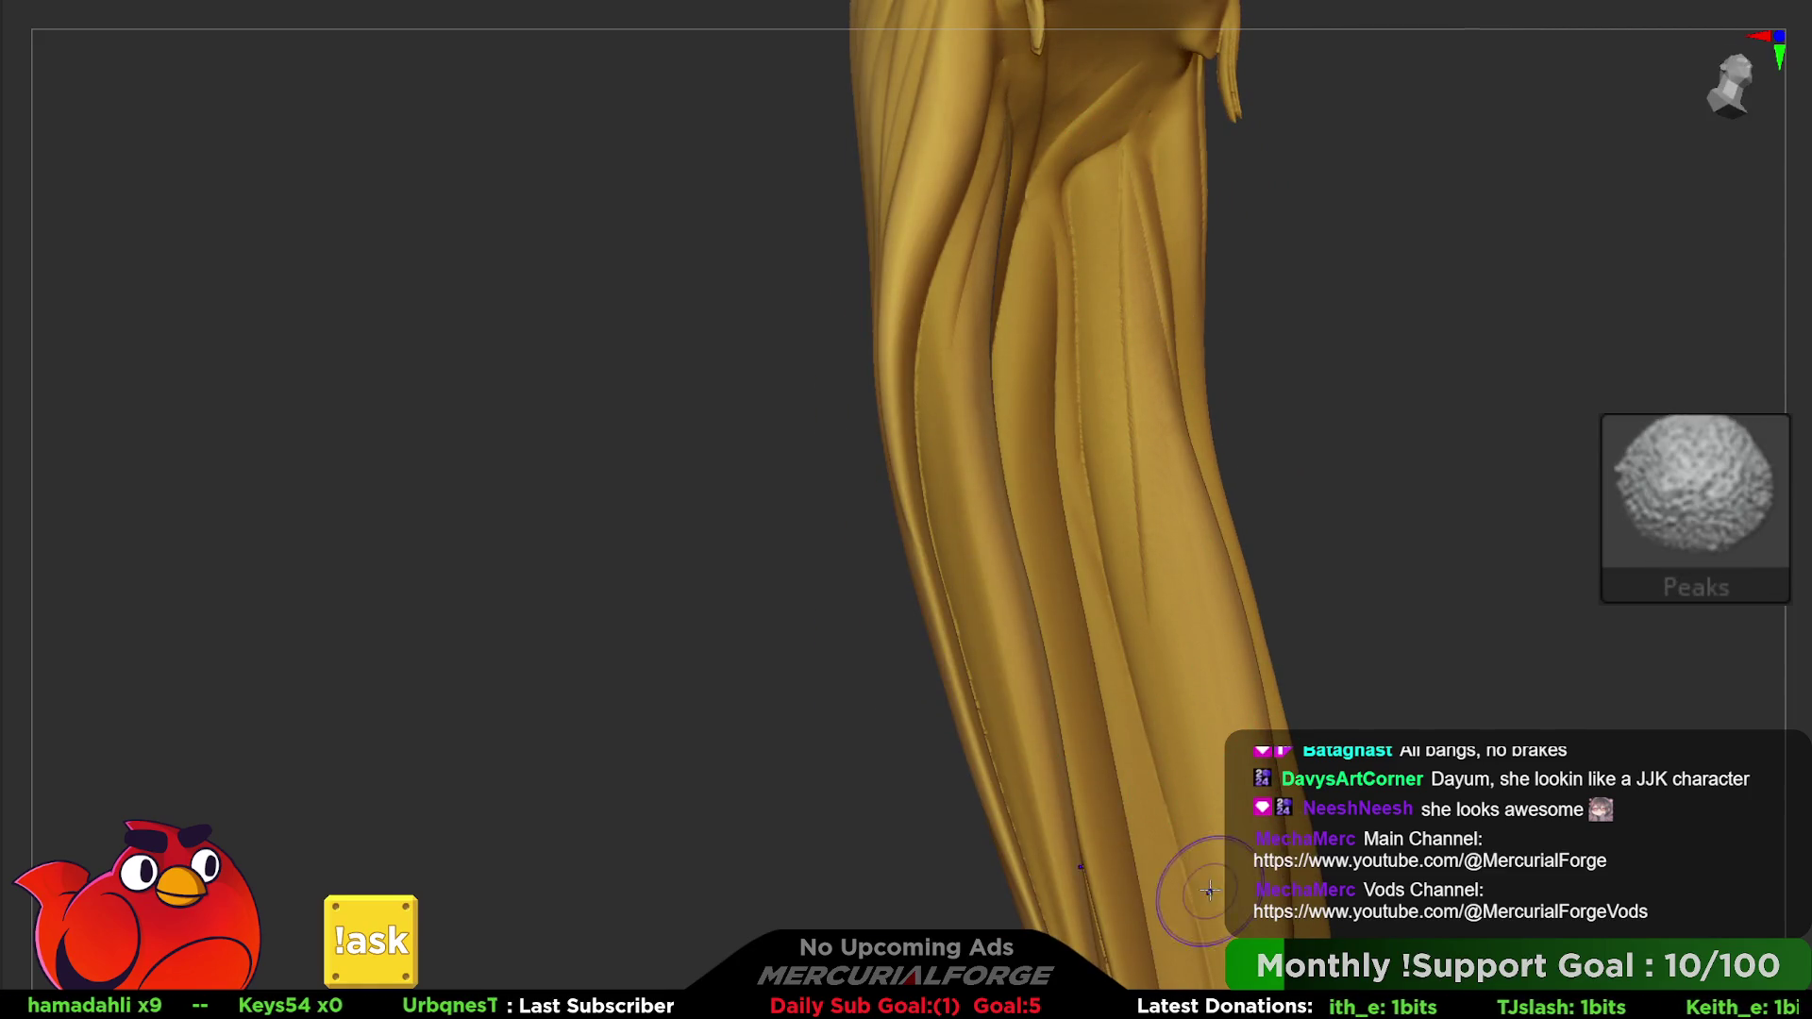
key("b")
mouse_move(1197, 652)
right_mouse_down()
mouse_move(1250, 306)
mouse_move(1117, 429)
mouse_move(1204, 470)
mouse_move(1108, 462)
mouse_move(1244, 447)
right_mouse_up()
key("shift")
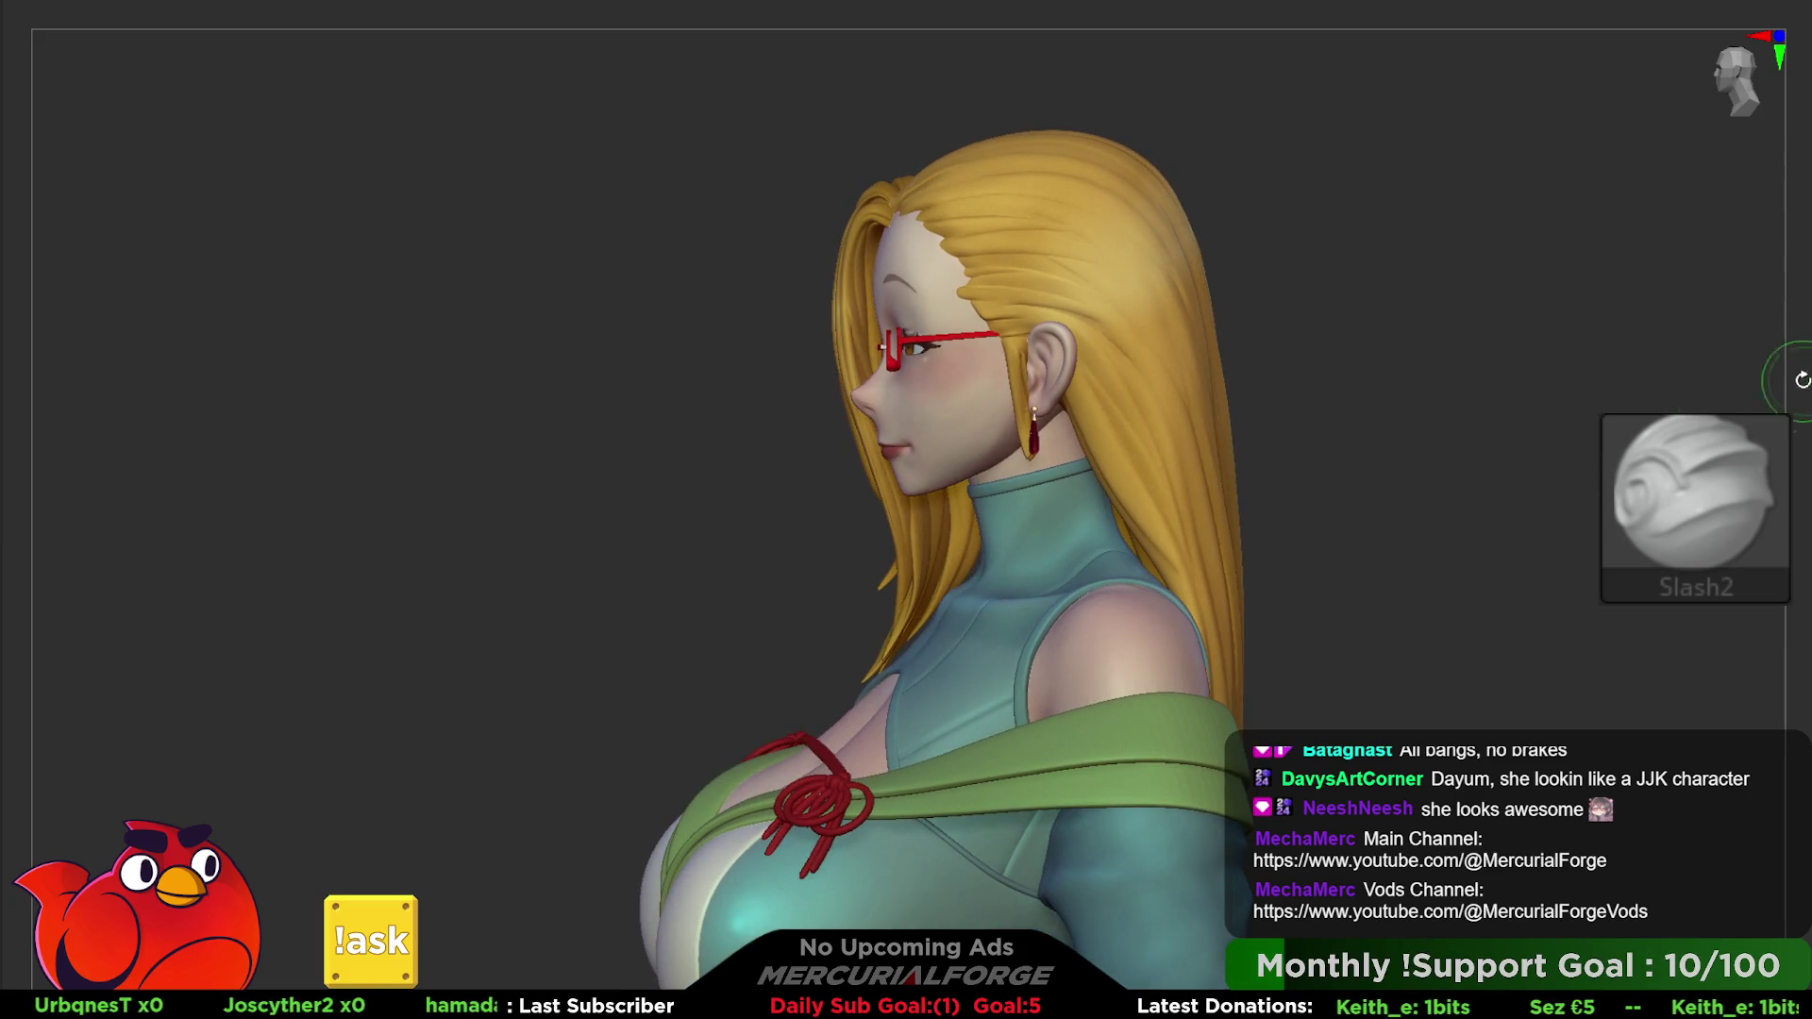
key("b")
key("m")
key("v")
right_click_drag(906, 425, 991, 439)
key("space")
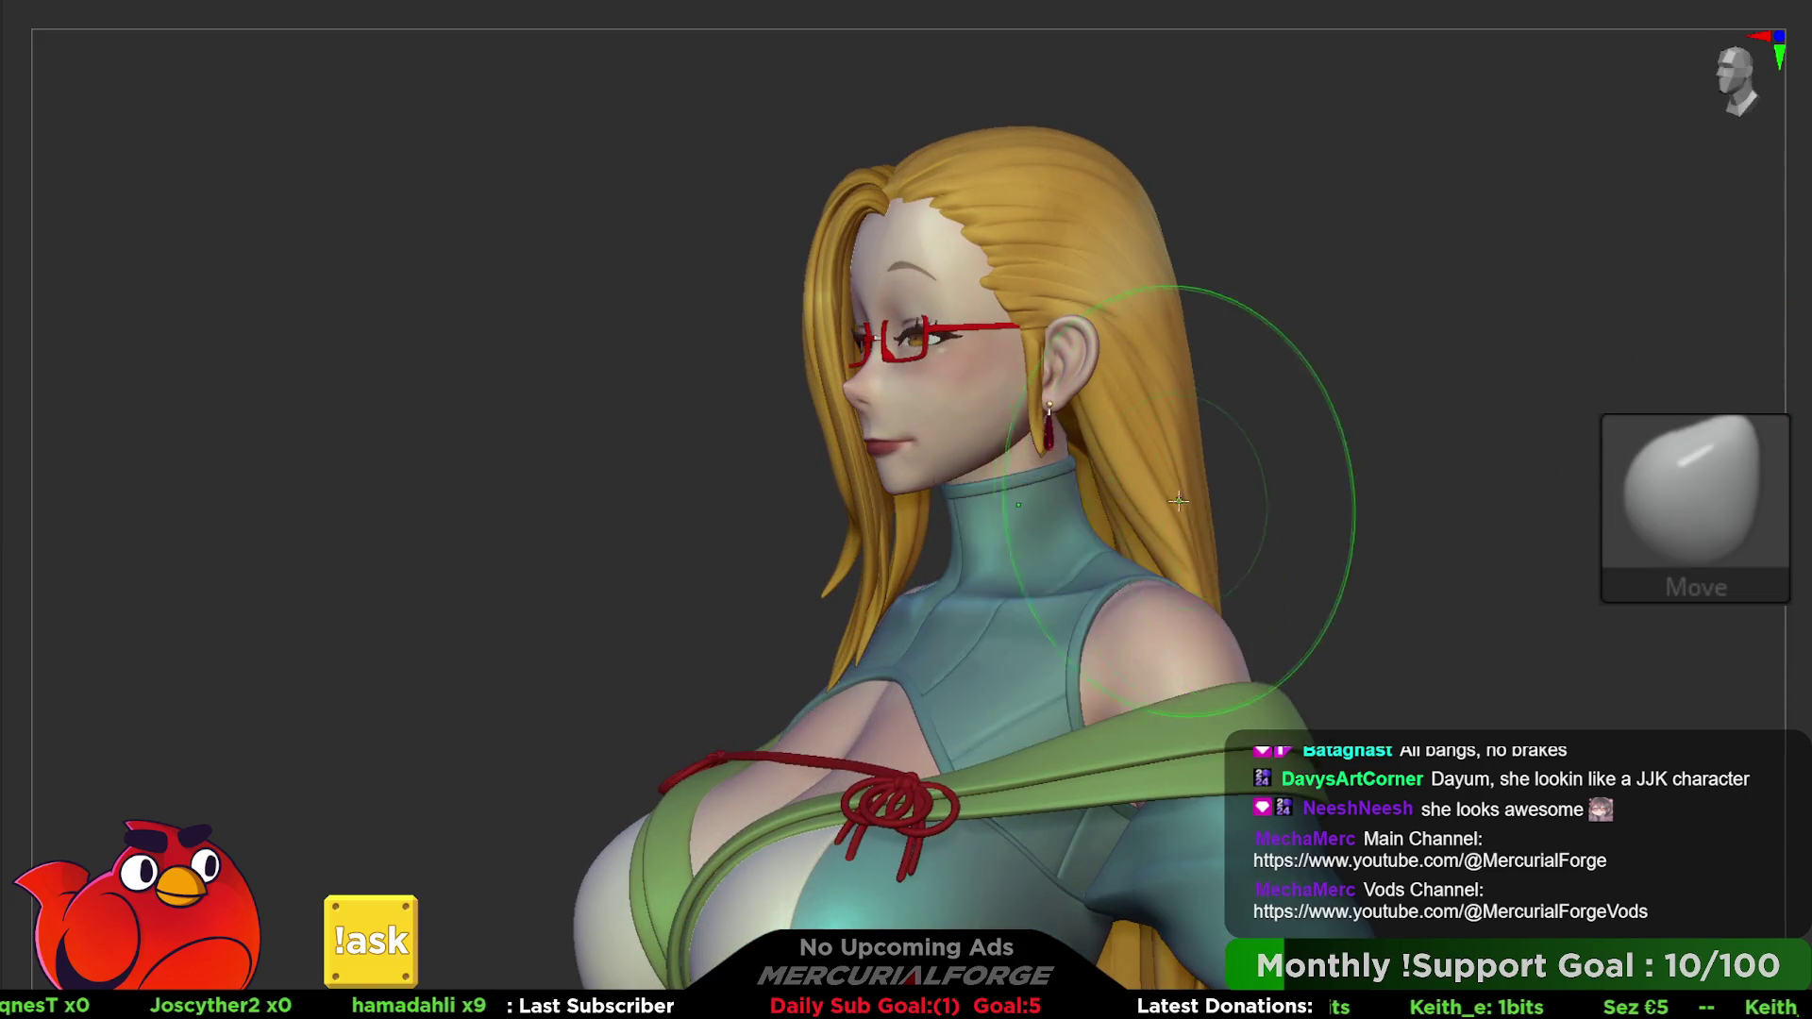
mouse_move(1179, 501)
right_mouse_down()
mouse_move(1184, 523)
mouse_move(1076, 573)
right_mouse_up()
key("s")
key("ctrl")
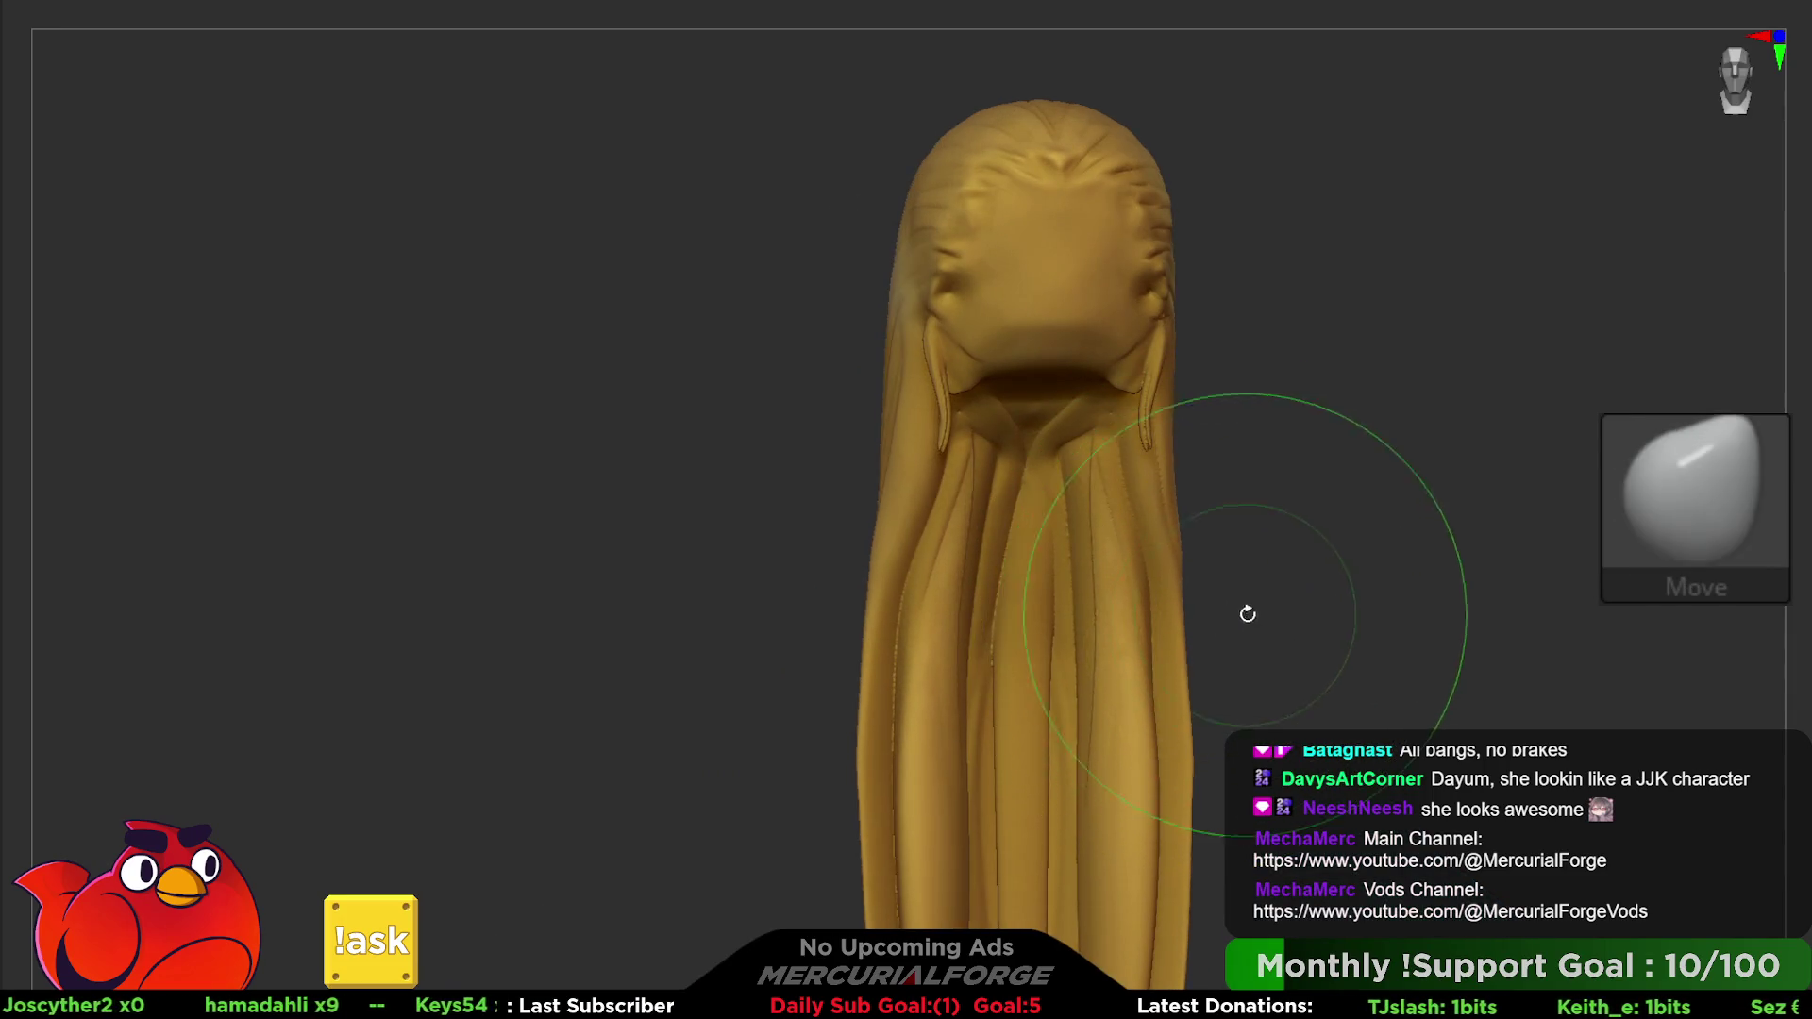
mouse_move(1246, 609)
right_mouse_down("alt")
mouse_move(1191, 522)
mouse_move(1197, 455)
right_mouse_up("alt")
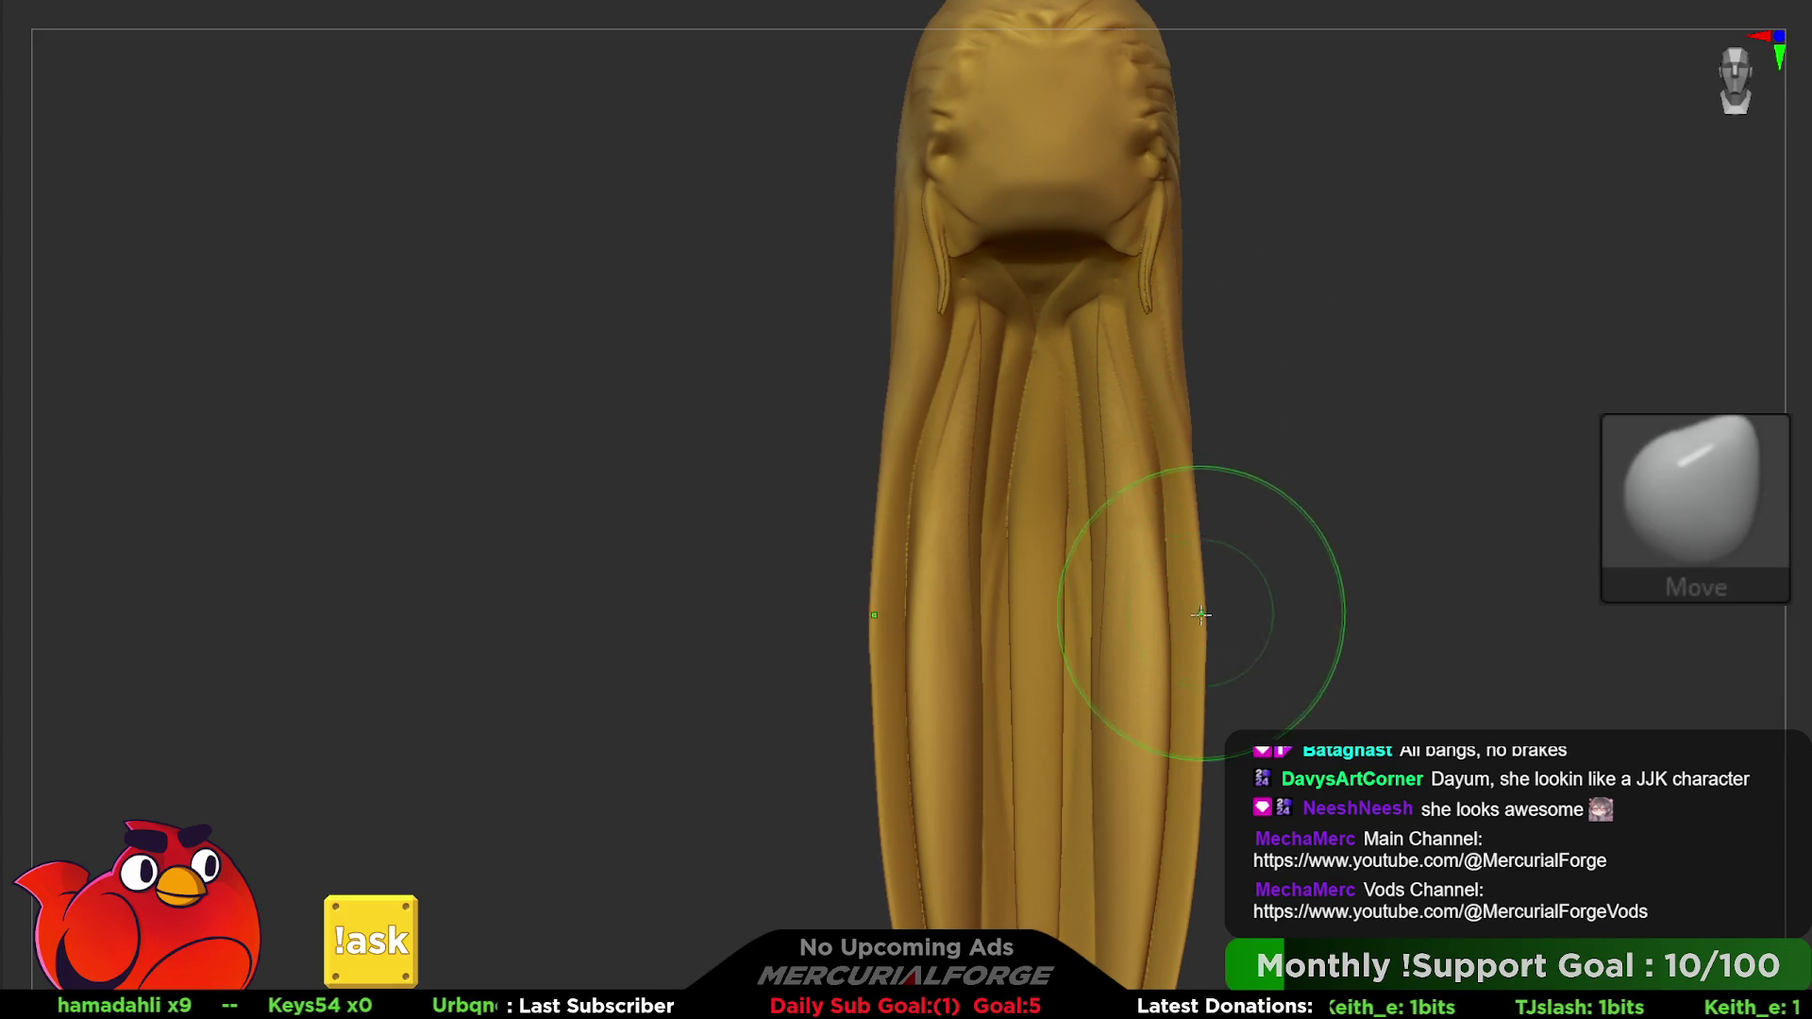
key("space")
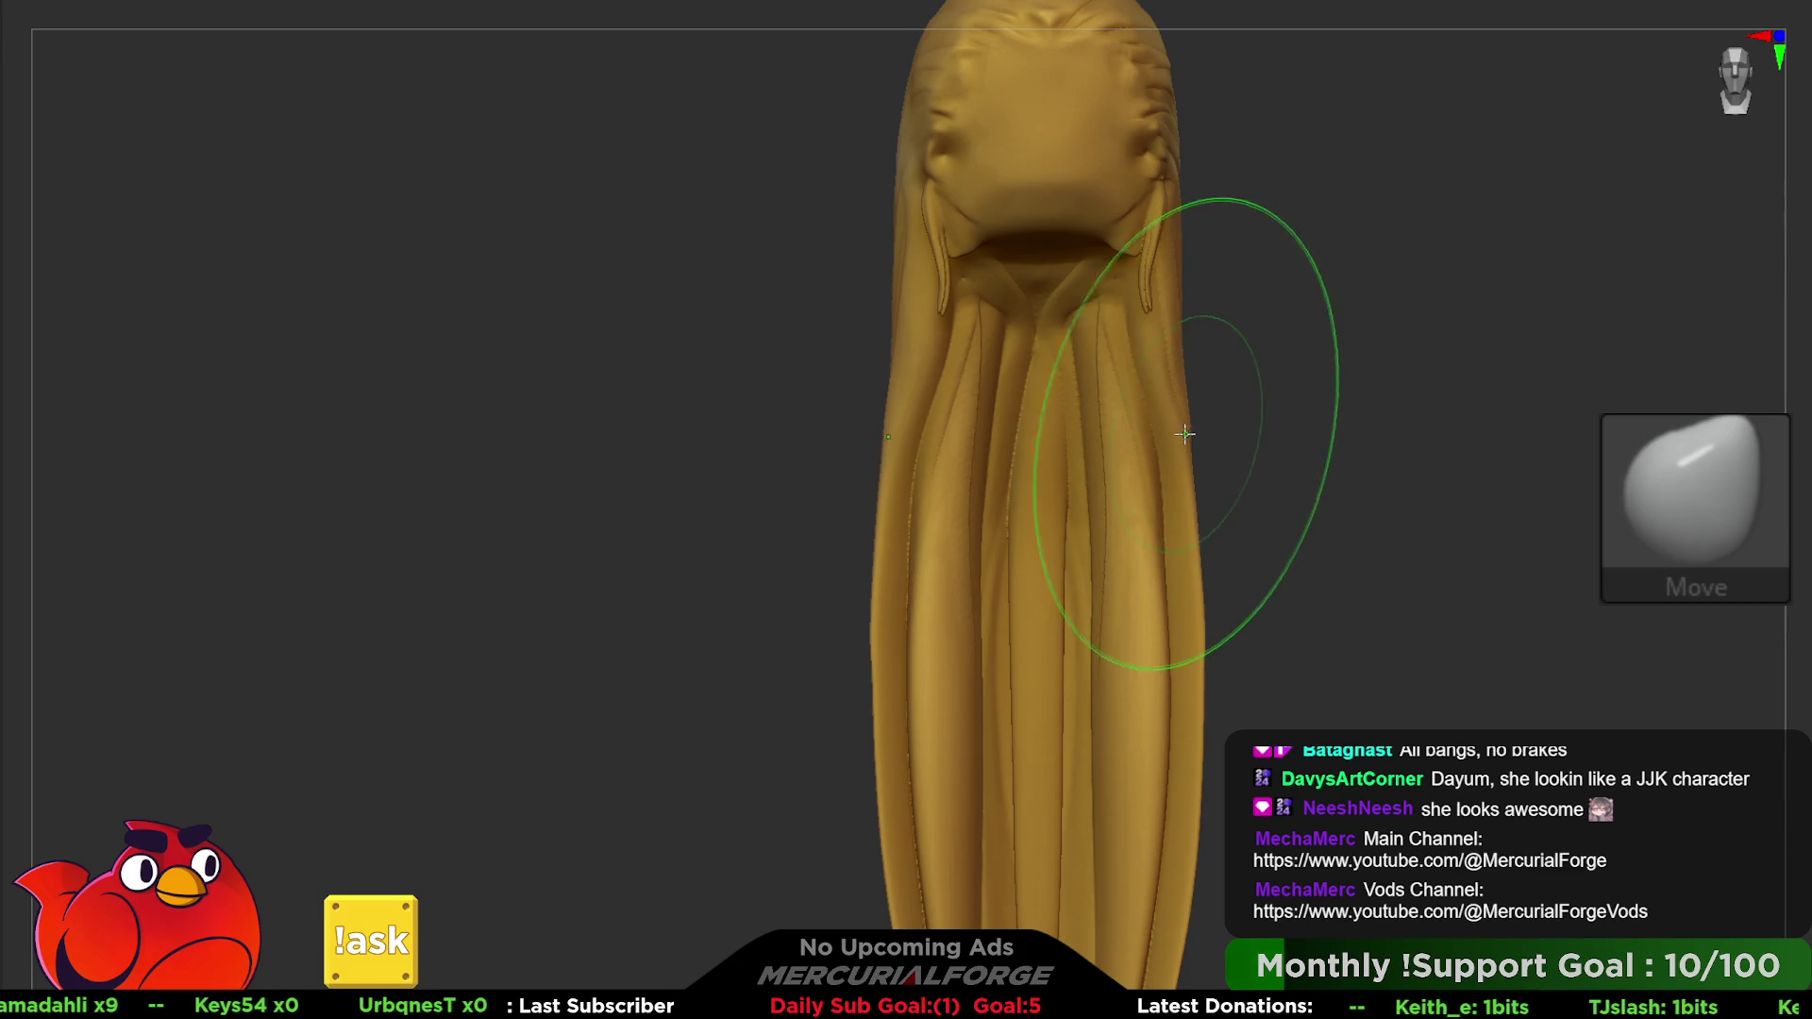
key("space")
mouse_move(1198, 412)
right_mouse_down()
mouse_move(1199, 443)
mouse_move(1147, 427)
mouse_move(1222, 404)
mouse_move(1247, 426)
mouse_move(1232, 467)
mouse_move(1160, 409)
mouse_move(1204, 454)
right_mouse_up()
- Hide and restore the hair over the back, then load the MF_Paint brush
key("shift+click")
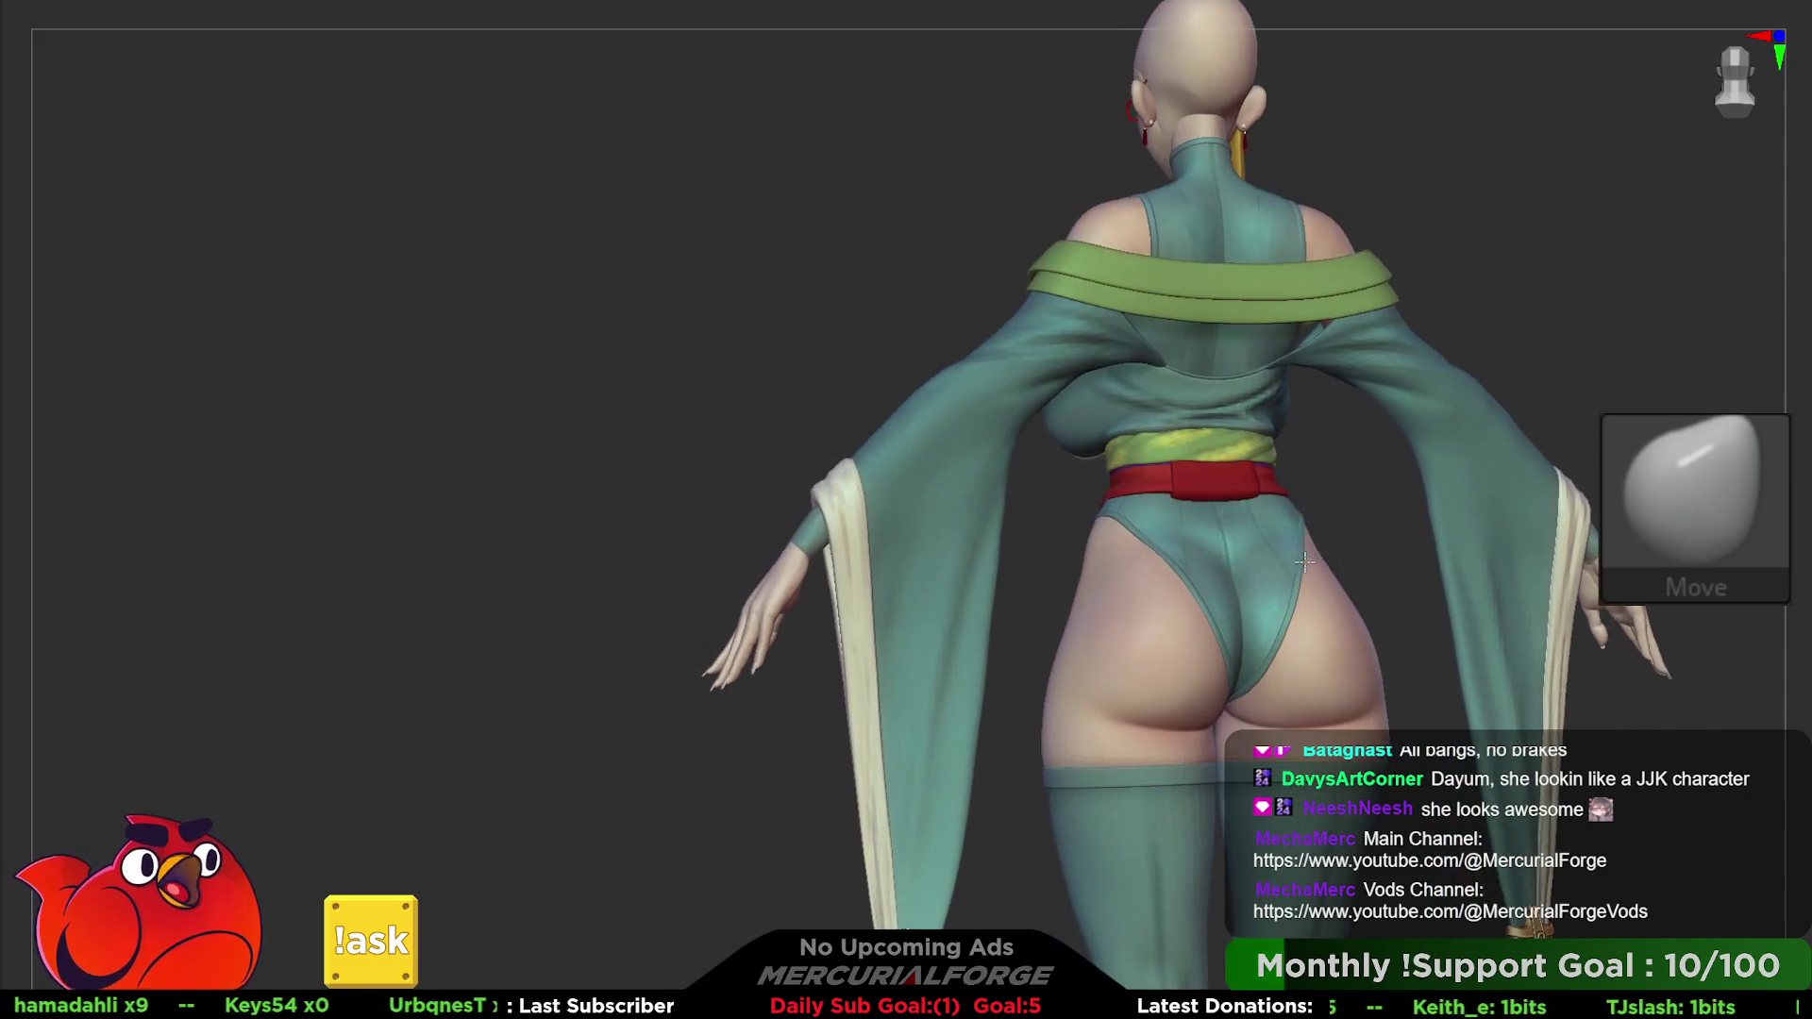
right_click_drag(1277, 688, 1332, 604, "ctrl")
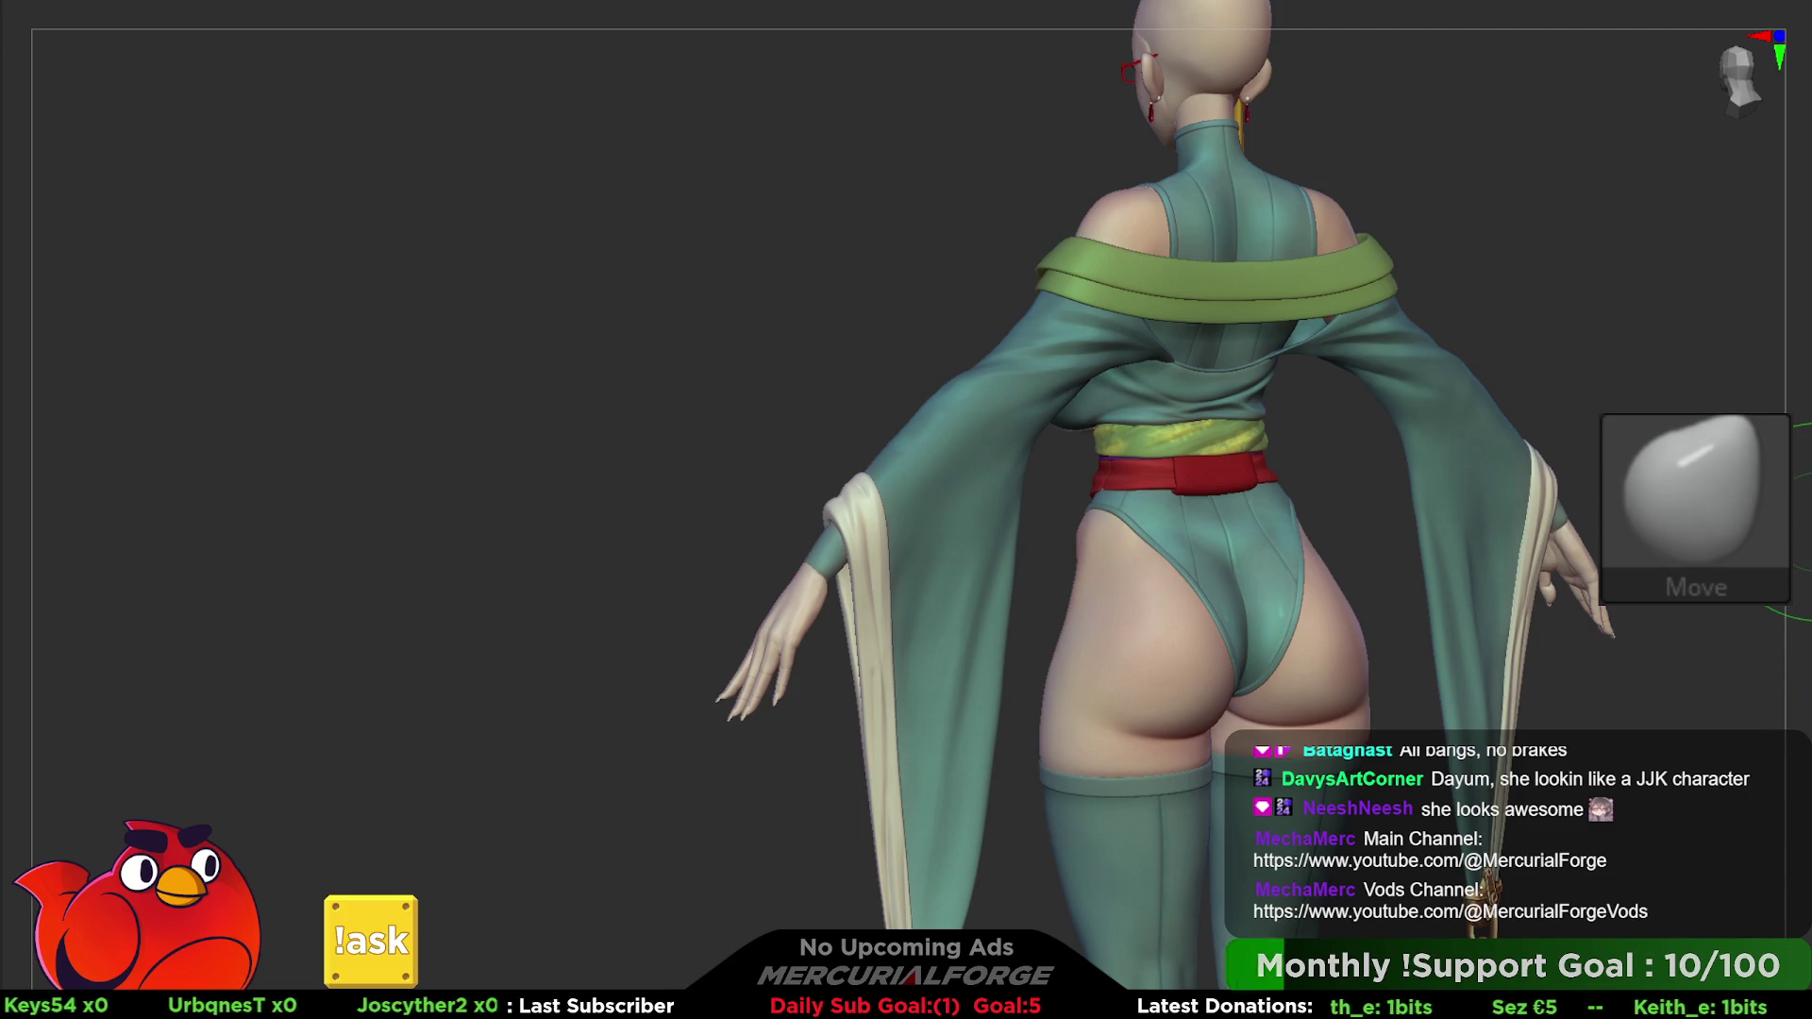
key("shift+click")
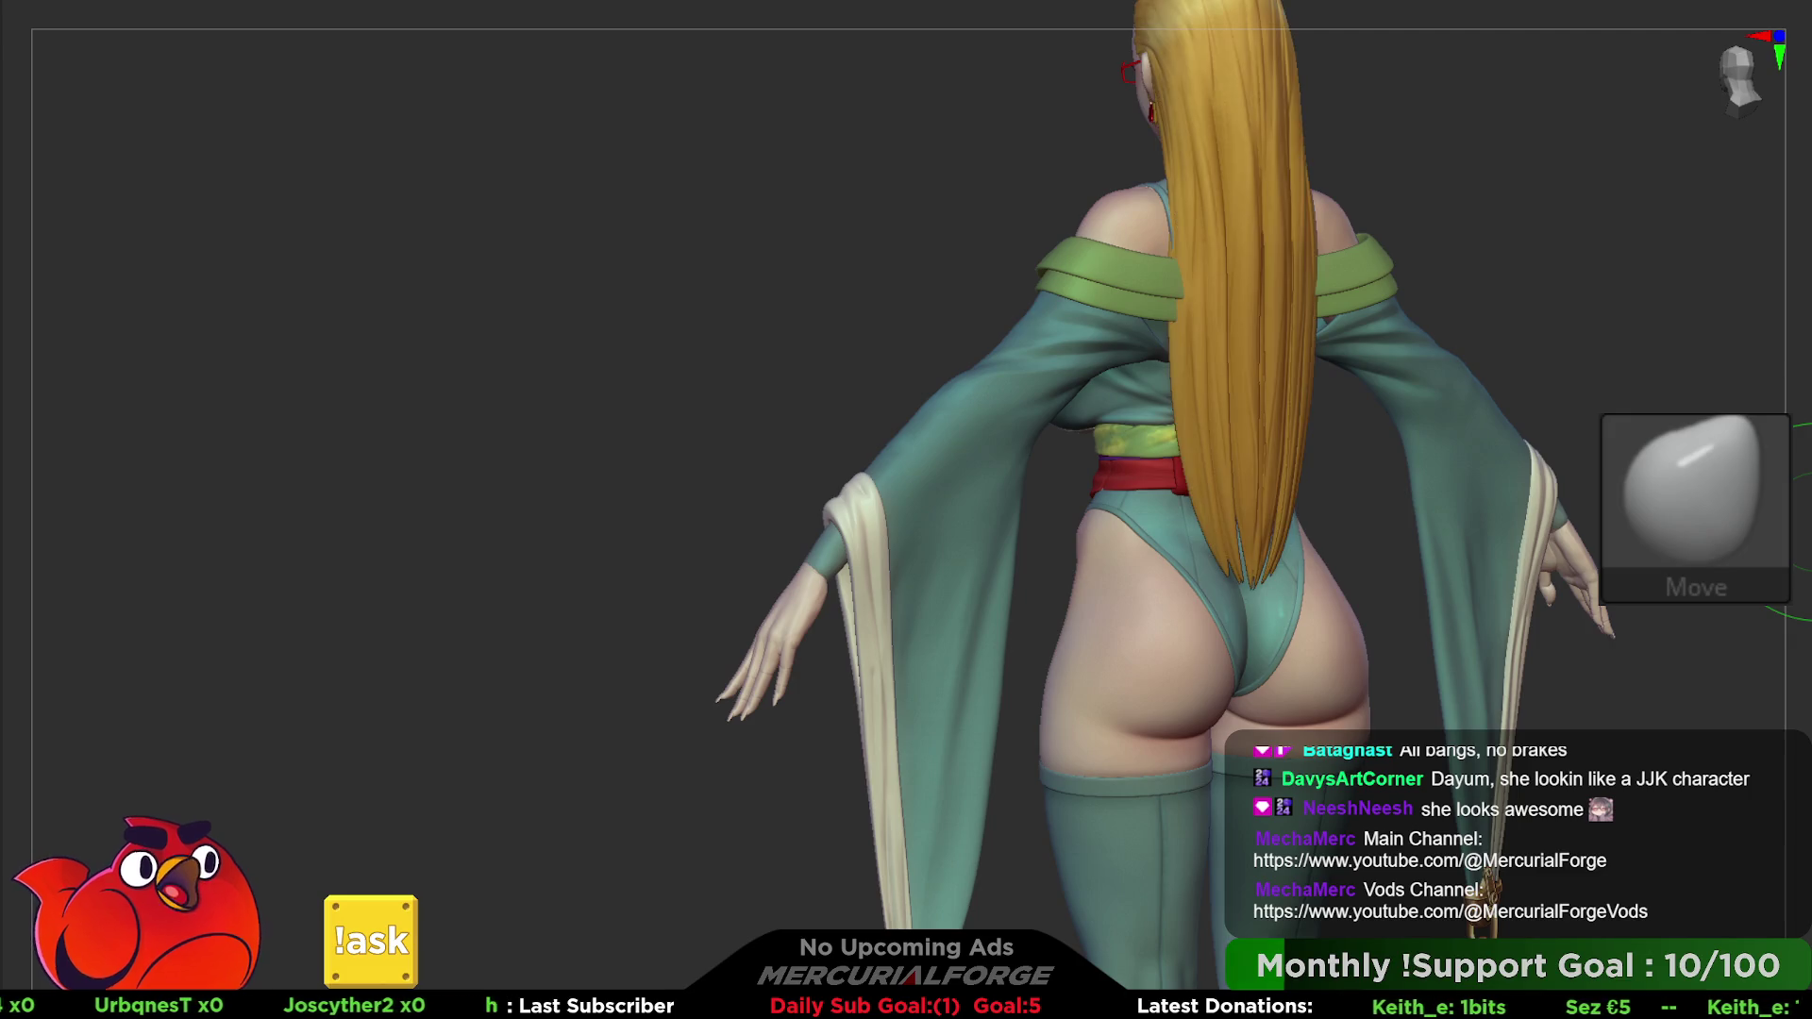
mouse_move(1558, 354)
right_mouse_down()
mouse_move(1633, 380)
mouse_move(1558, 425)
right_mouse_up()
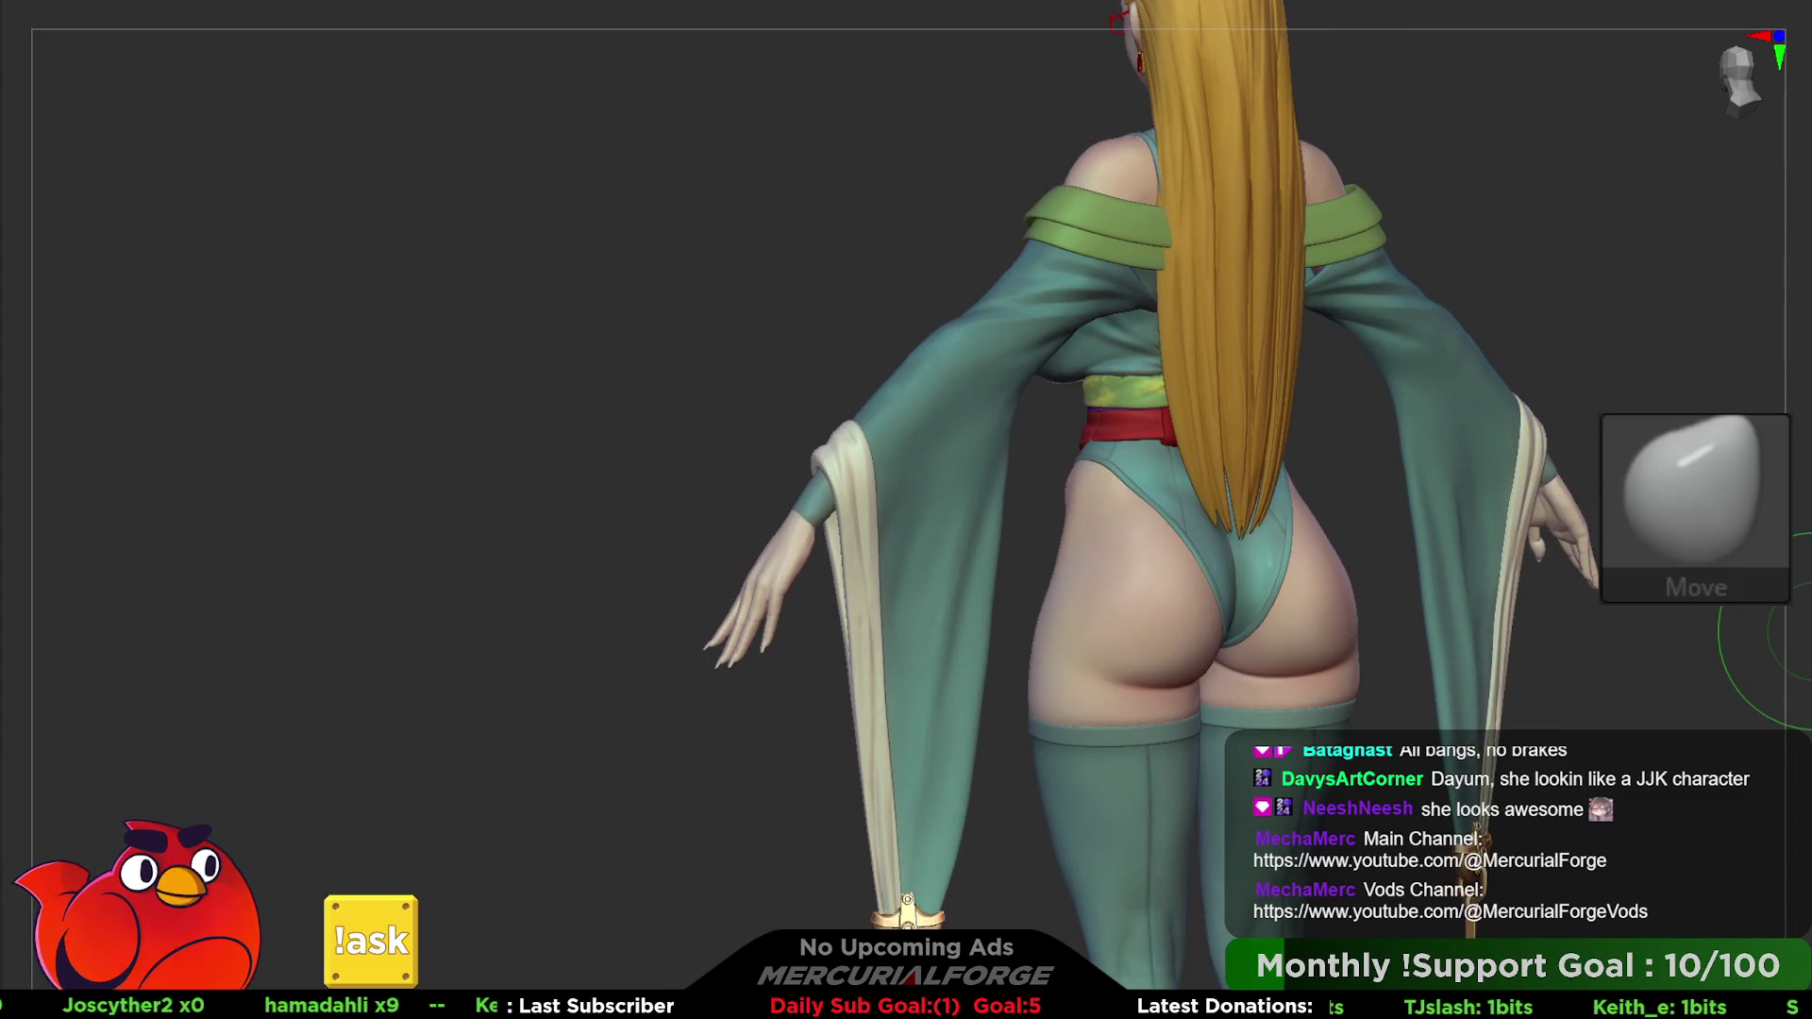
key("b")
key("space")
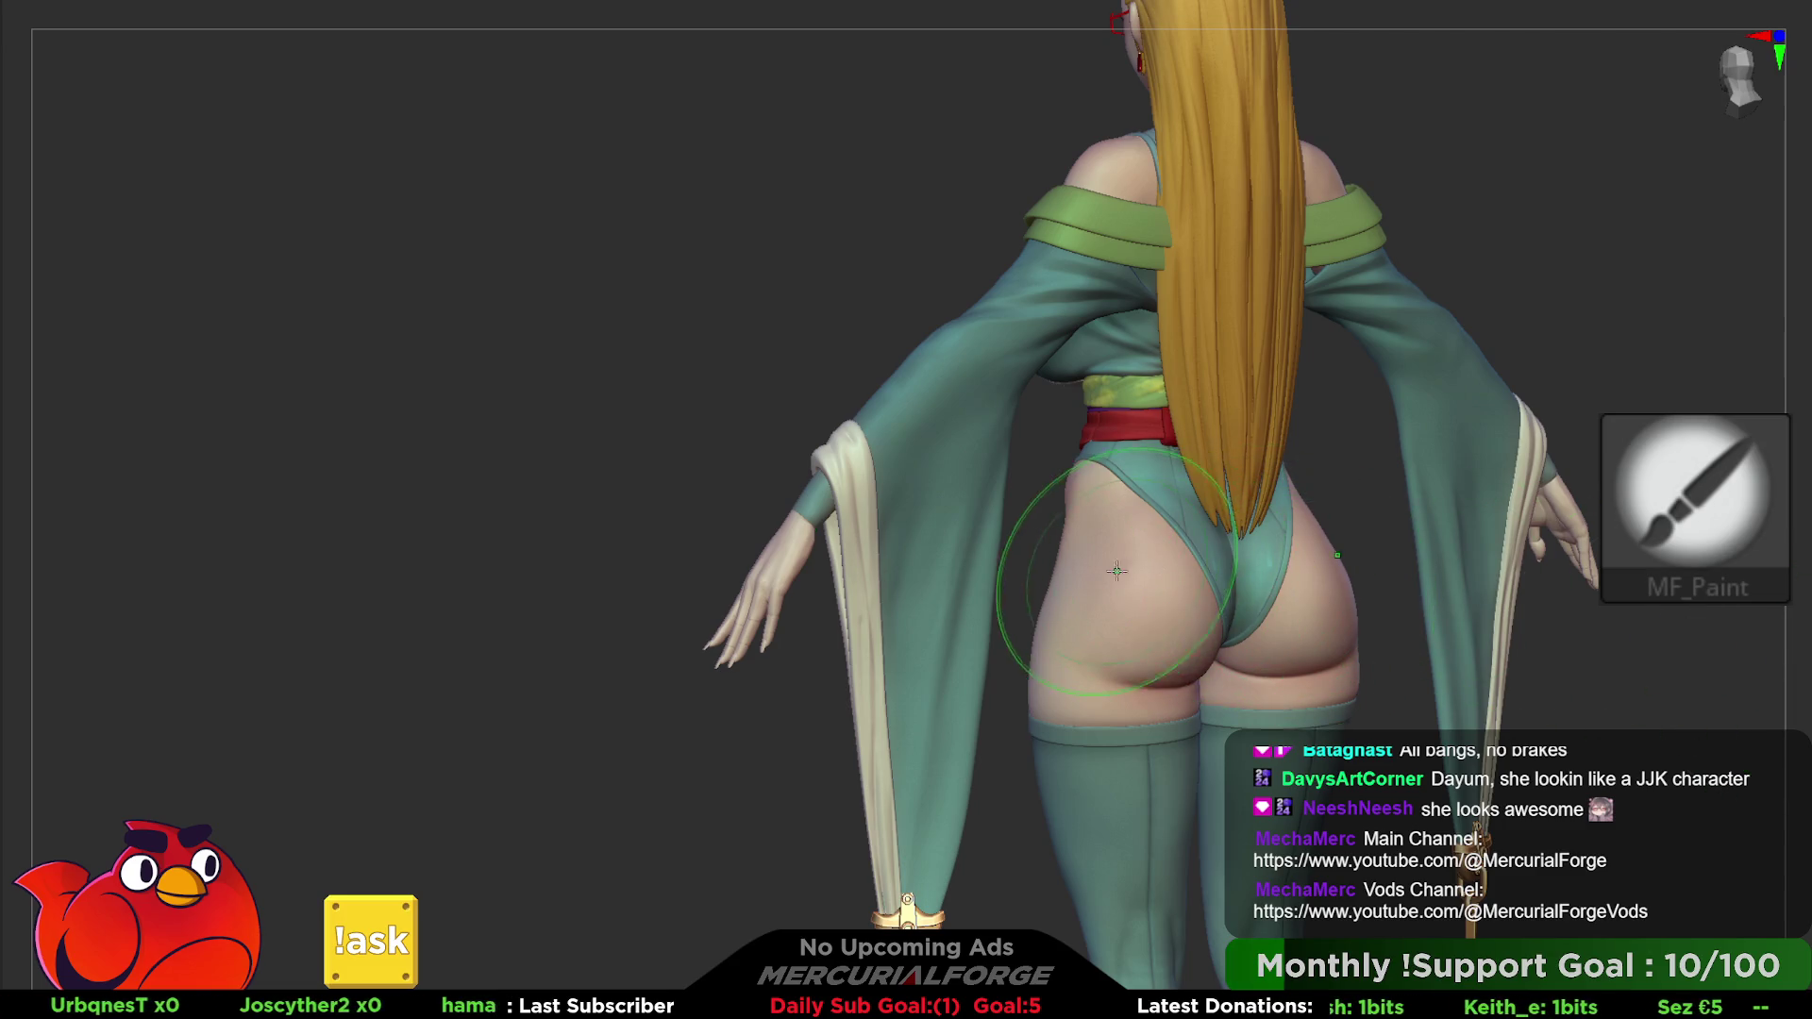
- Paint warm reddish shading across both buttocks and clear the mask
mouse_move(1116, 571)
left_mouse_down("ctrl")
mouse_move(1274, 594)
mouse_move(1274, 623)
left_mouse_up("ctrl")
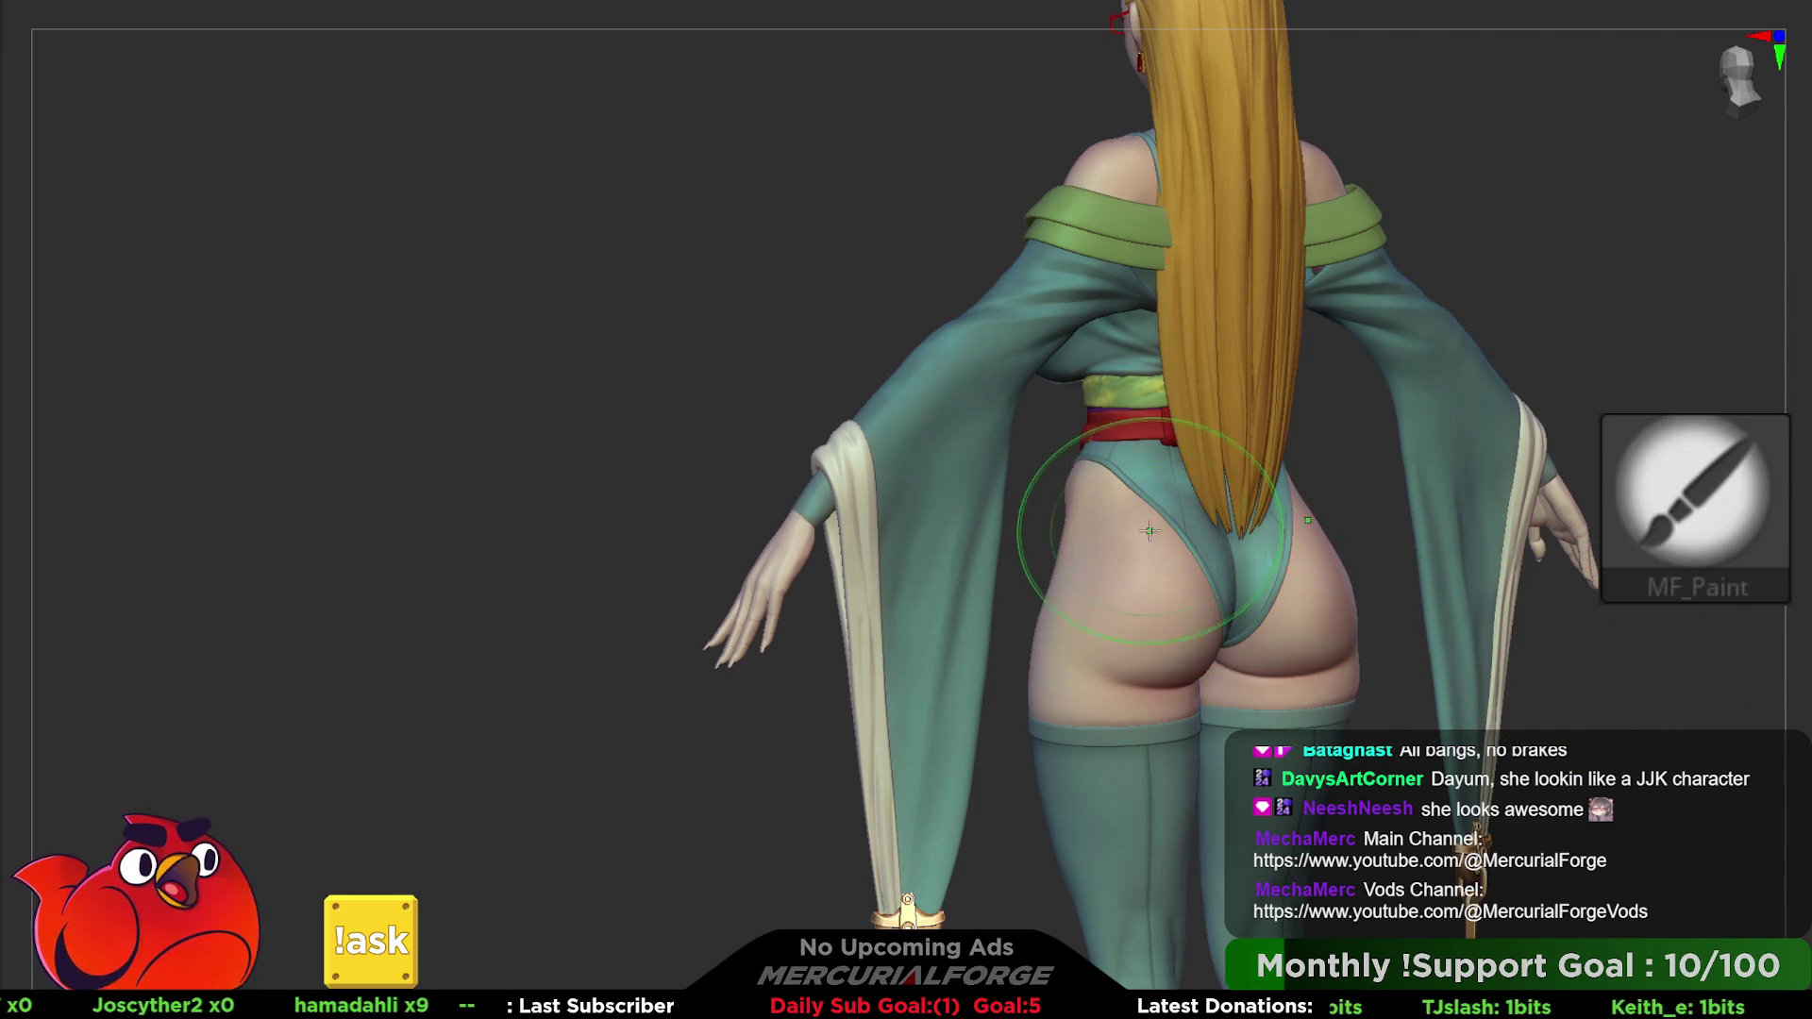
left_click_drag(1119, 524, 1183, 633, "ctrl")
left_click_drag(426, 425, 454, 454, "ctrl")
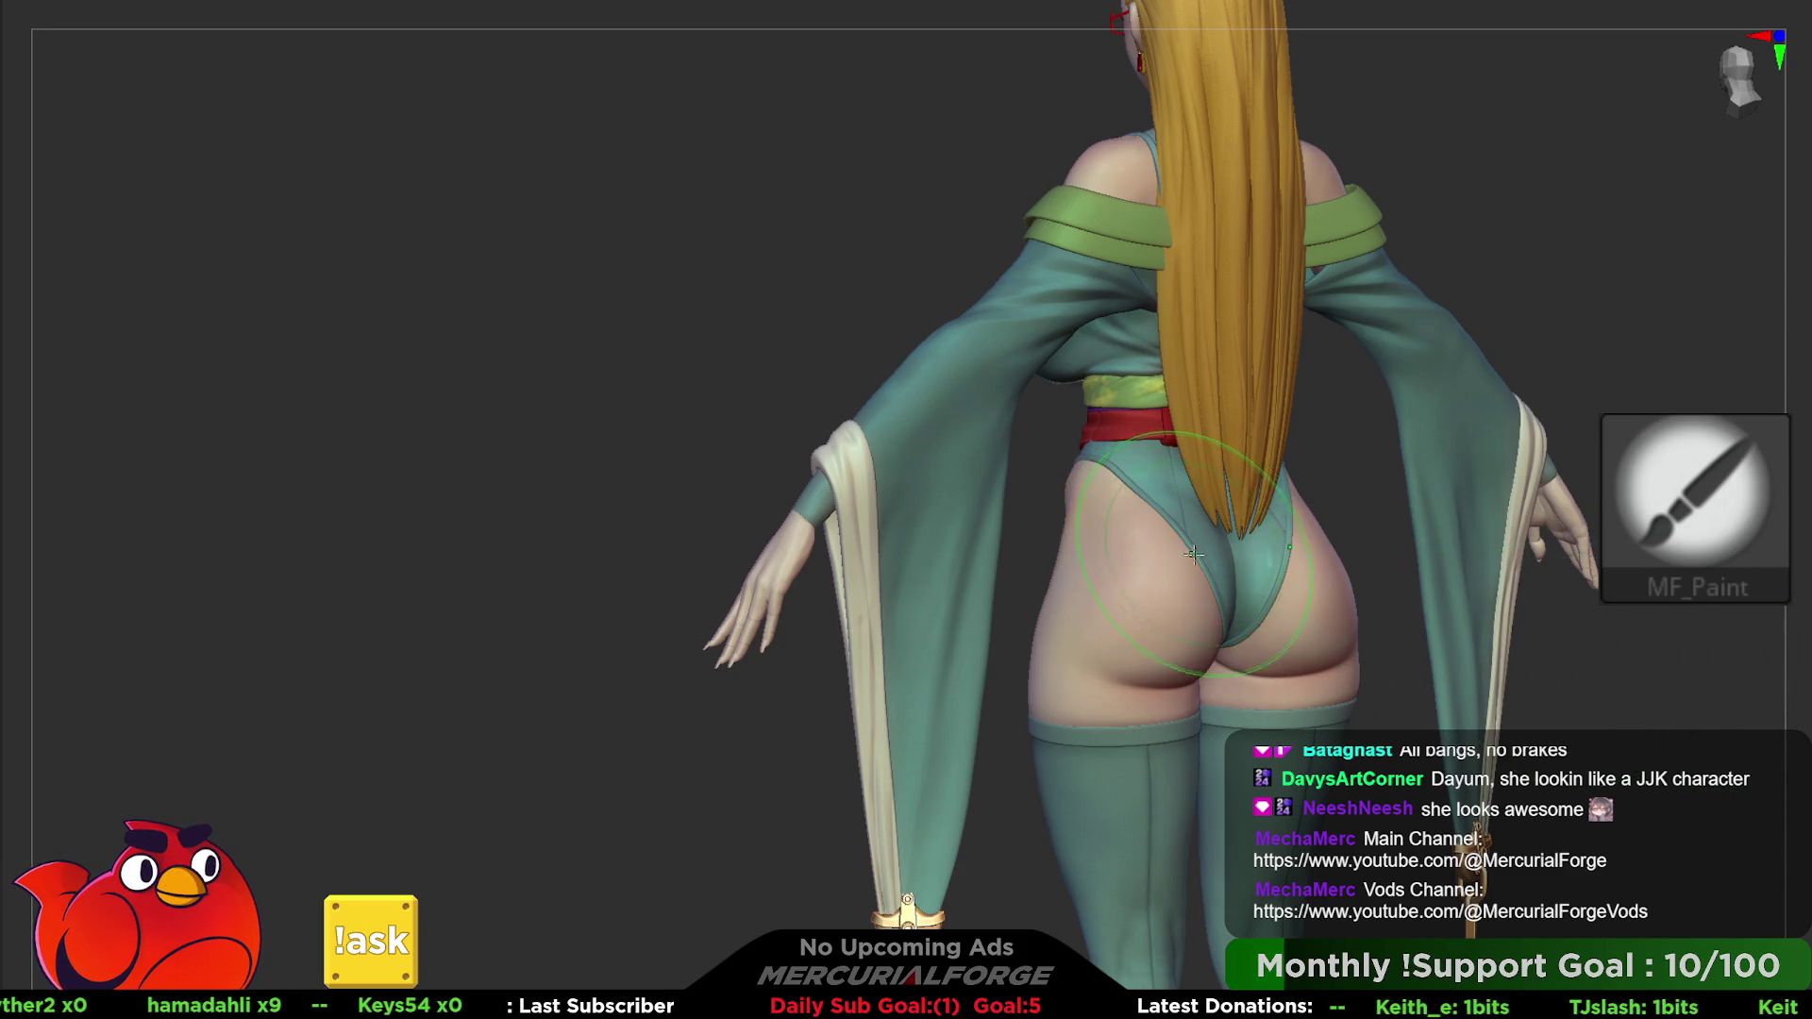
key("c")
key("c")
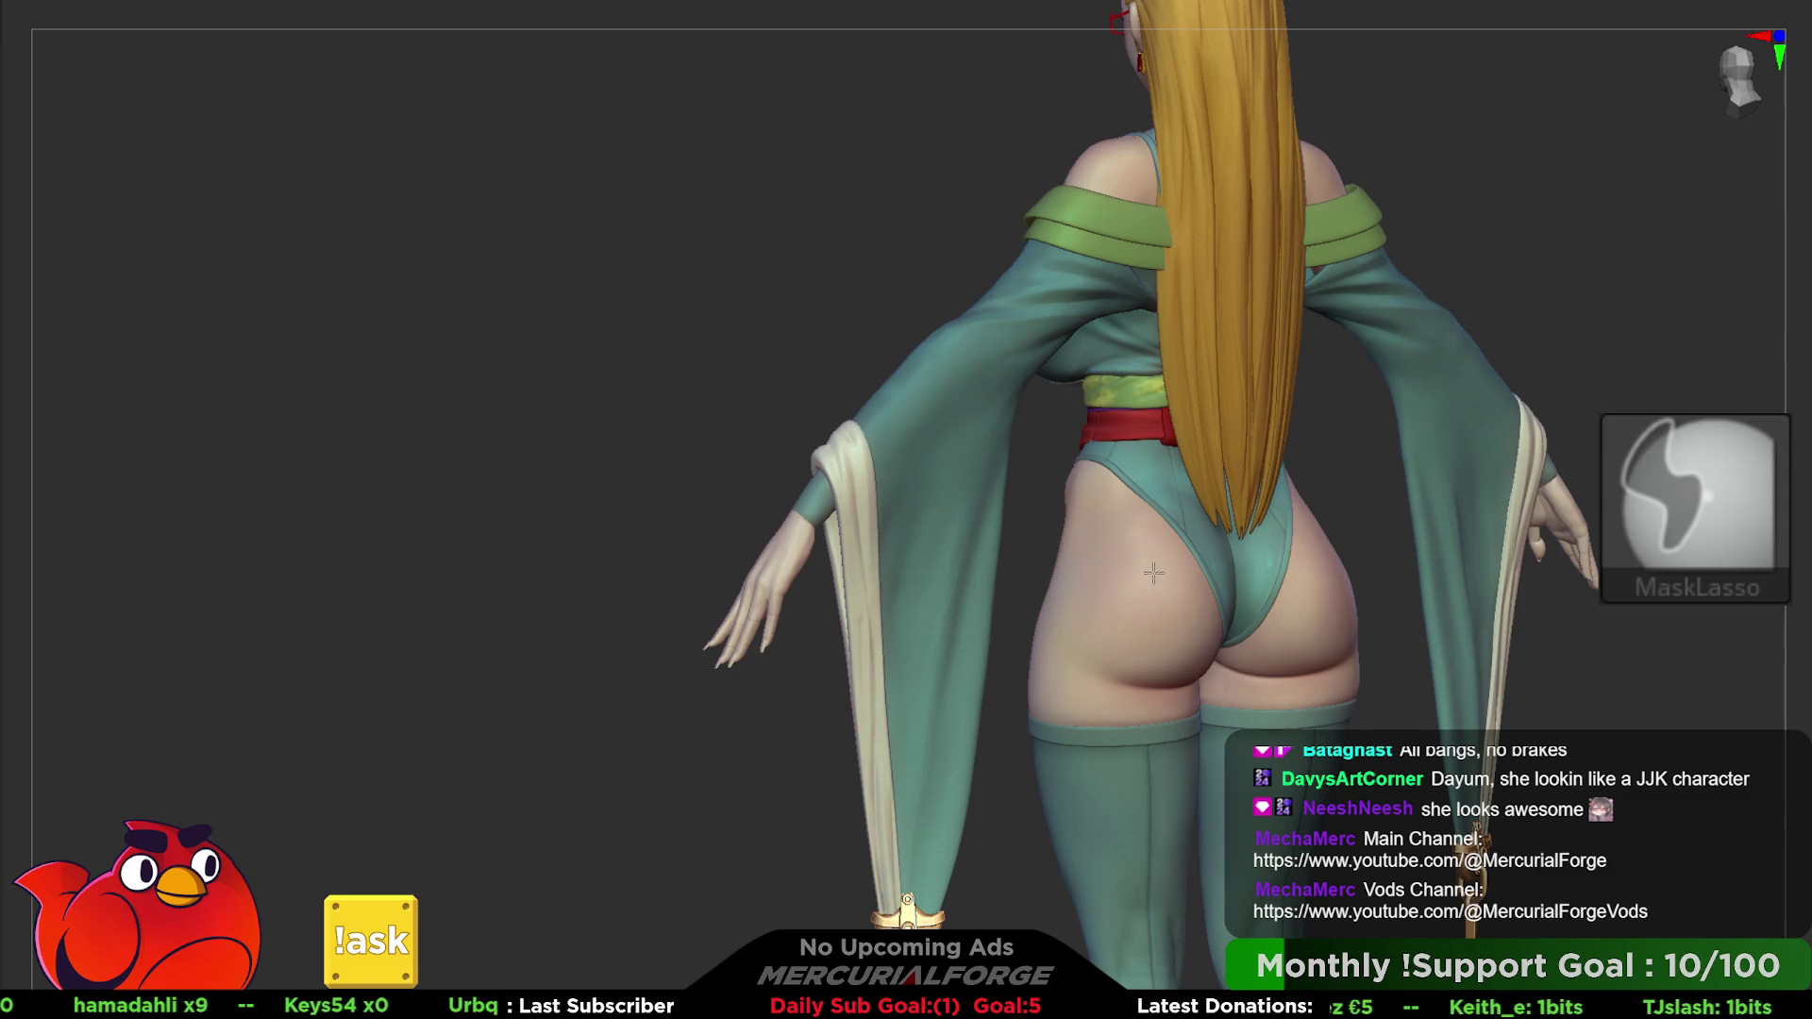
- Mask and unmask around the hips, then bring the figure round to the front
key("ctrl")
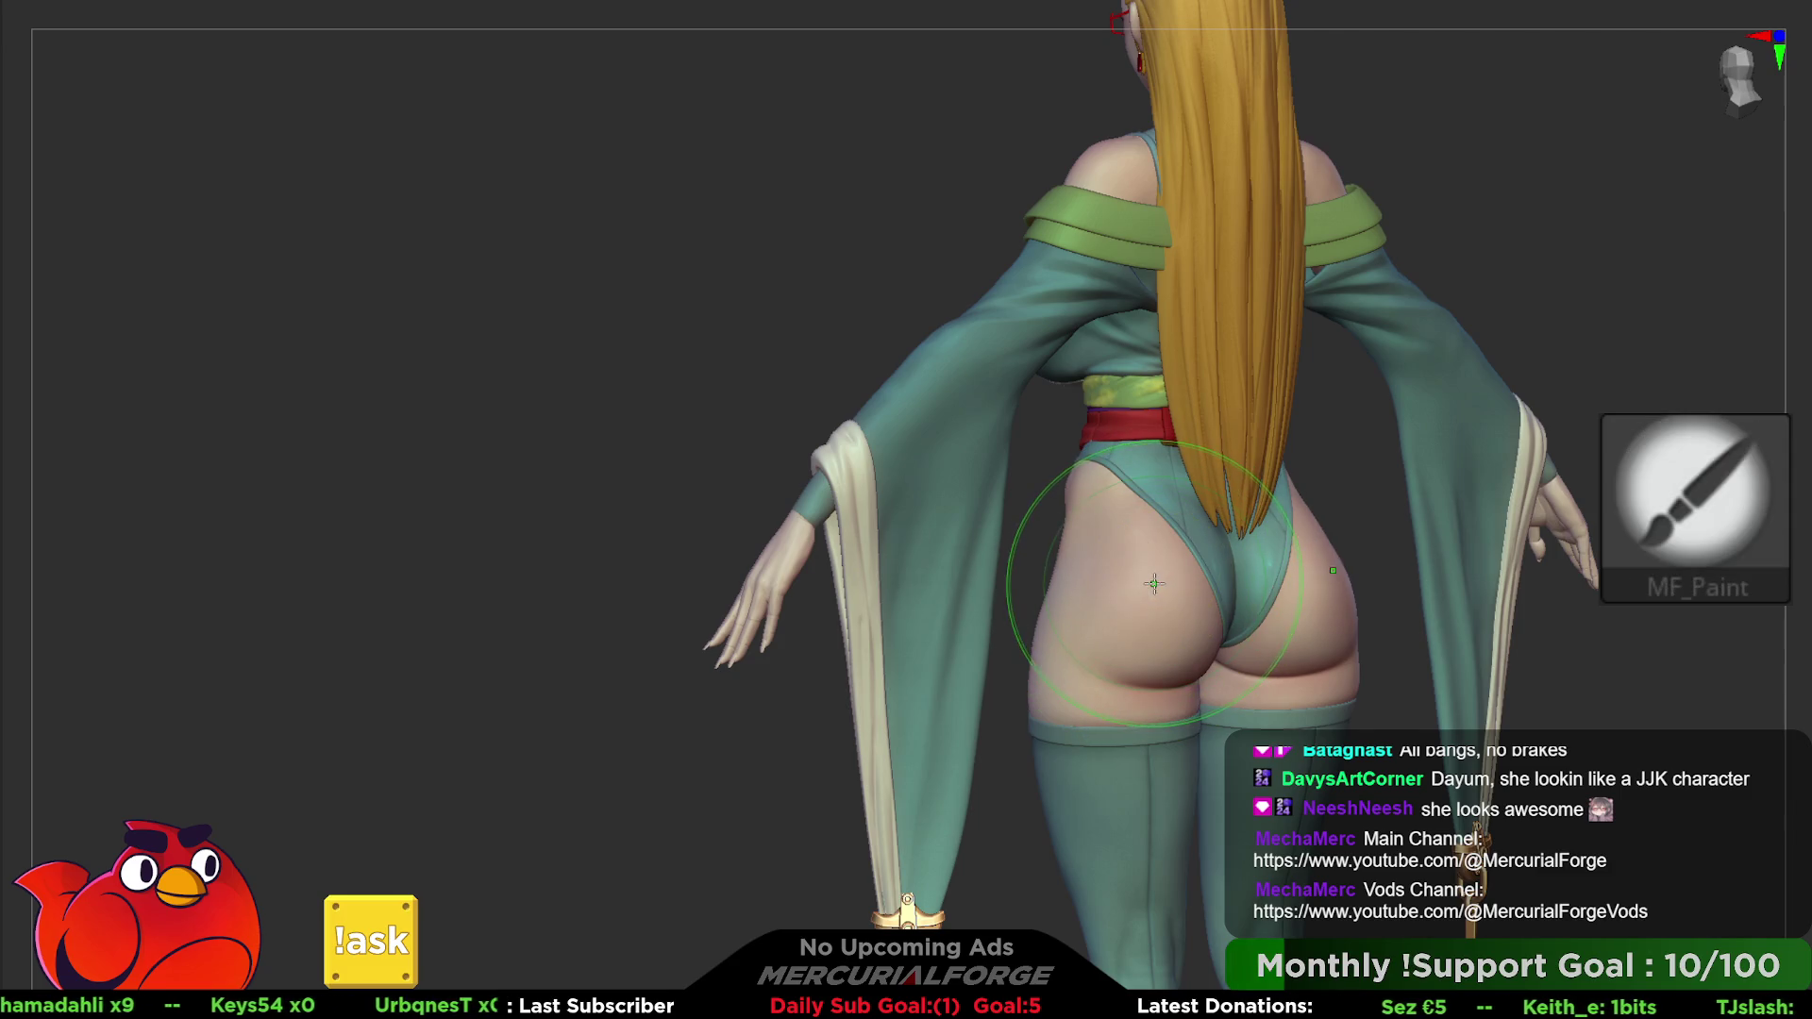
key("ctrl")
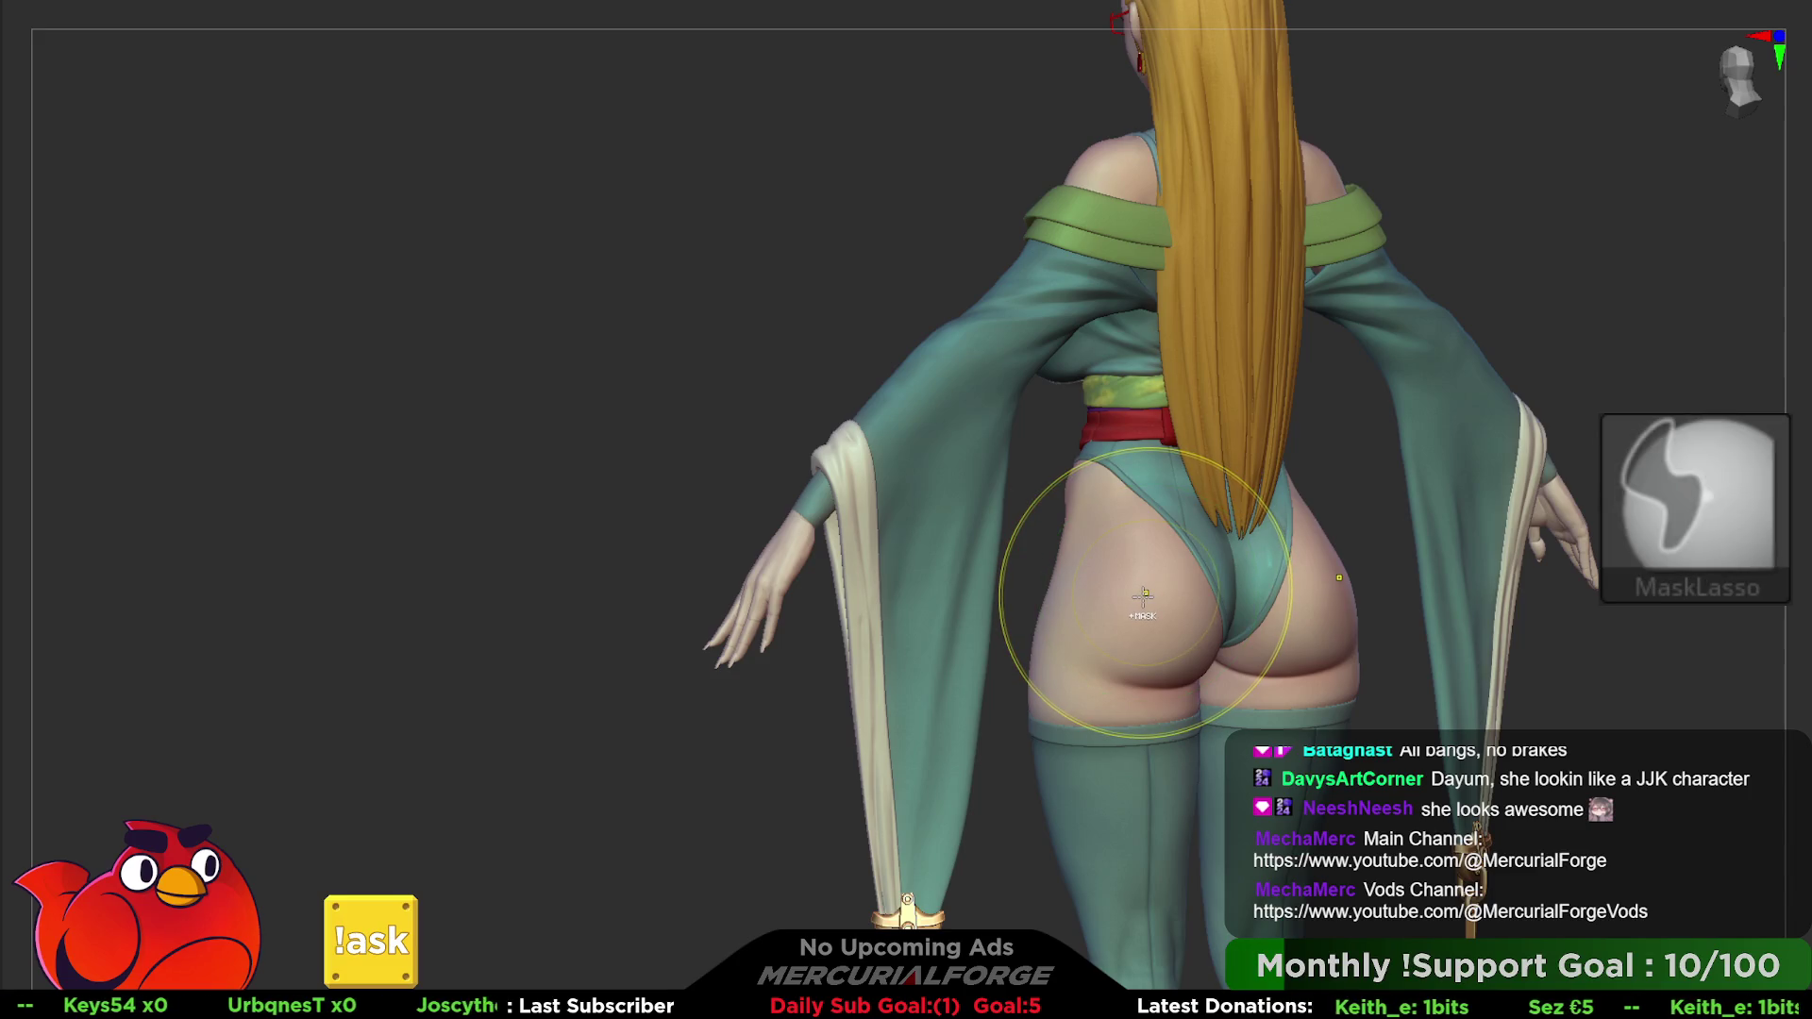
key("ctrl")
key("ctrl")
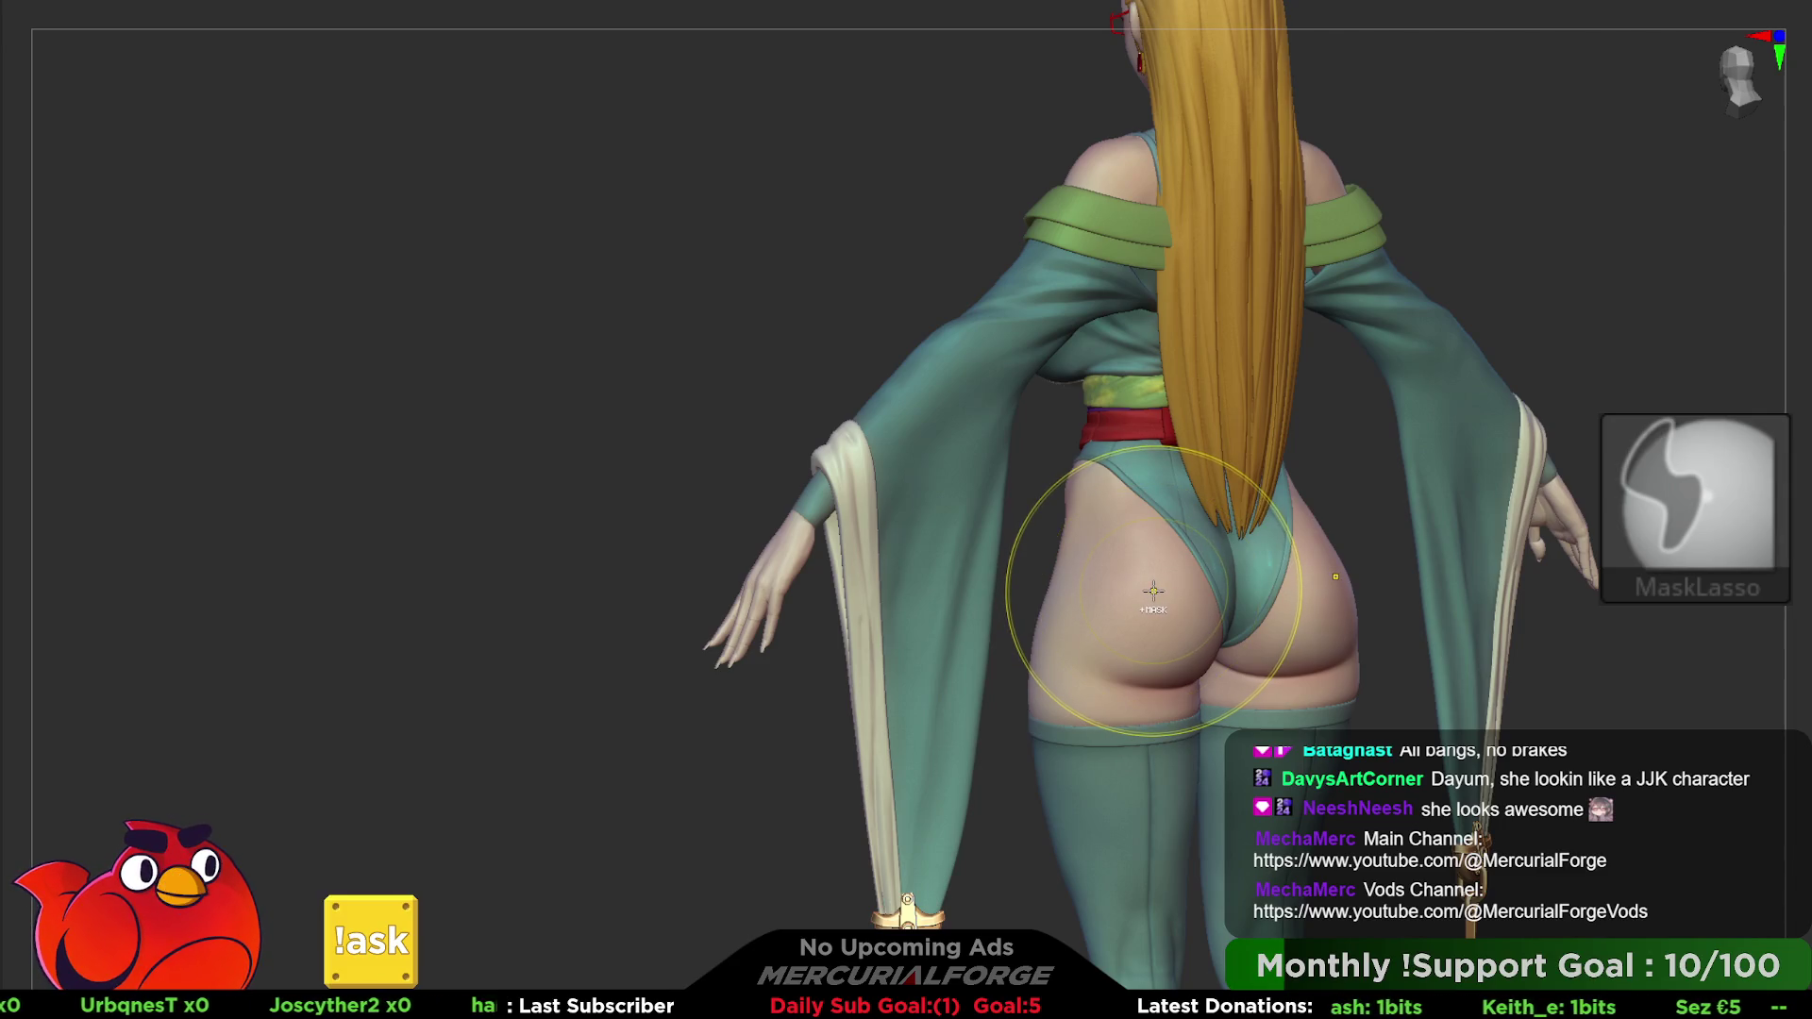
key("ctrl")
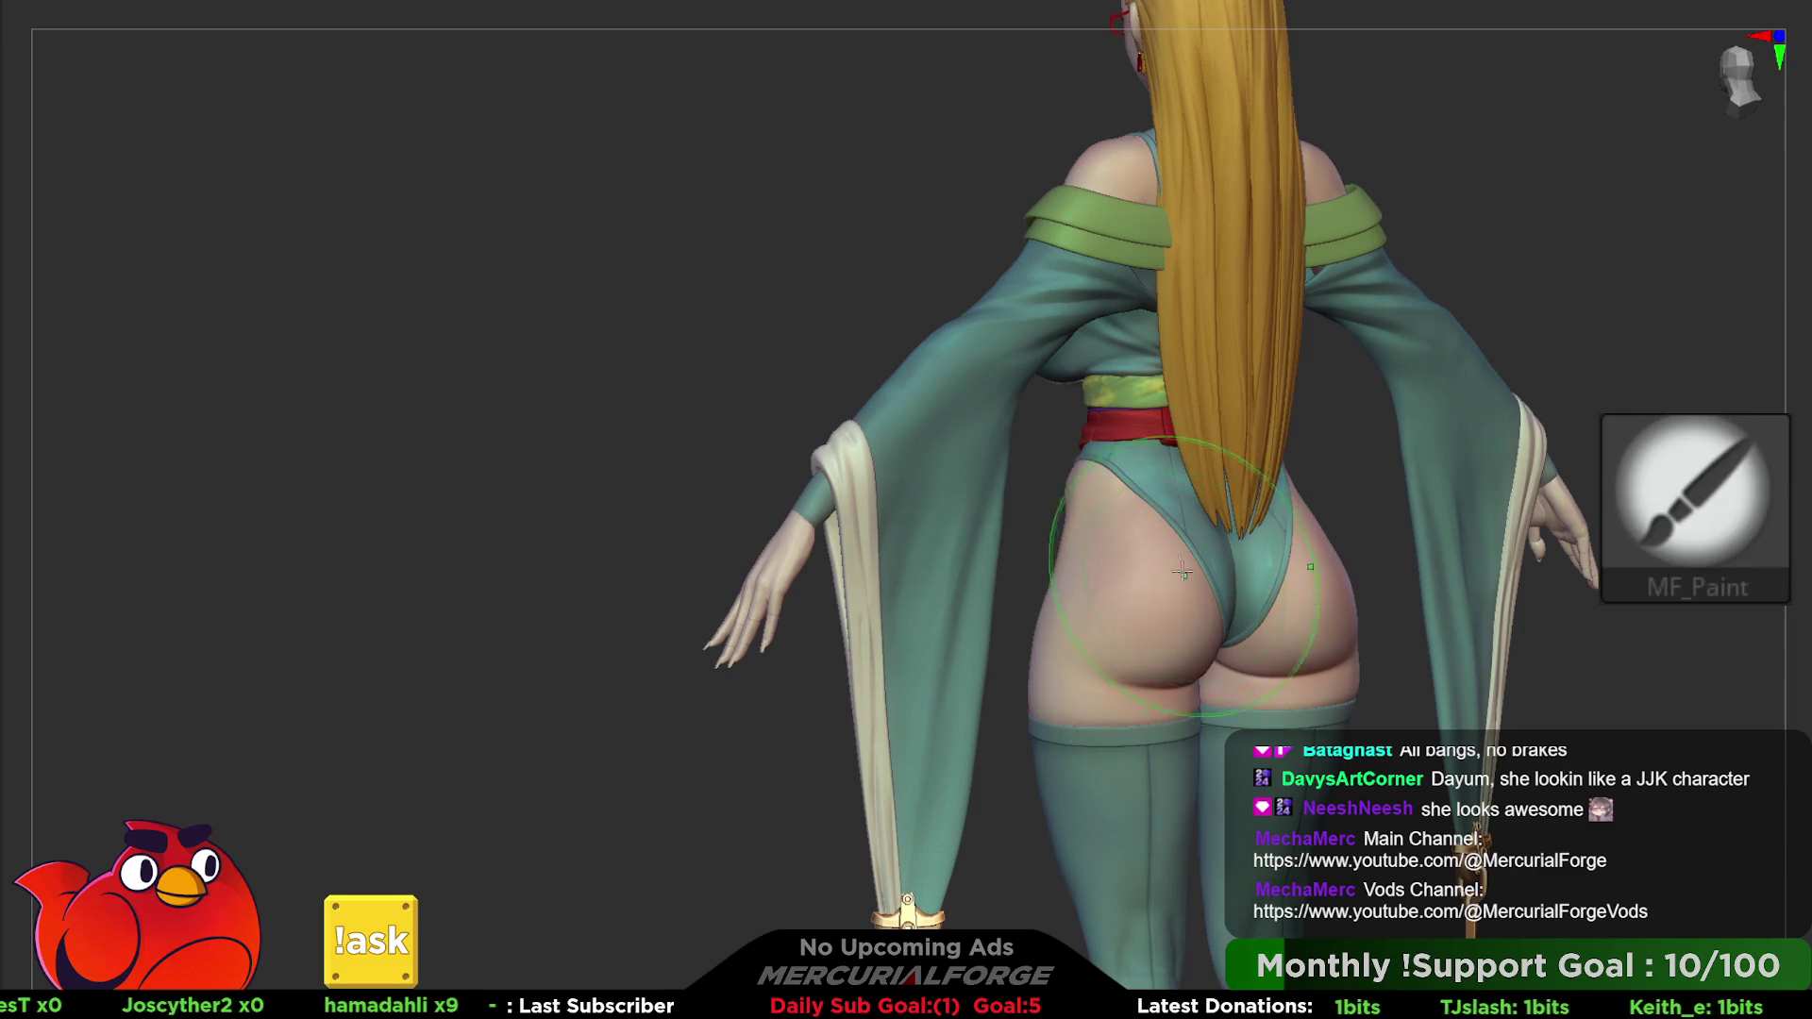
key("space")
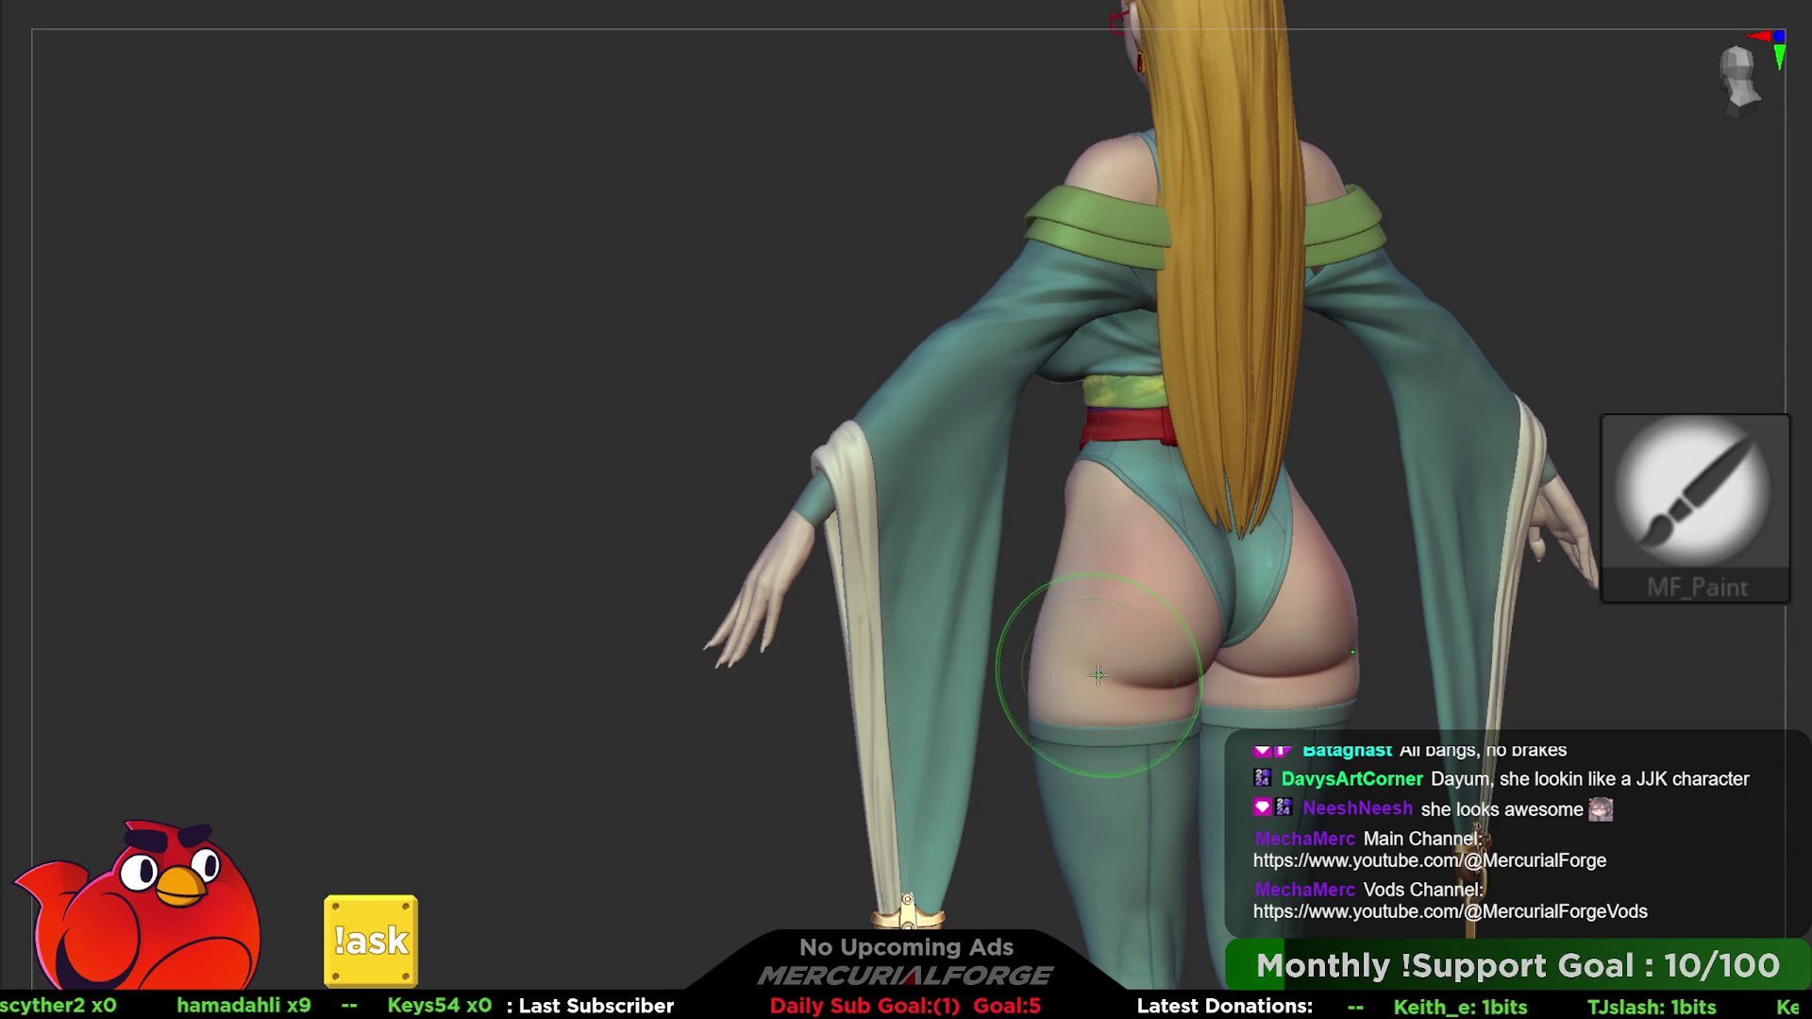
right_click_drag(980, 490, 1154, 318)
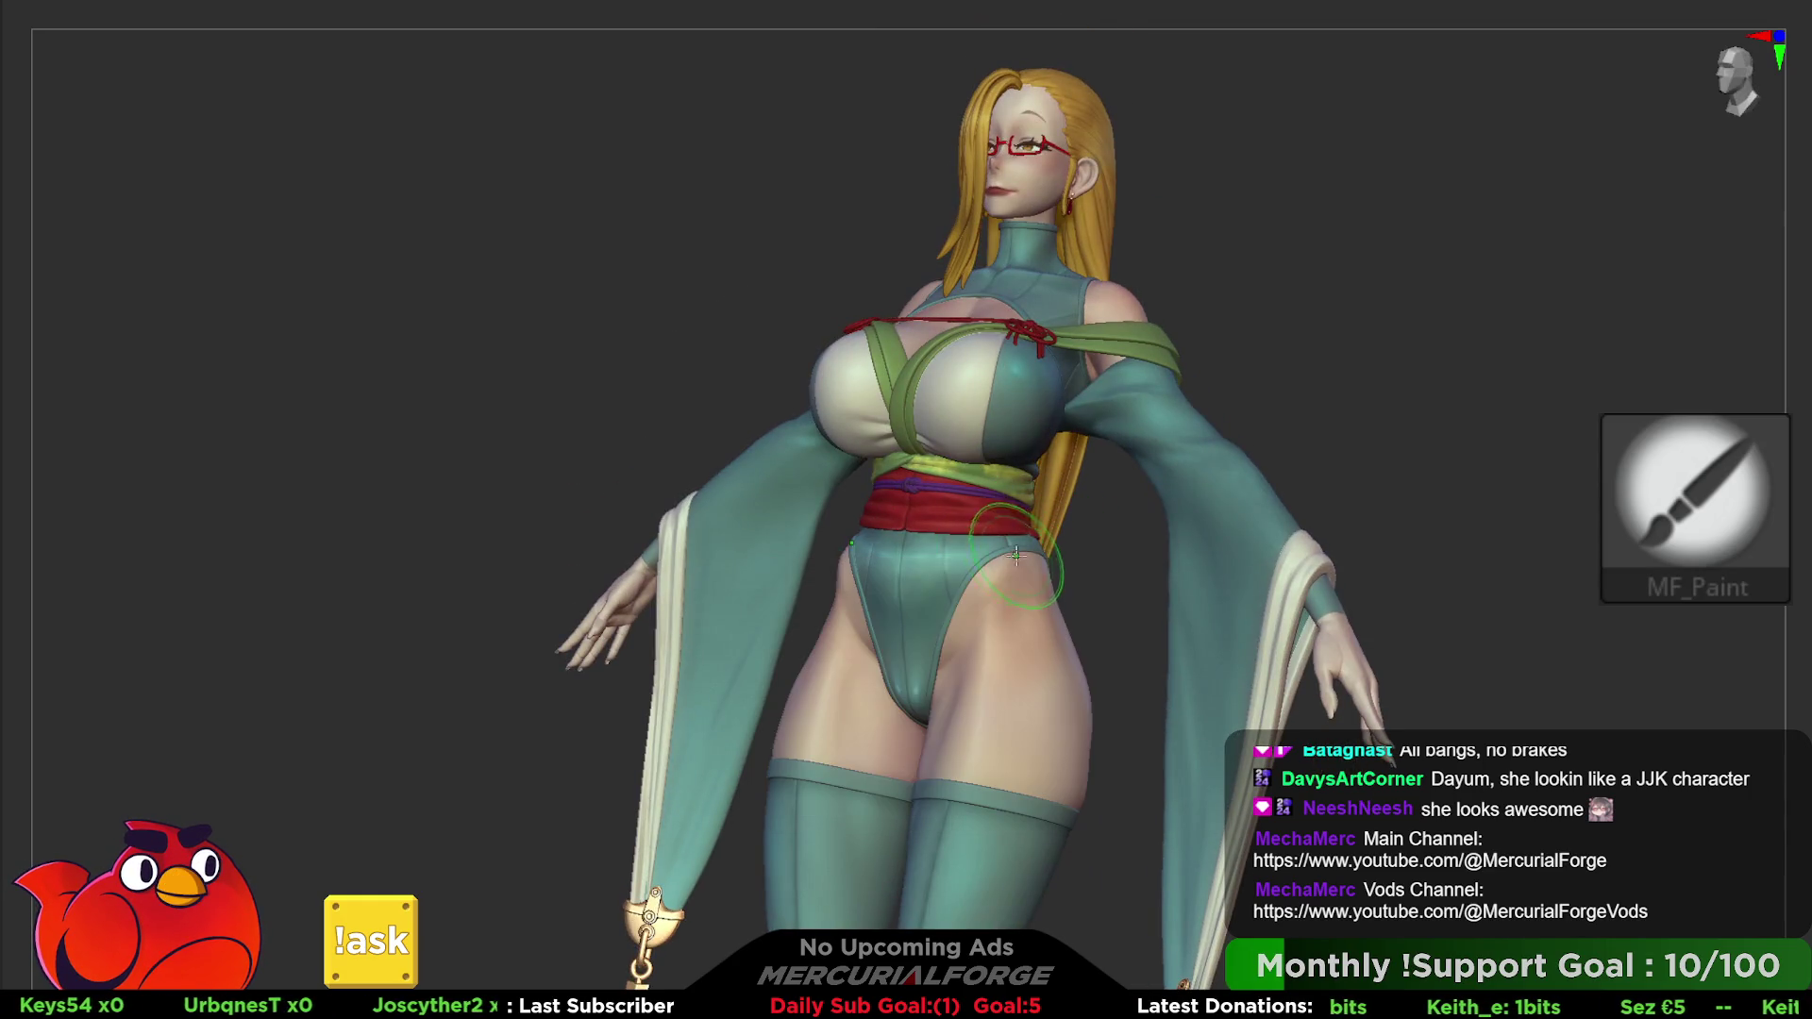
scroll(992, 578, "up", 3)
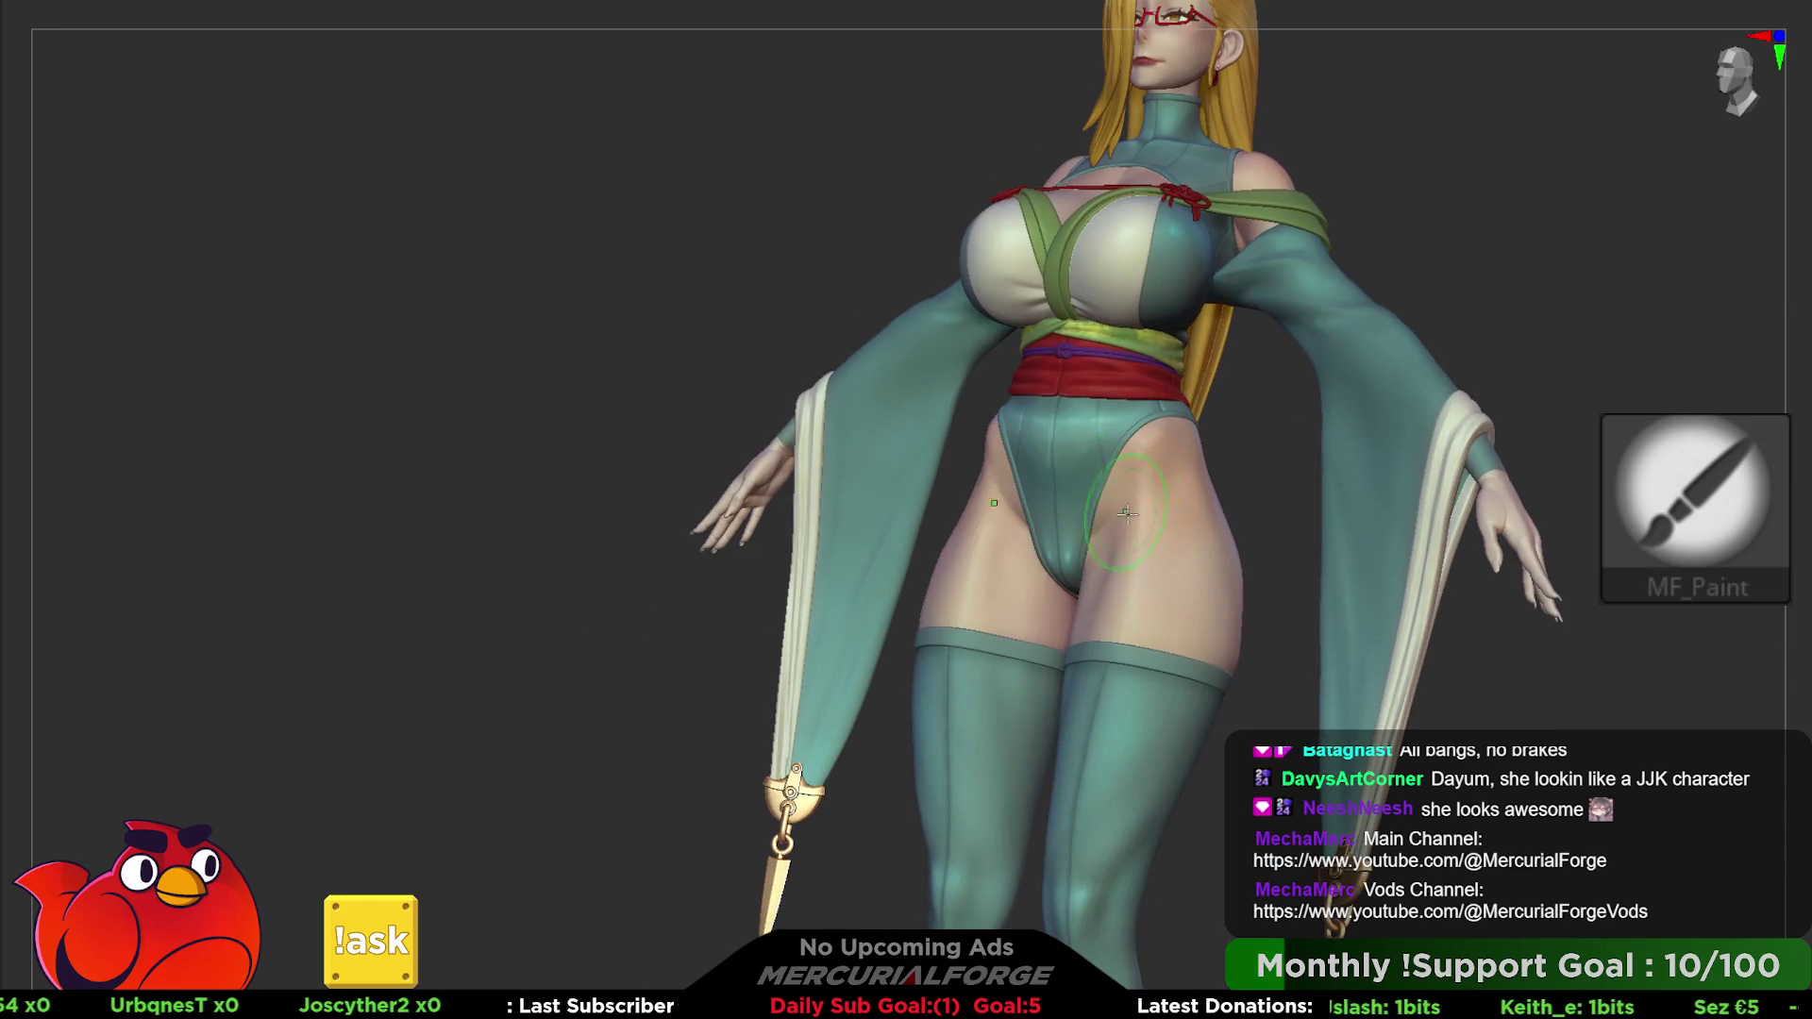
- Face the thighs front-on and bring up the quick palette colour picker
key("space")
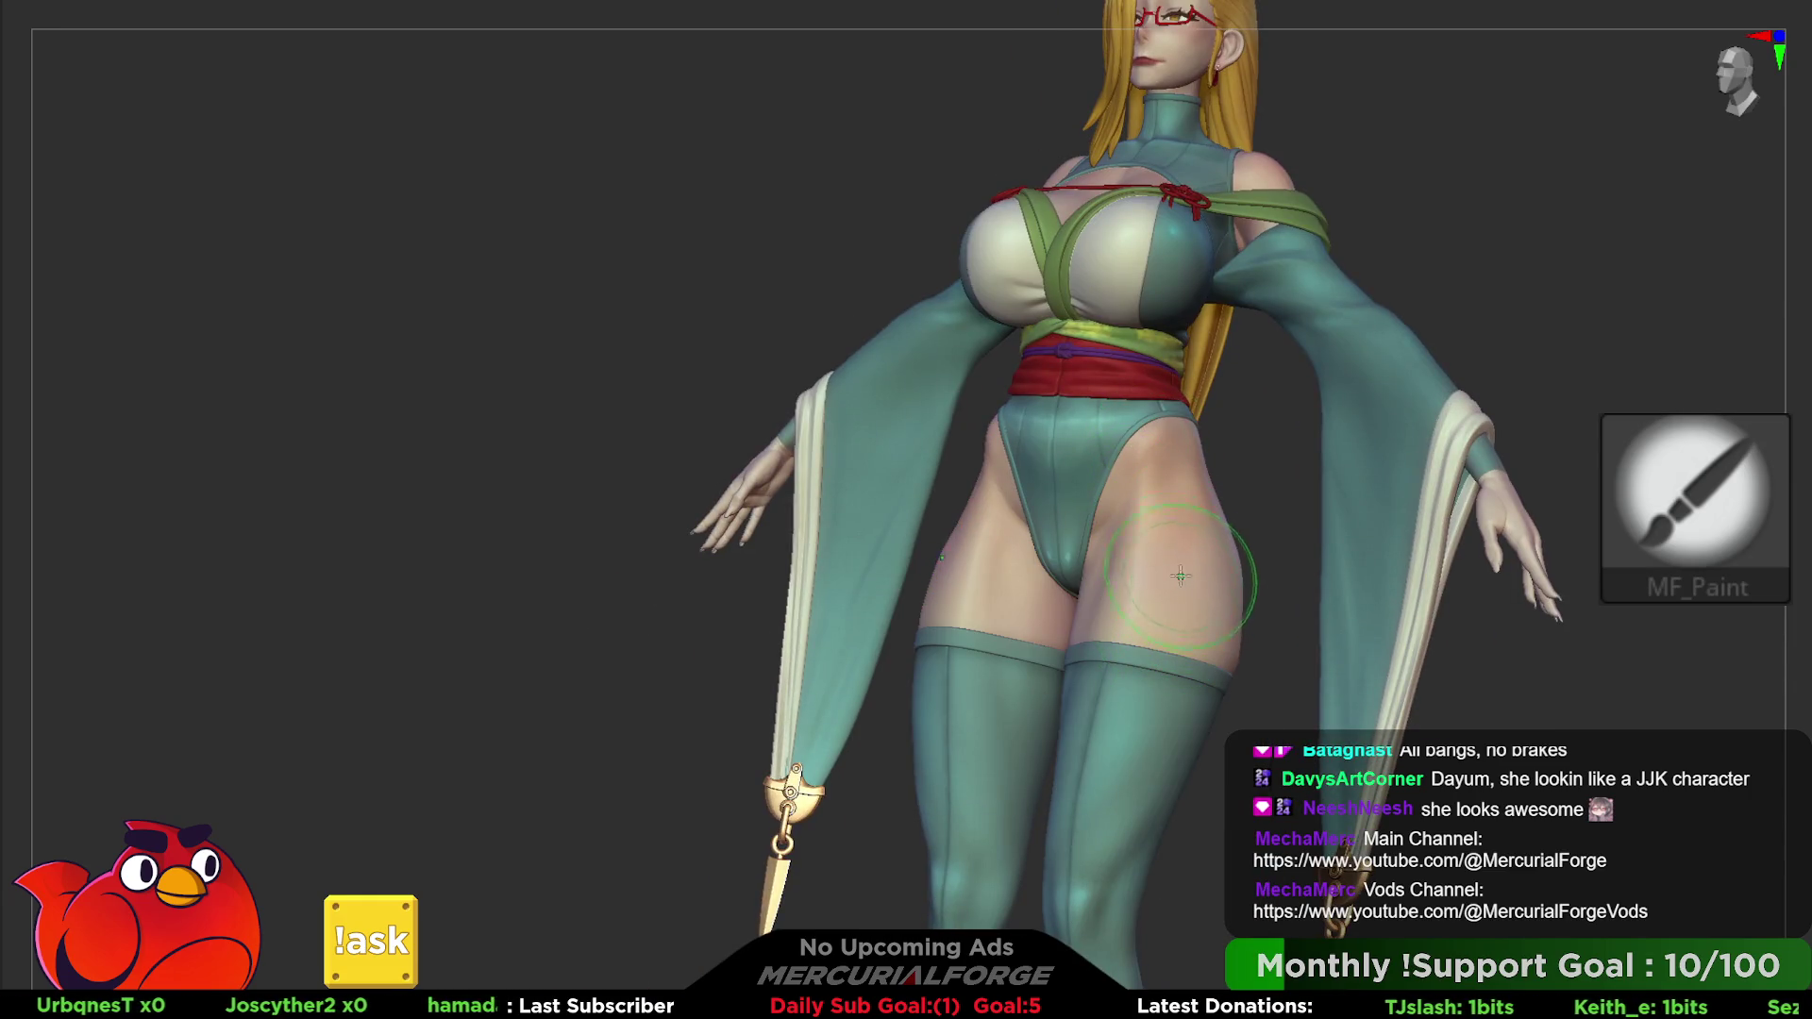
mouse_move(1180, 575)
right_mouse_down()
mouse_move(1133, 481)
mouse_move(1217, 369)
mouse_move(1243, 528)
mouse_move(1176, 667)
right_mouse_up()
key("space")
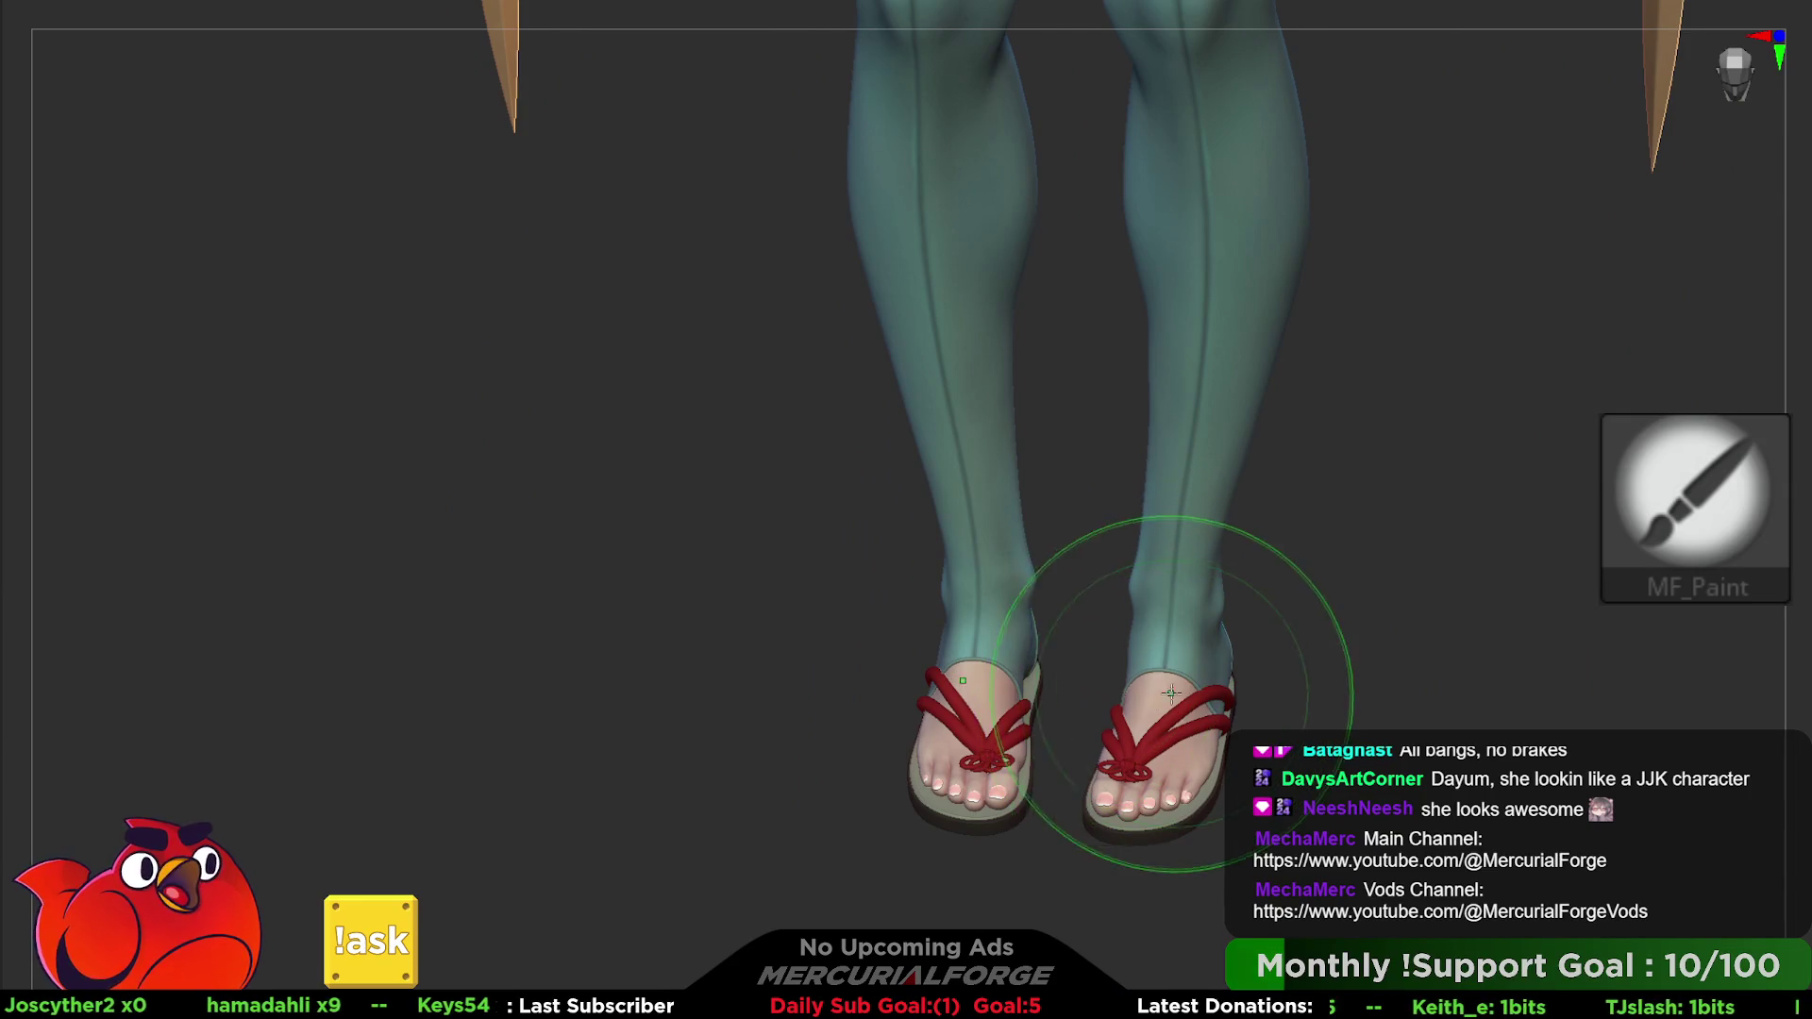
- Hide the sandals to check the painted toes, then restore them and frame both feet
key("shift+p")
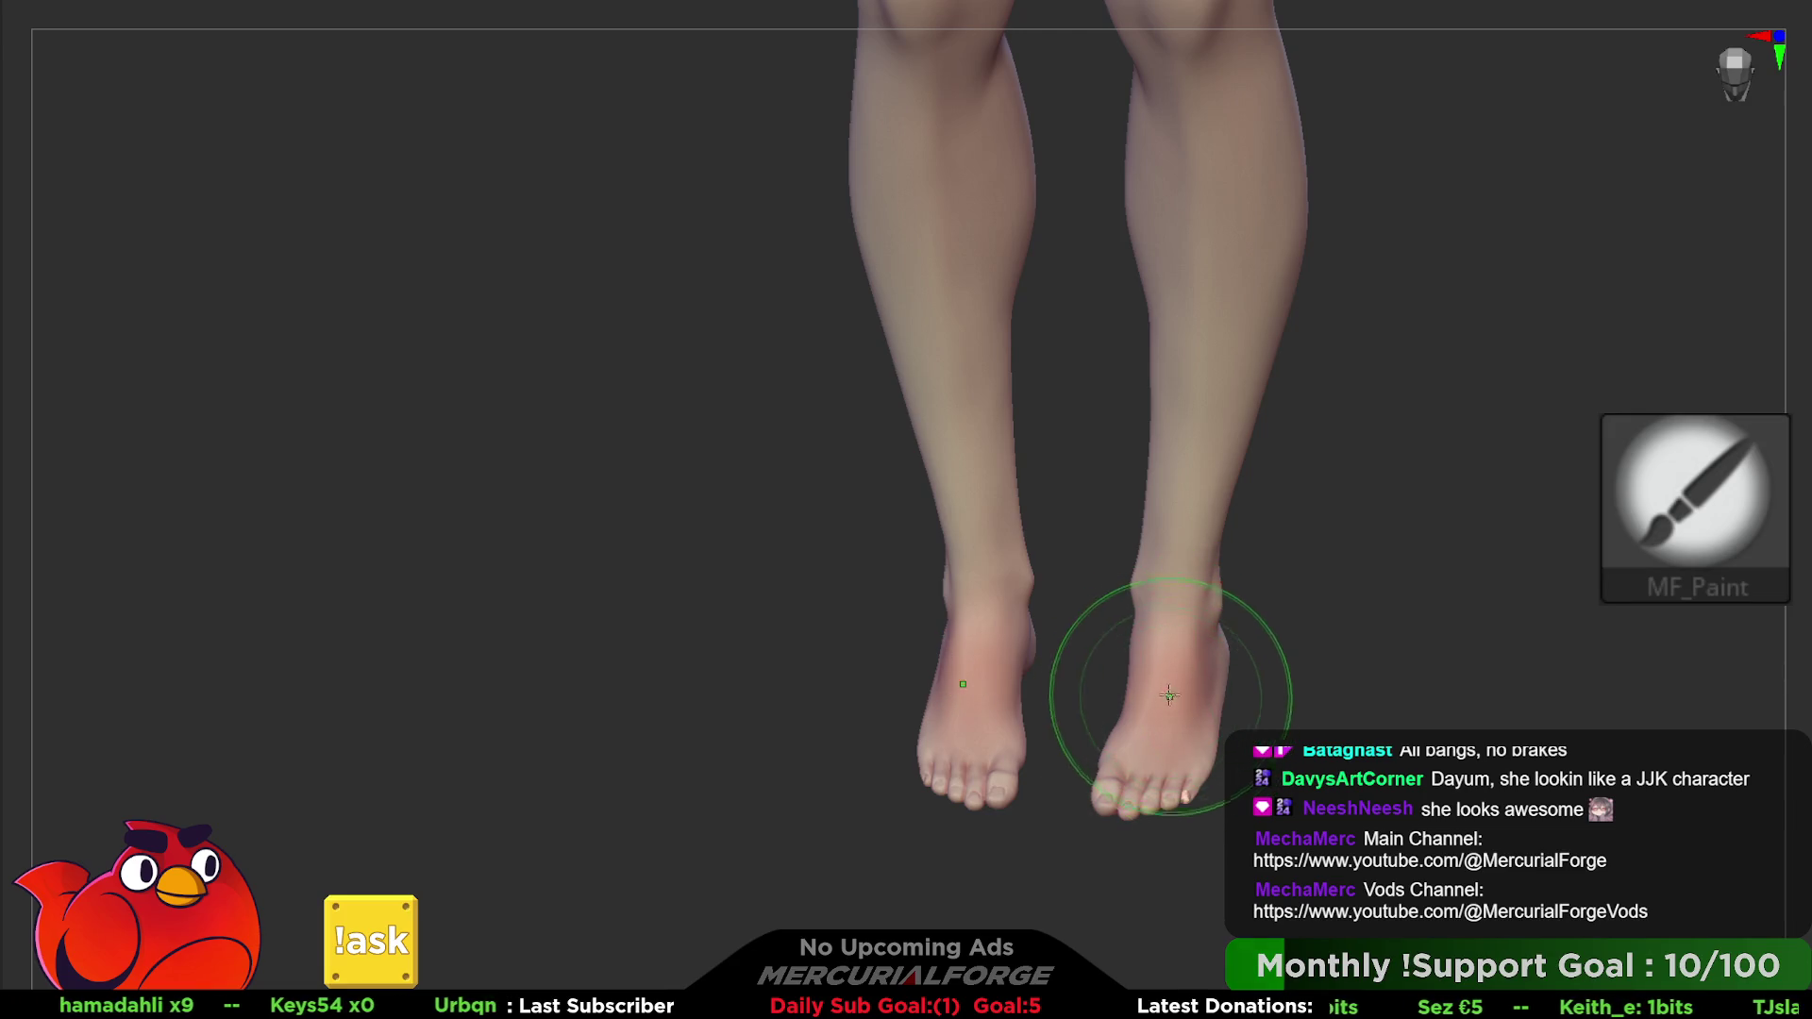
mouse_move(1168, 695)
right_mouse_down("ctrl")
mouse_move(1234, 579)
mouse_move(1289, 708)
mouse_move(1272, 644)
right_mouse_up("ctrl")
key("shift+p")
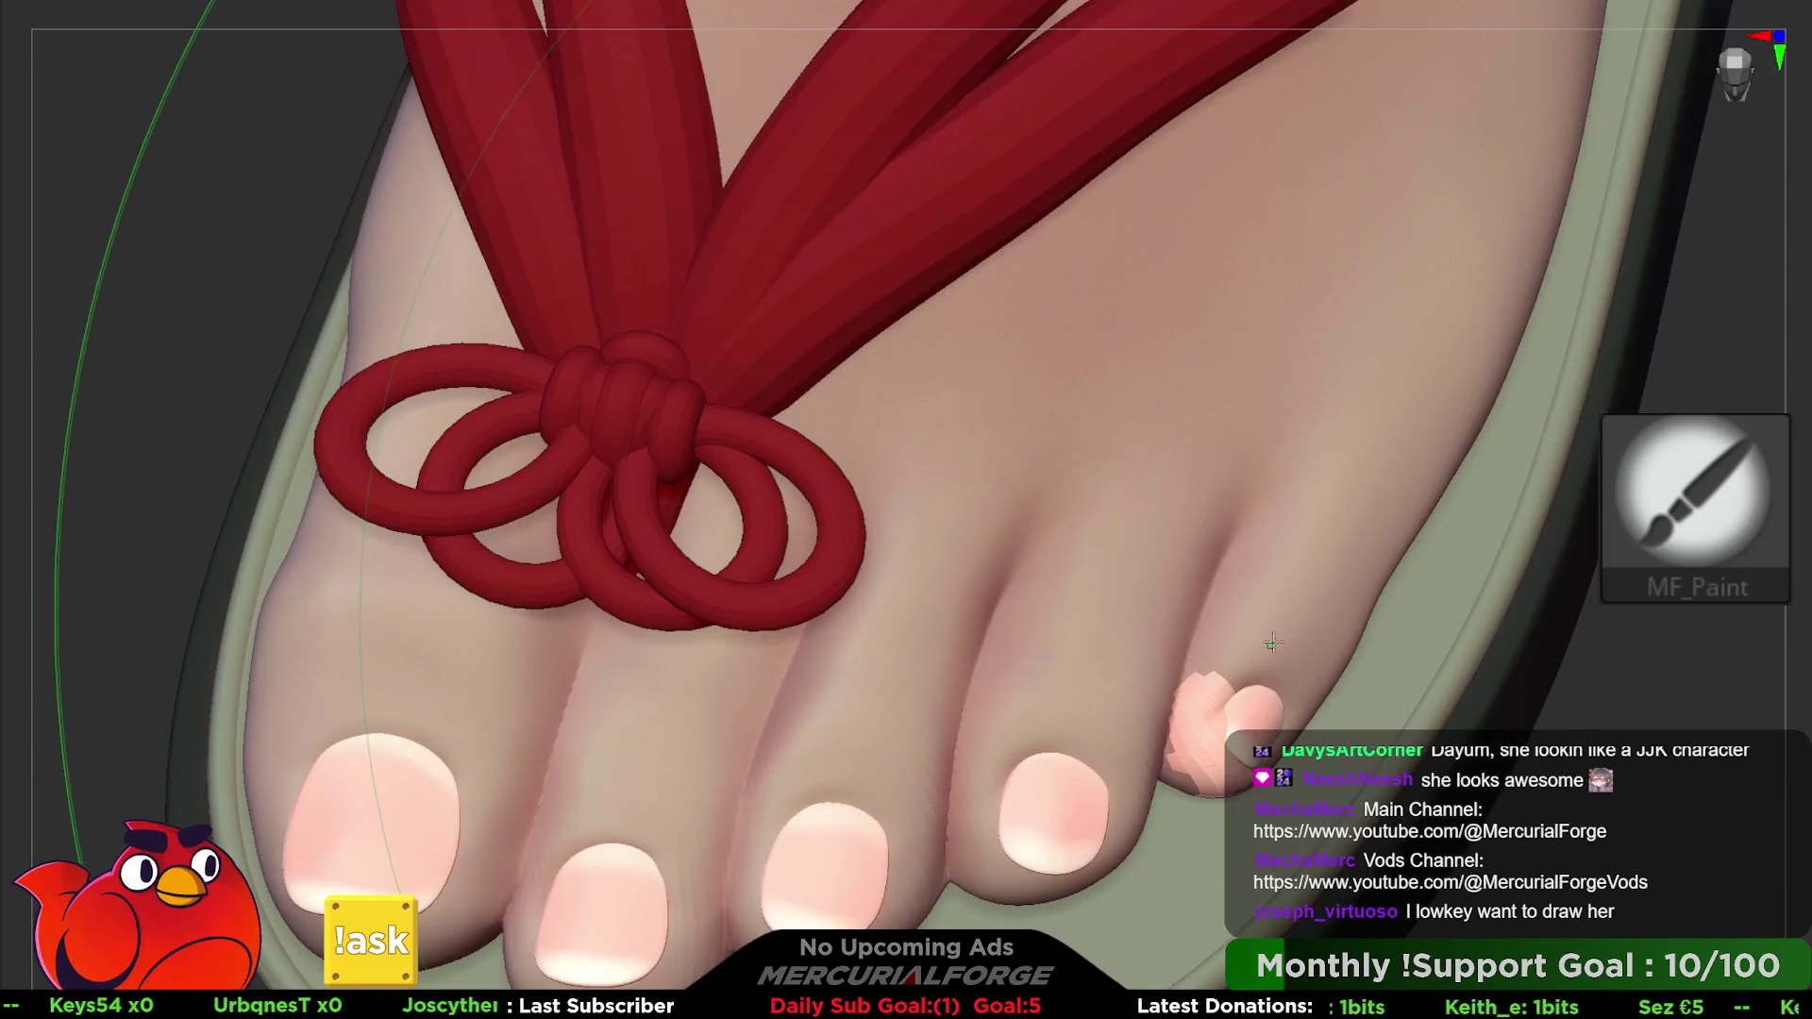
key("space")
key("space")
right_click_drag(1247, 567, 1176, 453, "ctrl")
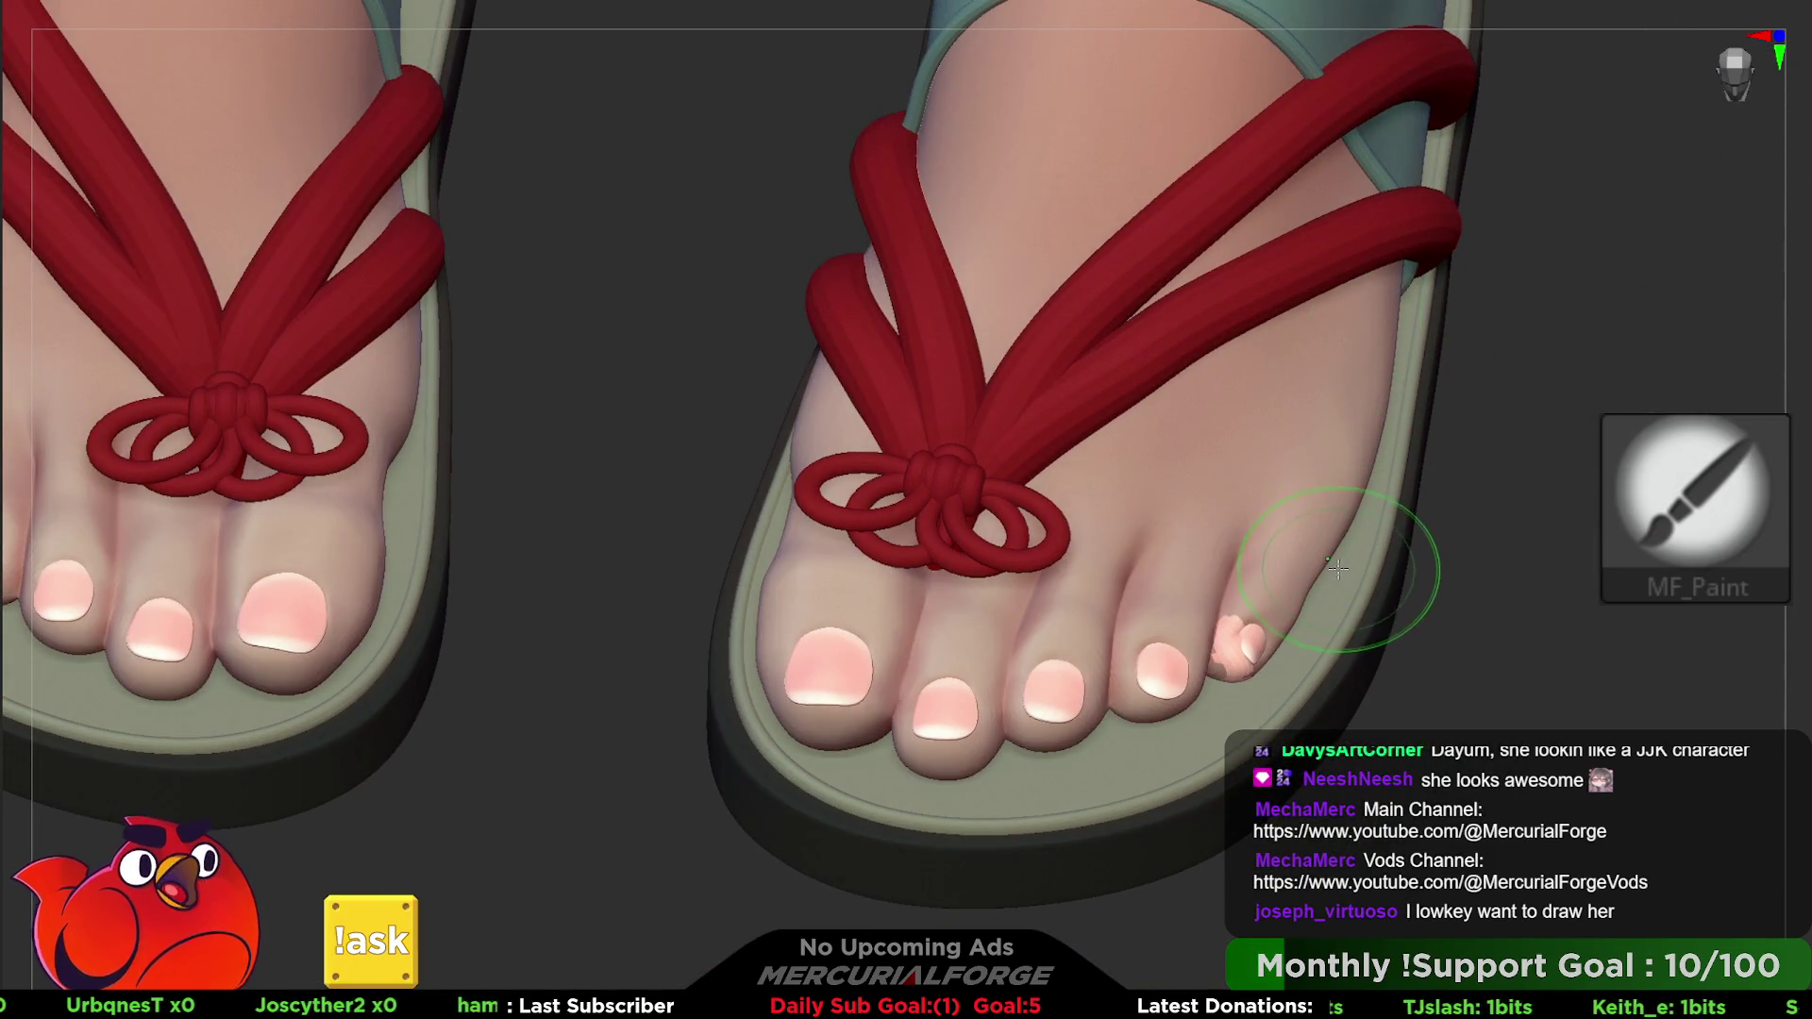
- Preview the feet in Flat colour at lower subdivision, then pull back to the full legs
key("shift+d")
key("v")
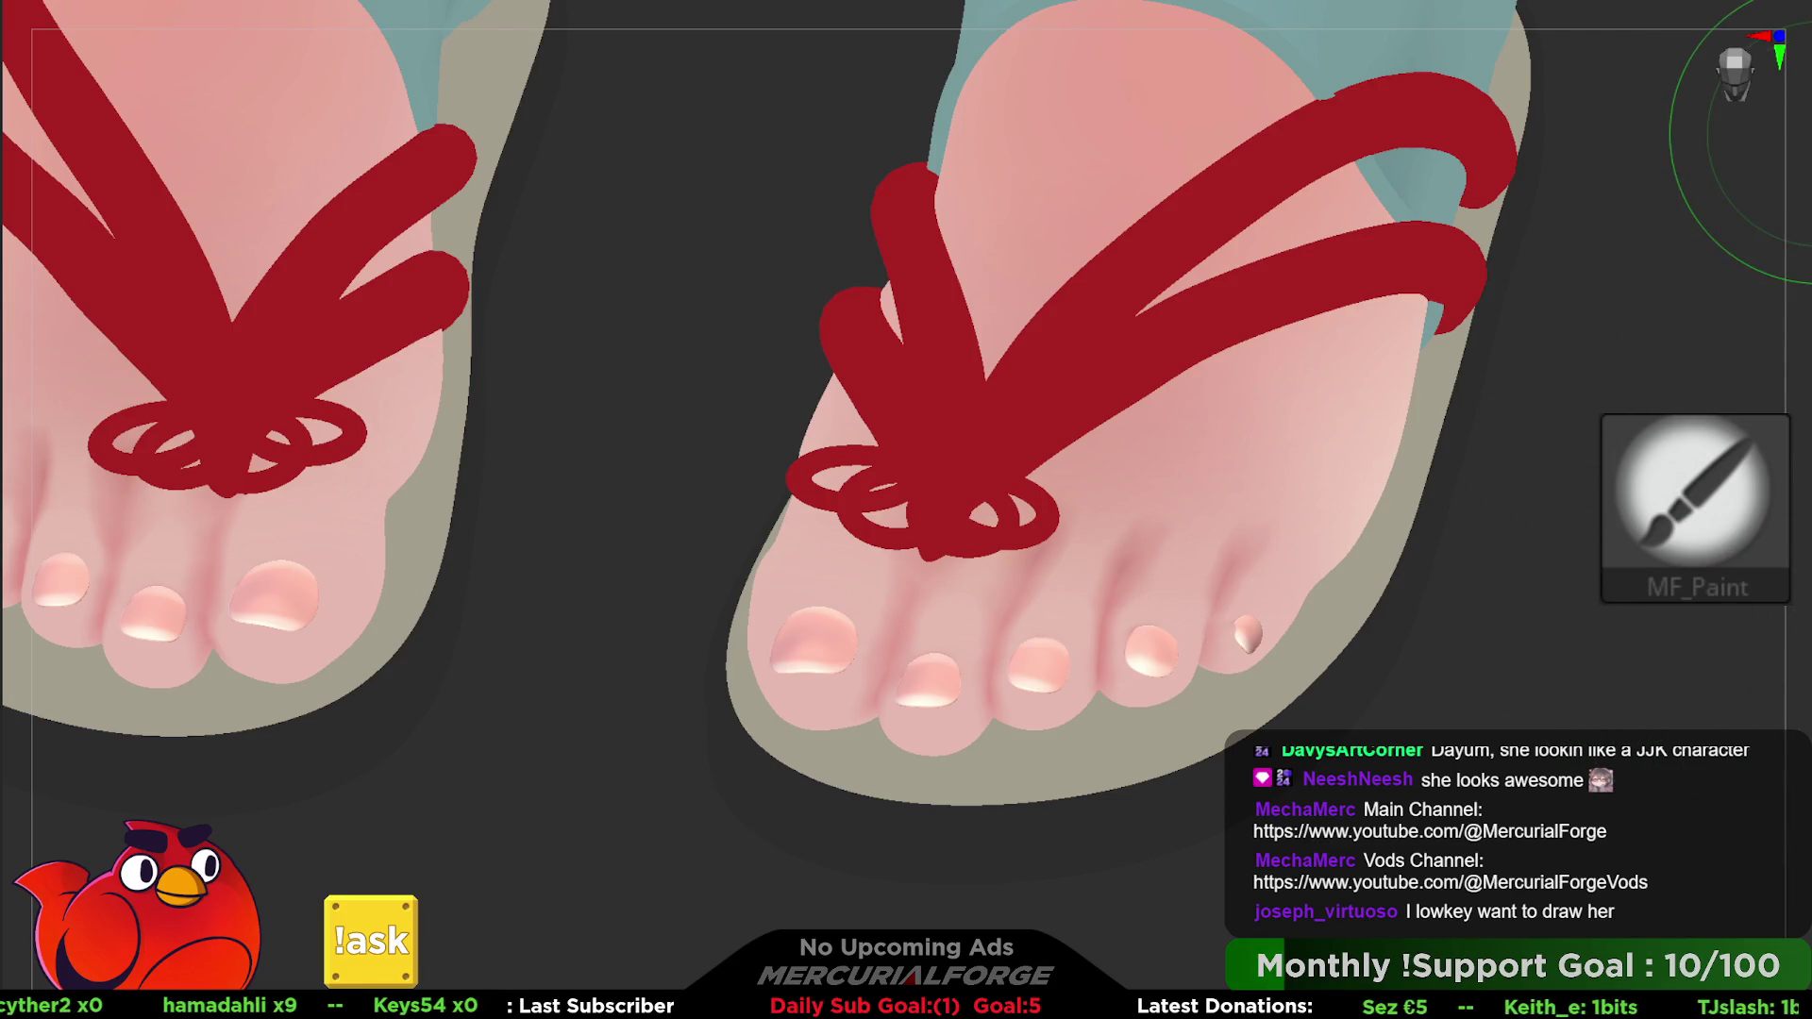
key("v")
mouse_move(1274, 426)
right_mouse_down("alt")
mouse_move(1322, 462)
mouse_move(1281, 539)
right_mouse_up("alt")
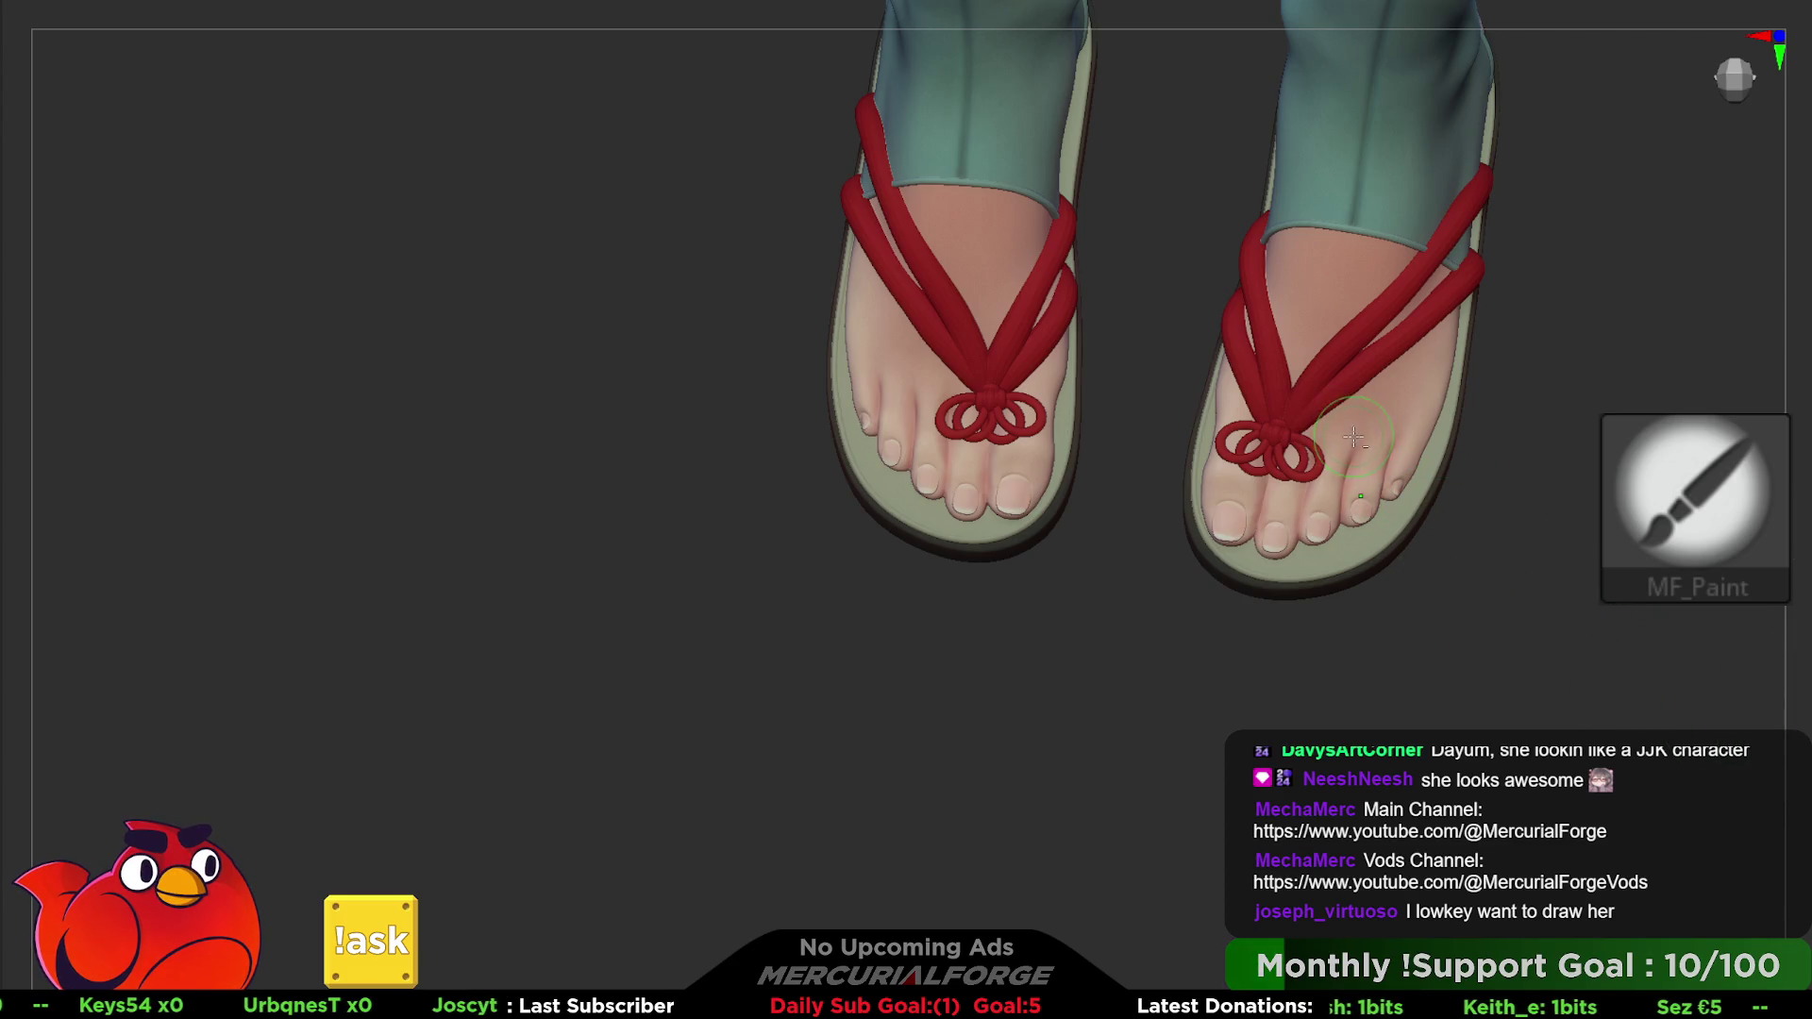
mouse_move(1487, 496)
right_mouse_down("ctrl")
mouse_move(1468, 588)
mouse_move(1473, 538)
mouse_move(1354, 647)
mouse_move(1418, 615)
mouse_move(1190, 343)
right_mouse_up("ctrl")
- Check the rosy buttock shading from straight behind with clothing briefly hidden
key("space")
key("space")
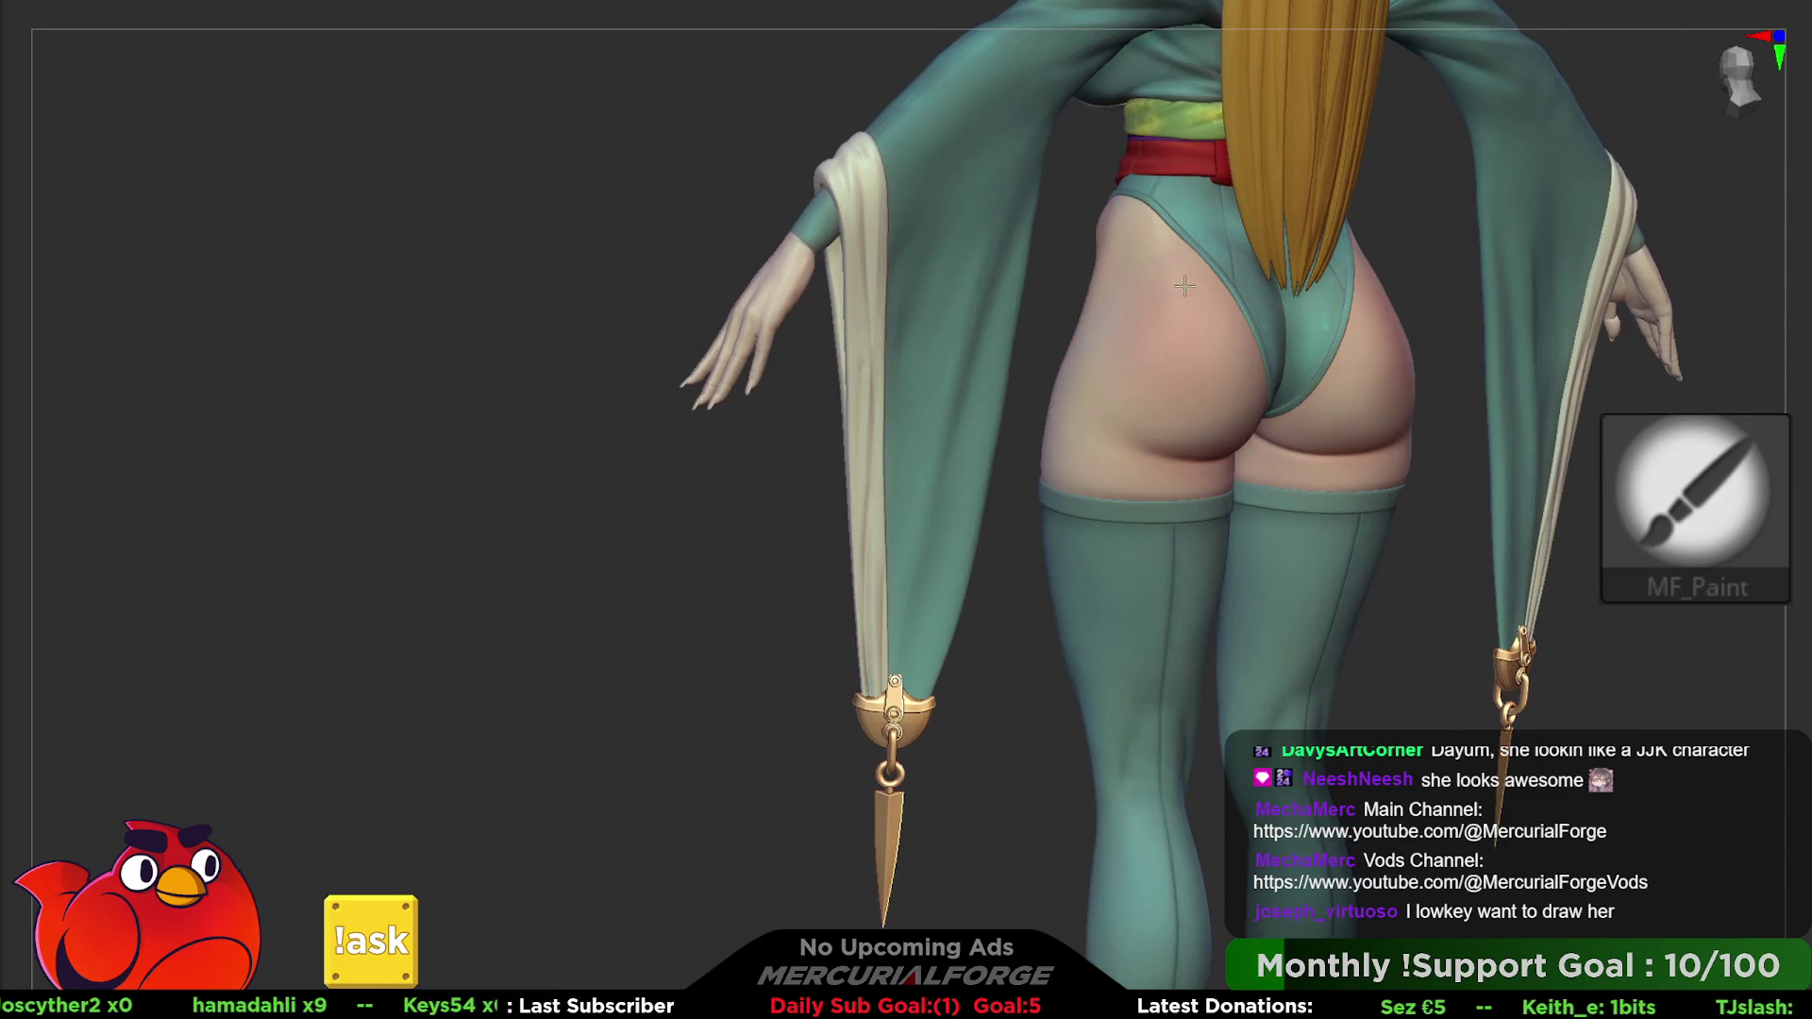
right_click_drag(1211, 327, 1177, 287)
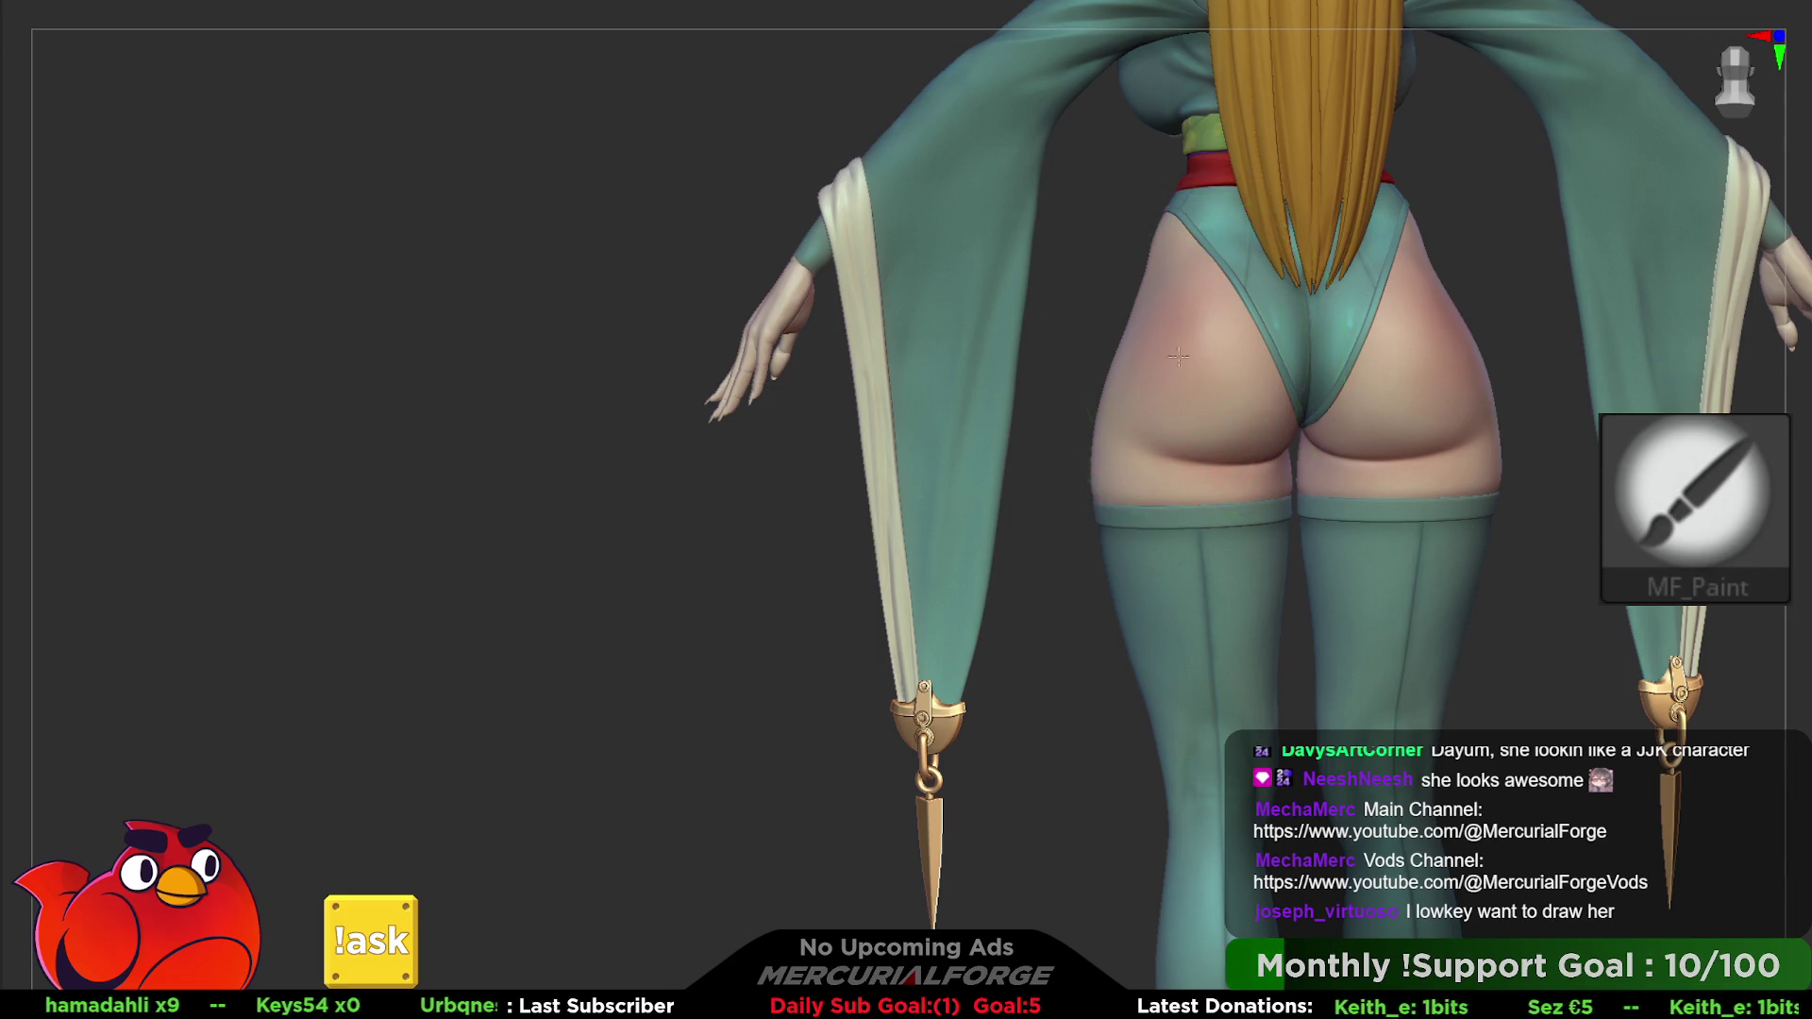
right_click_drag(1197, 326, 1186, 366, "alt")
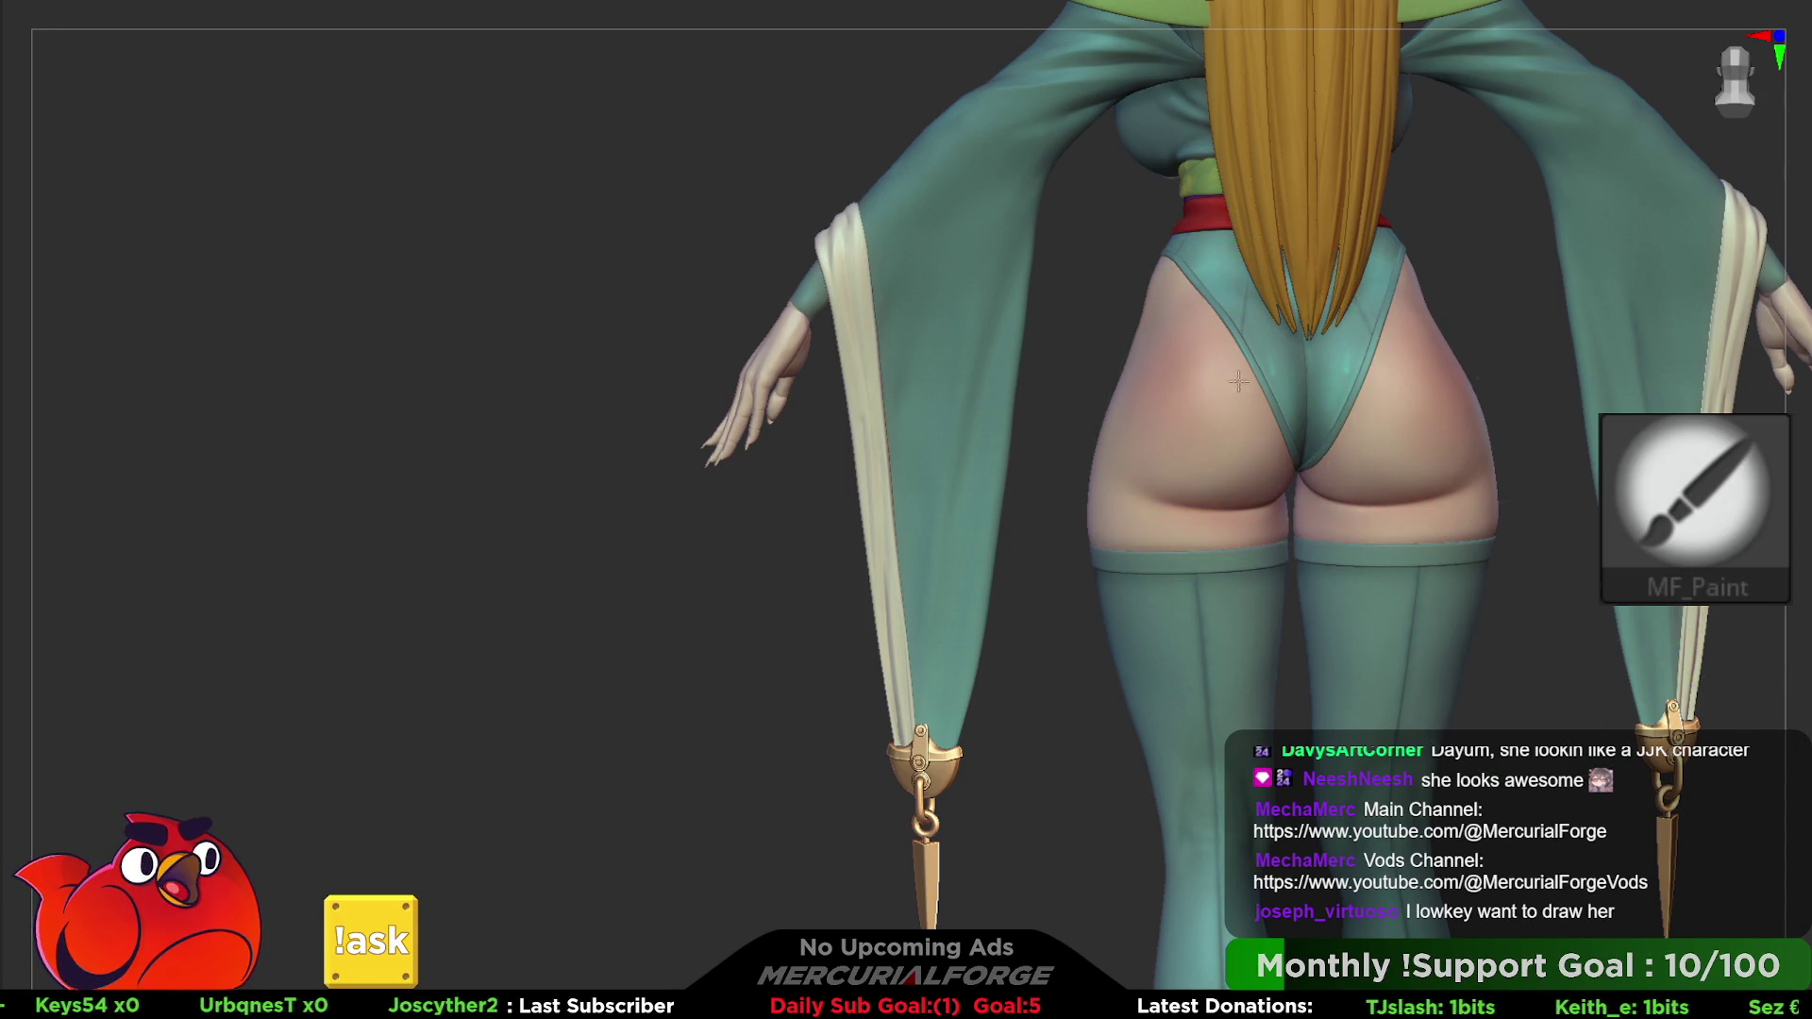
key("shift+s")
key("shift+s")
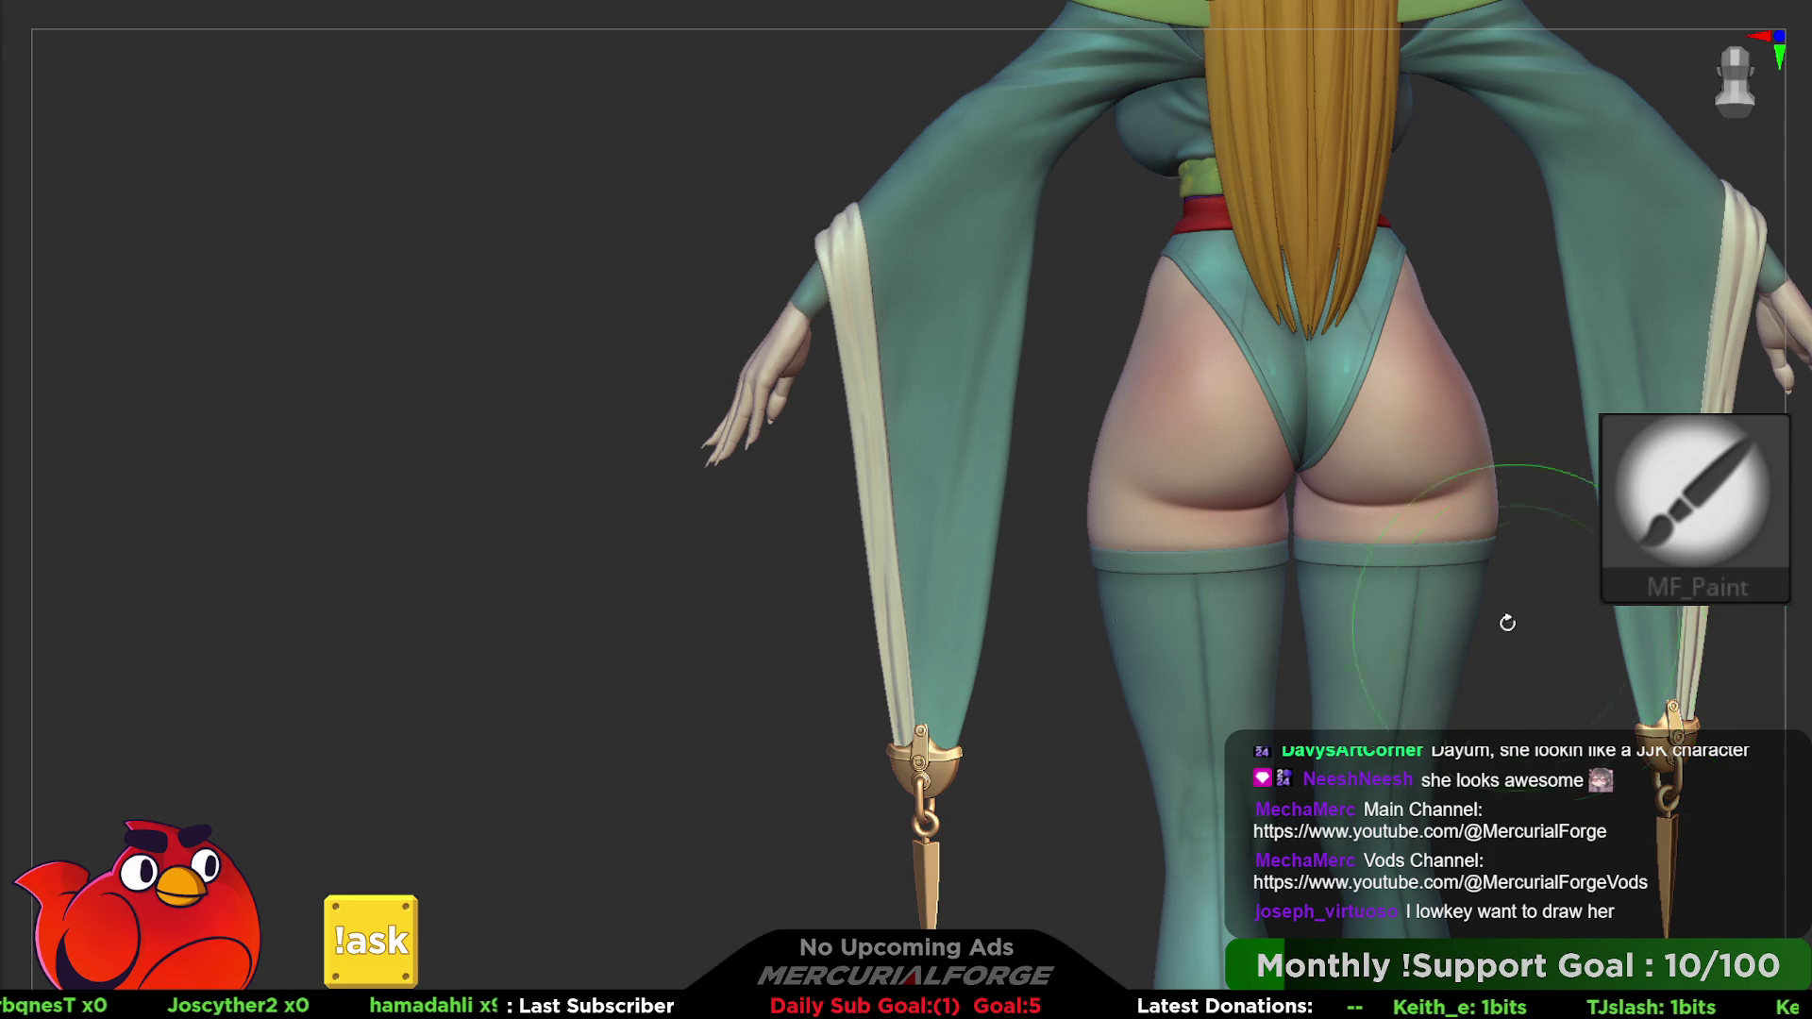
- Move down to the sandaled heels from a three-quarter rear angle
right_click_drag(1275, 426, 1164, 340)
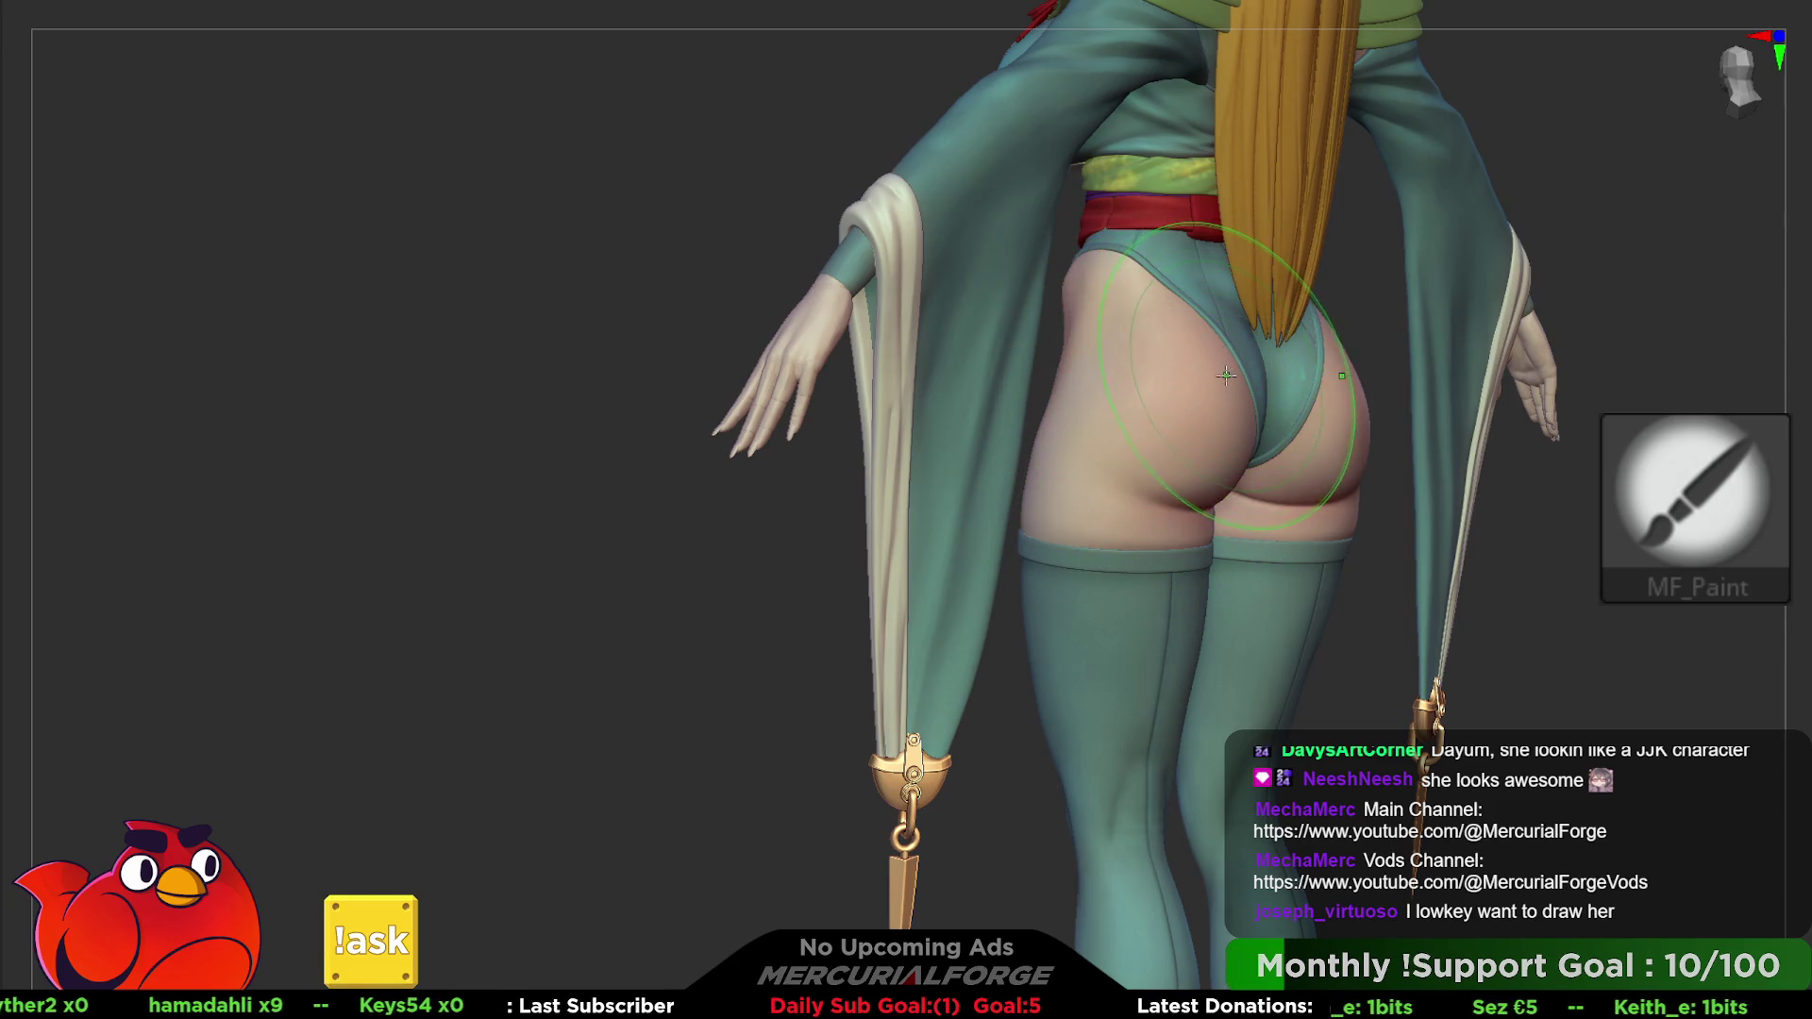
mouse_move(1211, 850)
right_mouse_down("alt")
mouse_move(1188, 348)
mouse_move(1219, 567)
mouse_move(1247, 613)
right_mouse_up("alt")
key("space")
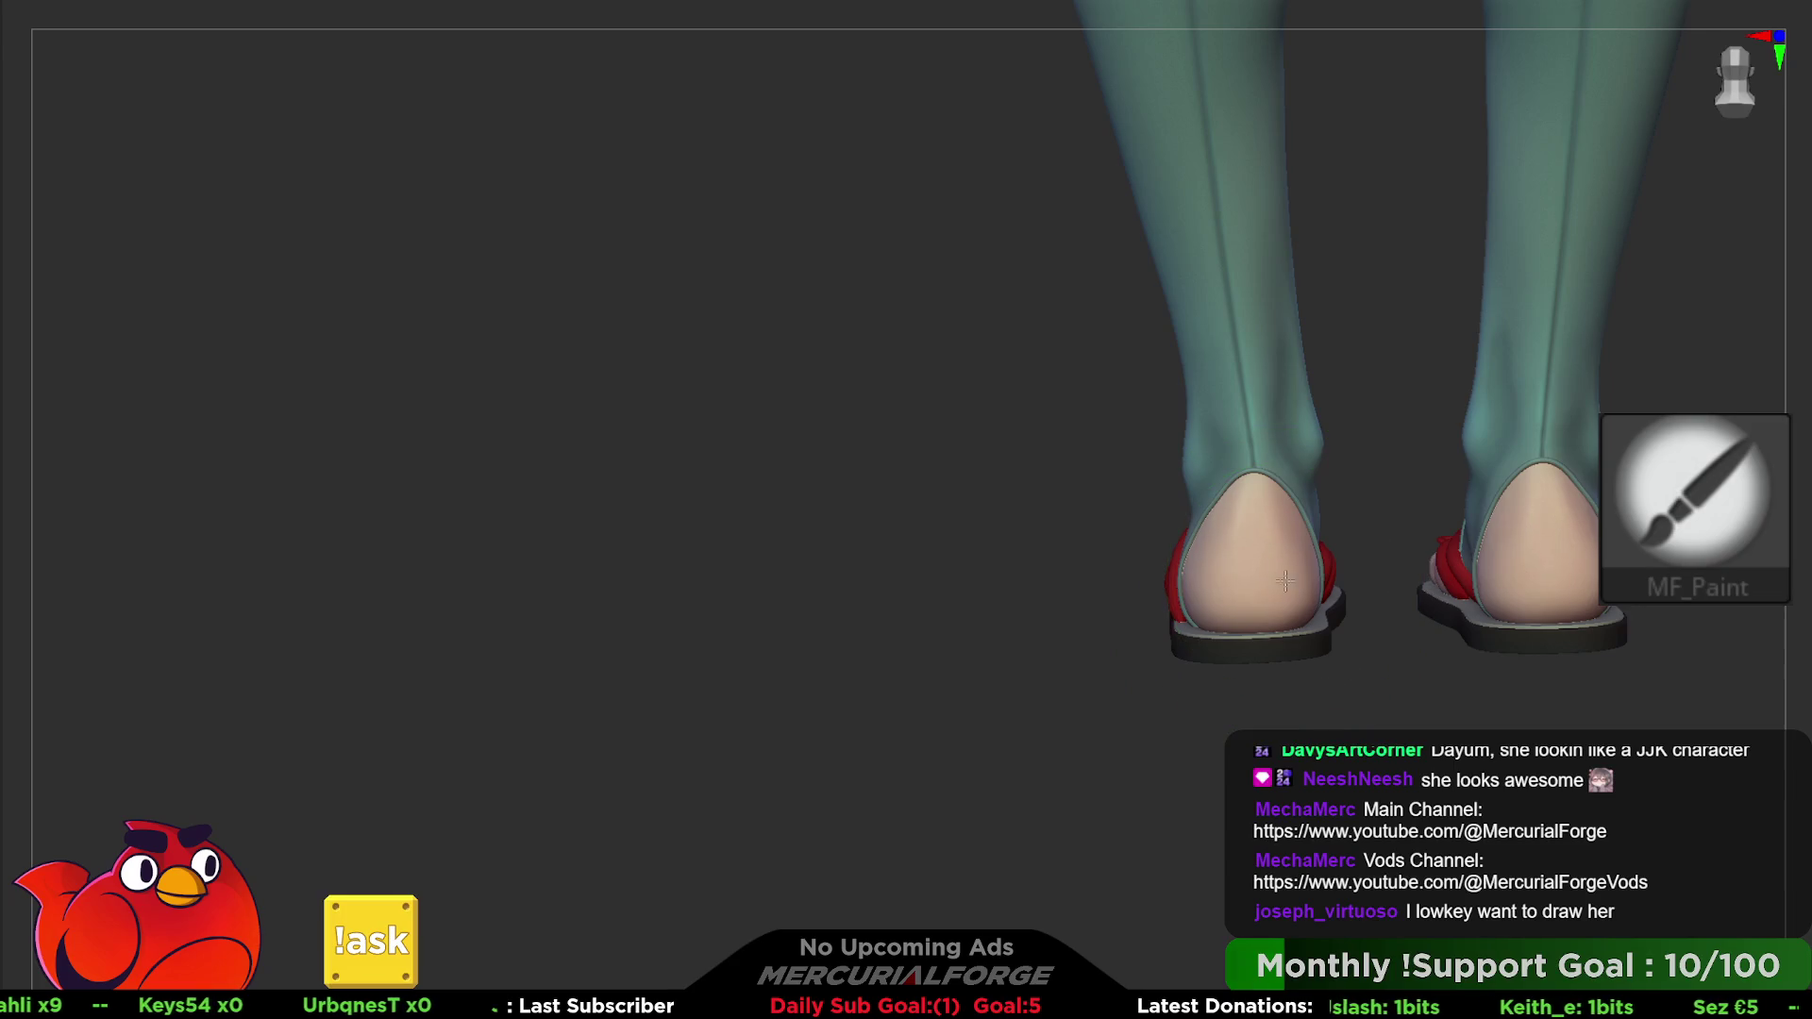
right_click_drag(1284, 601, 1210, 582)
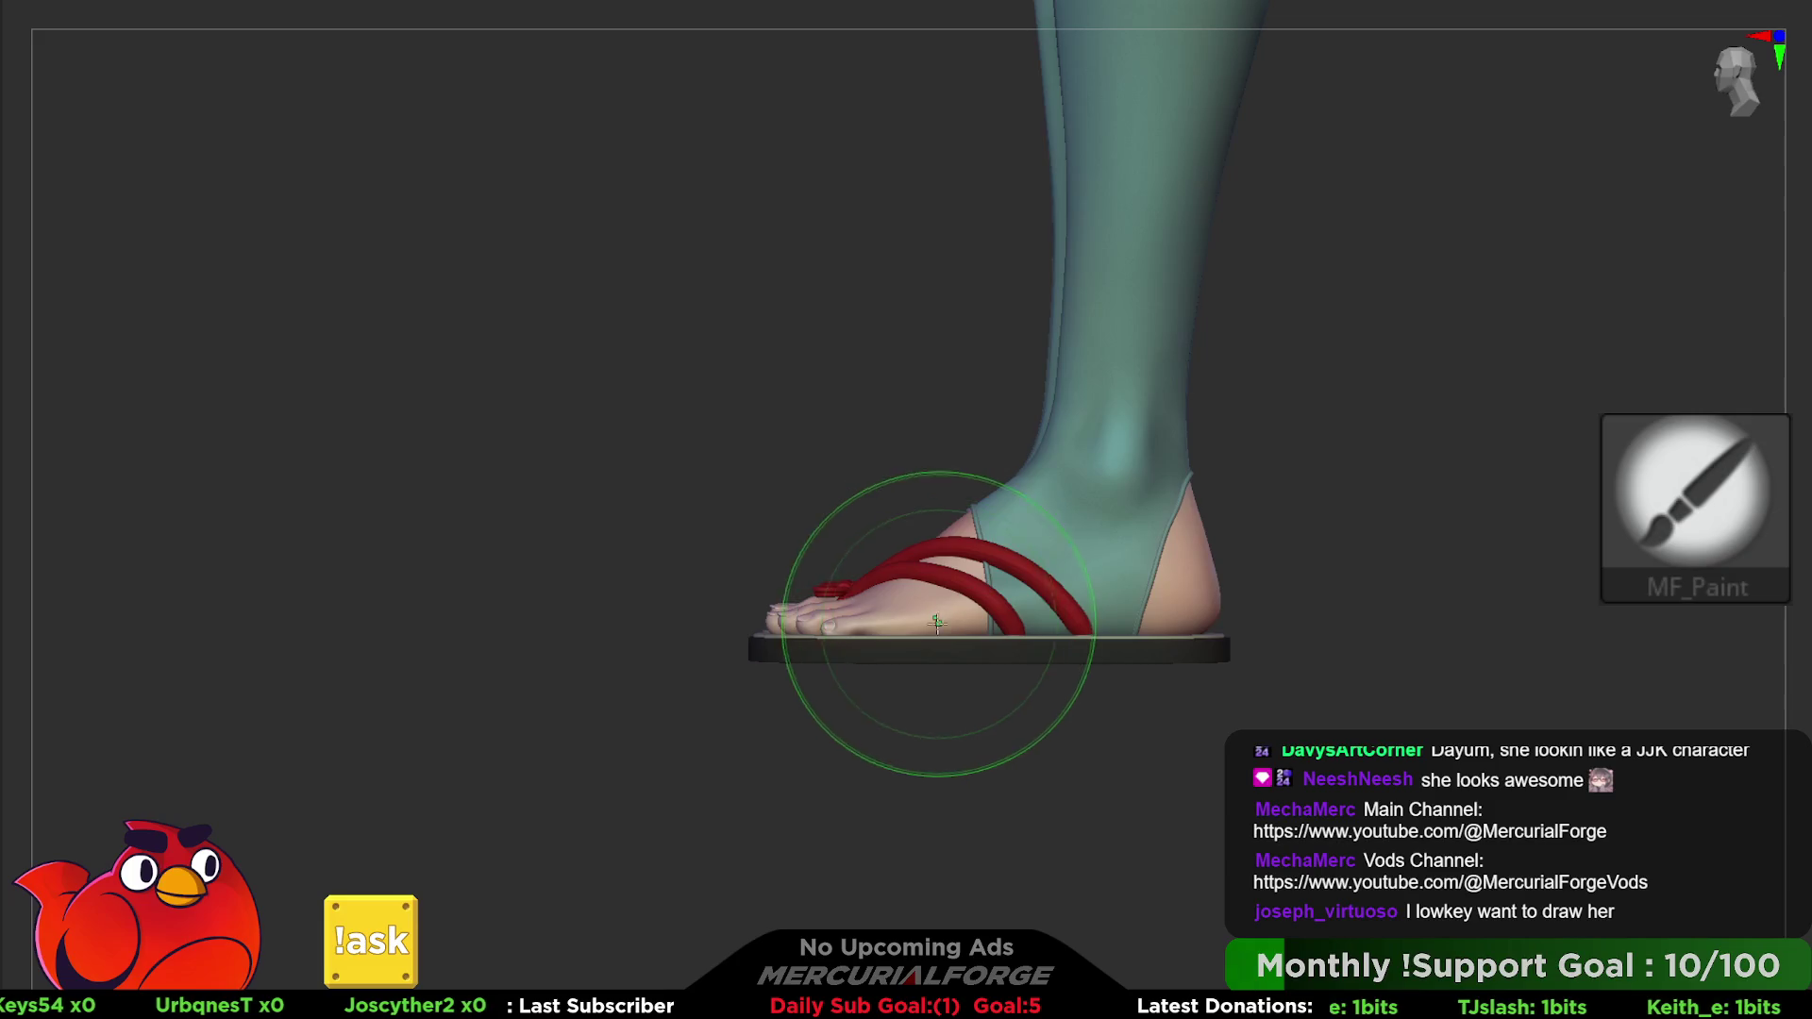
mouse_move(870, 607)
right_mouse_down()
mouse_move(1133, 634)
mouse_move(1253, 687)
right_mouse_up()
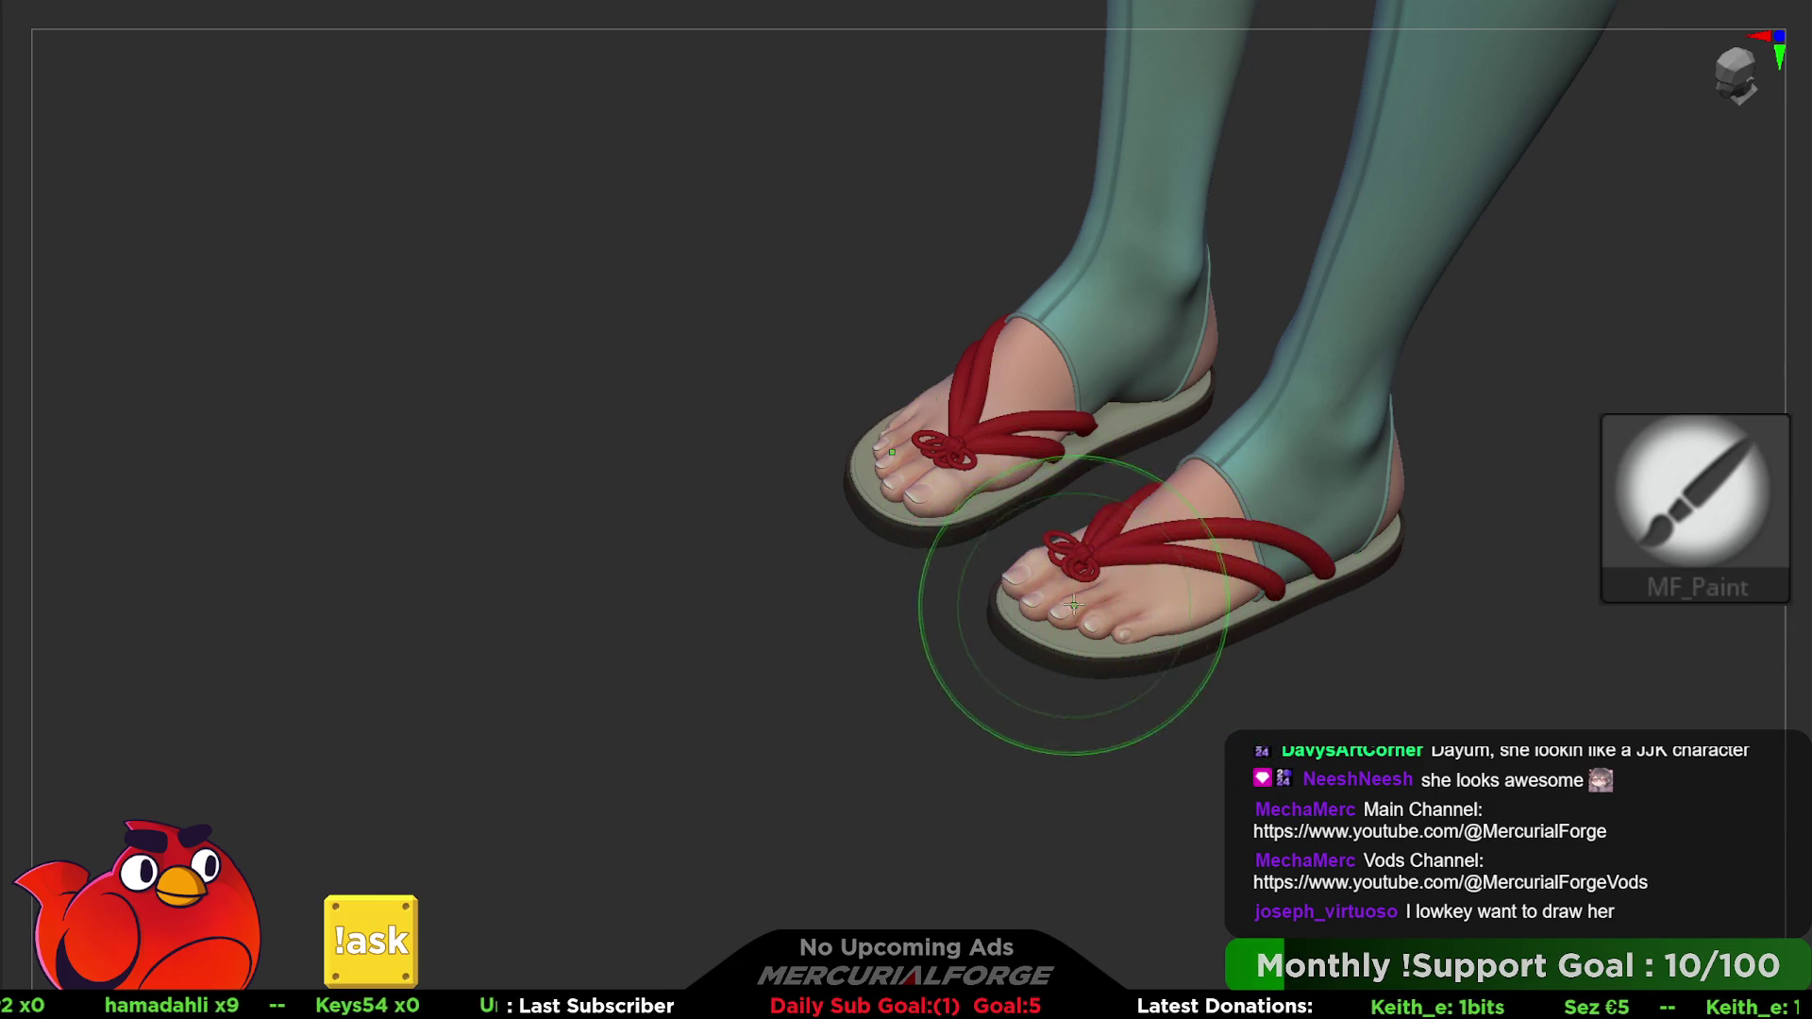
right_click_drag(1072, 605, 1365, 502, "shift")
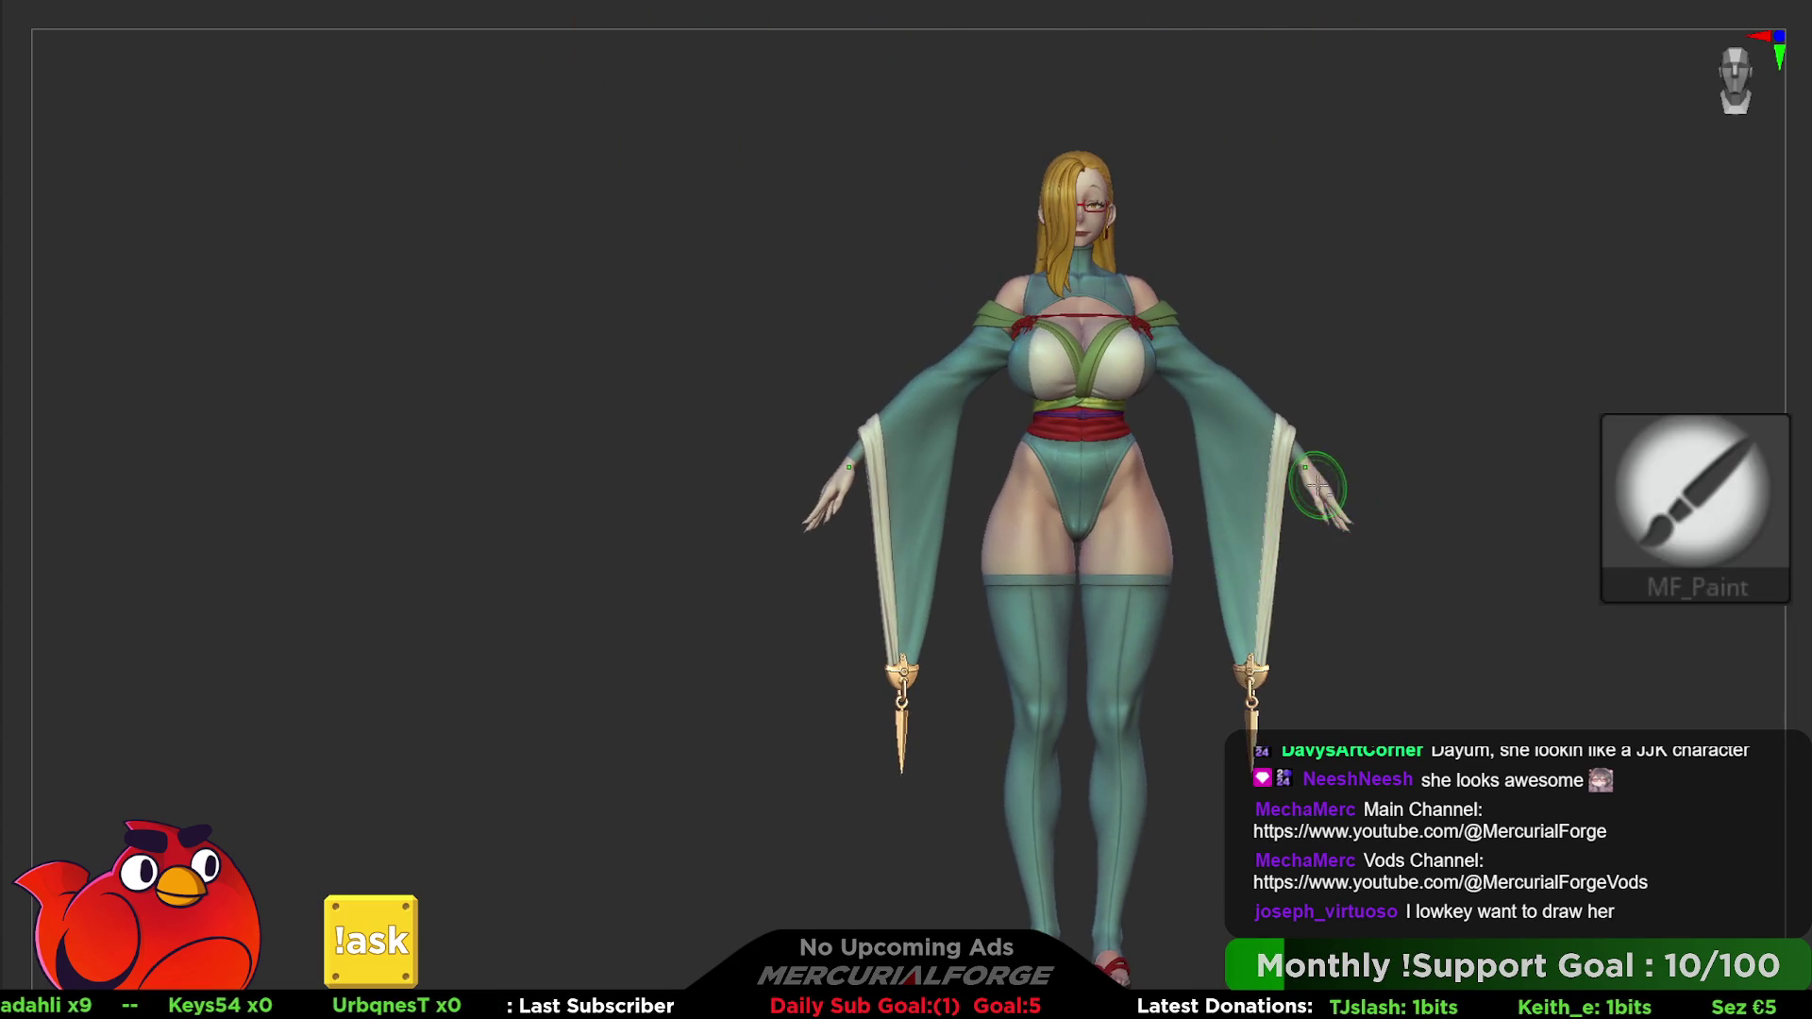
- Place the Transpose gizmo at the wrist and give the hand a first rotation
right_click_drag(1305, 451, 1303, 468, "ctrl")
key("w")
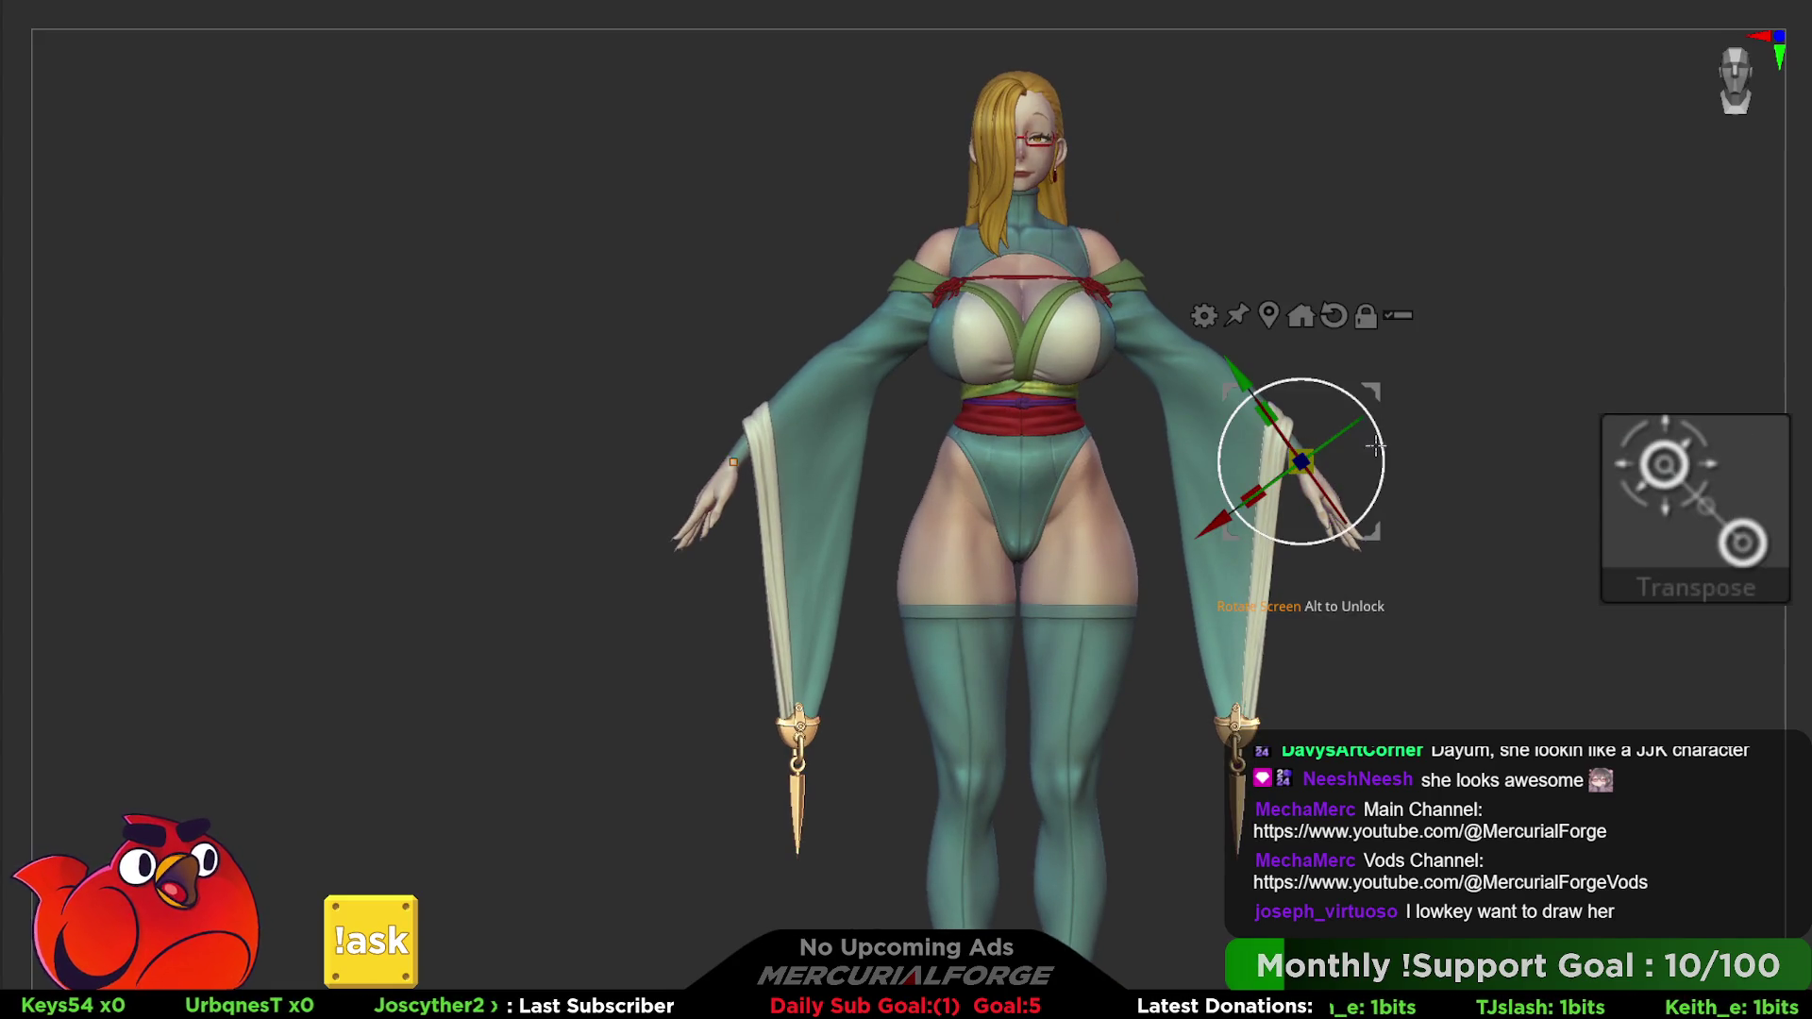
left_click_drag(1300, 461, 1381, 450)
key("ctrl")
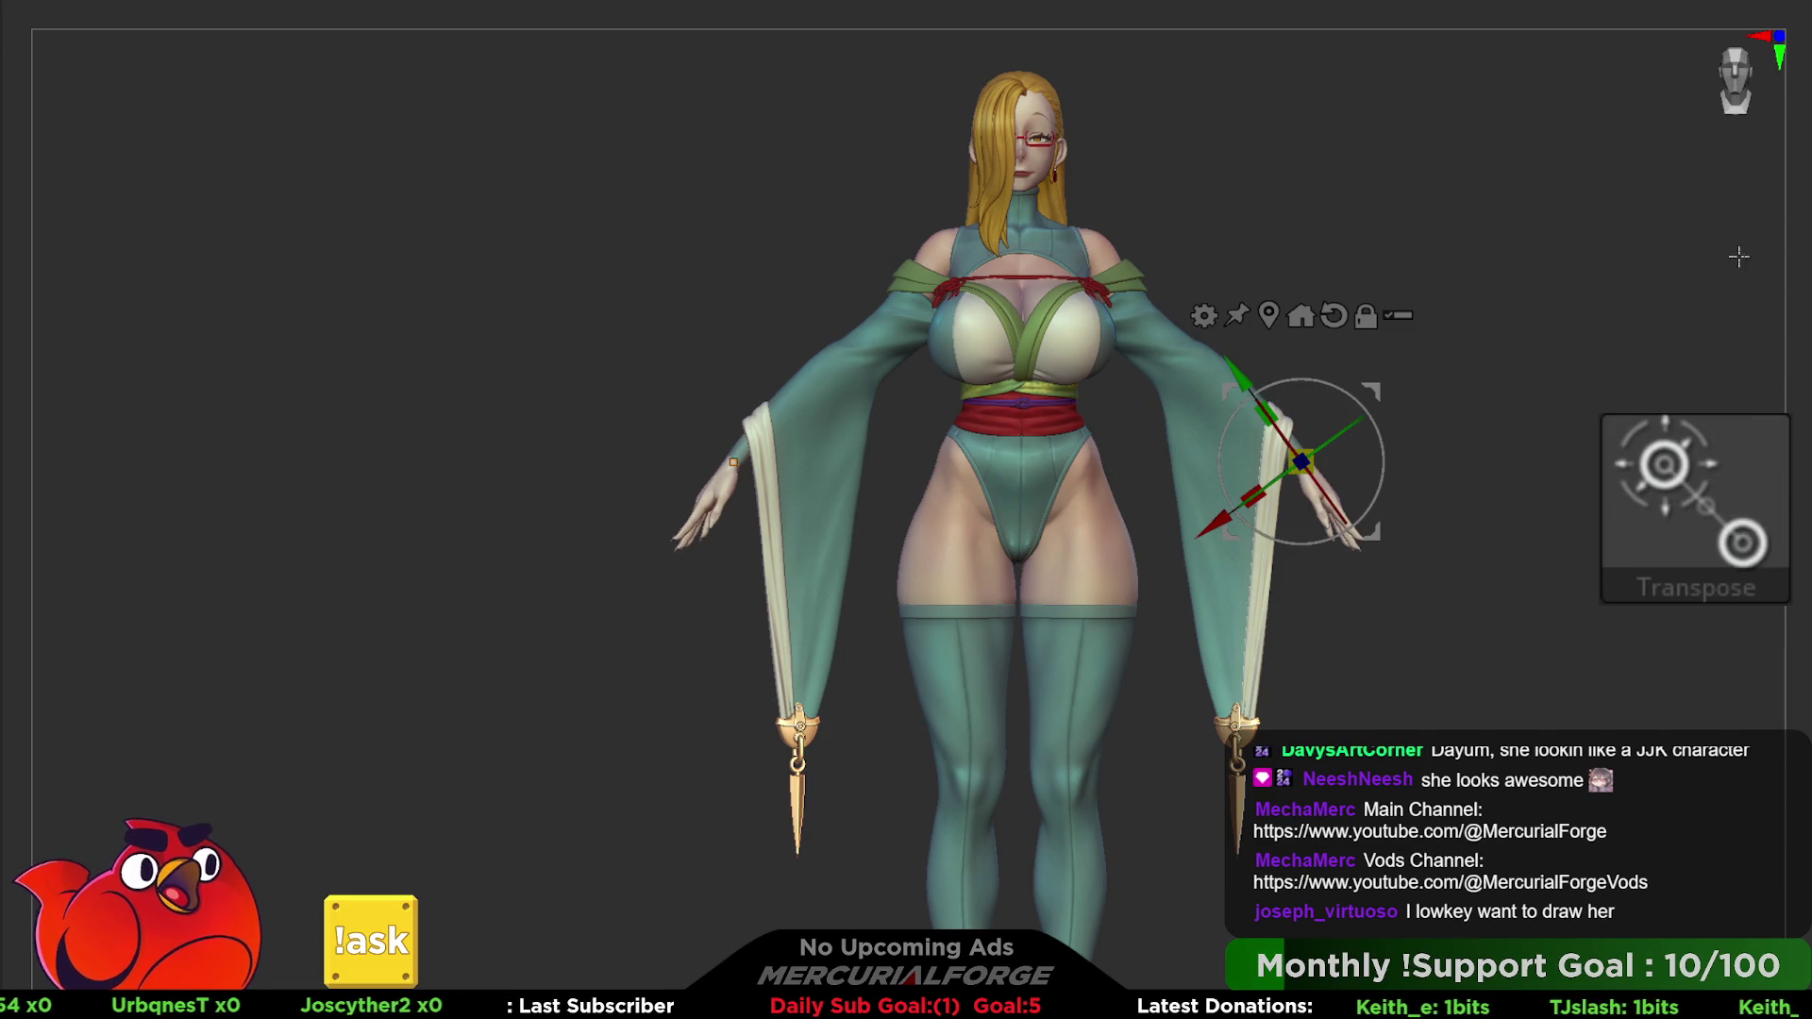
- Turn the hand a few degrees more around the red axis, then return to Move
mouse_move(1366, 426)
left_mouse_down()
mouse_move(1376, 448)
mouse_move(1358, 368)
mouse_move(1369, 426)
left_mouse_up()
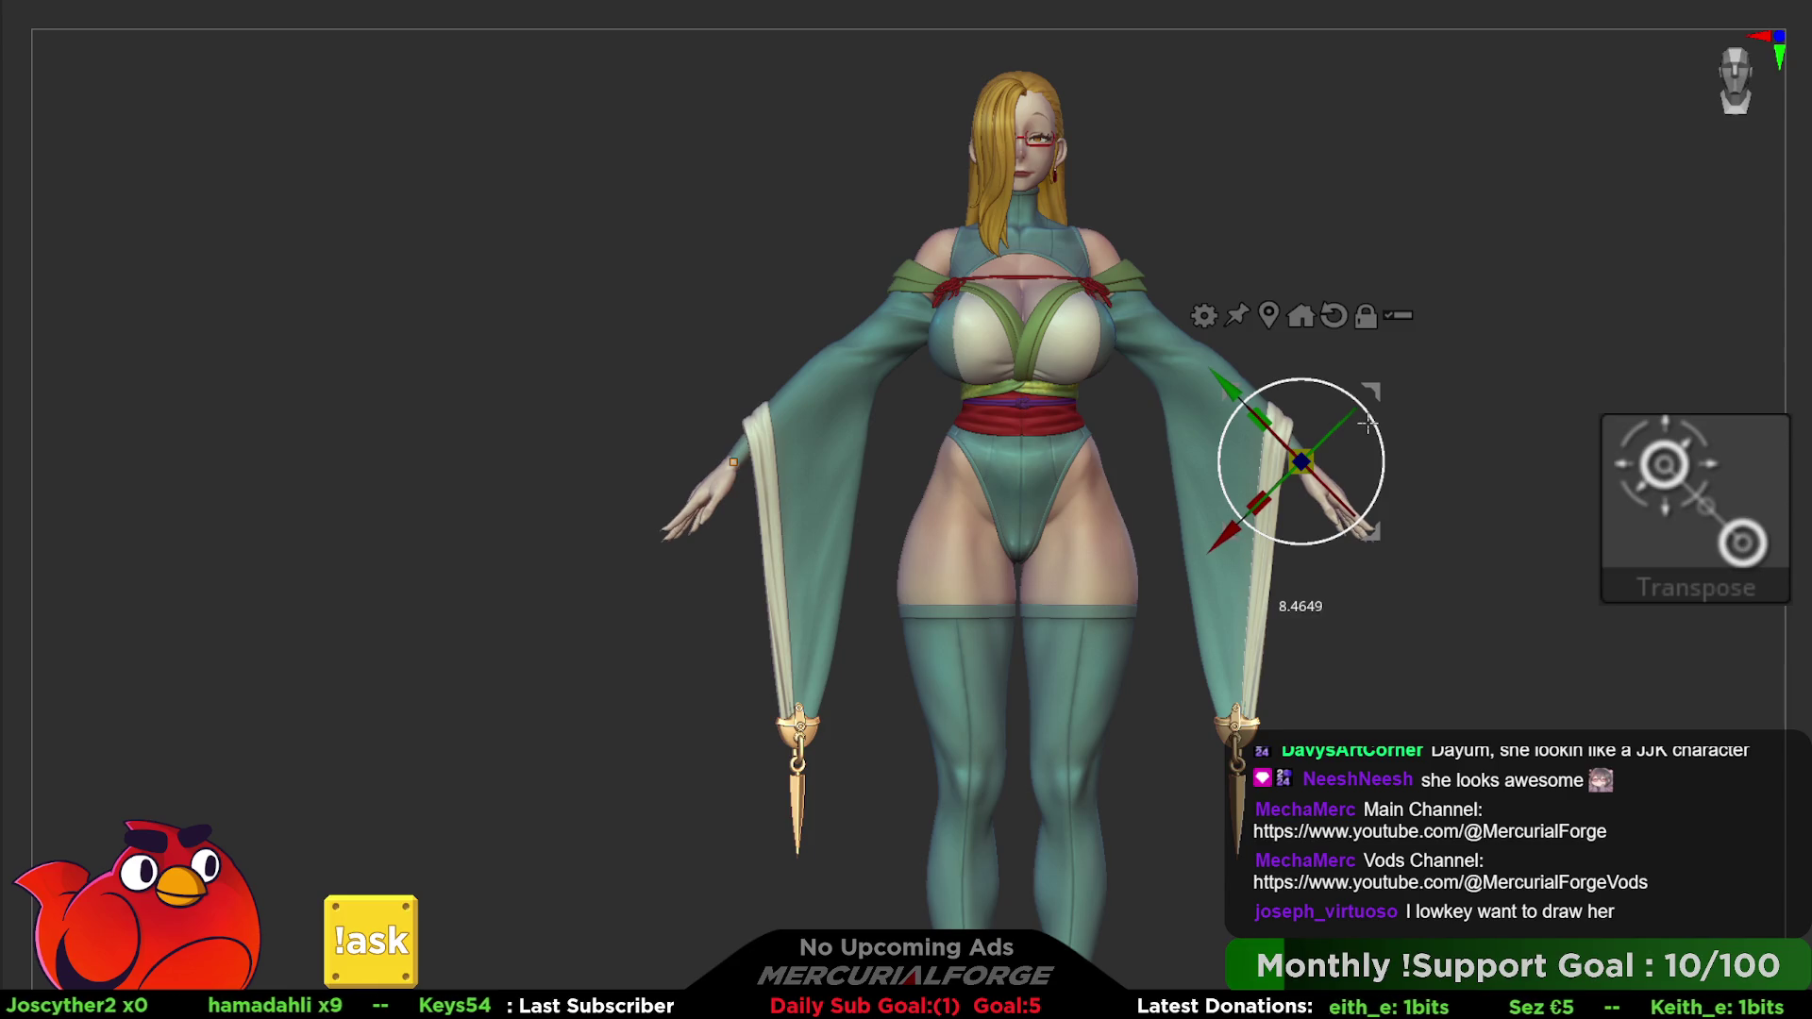
left_click_drag(1370, 426, 1369, 419)
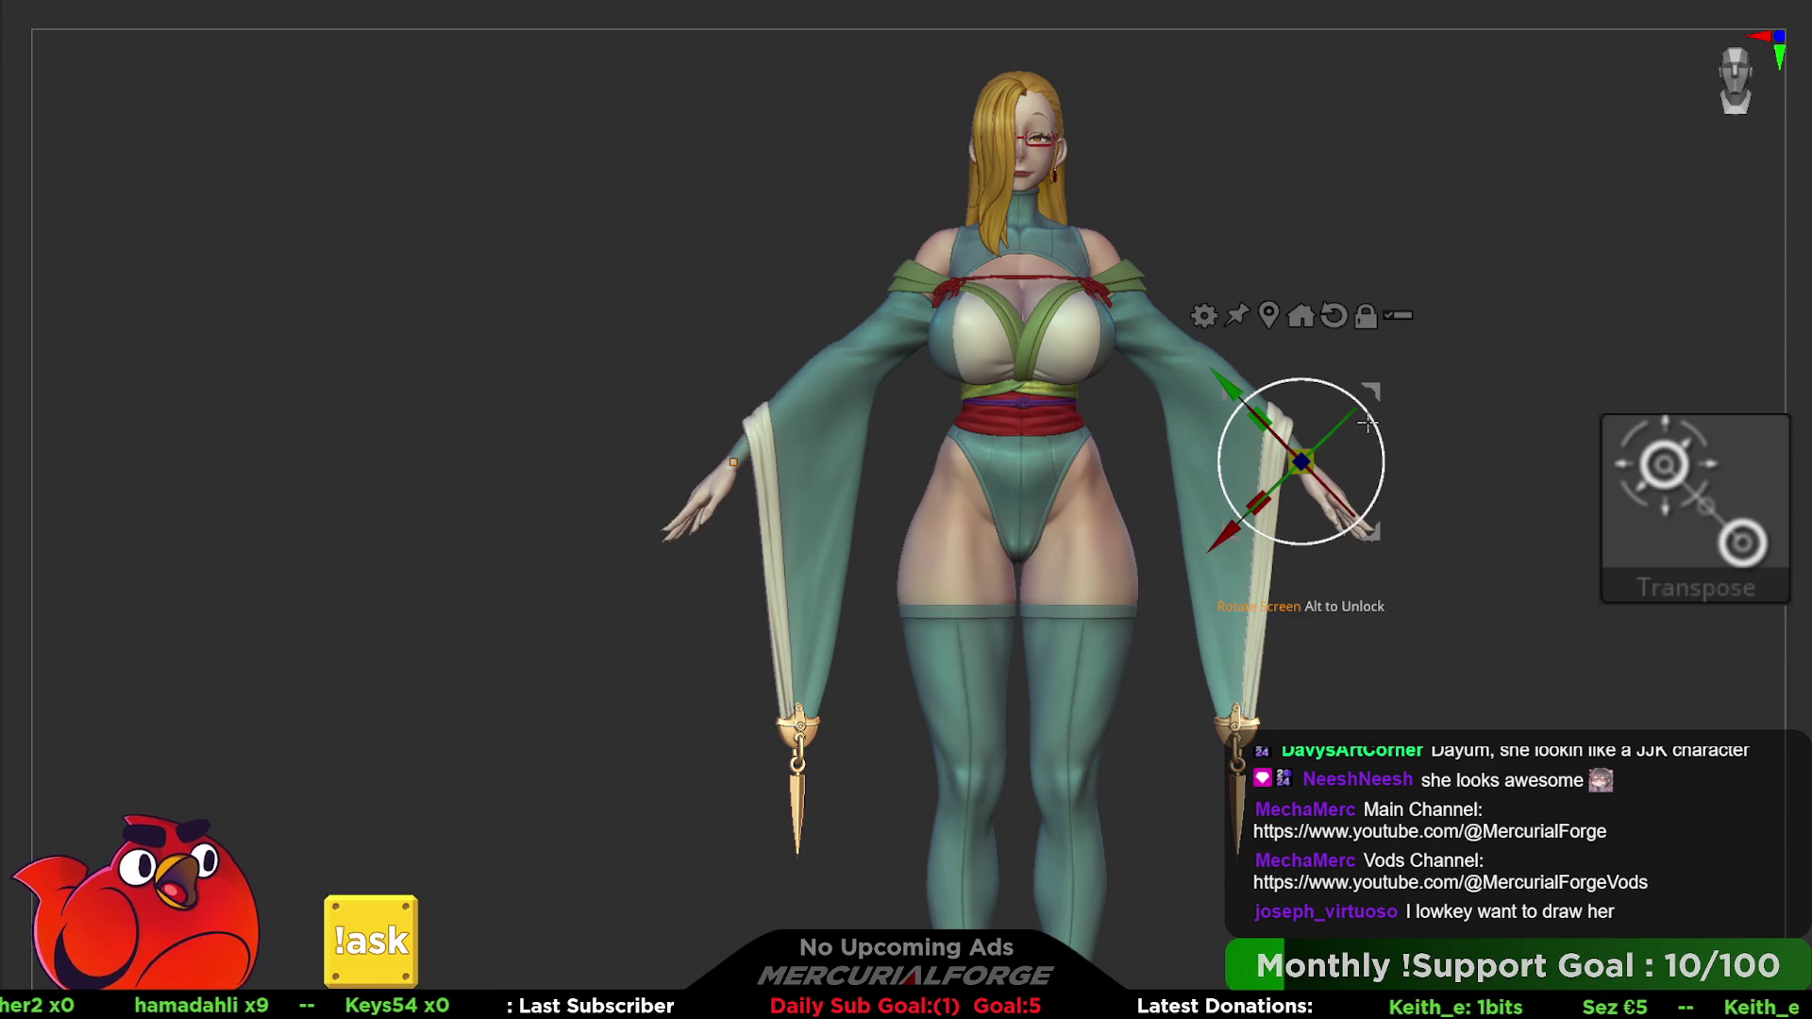
left_click_drag(1229, 536, 1236, 532)
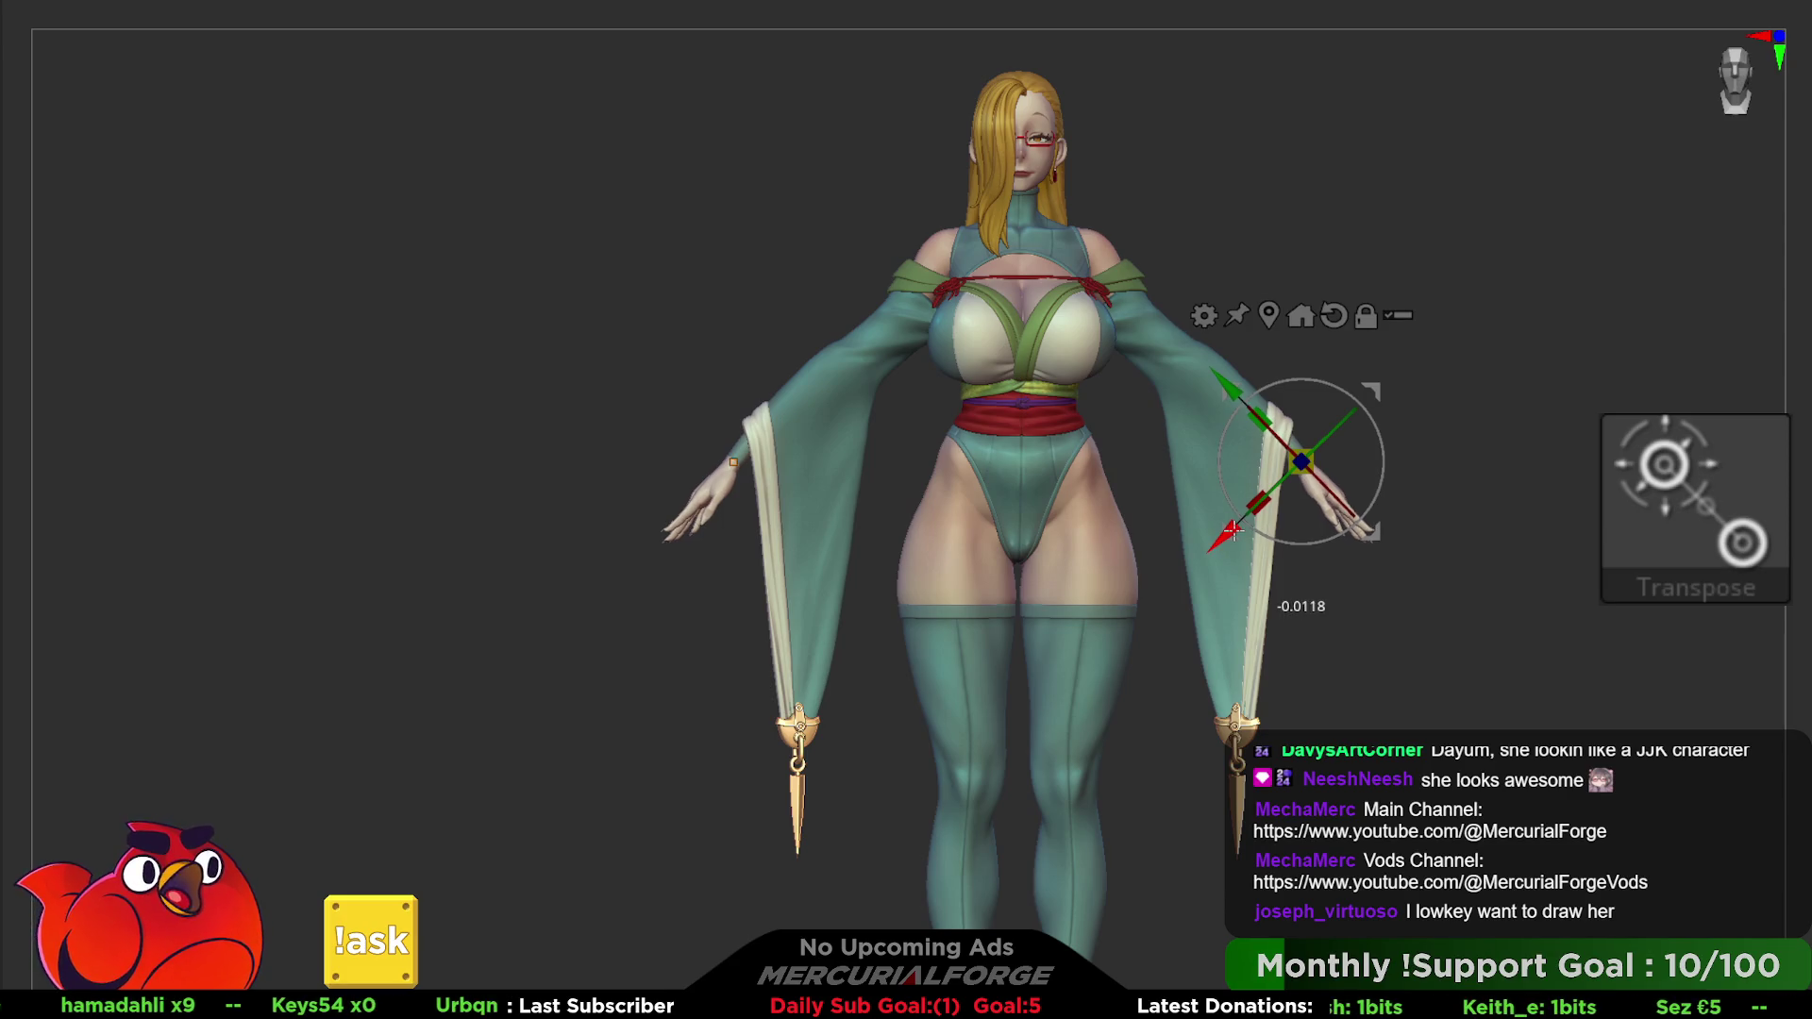
left_click_drag(1372, 424, 1376, 433)
key("w")
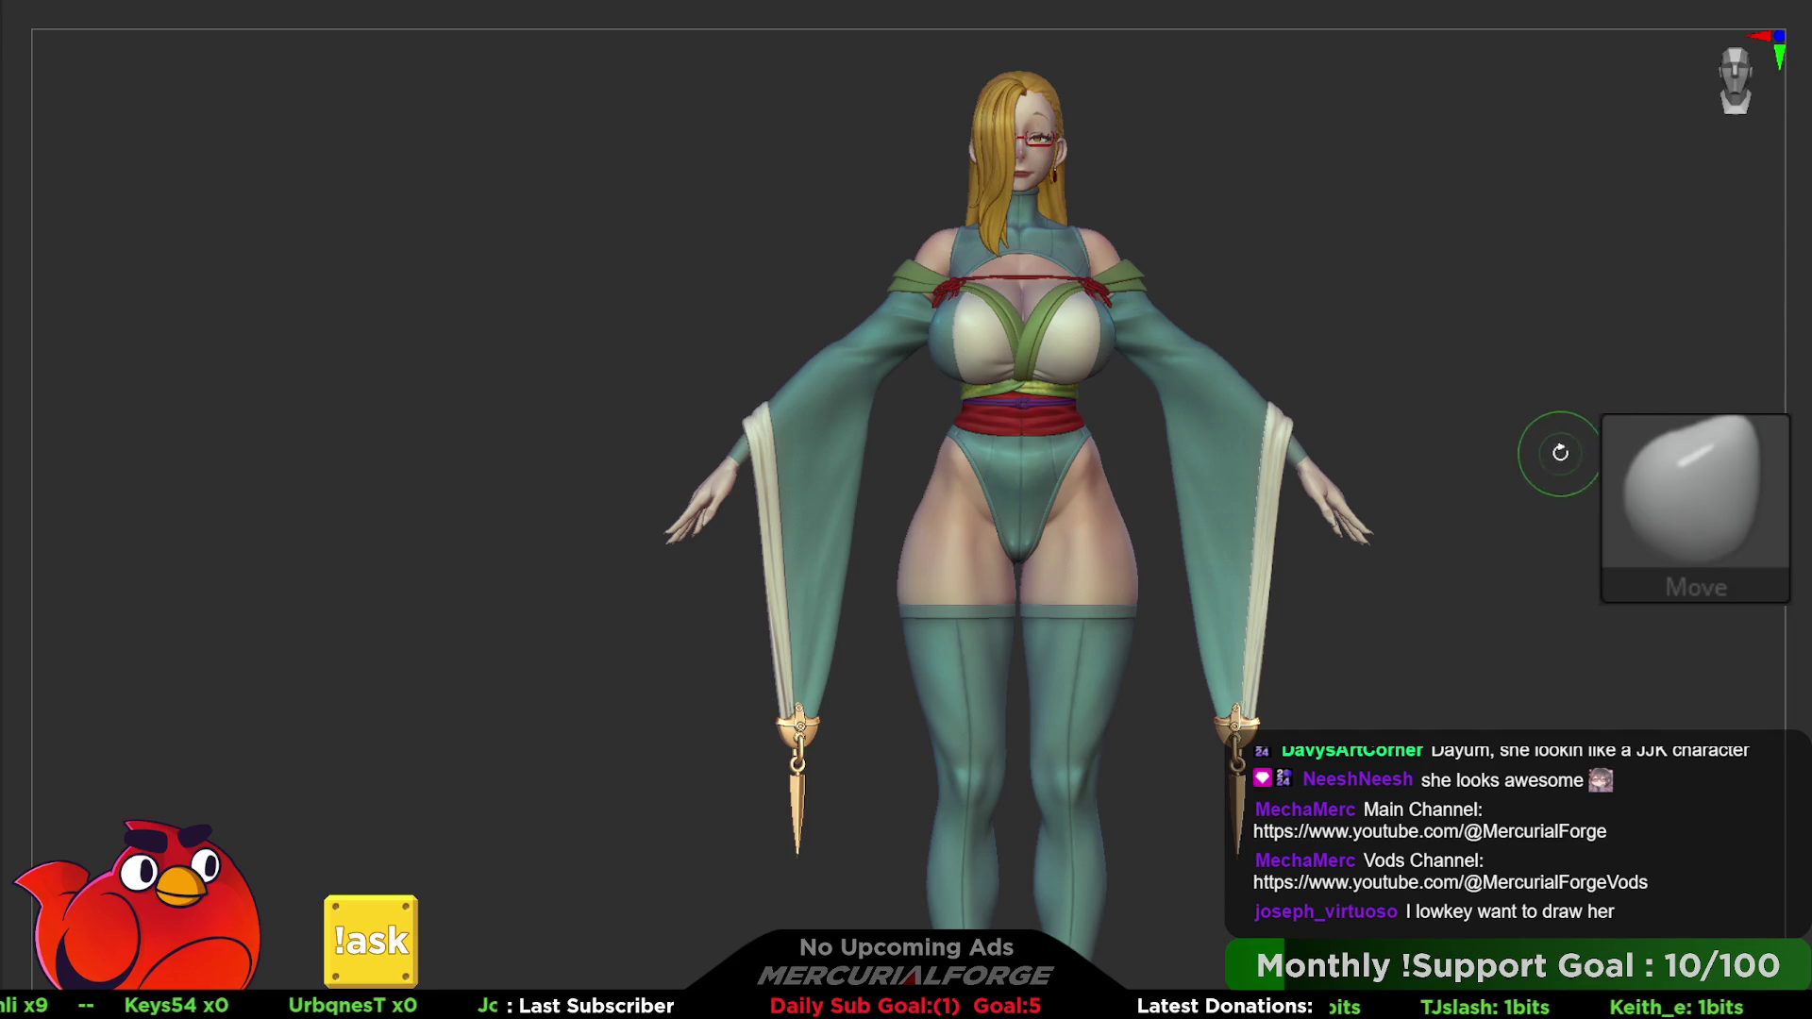
right_click_drag(1561, 454, 1508, 345)
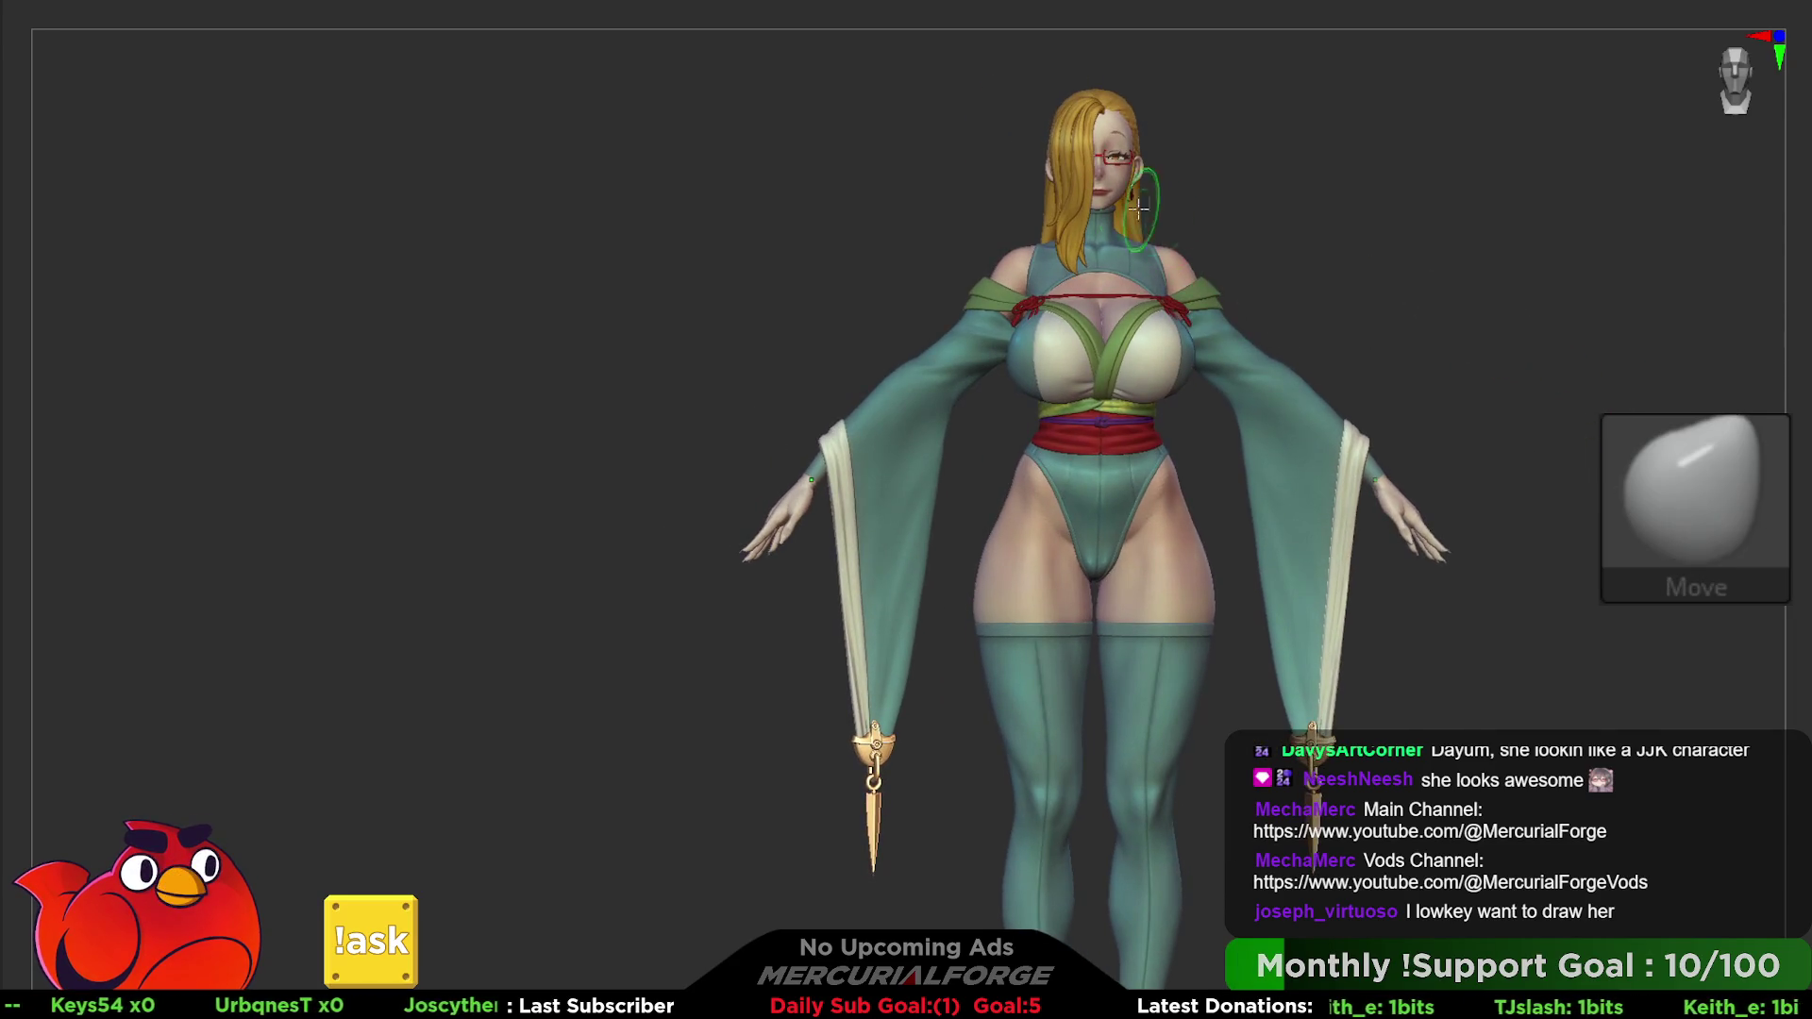
right_click_drag(1112, 135, 1111, 226, "ctrl")
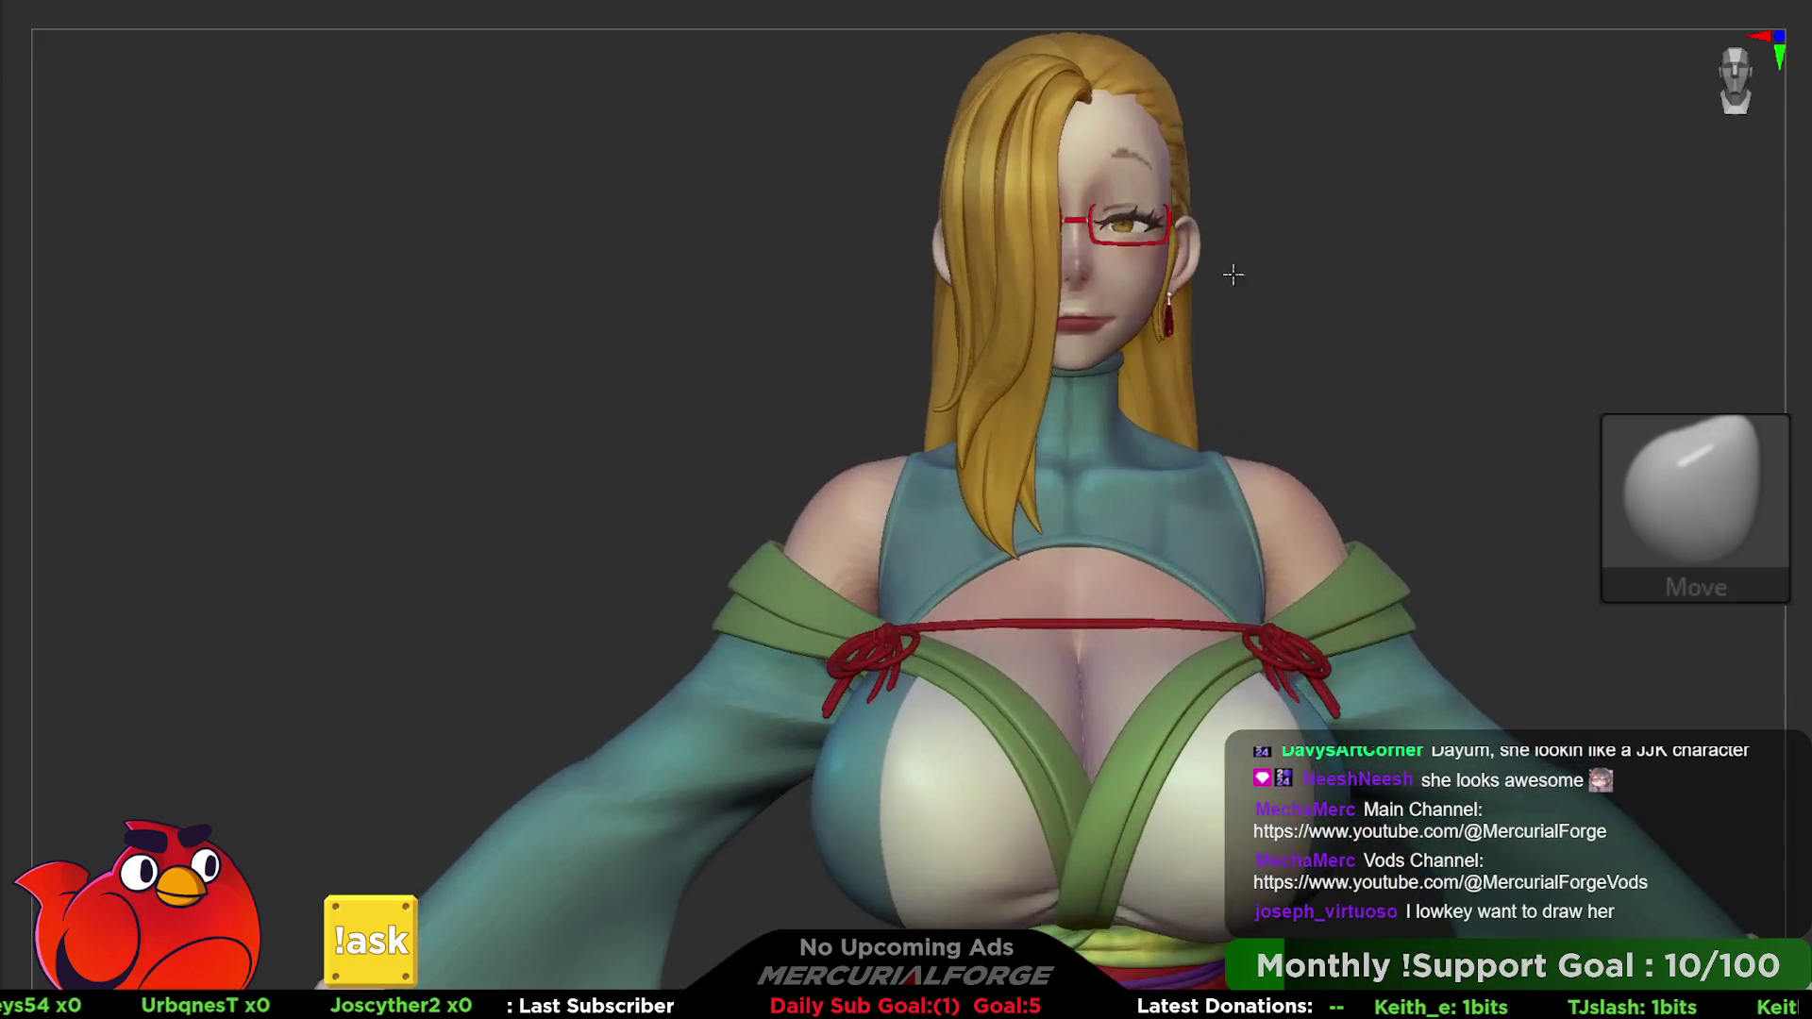
right_click(1190, 170)
left_click(1189, 171)
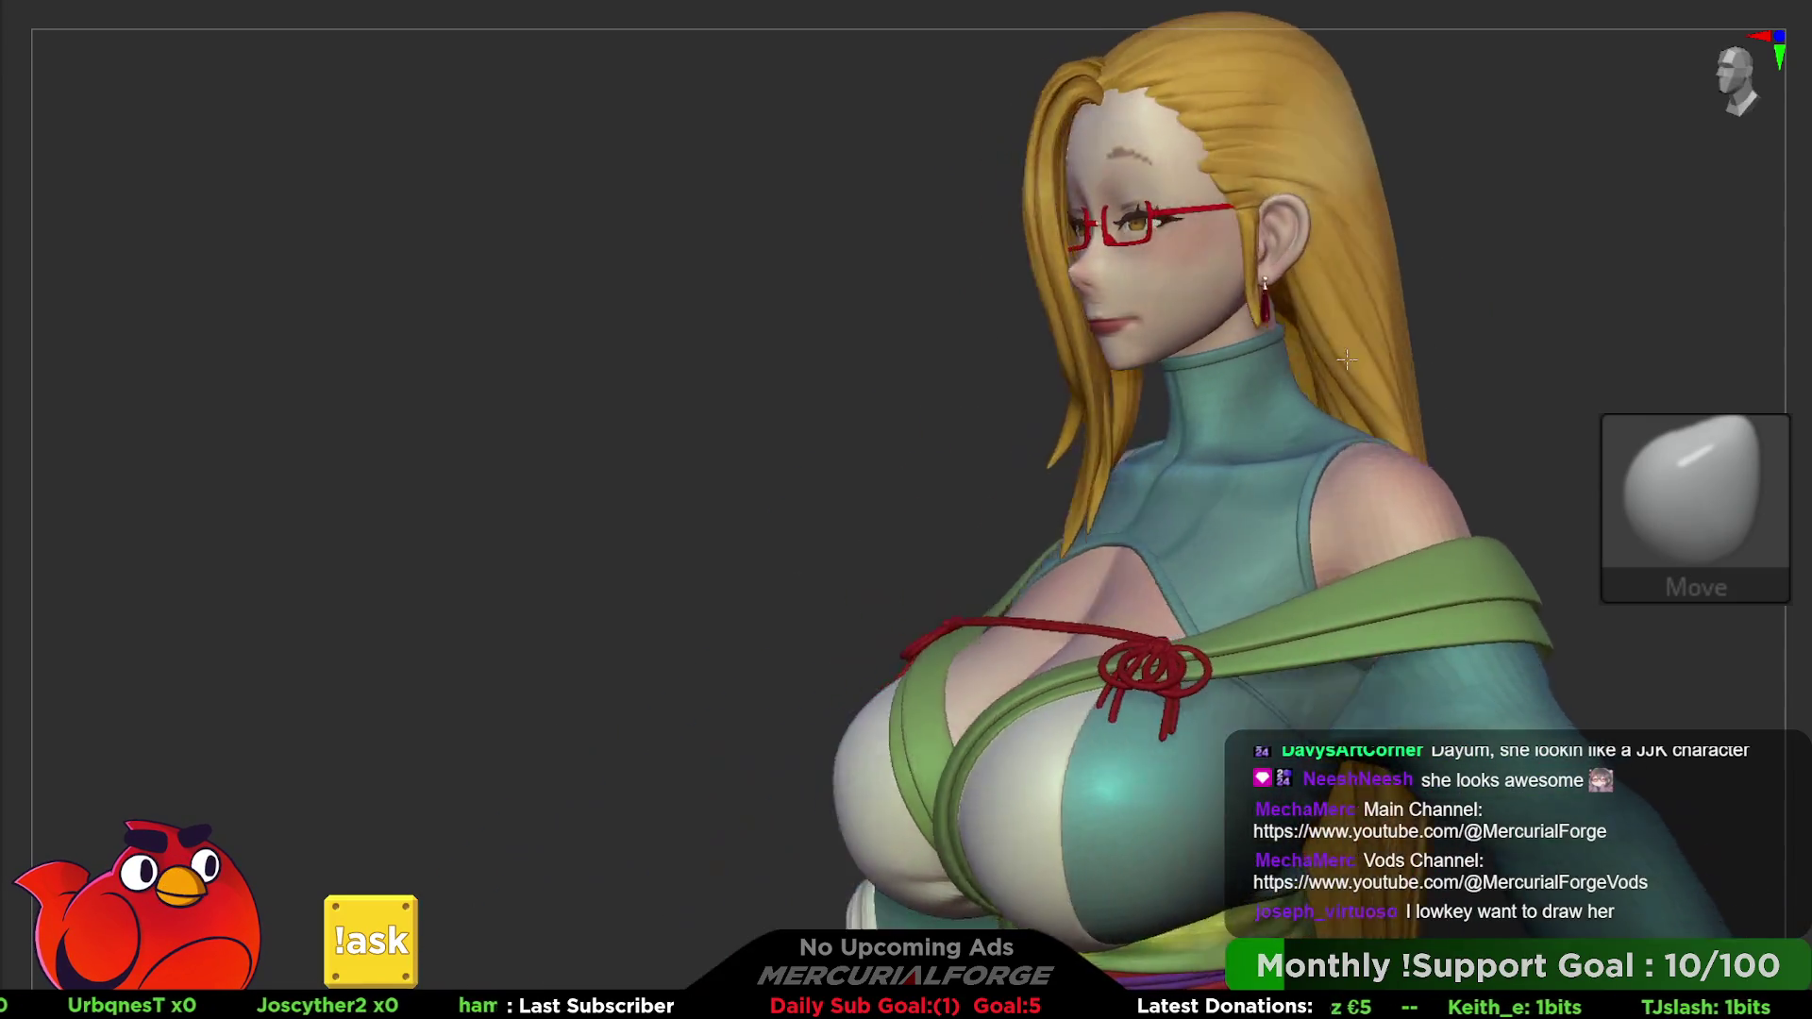
mouse_move(1388, 283)
right_mouse_down()
mouse_move(1243, 371)
mouse_move(1458, 354)
mouse_move(1346, 311)
mouse_move(1384, 315)
mouse_move(1242, 286)
right_mouse_up()
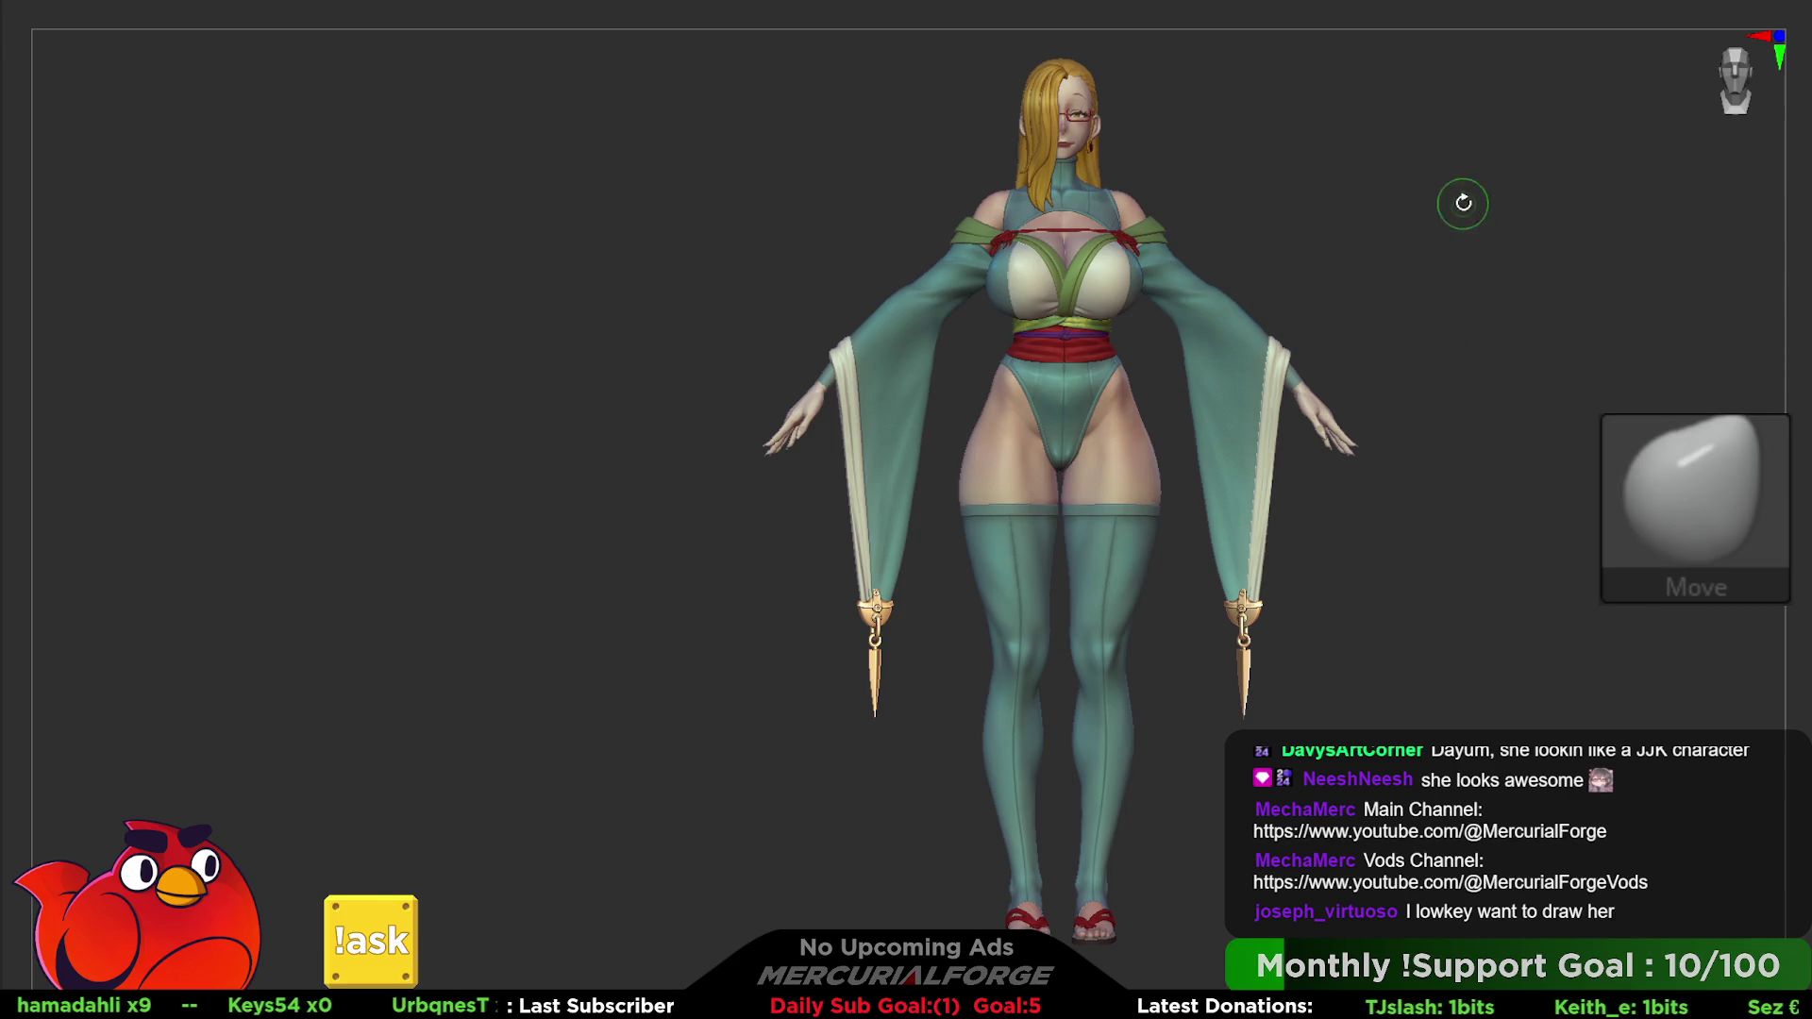
- Frame the model, enable Transp, and slide a duplicate of the character out to the left
mouse_move(1460, 284)
right_mouse_down("alt")
mouse_move(1295, 505)
mouse_move(1335, 473)
mouse_move(1363, 477)
right_mouse_up("alt")
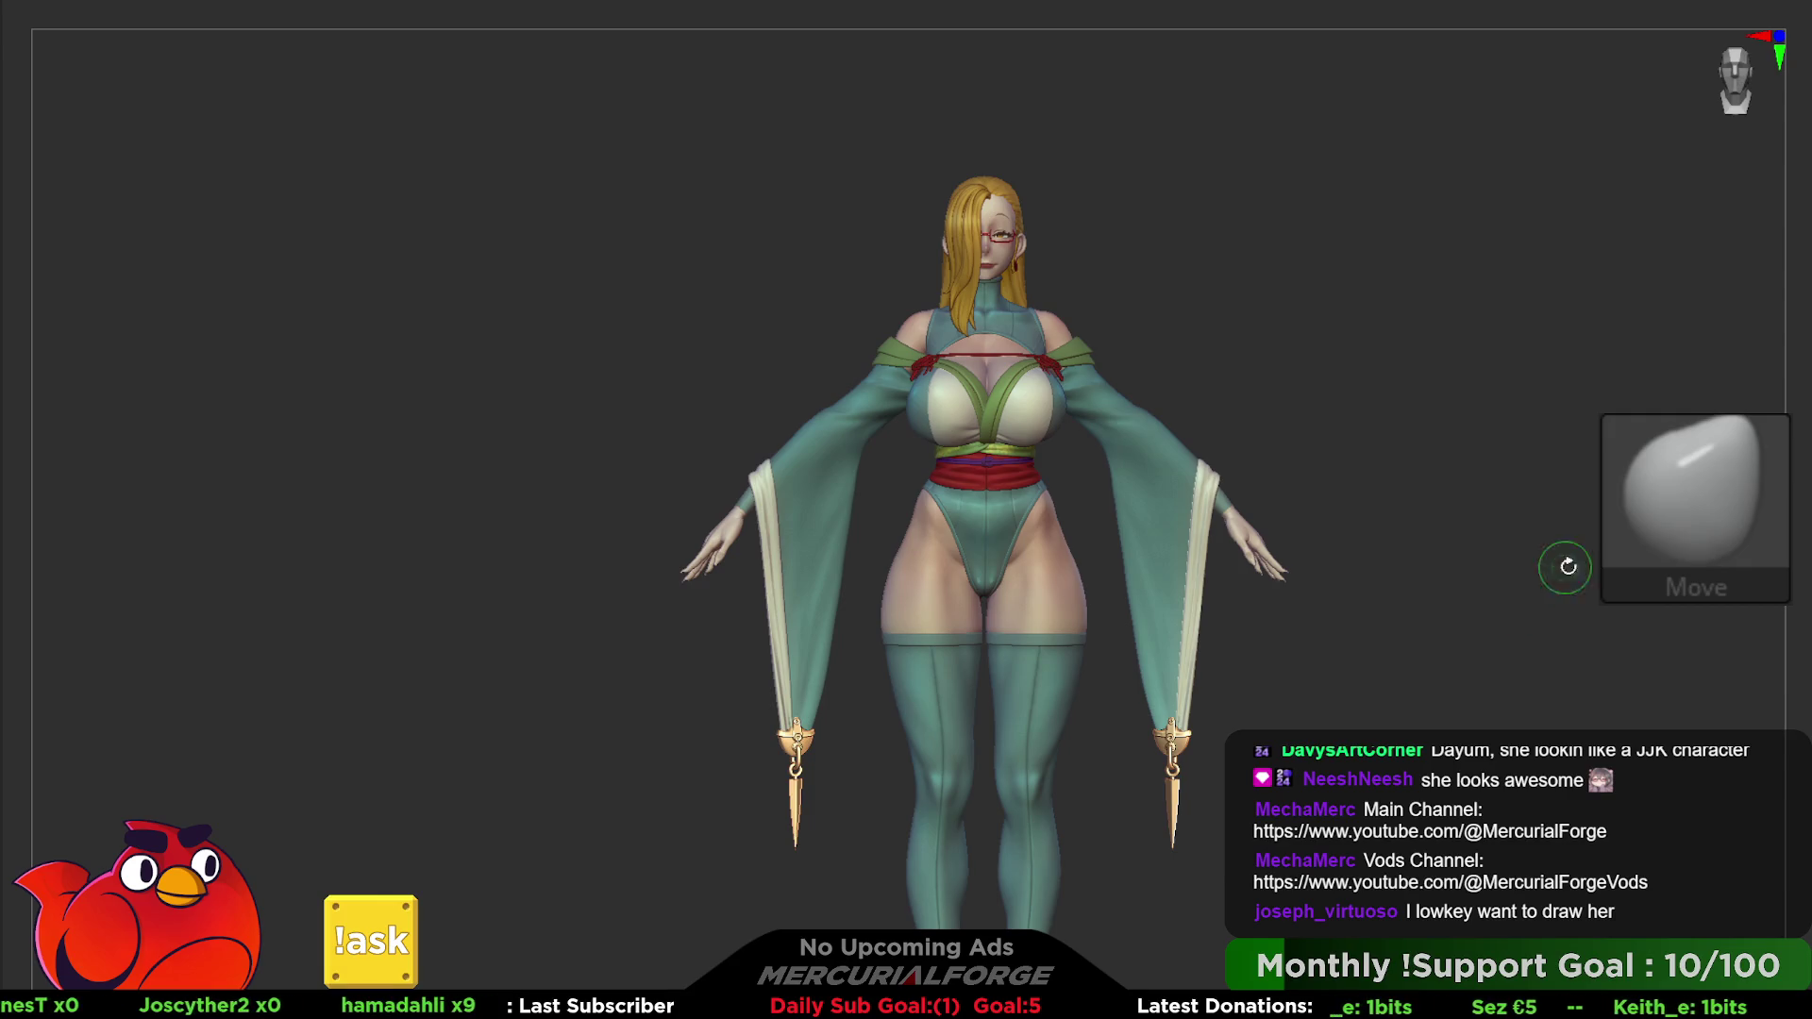
right_click_drag(1567, 564, 1702, 612, "alt")
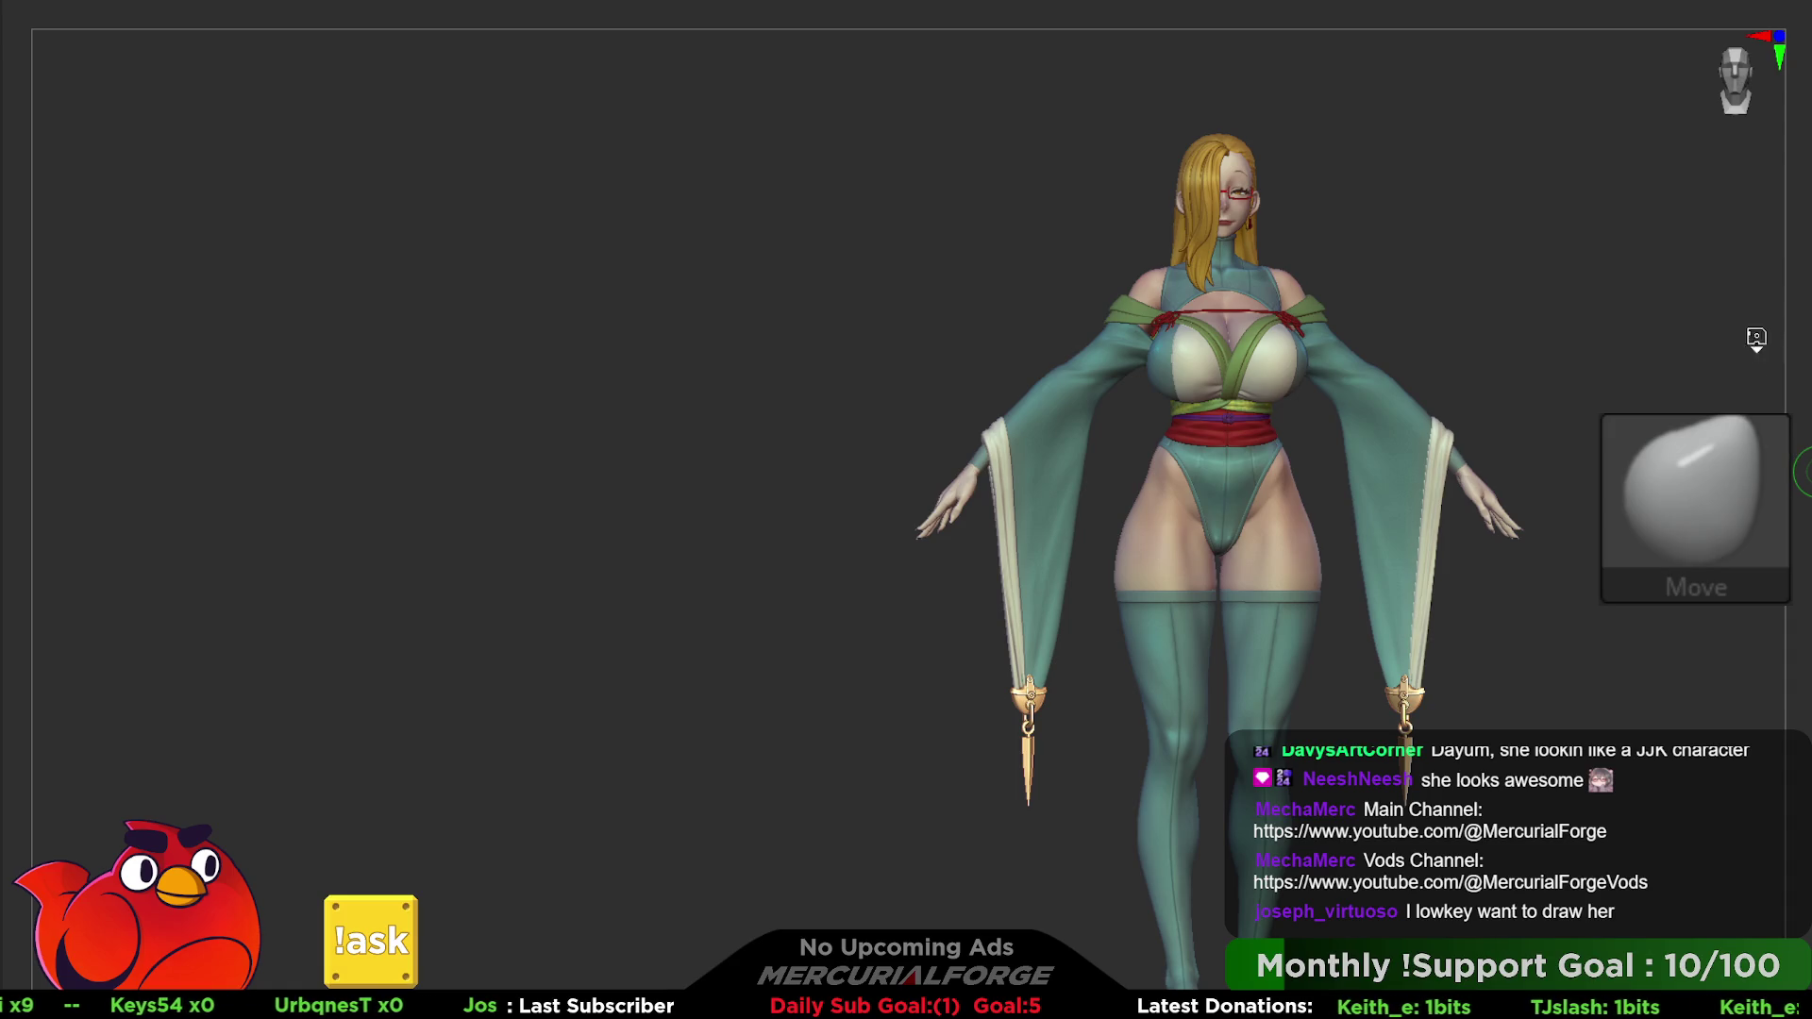
scroll(1219, 467, "up", 1)
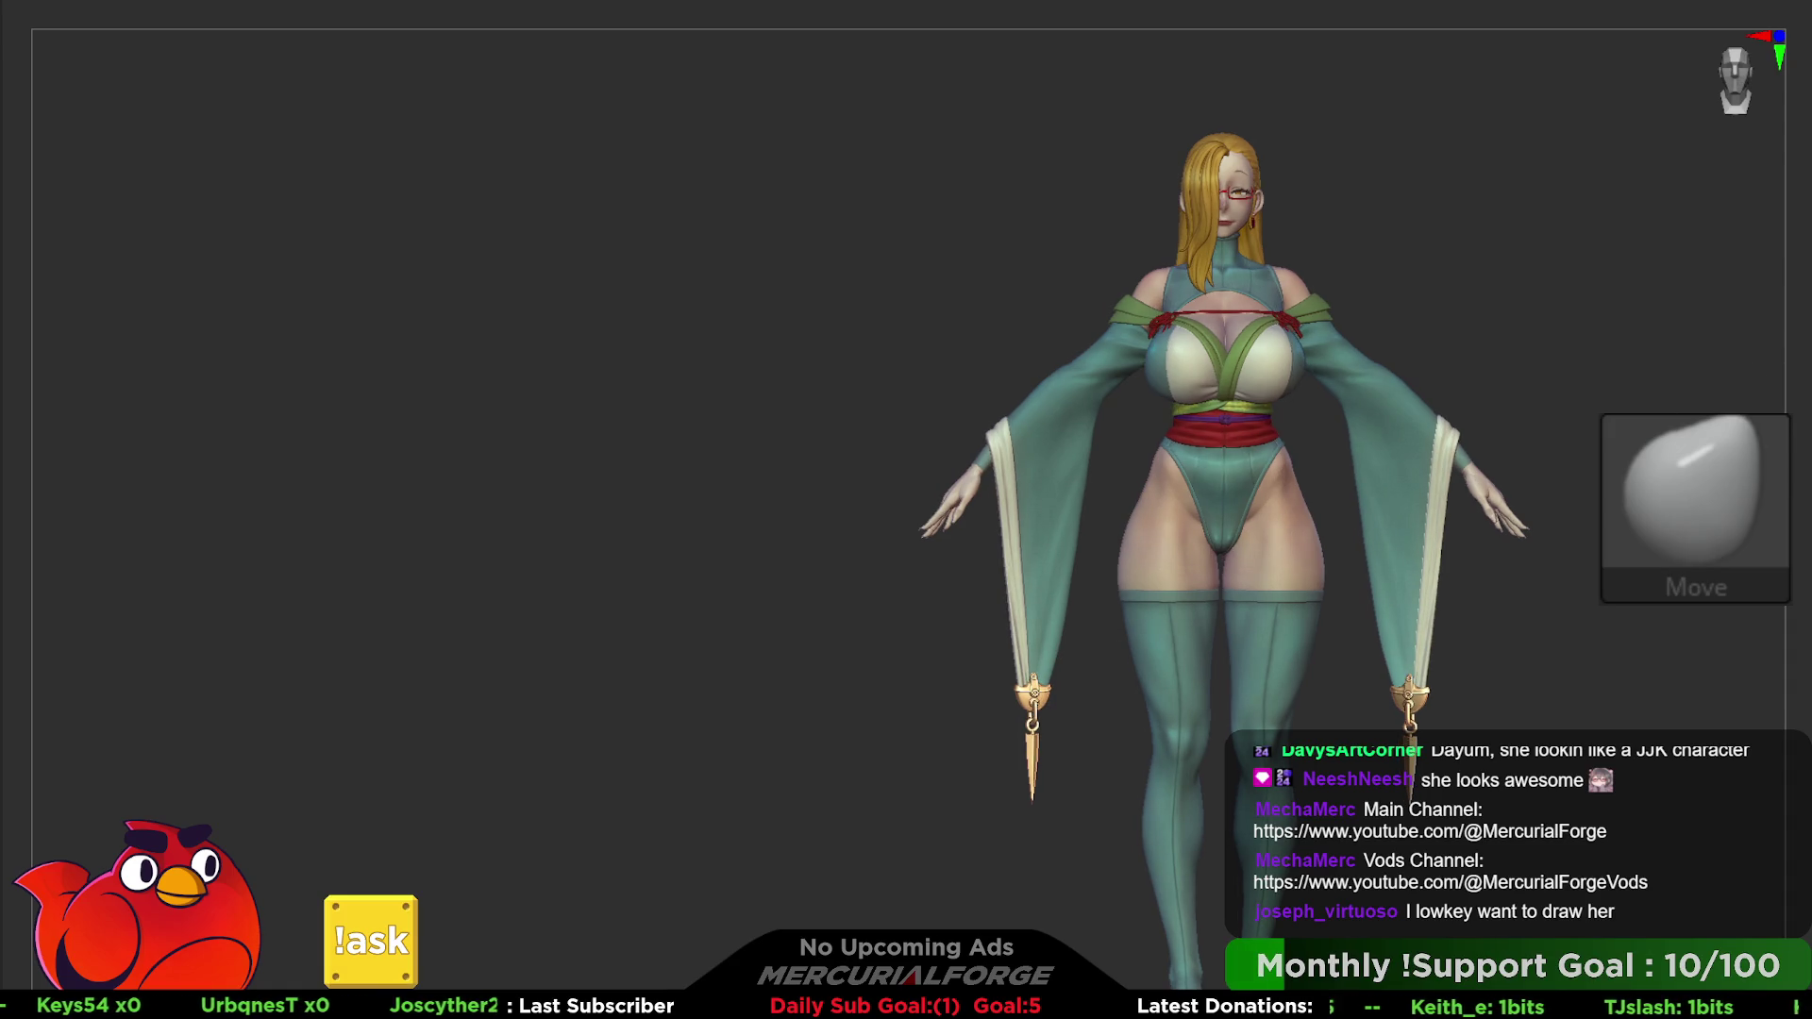
left_click_drag(566, 496, 552, 488)
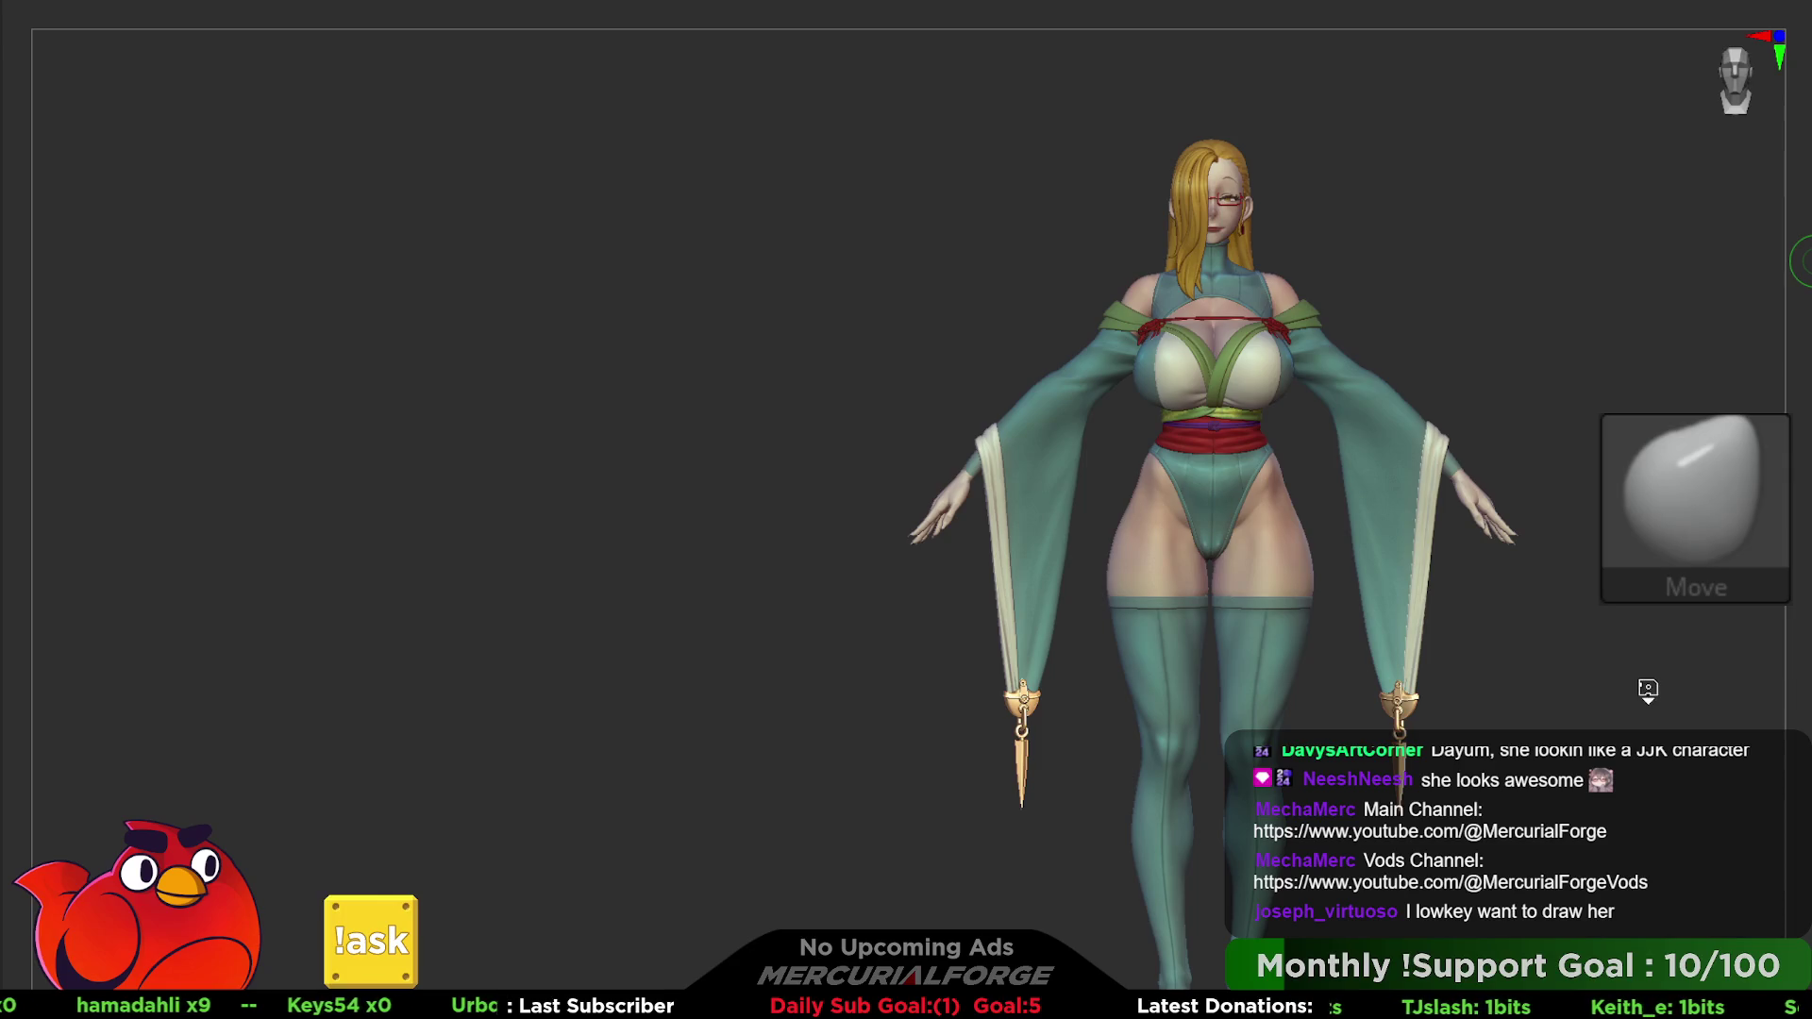
left_click(1646, 689)
left_click_drag(1670, 675, 1608, 675)
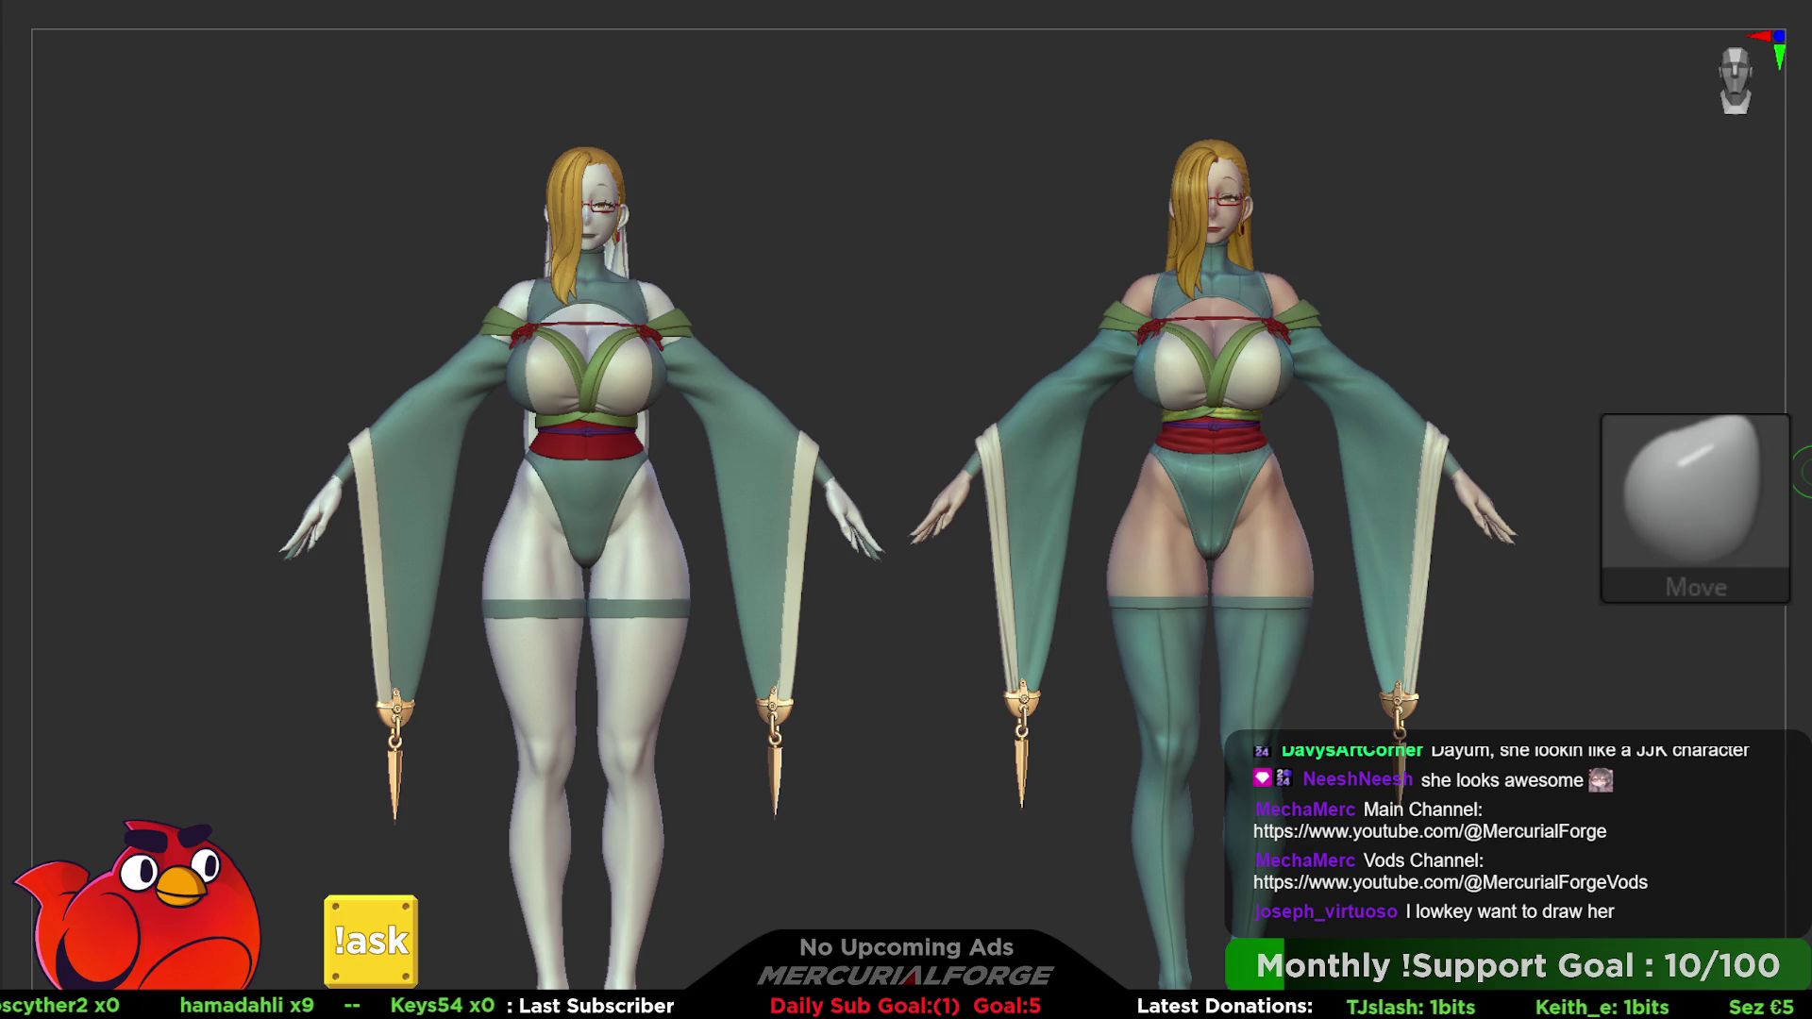
- Switch the active brush from Move back to the MF_Paint brush with the B hotkey
key("b")
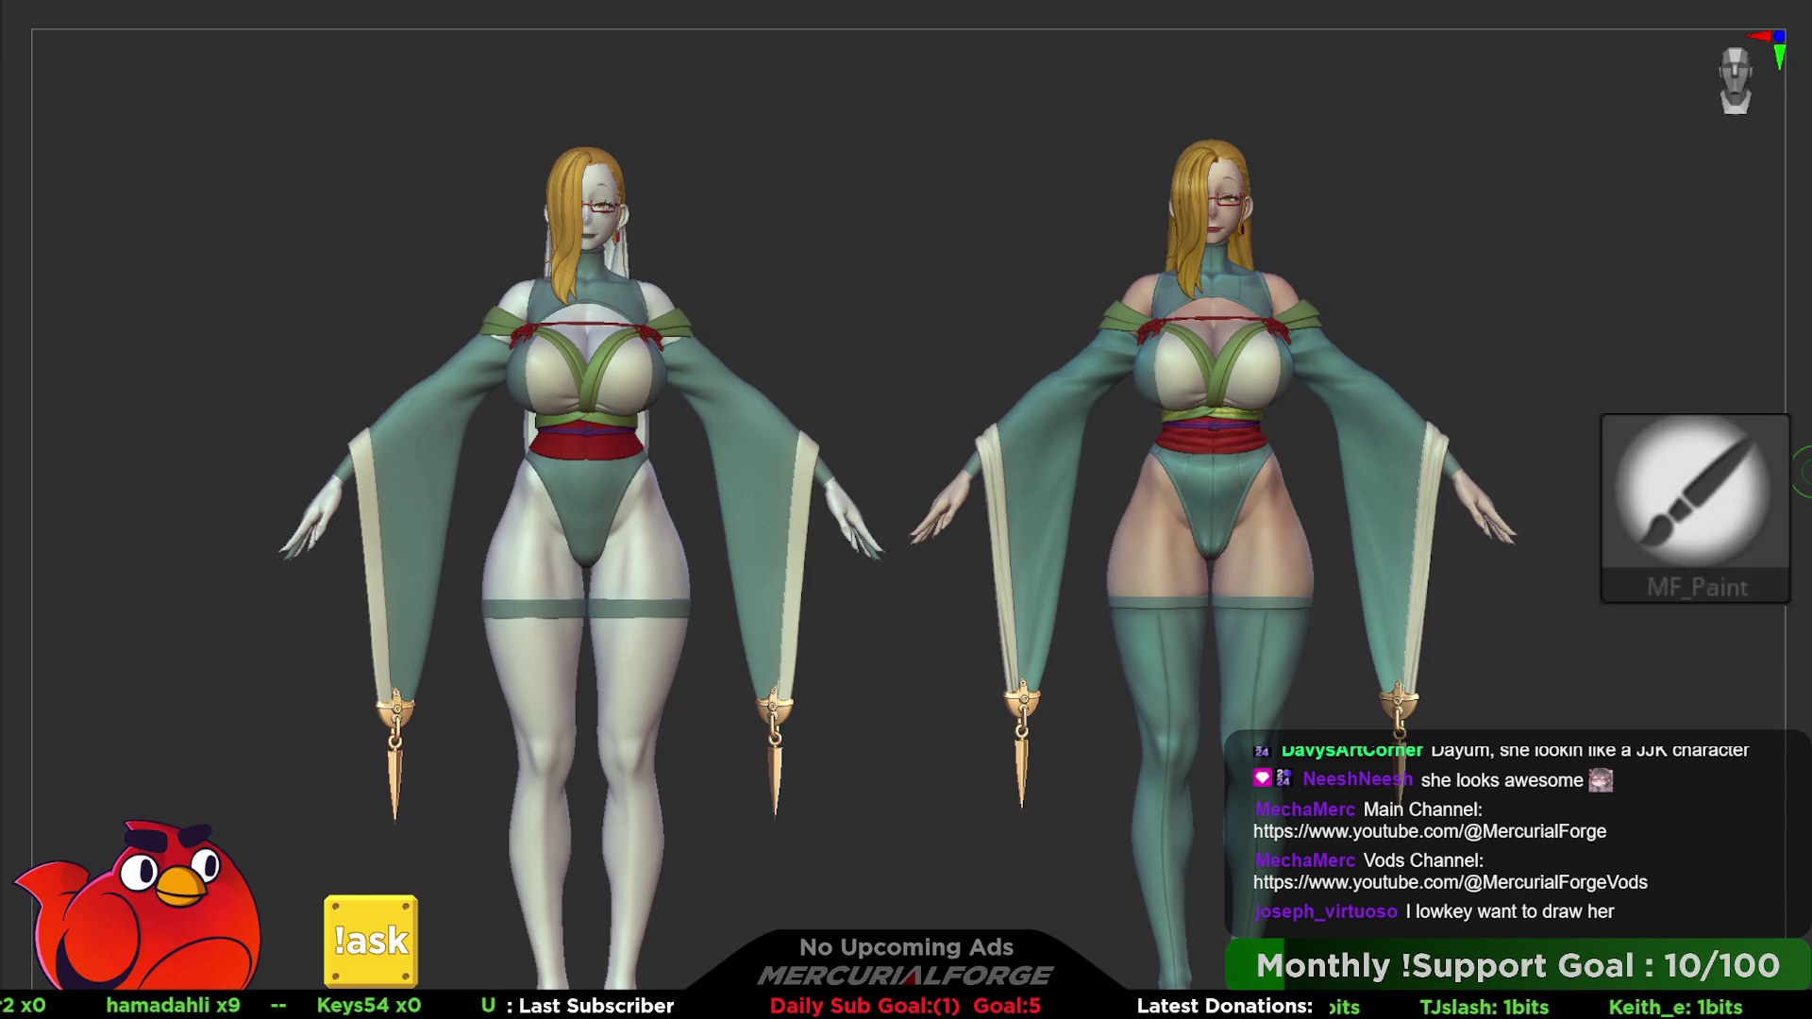
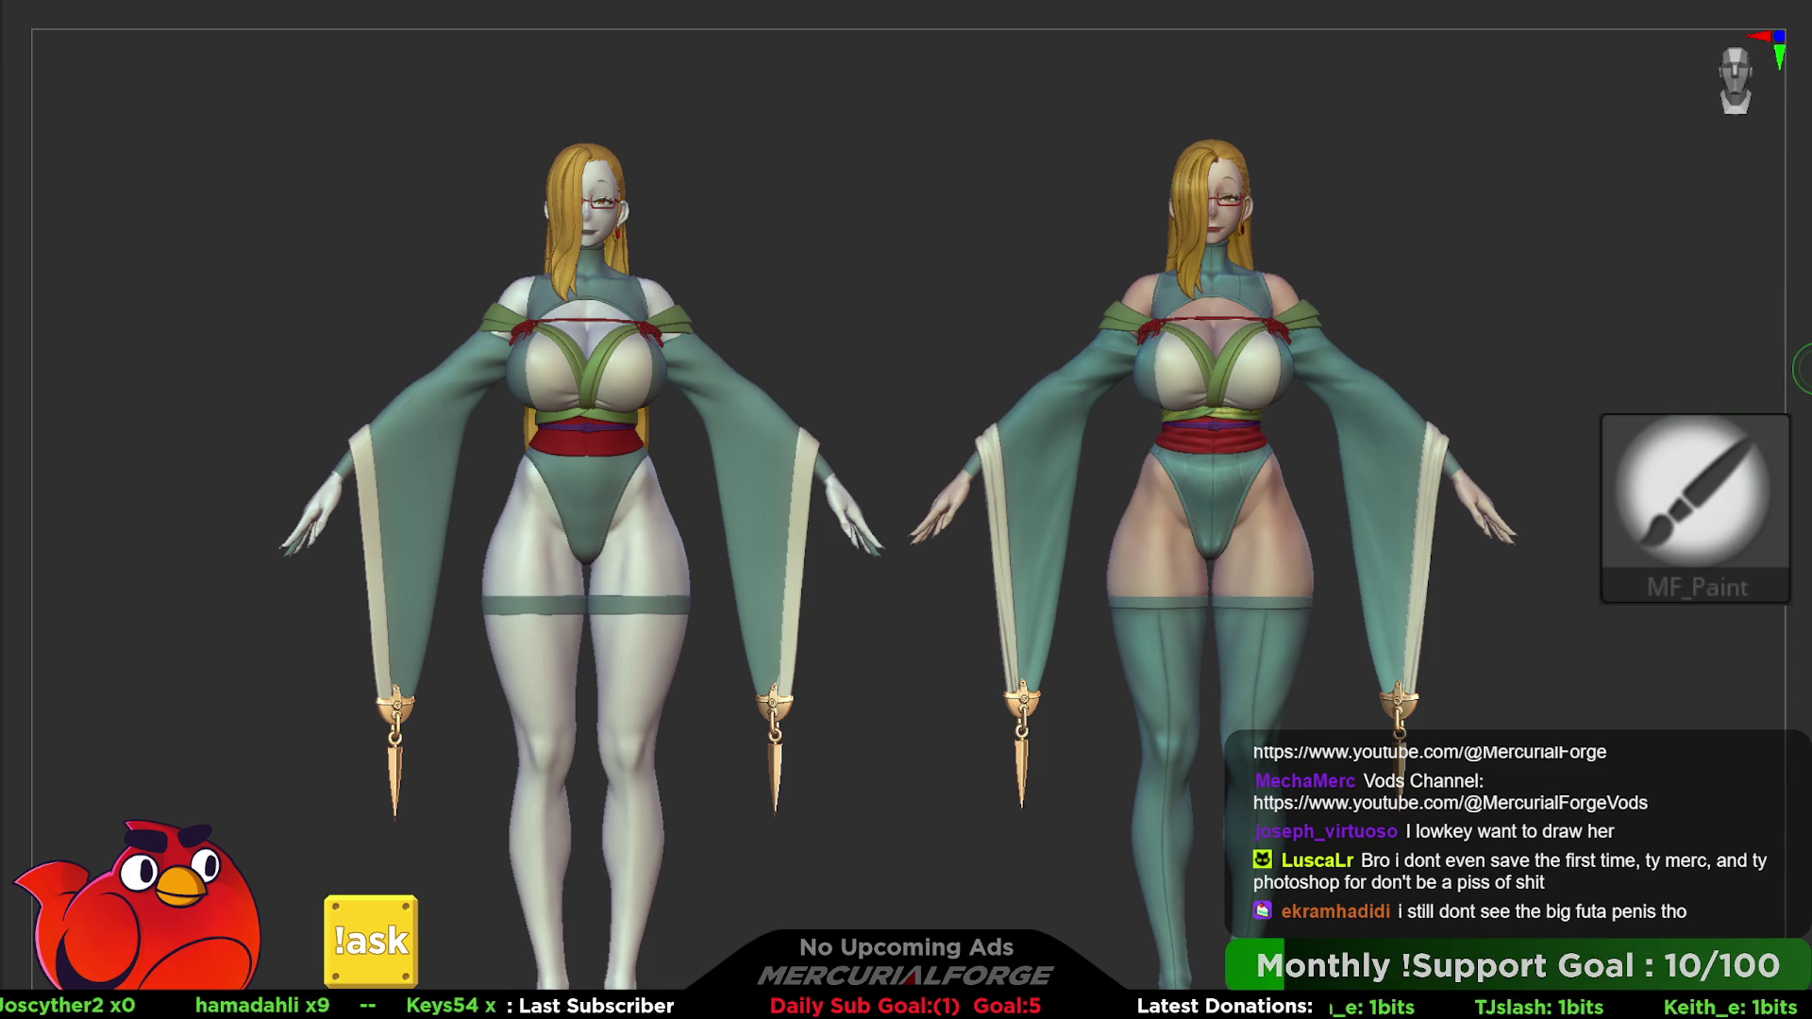
- Paint the left figure's stockings green and hide the duplicate figure on the right
left_click(1801, 369)
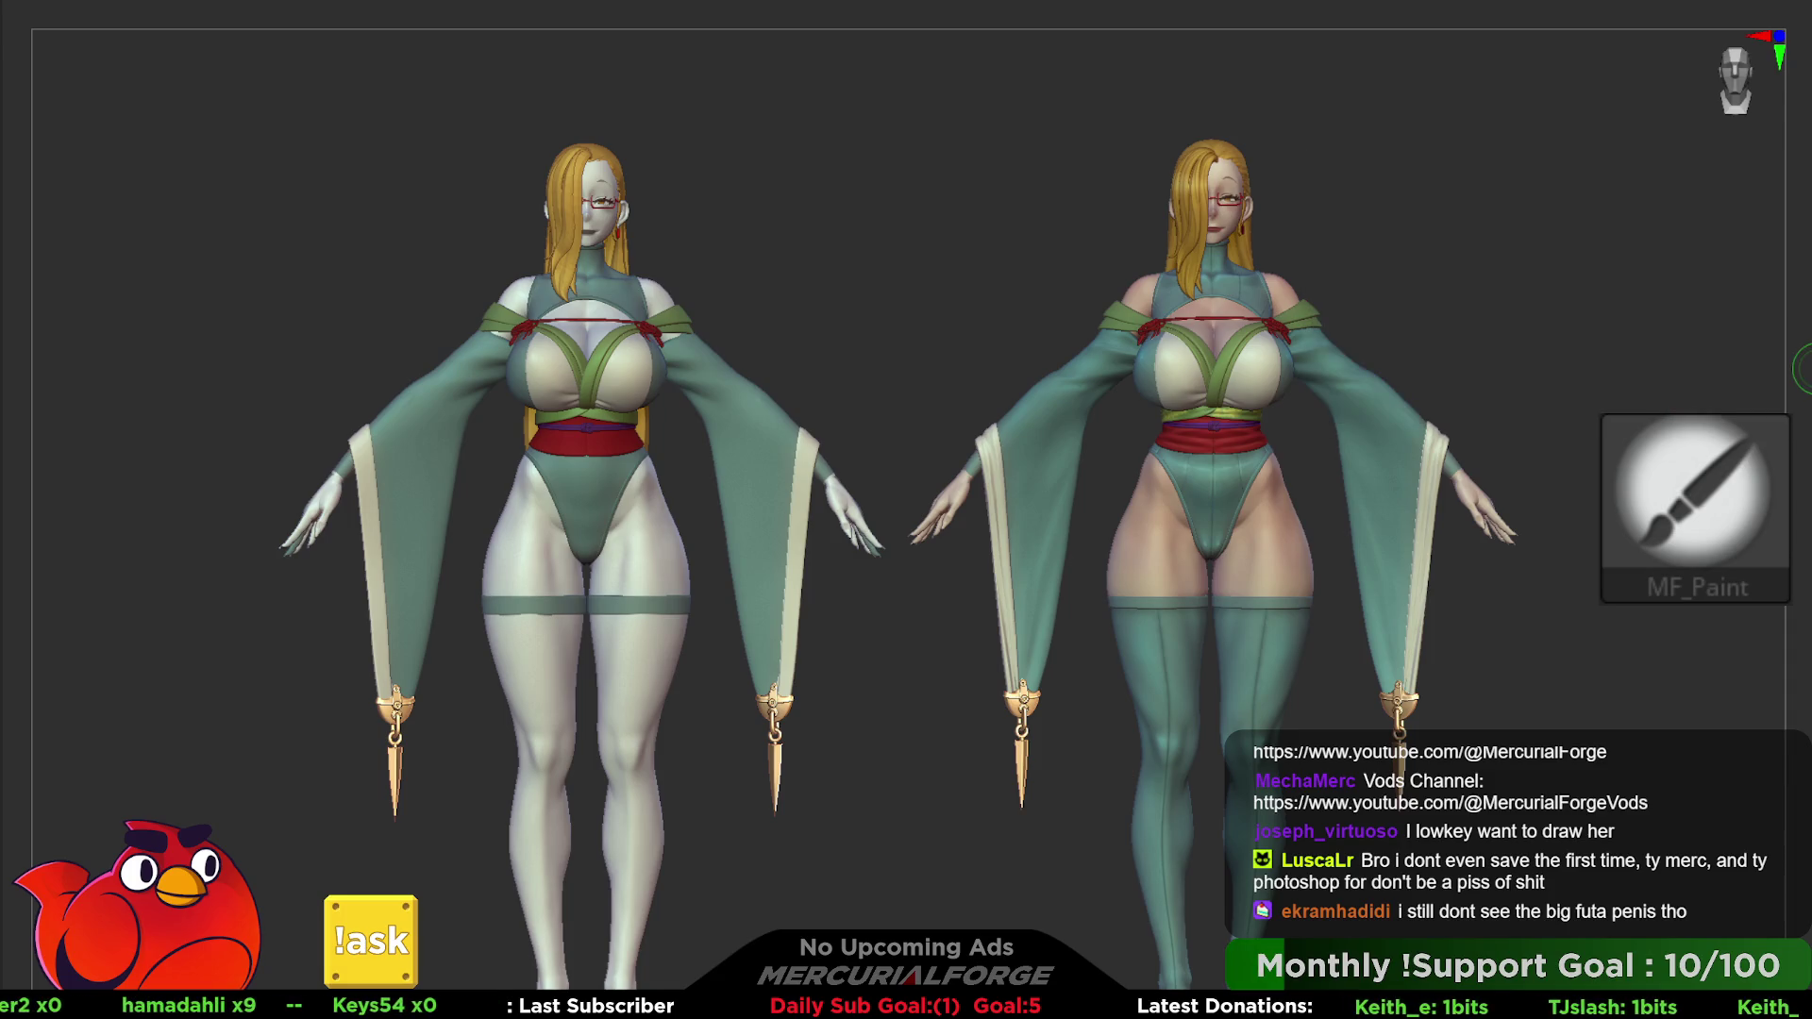
left_click(1558, 283)
key("shift+s")
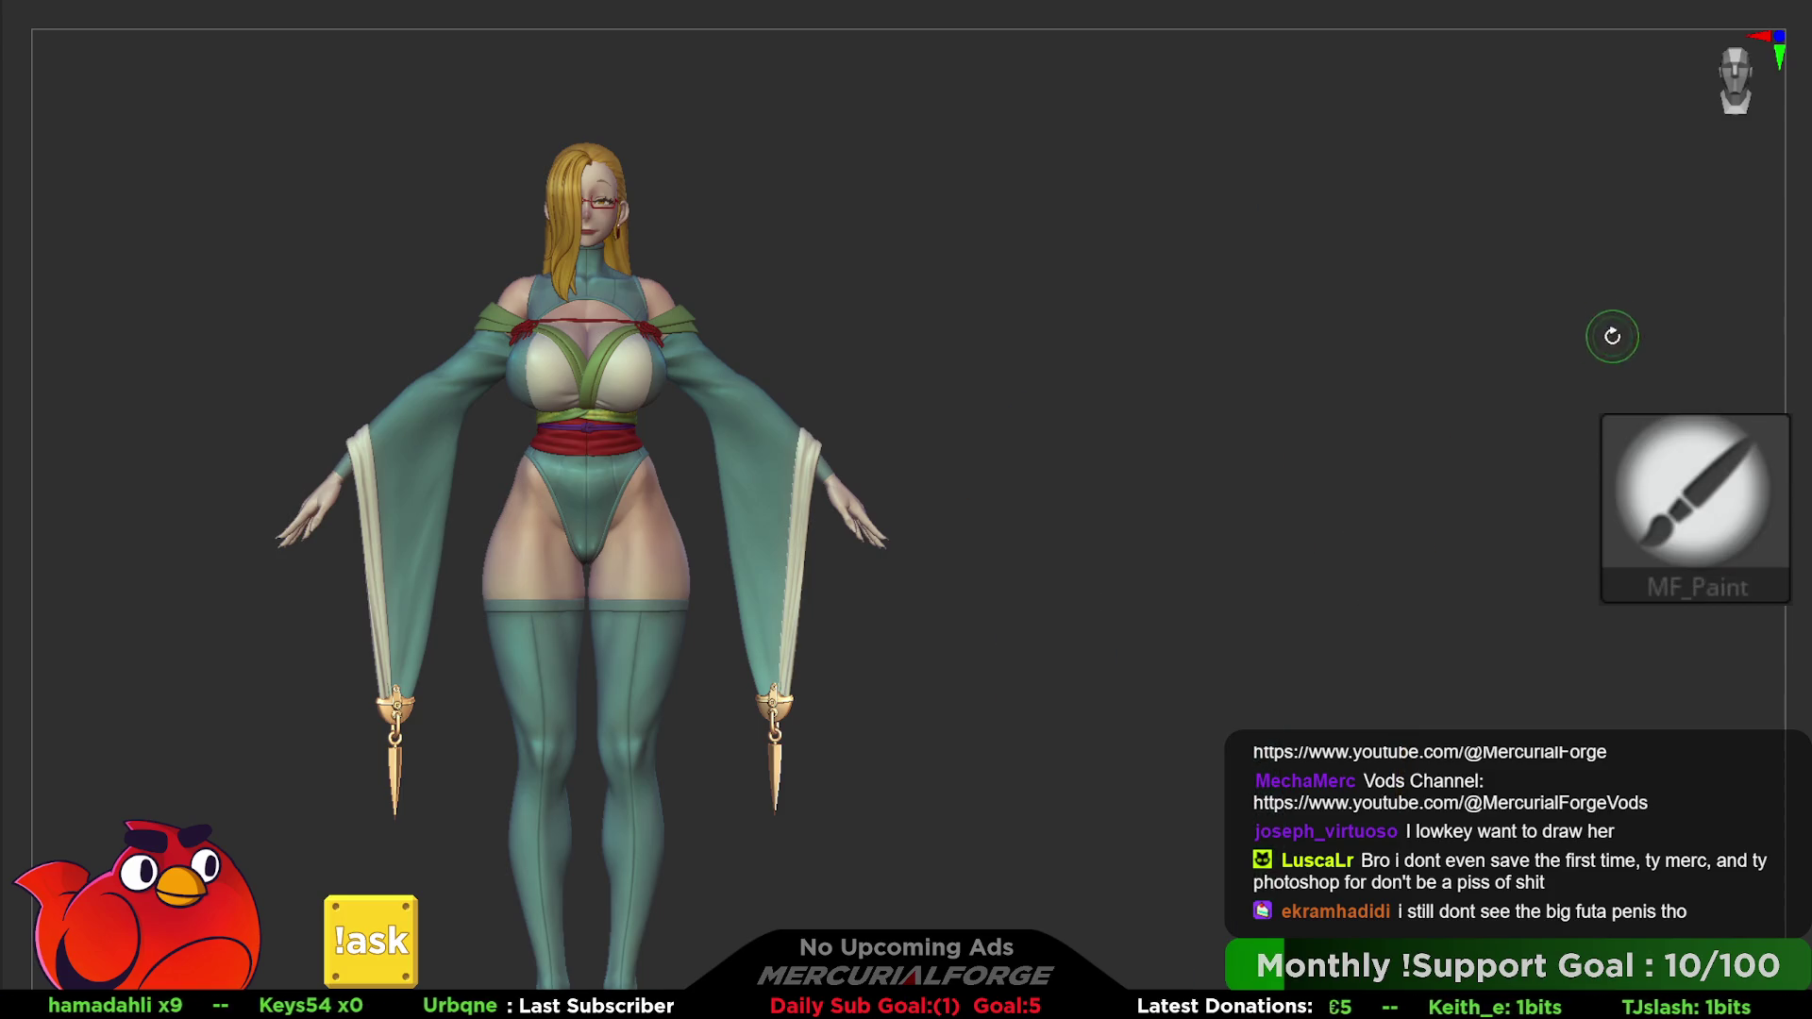
left_click_drag(1540, 386, 1484, 392)
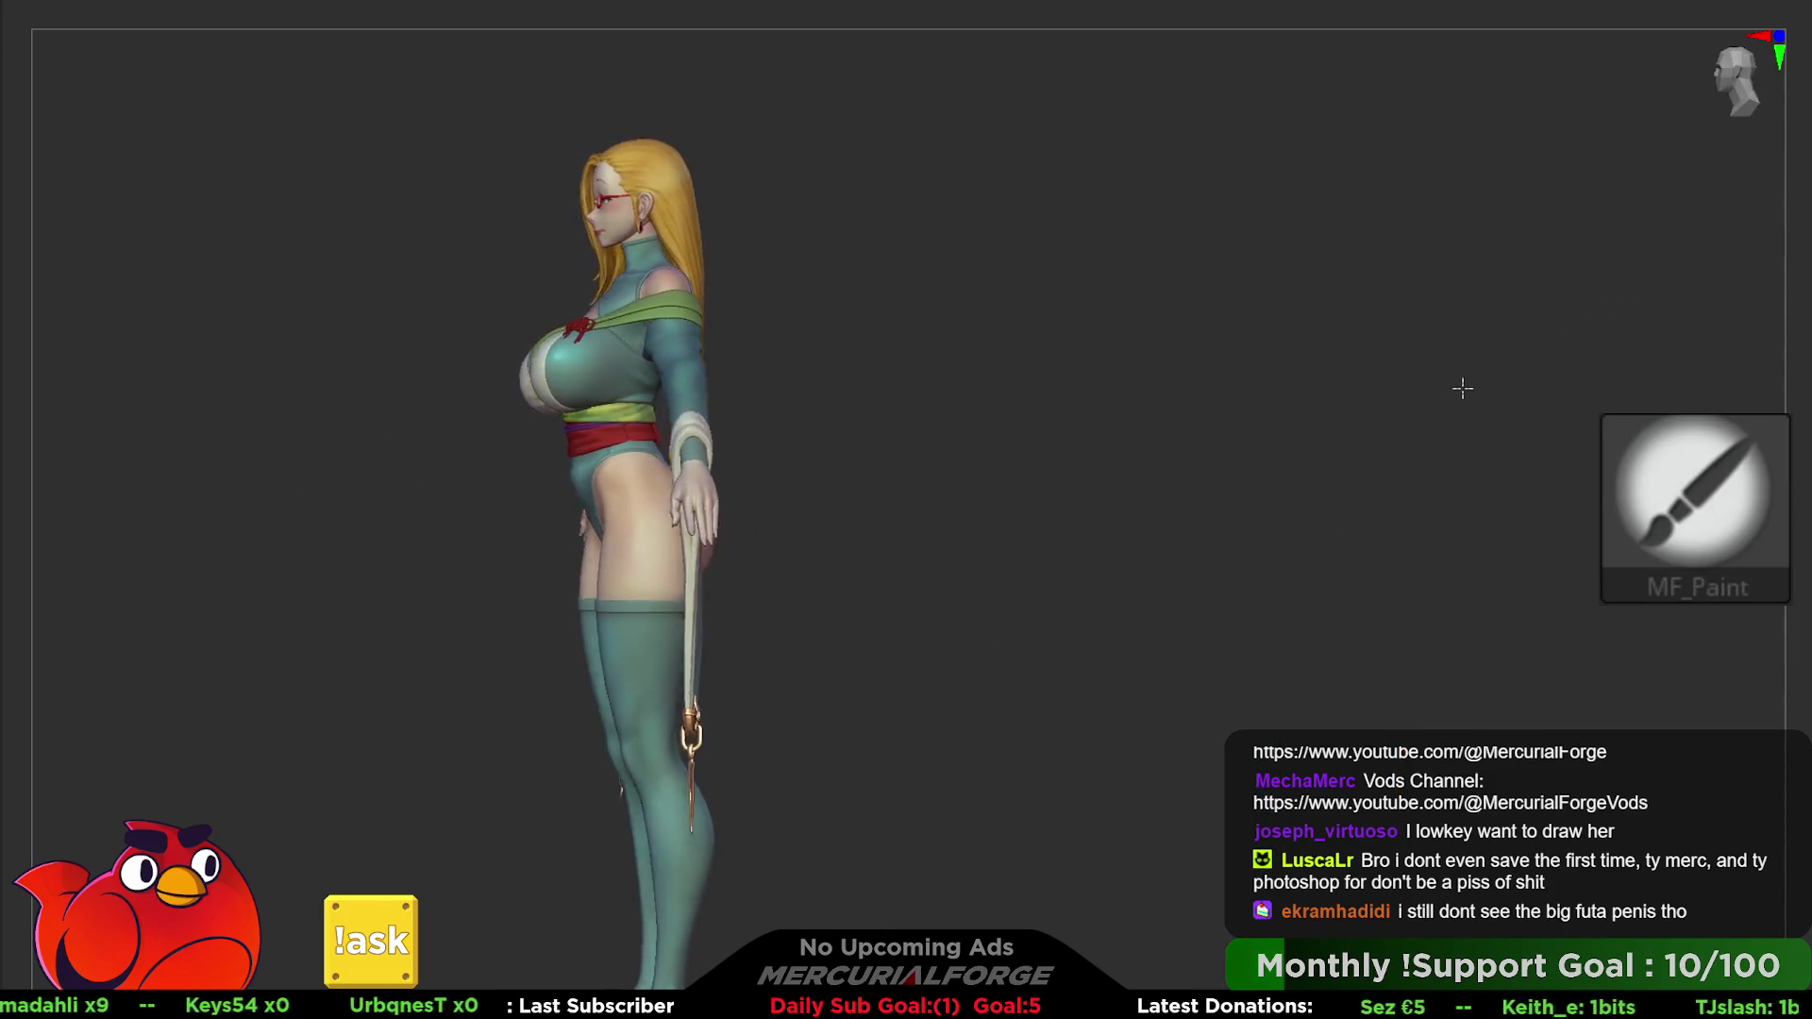
left_click_drag(1472, 389, 1454, 411)
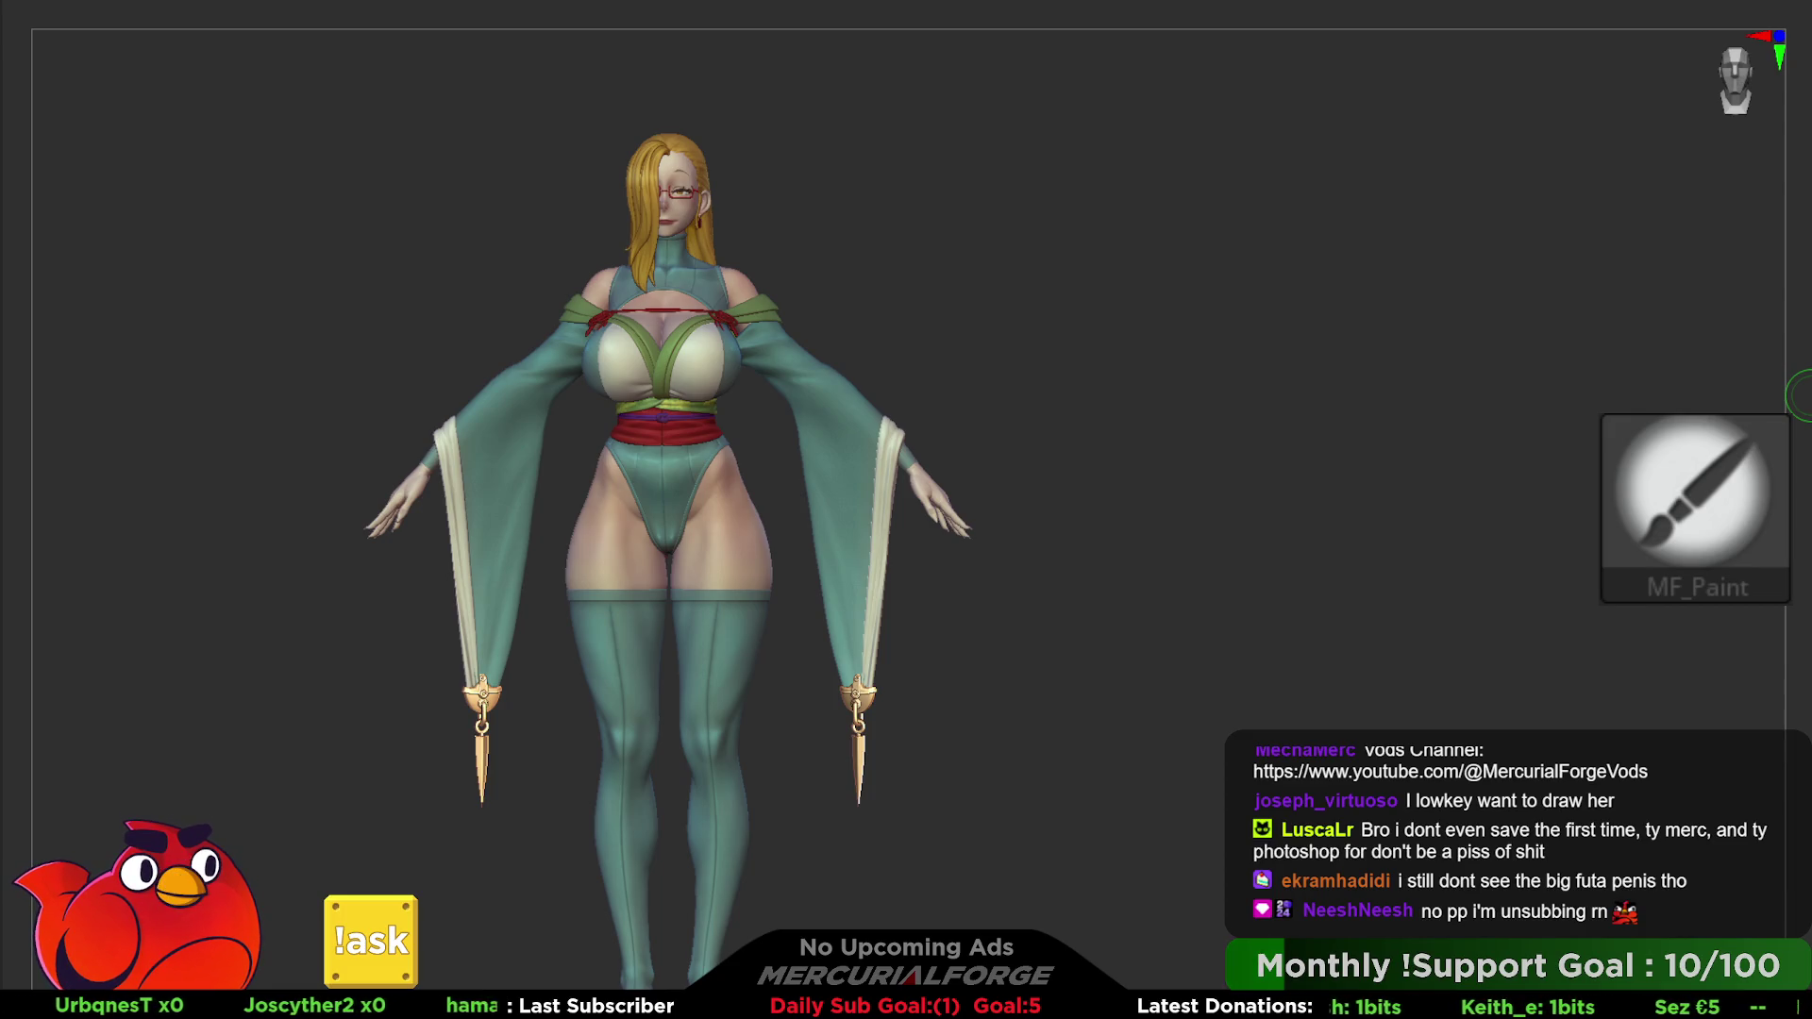
- Toggle the wide hanging sleeves and white inner sleeve layer off and on to check them
key("shift+click")
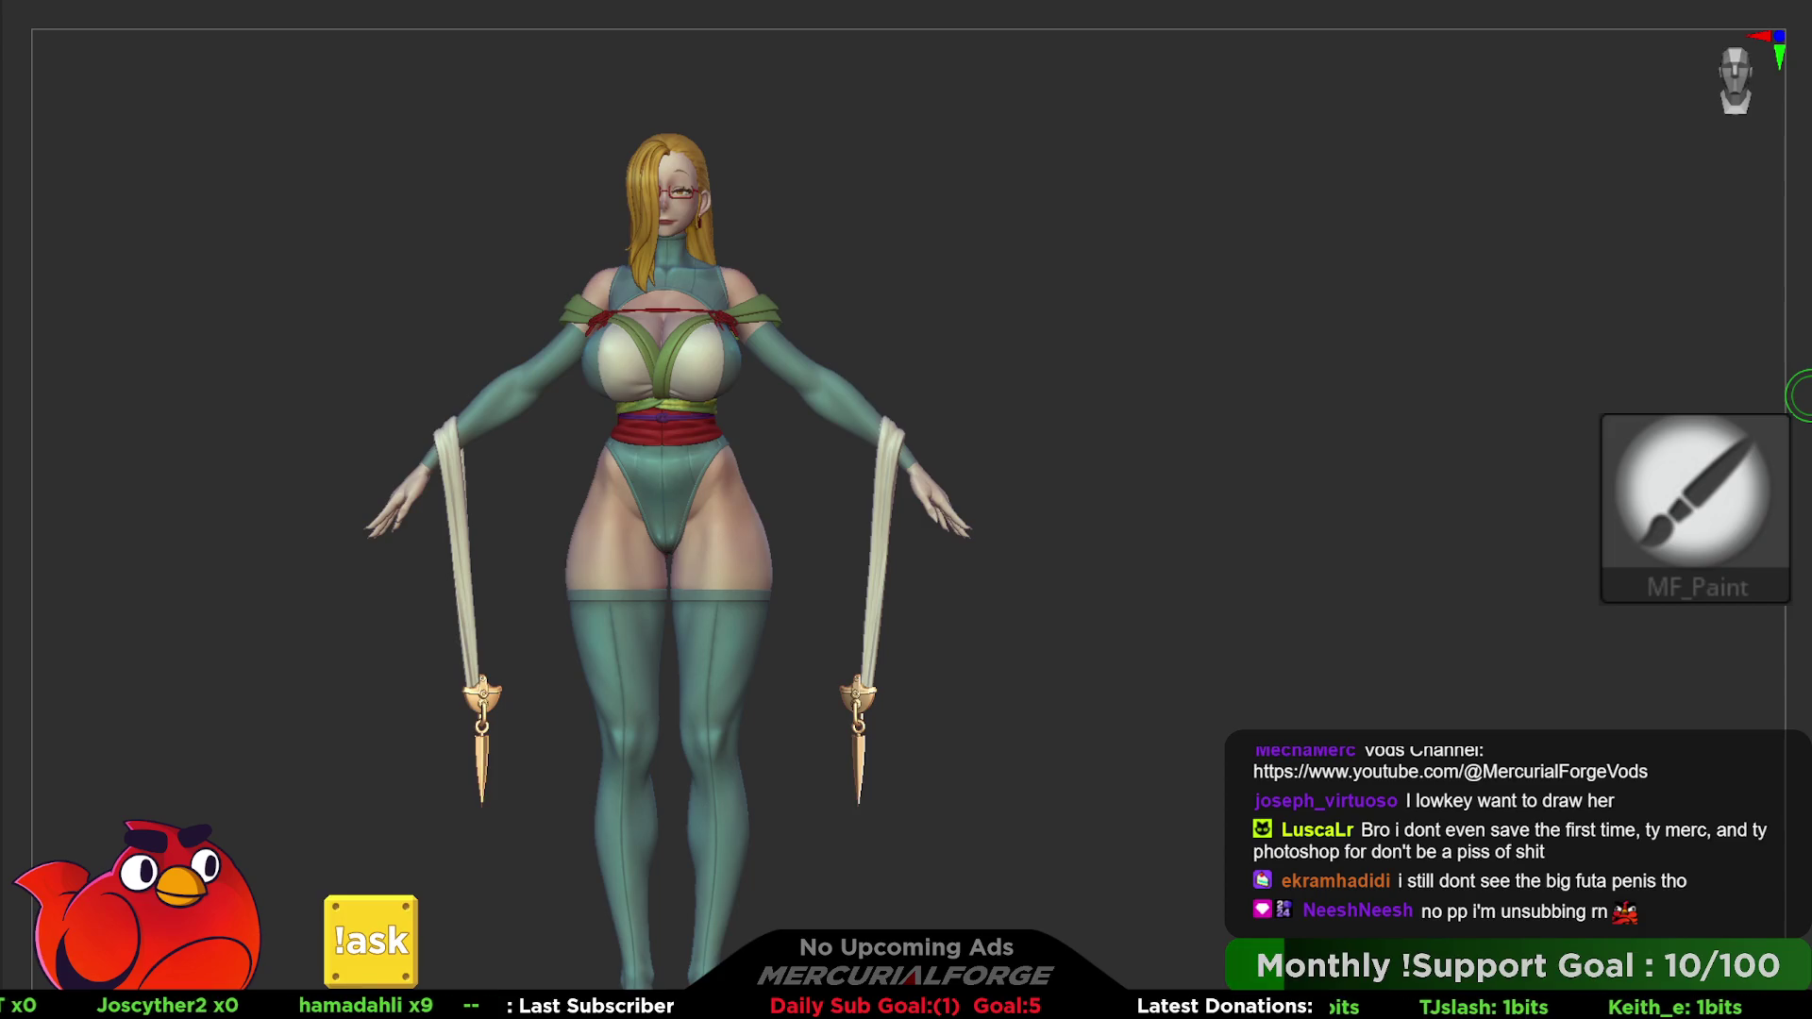
left_click_drag(1496, 502, 1404, 518)
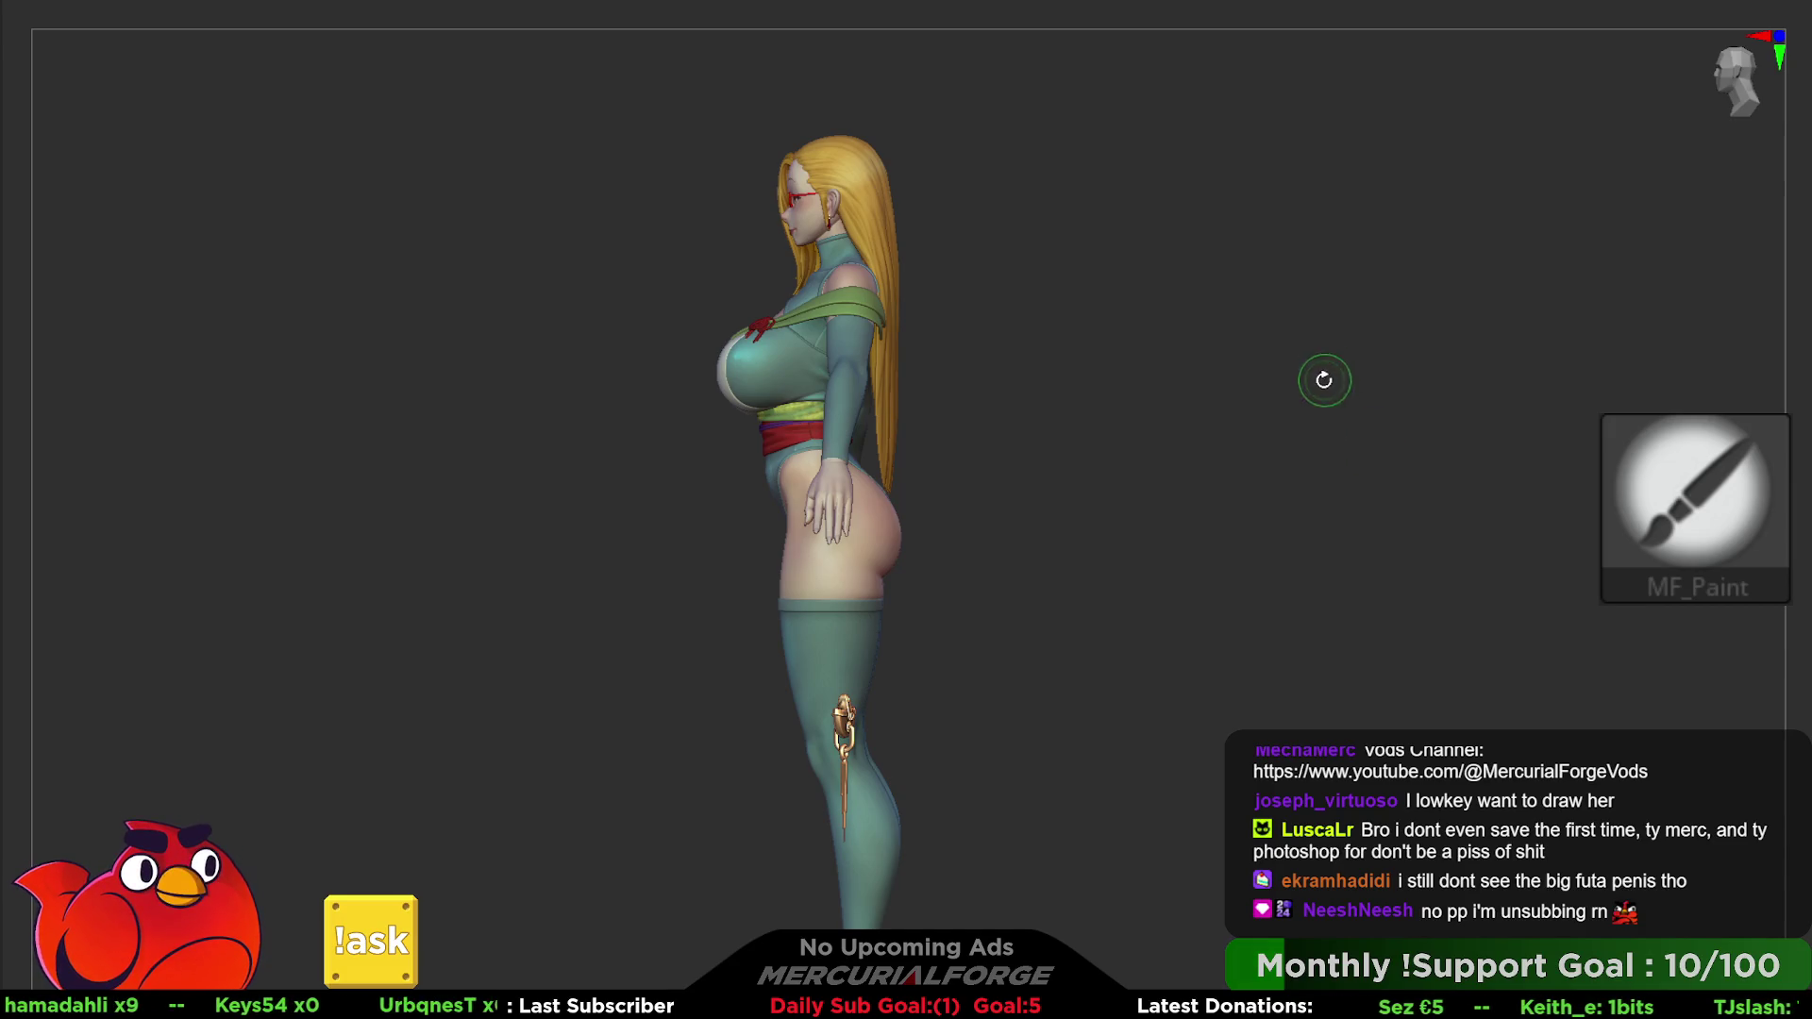
mouse_move(1325, 379)
left_mouse_down()
mouse_move(1272, 513)
mouse_move(1337, 521)
left_mouse_up()
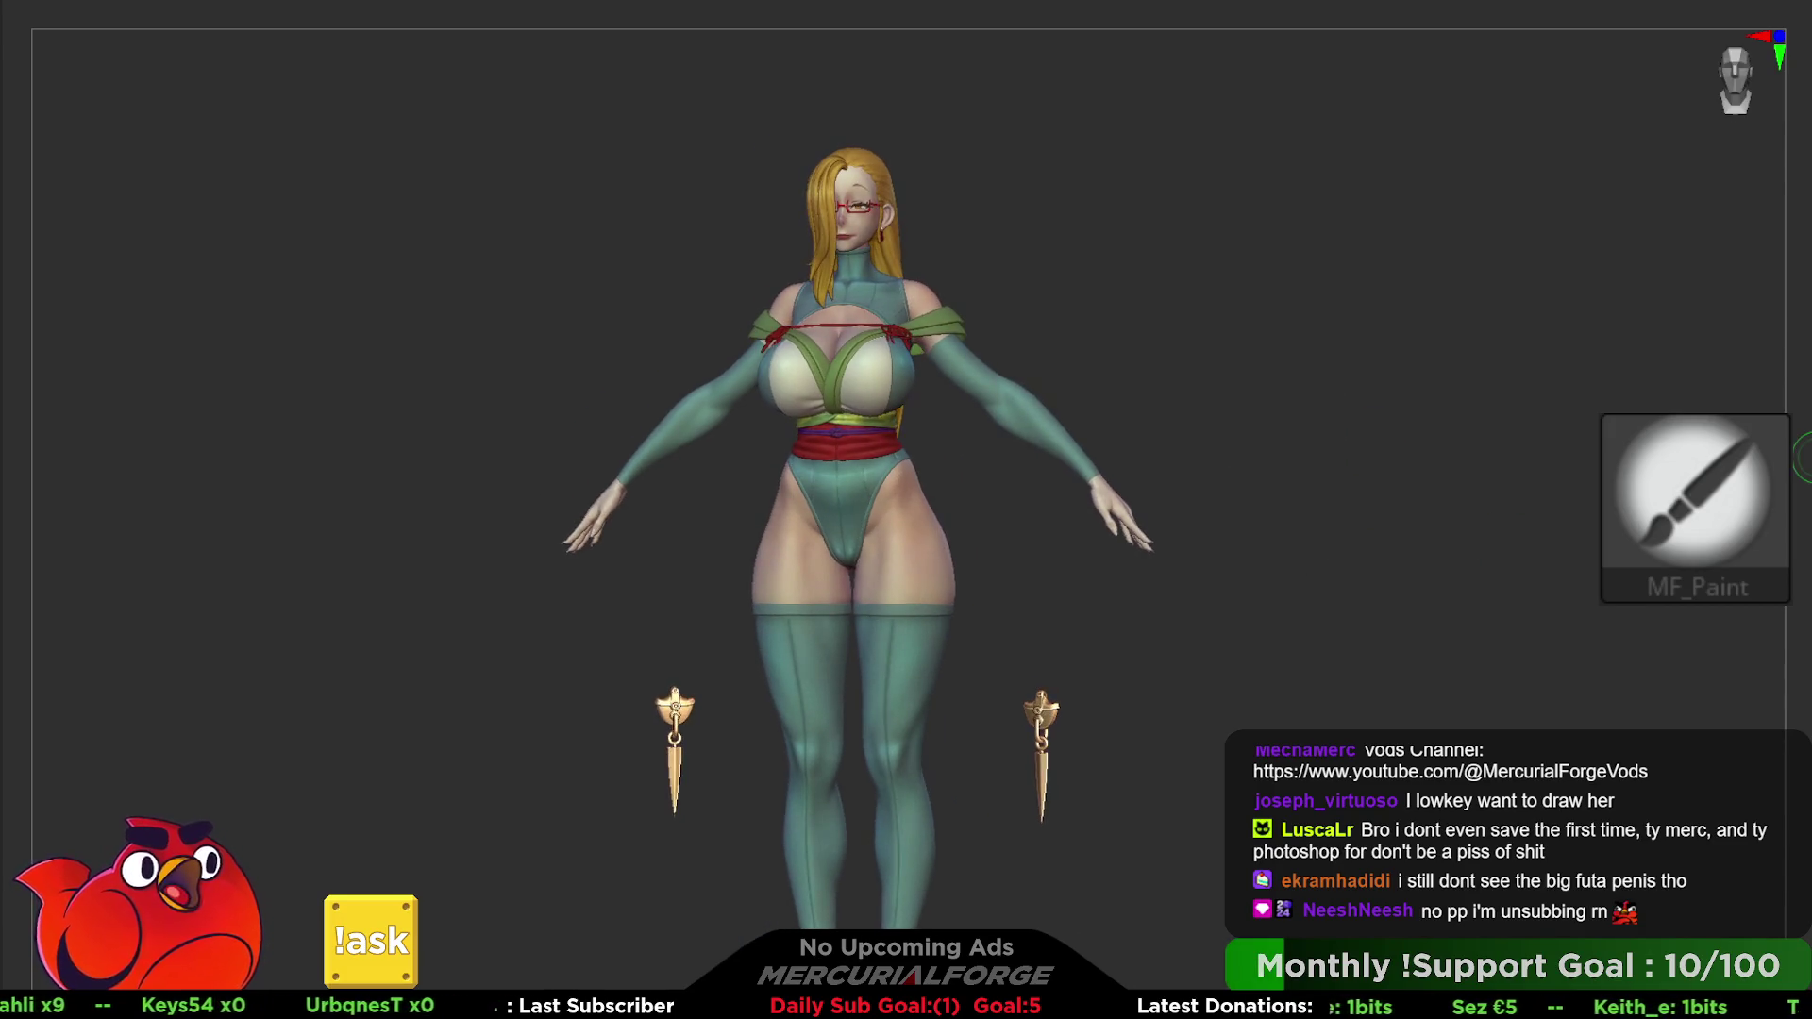
key("shift+click")
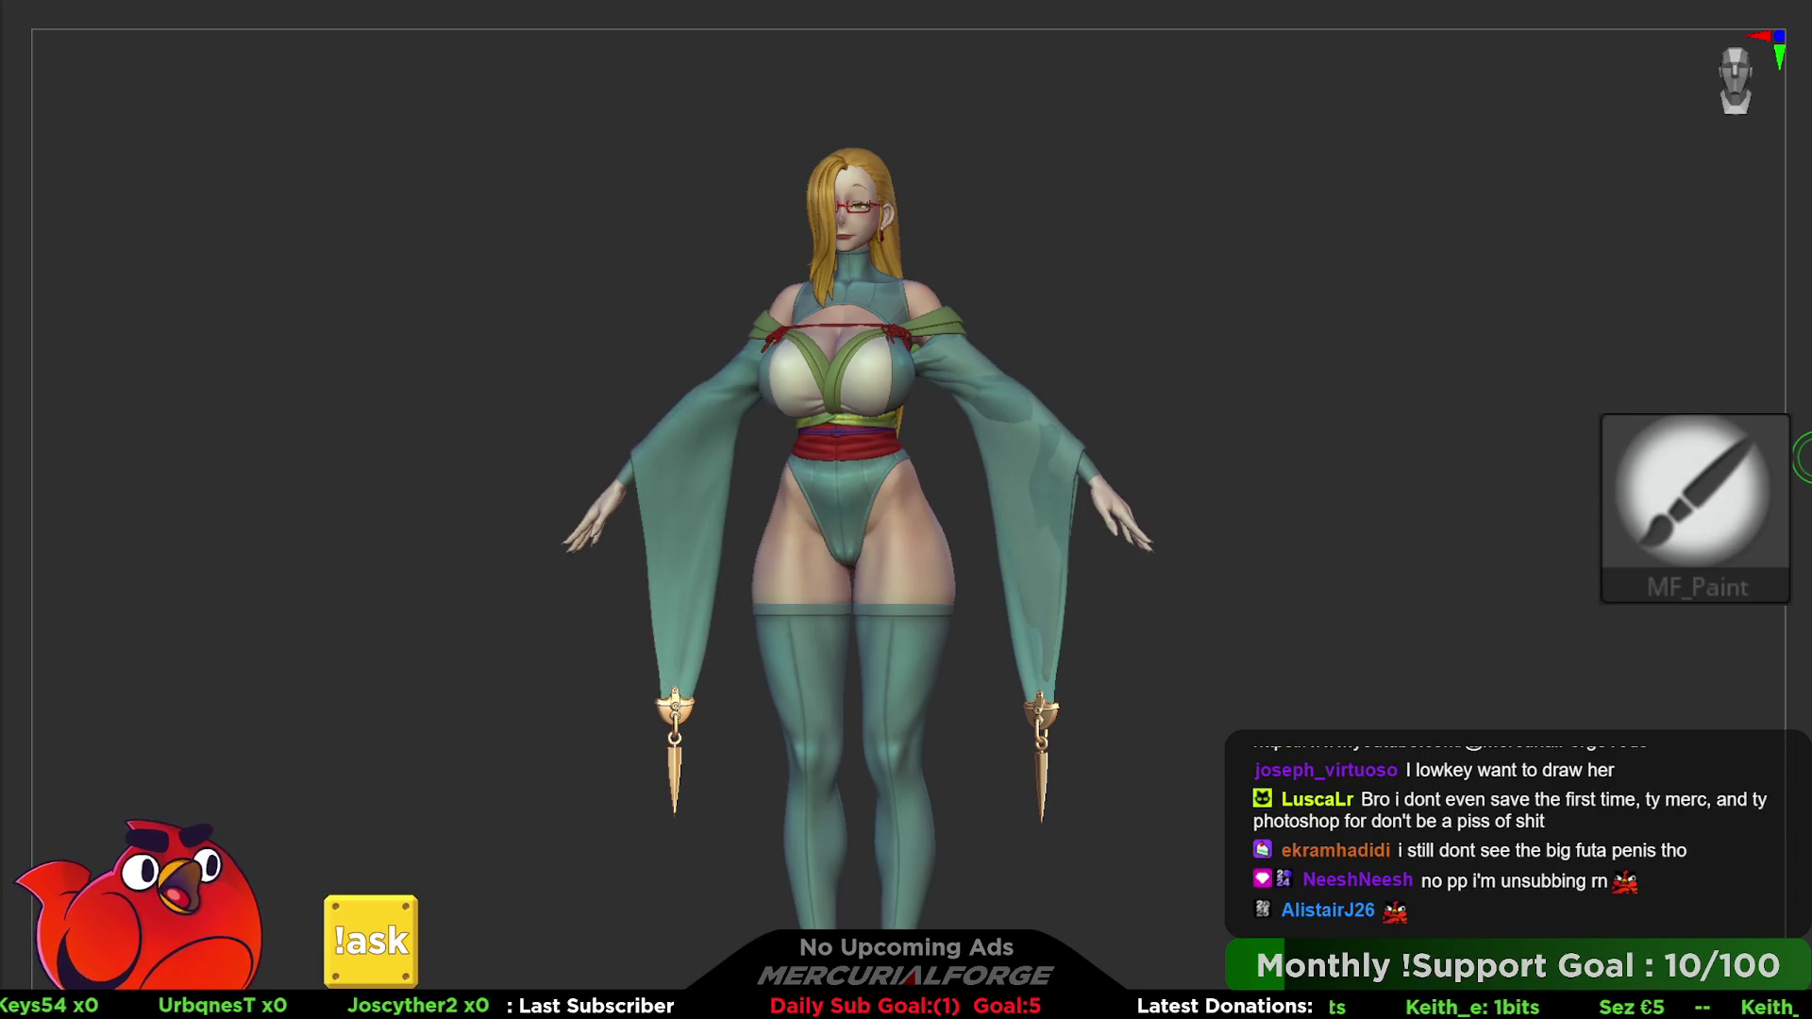
key("shift+click")
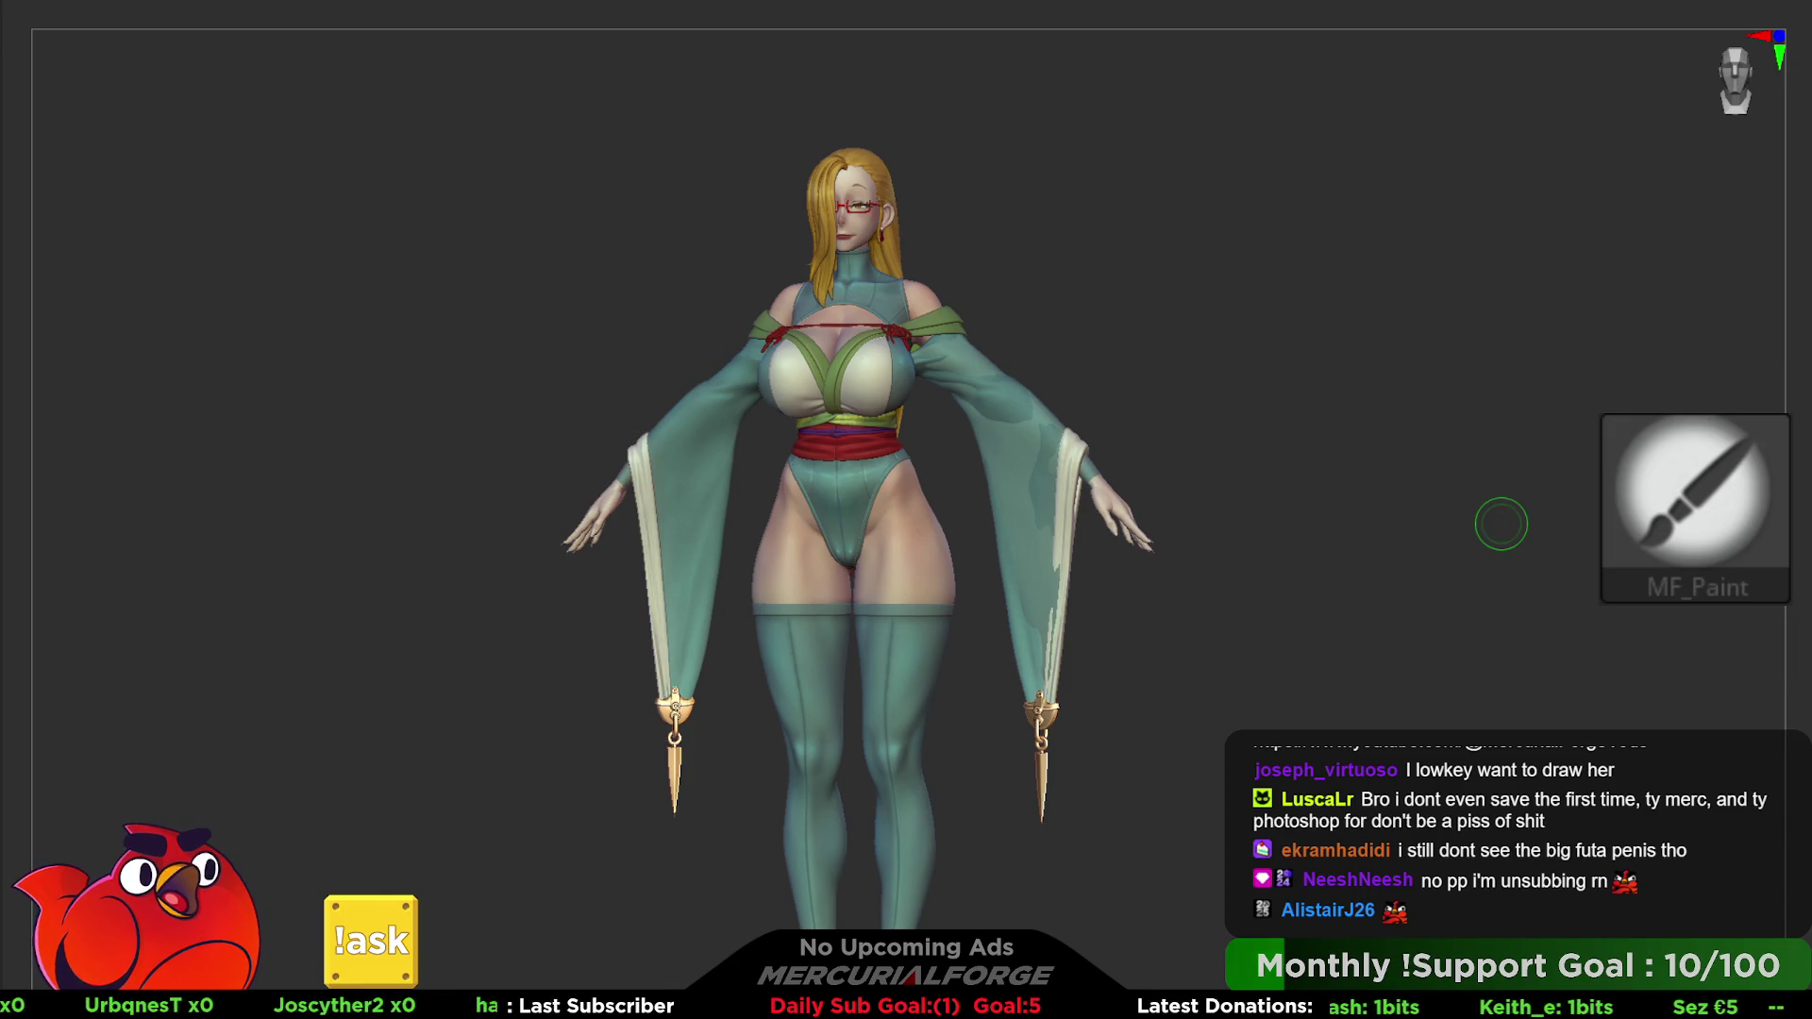
key("Down")
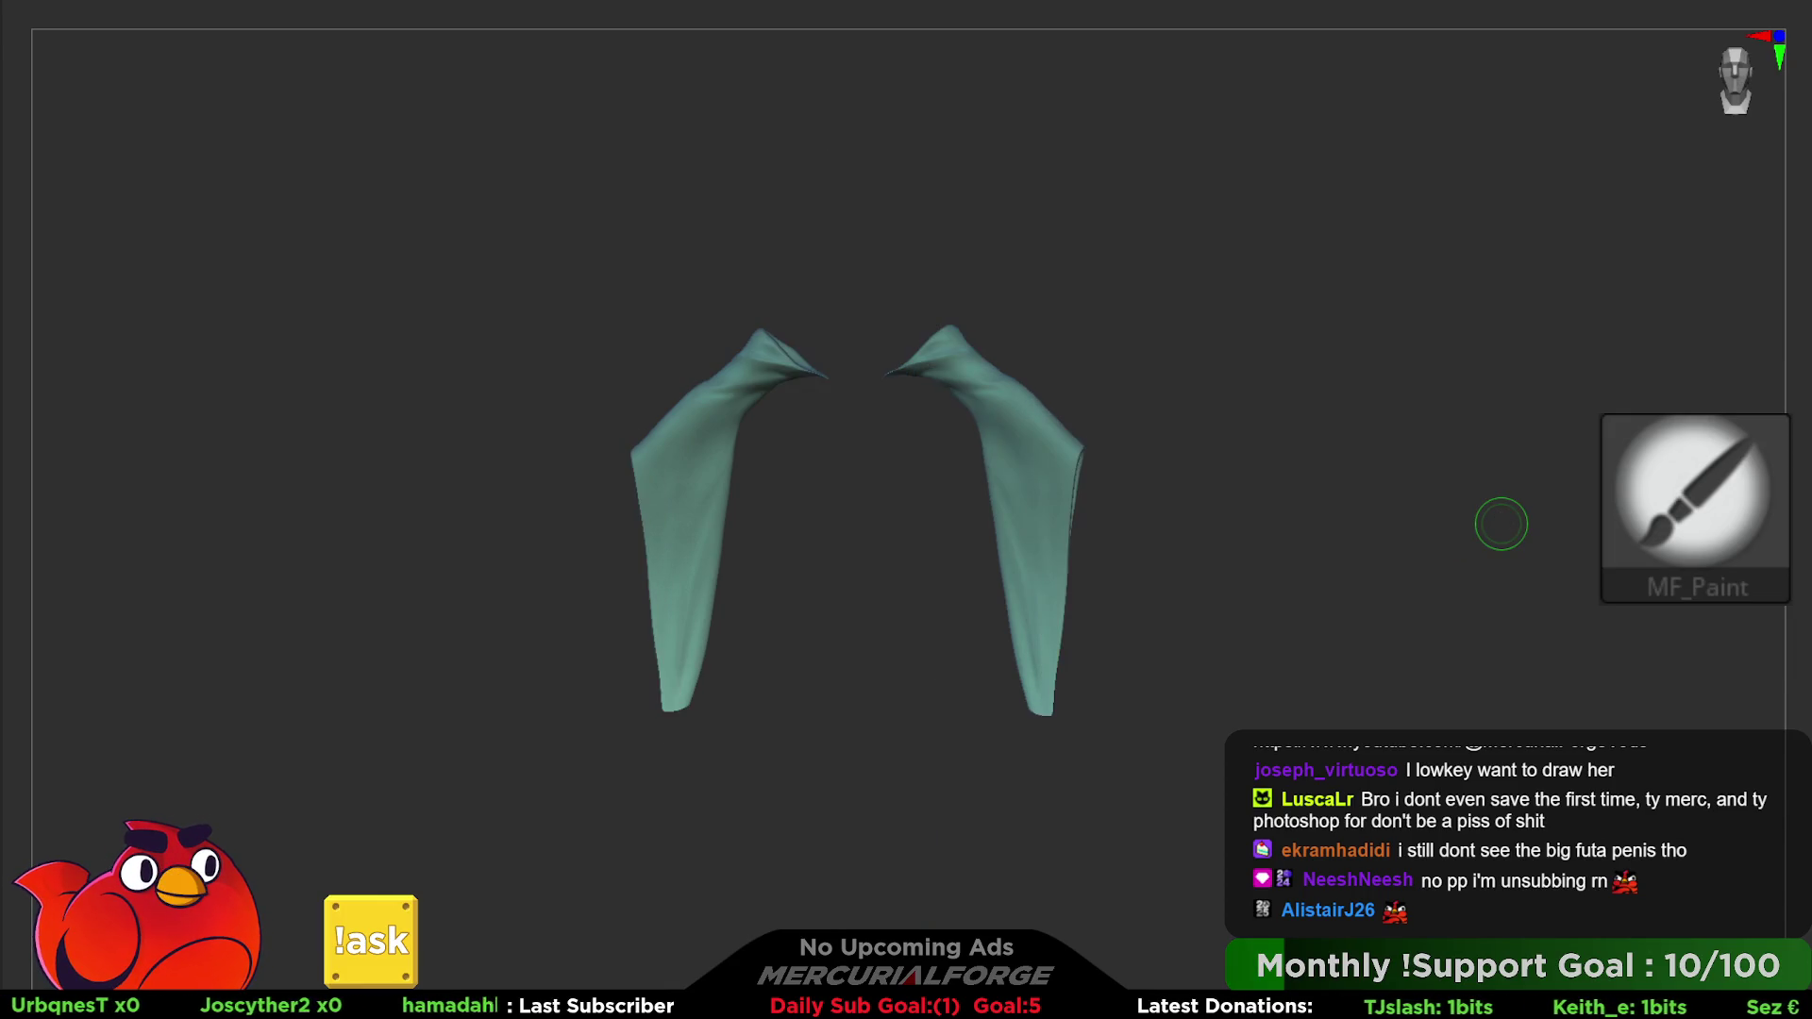
key("Down")
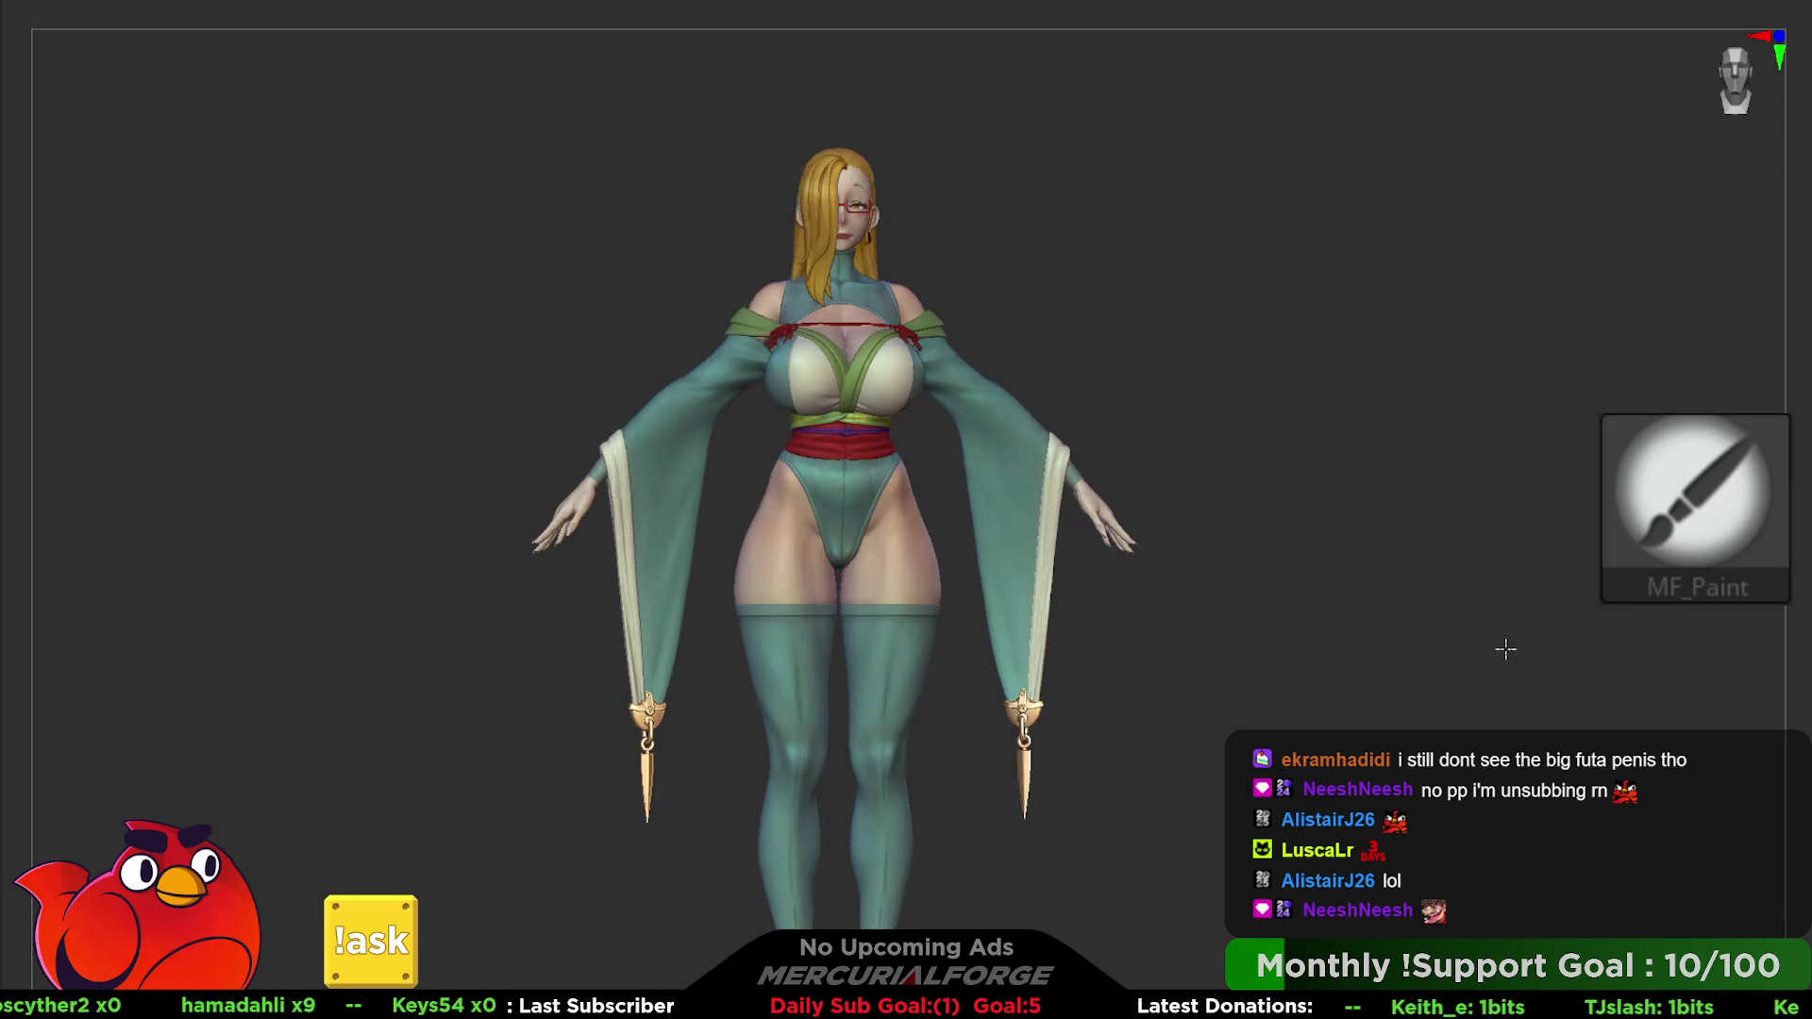
- Orbit to the front and zoom in on the eye behind the red glasses for detail painting
mouse_move(1501, 525)
right_mouse_down()
mouse_move(1583, 650)
mouse_move(1446, 646)
right_mouse_up()
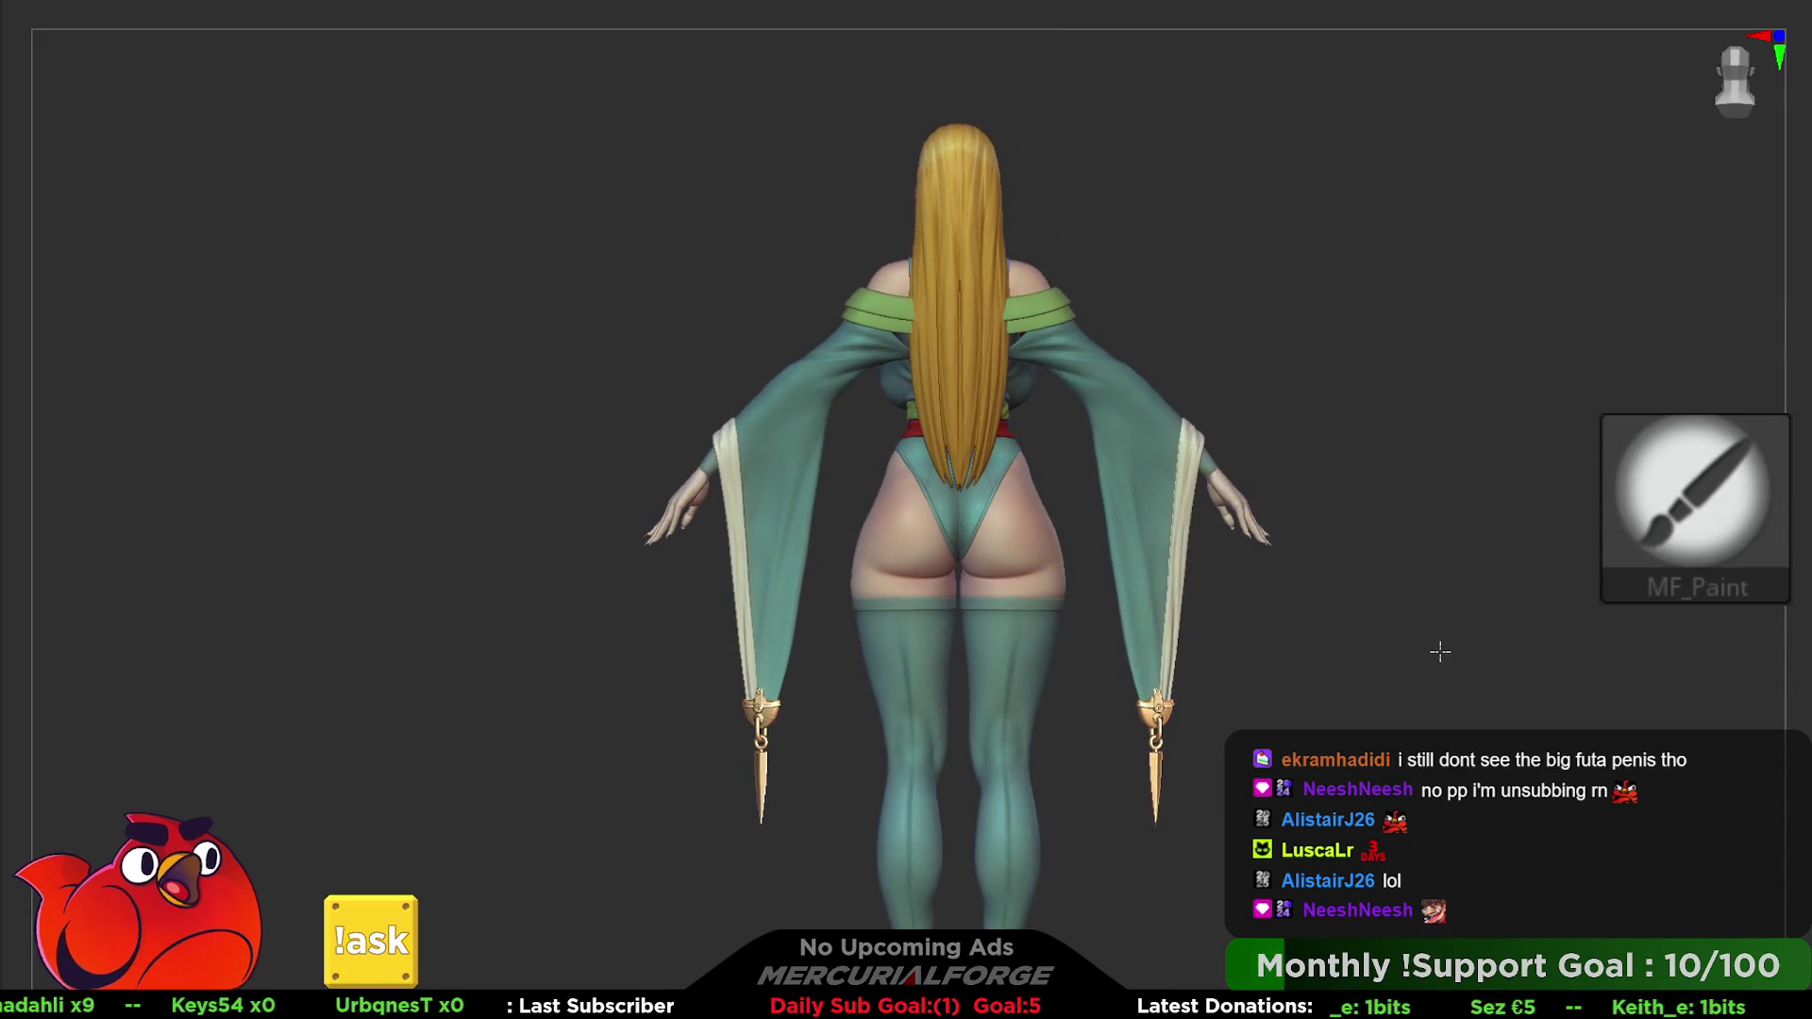
mouse_move(1446, 646)
right_mouse_down()
mouse_move(1603, 659)
mouse_move(1566, 680)
right_mouse_up()
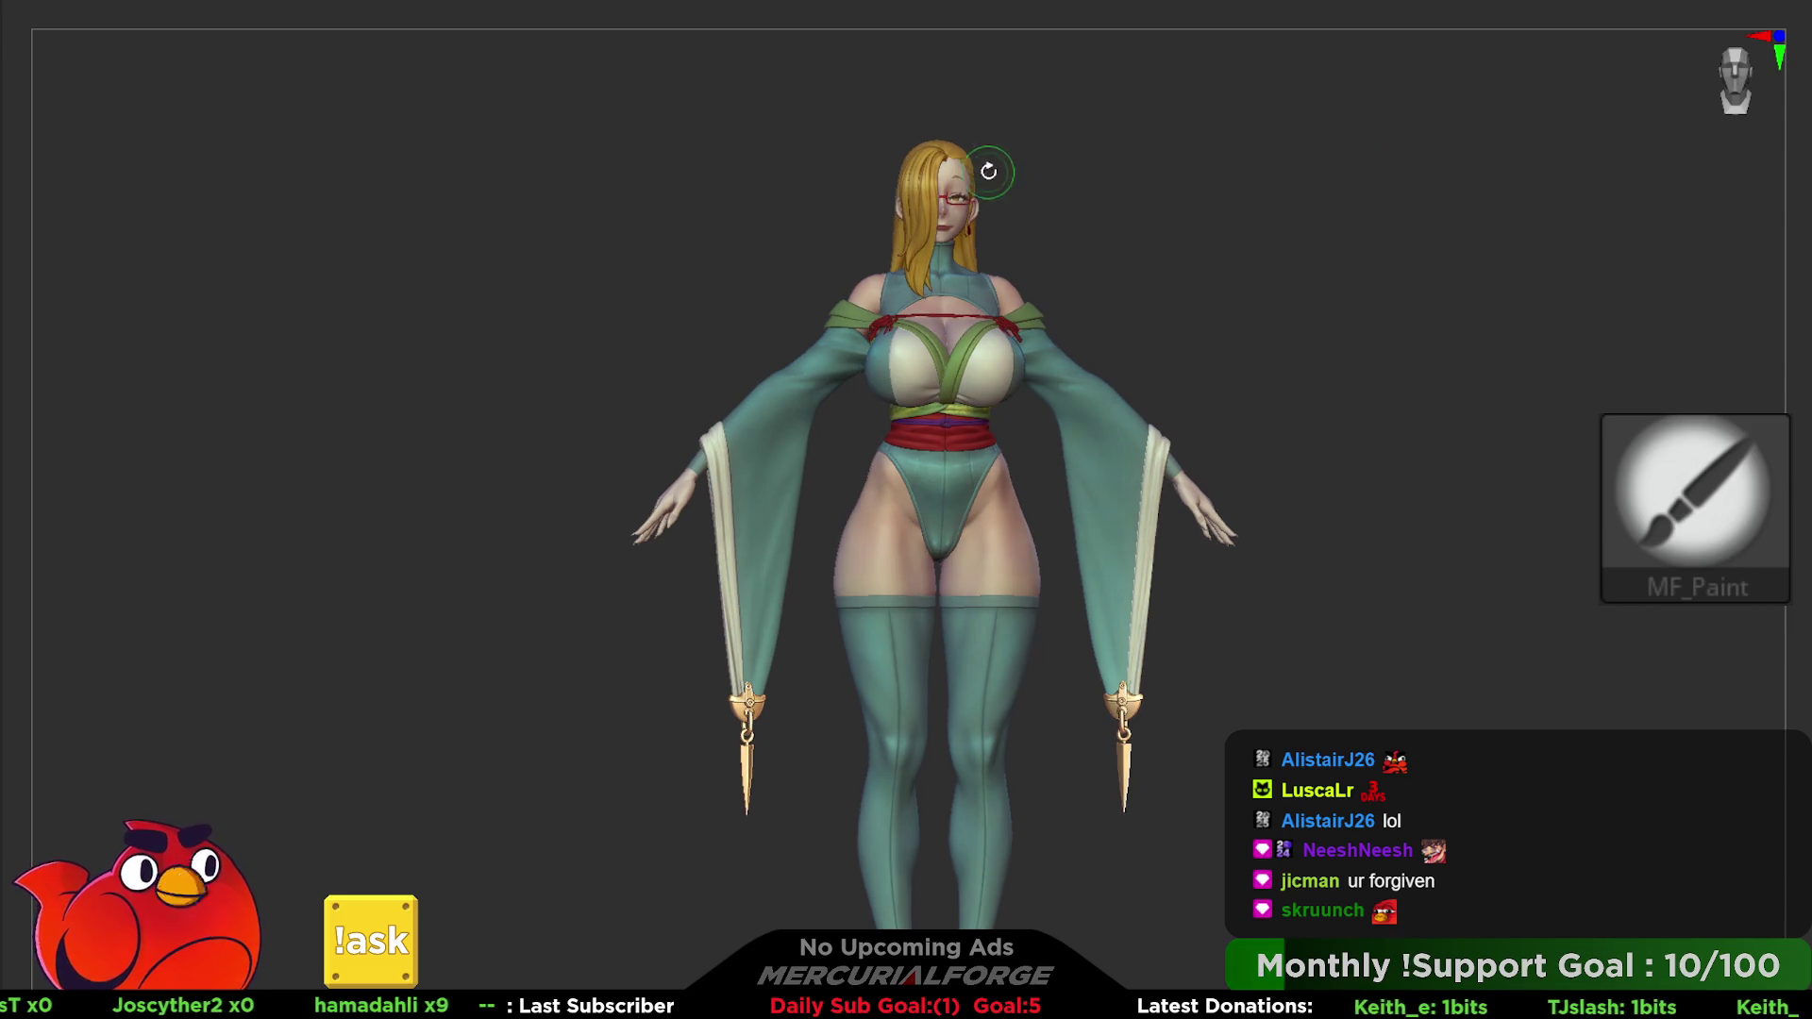
mouse_move(992, 171)
right_mouse_down("ctrl")
mouse_move(1364, 118)
mouse_move(1161, 369)
mouse_move(1062, 553)
mouse_move(1104, 525)
mouse_move(1082, 445)
mouse_move(992, 464)
right_mouse_up("ctrl")
key("space")
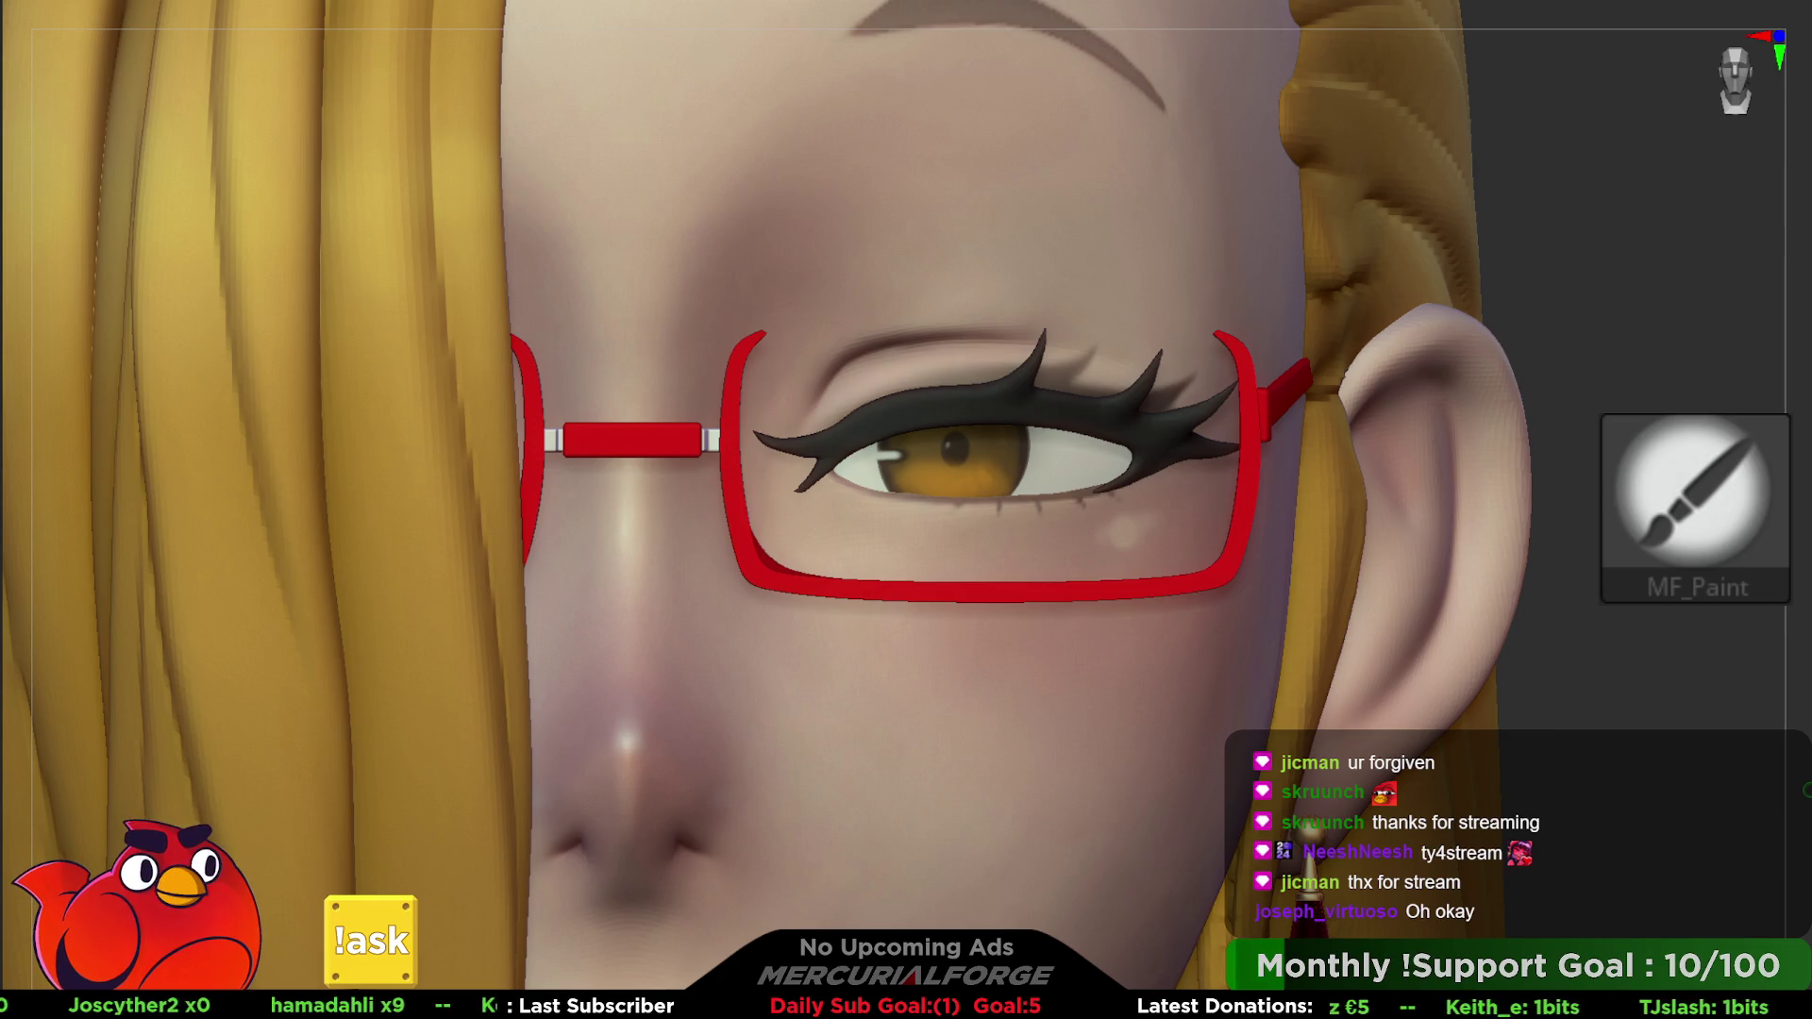
- Mask the eye with MaskLasso and paint a small pink highlight on the iris's lower right
key("ctrl")
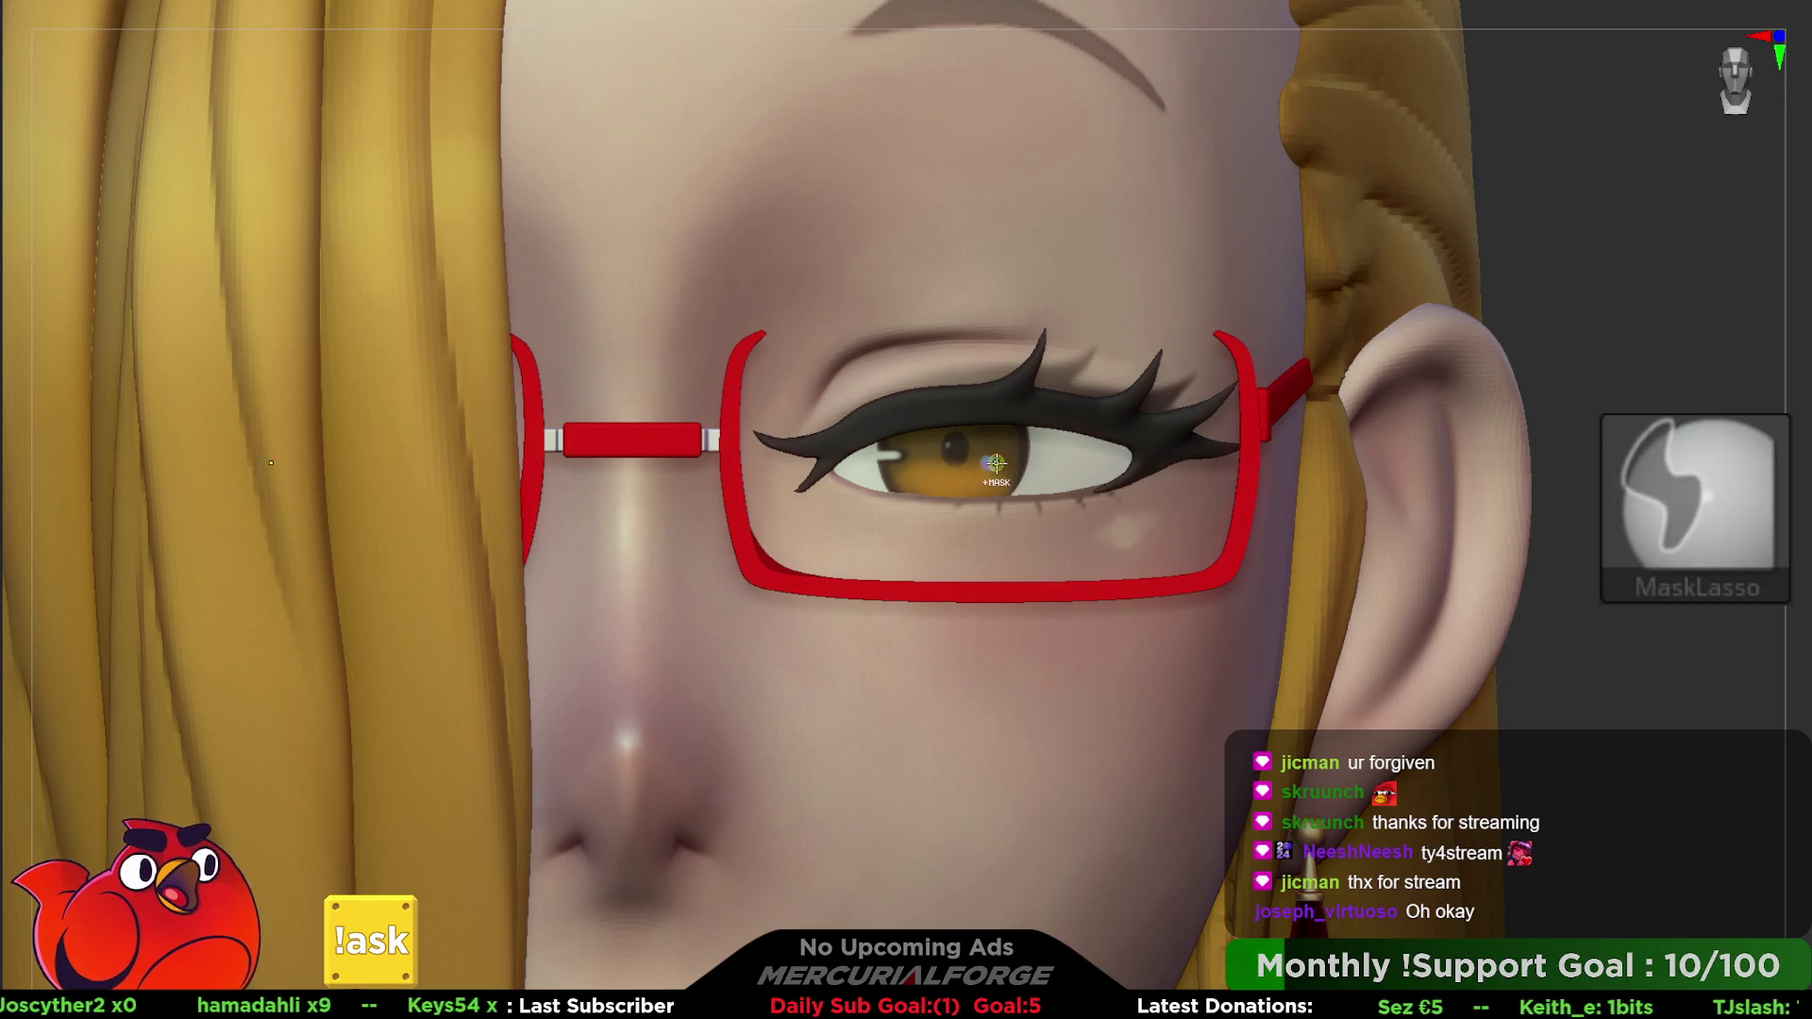
key("ctrl")
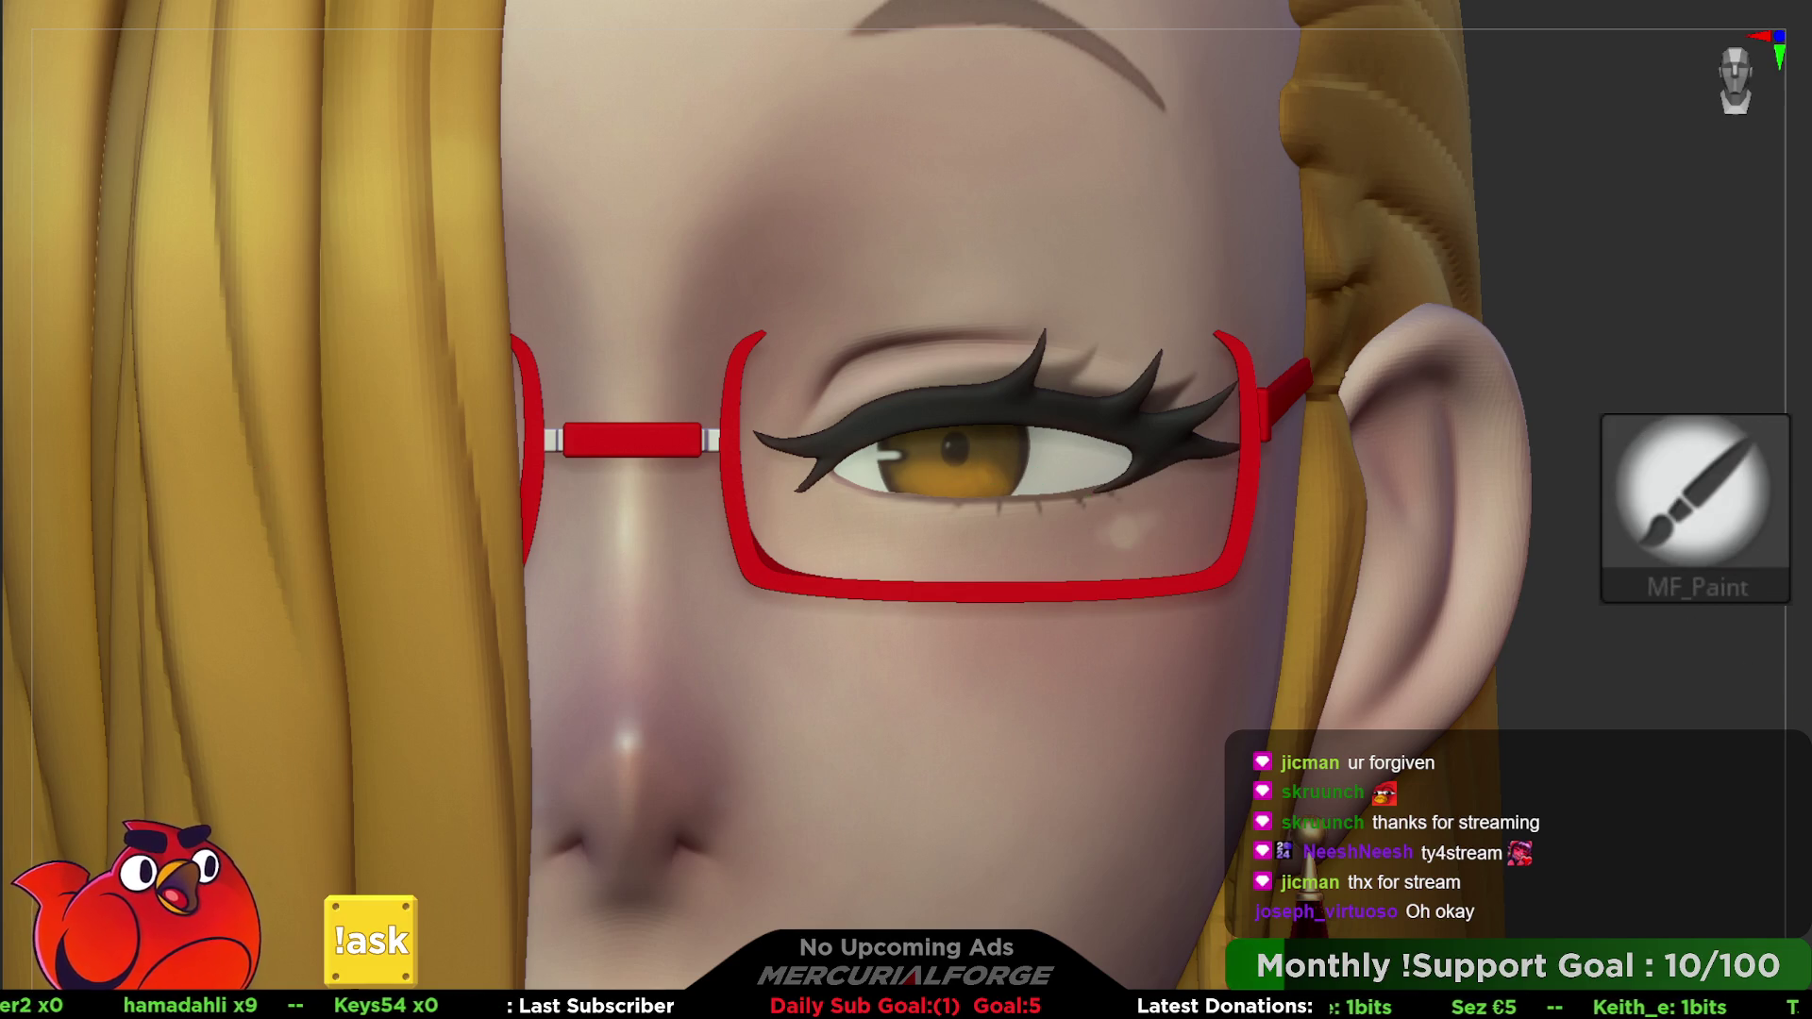
right_click_drag(993, 464, 1048, 464)
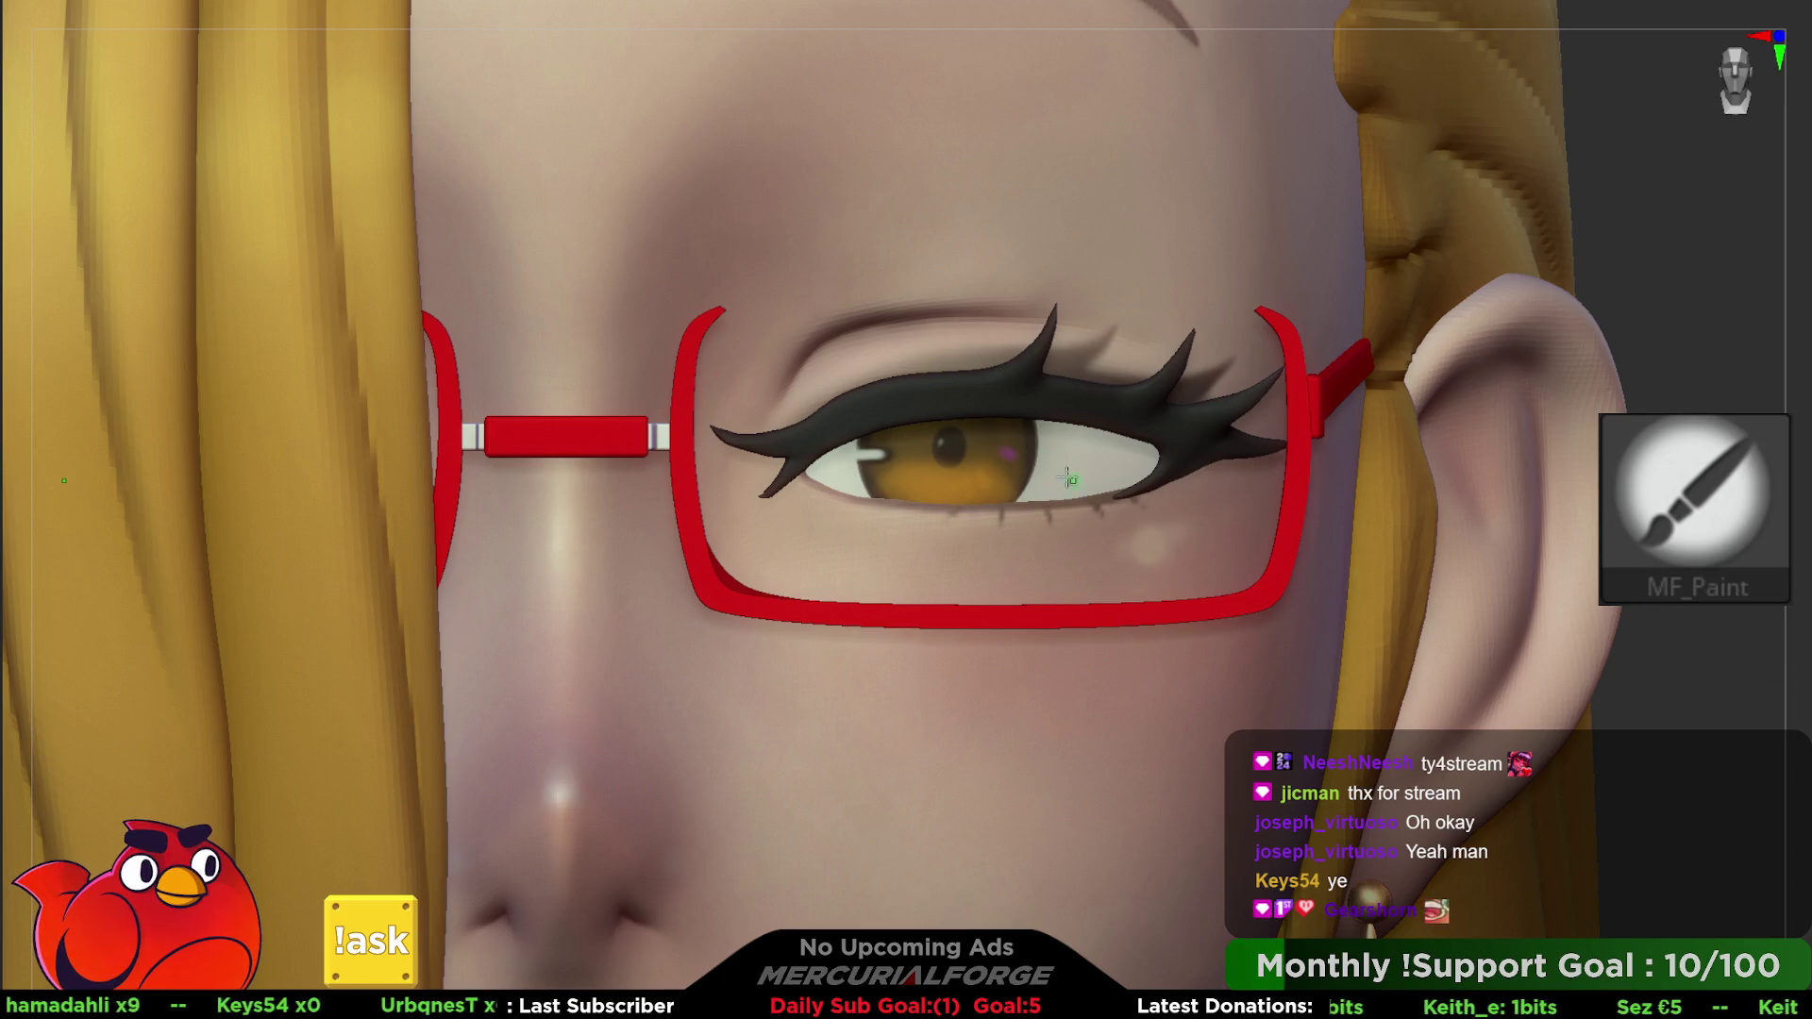
key("ctrl")
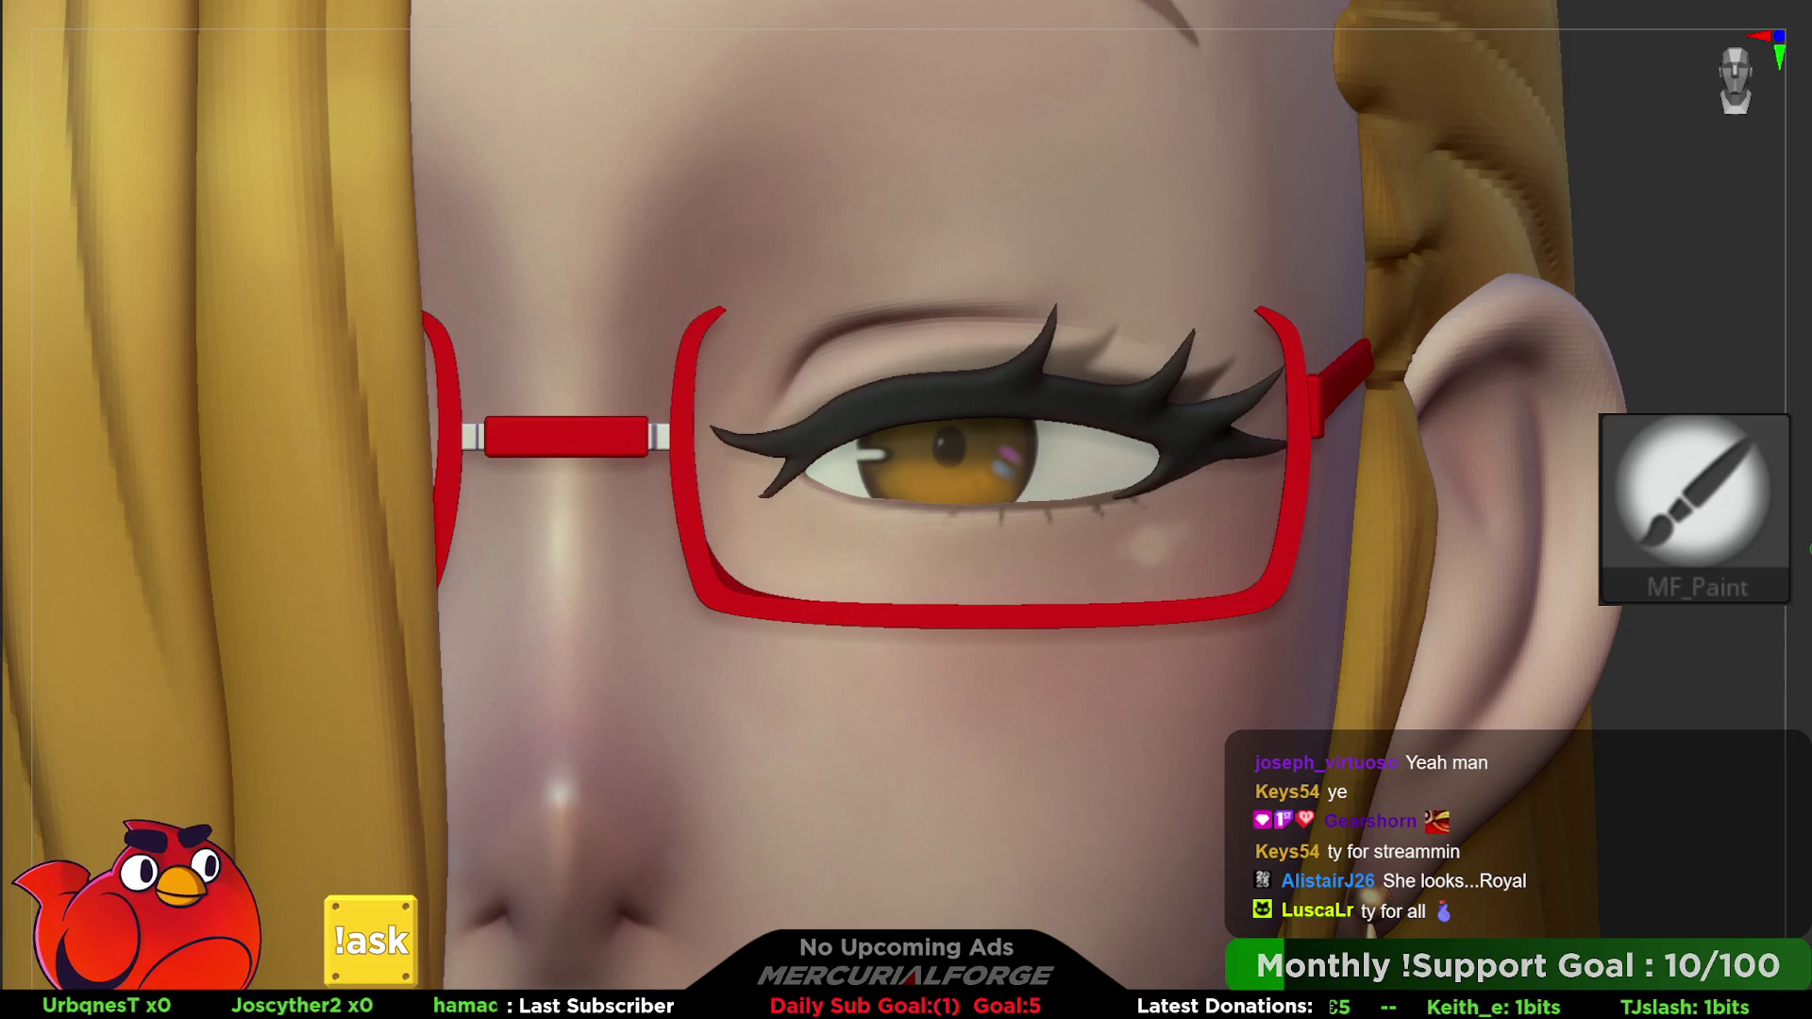
key("space")
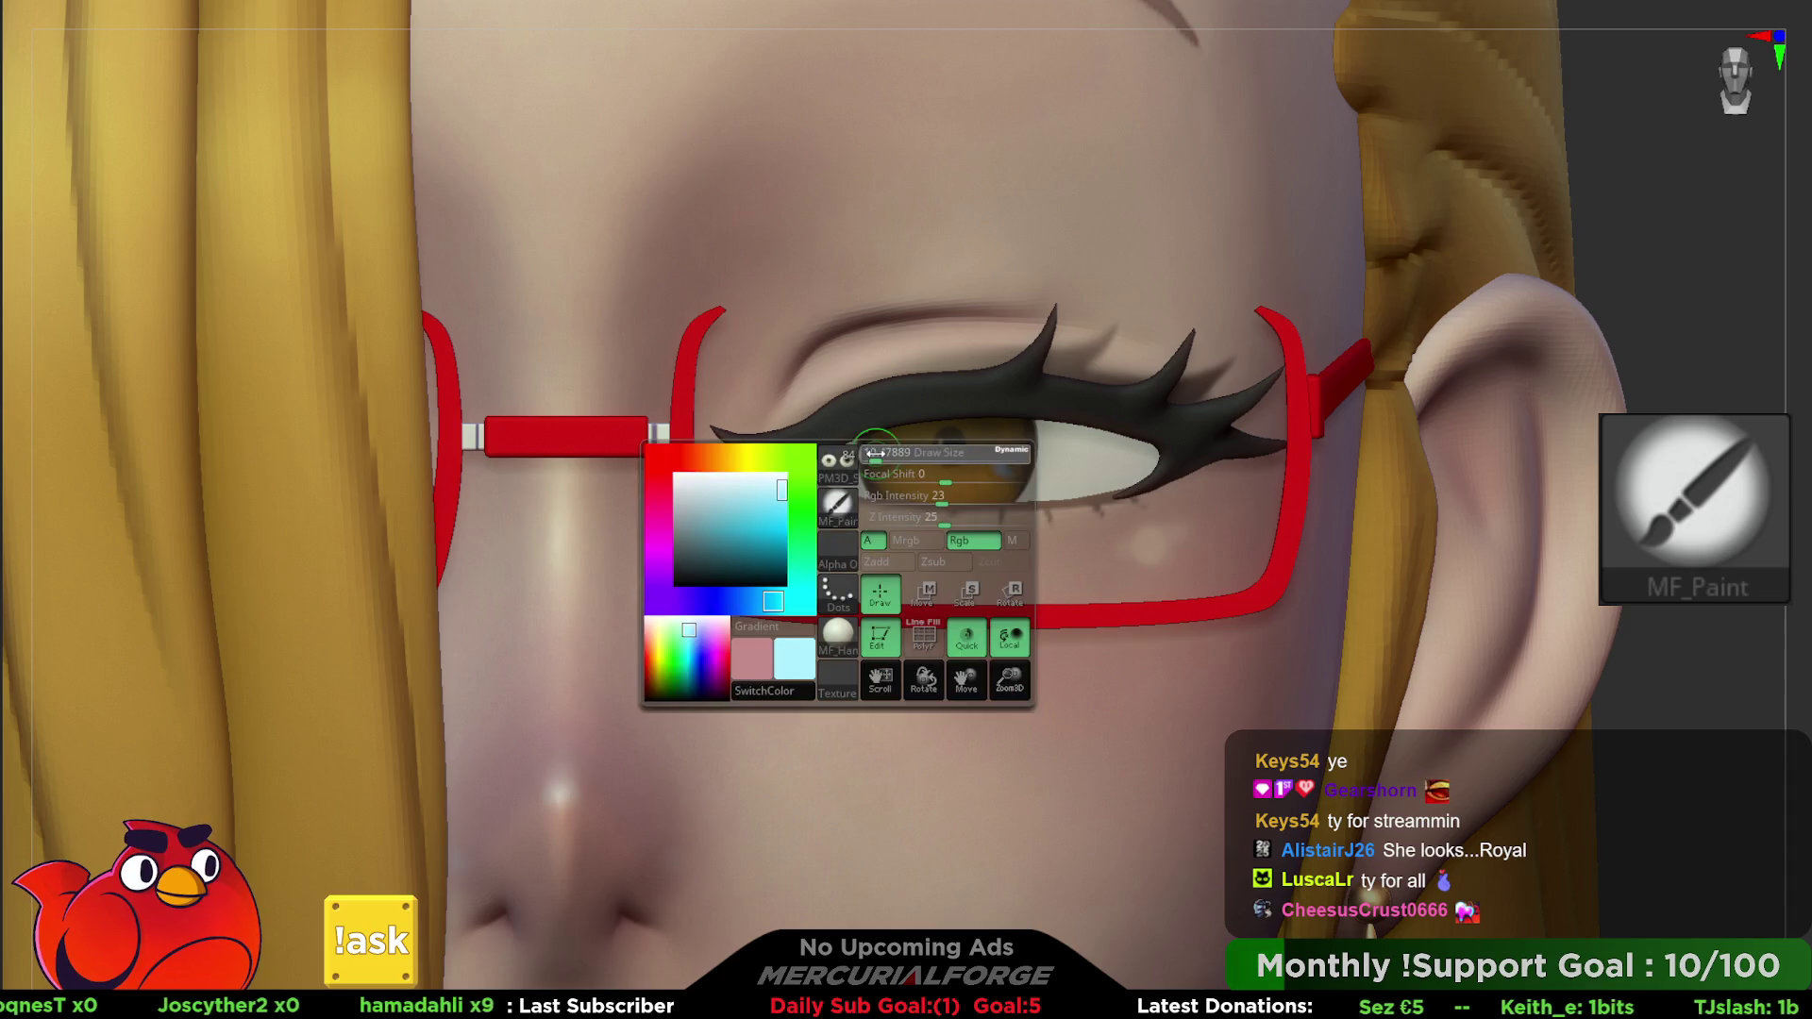
- Choose cyan and paint a pale cyan highlight on the upper left of the iris
left_click(881, 451)
key("ctrl")
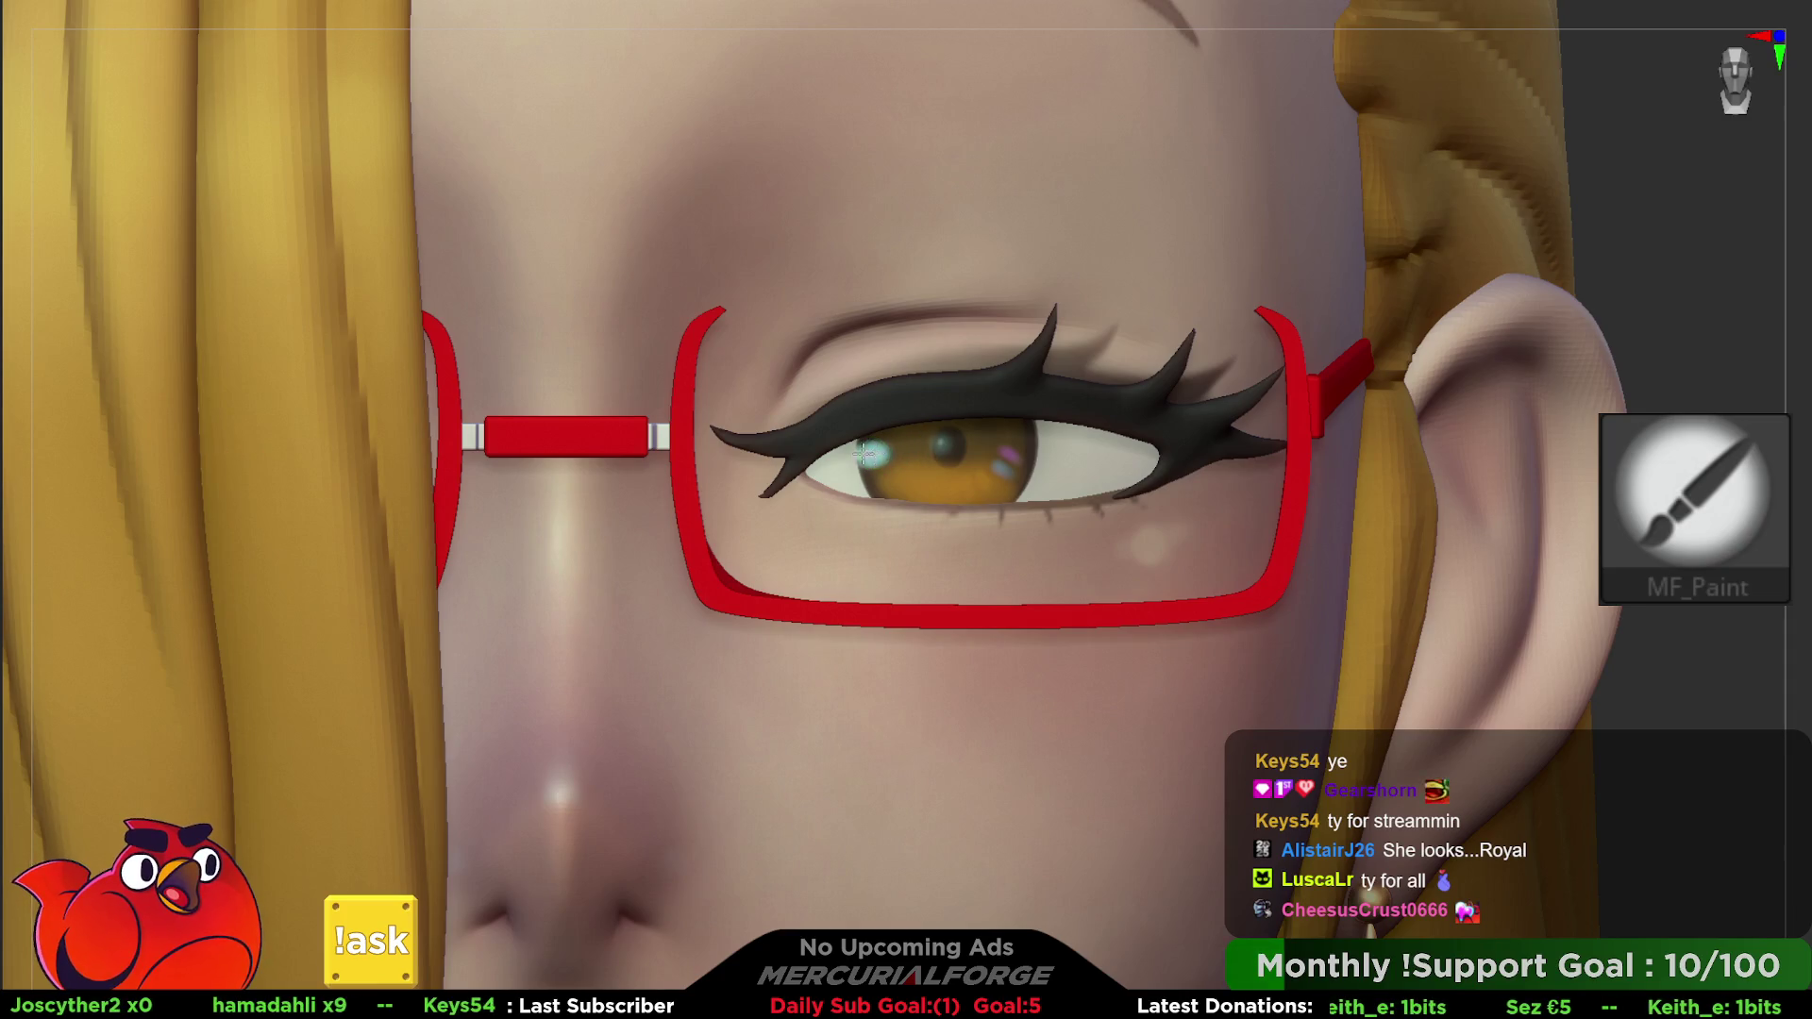
key("ctrl")
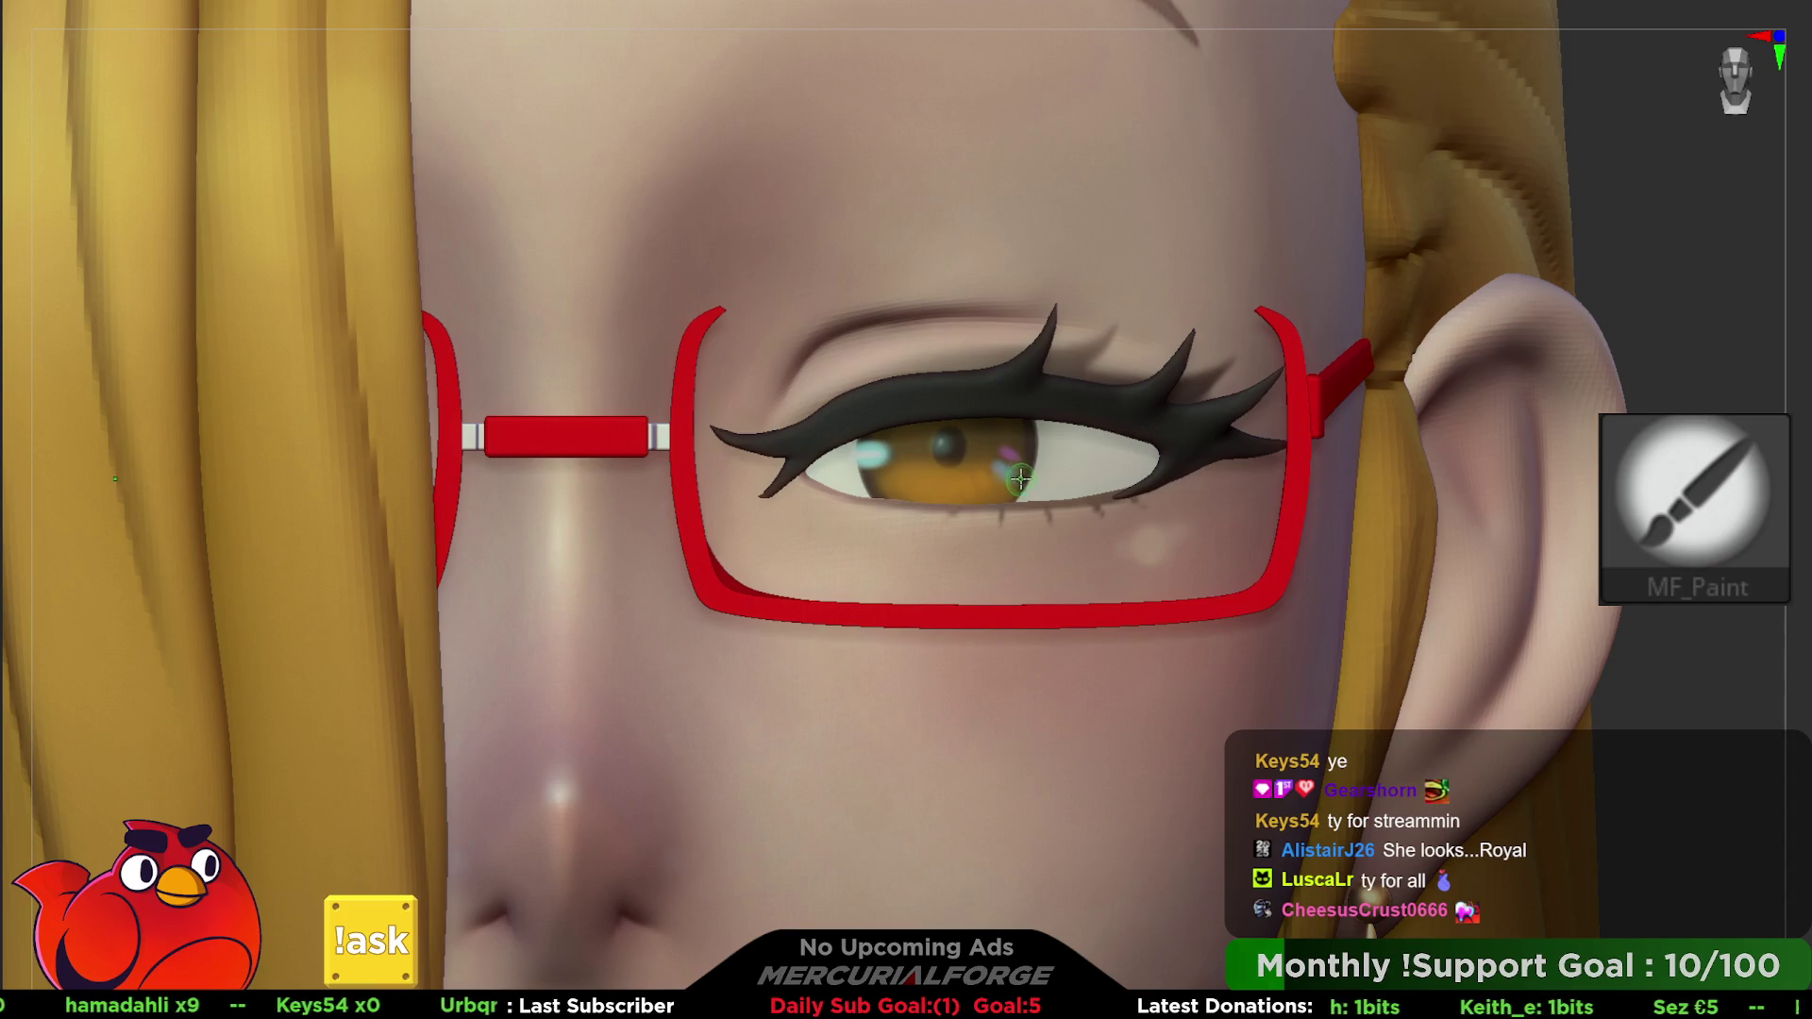
mouse_move(1008, 463)
right_mouse_down()
mouse_move(1132, 481)
mouse_move(1274, 538)
mouse_move(1636, 719)
mouse_move(1479, 432)
right_mouse_up()
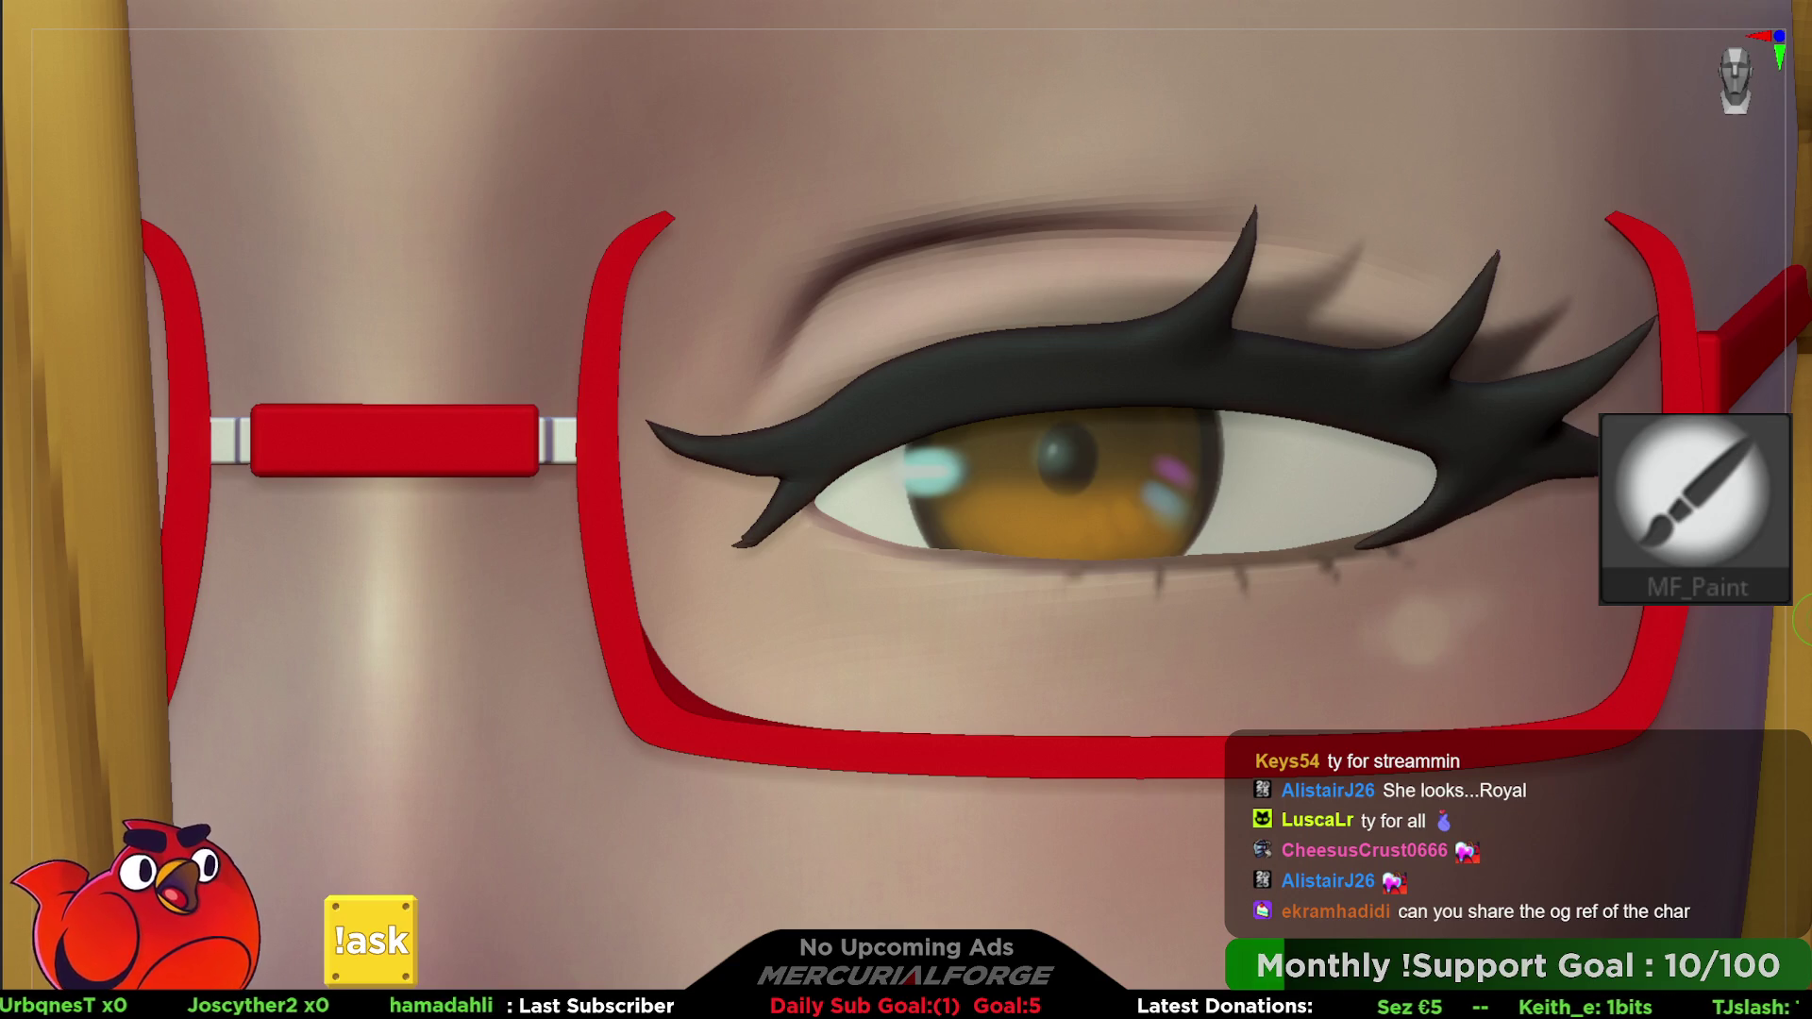
- Choose orange and paint short orange strokes on the lower right of the iris
right_click(1281, 488)
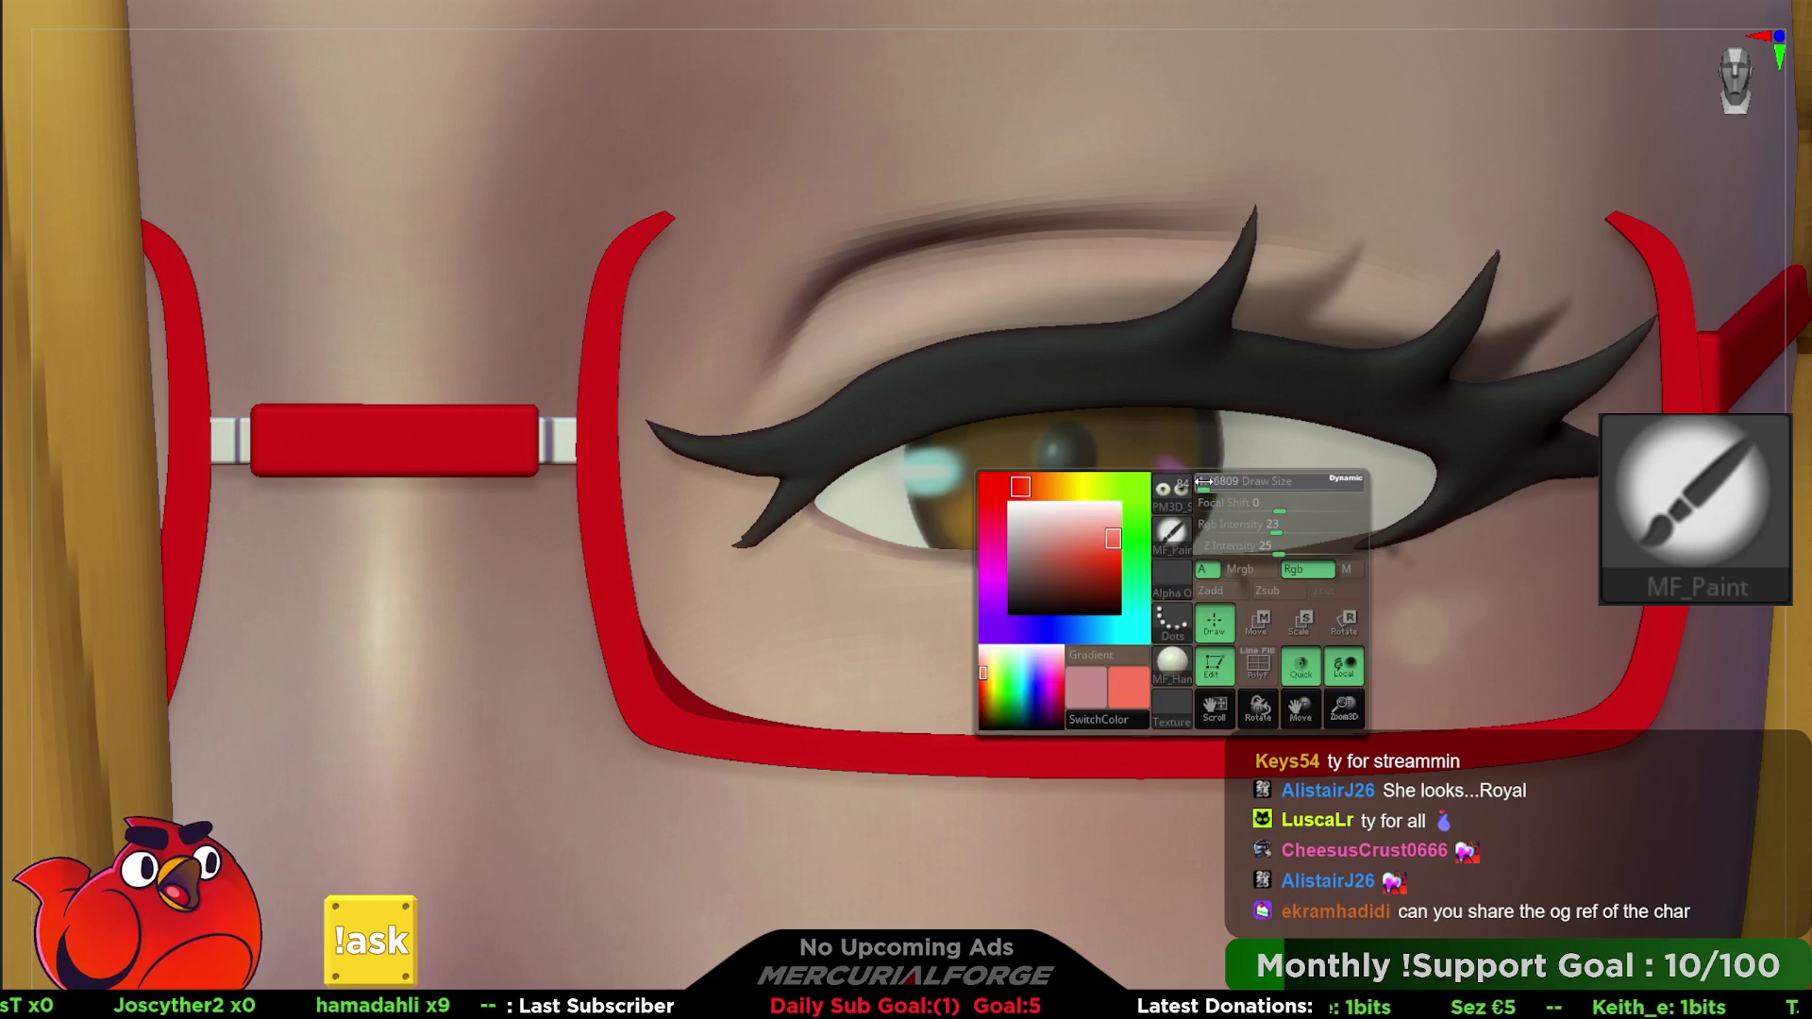
left_click(1172, 467)
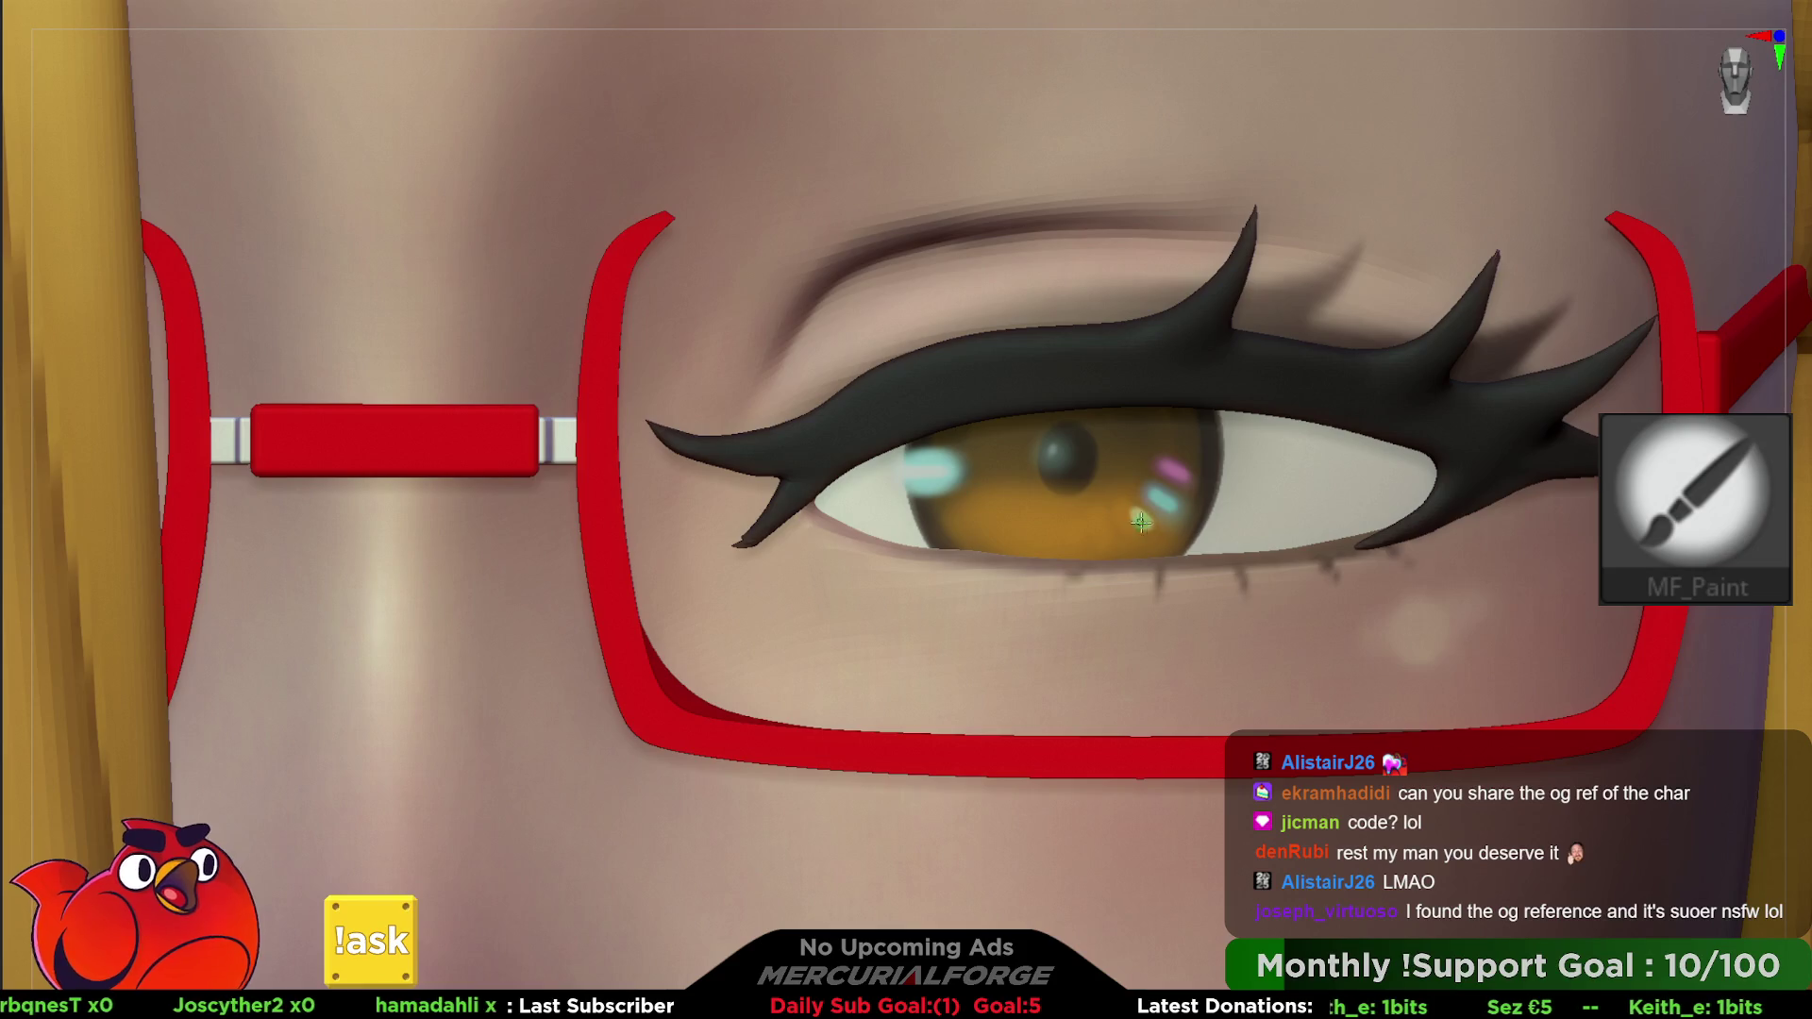
mouse_move(1156, 528)
right_mouse_down("ctrl")
mouse_move(991, 426)
mouse_move(1019, 425)
mouse_move(1420, 690)
right_mouse_up("ctrl")
middle_click_drag(1420, 689, 1087, 493, "ctrl")
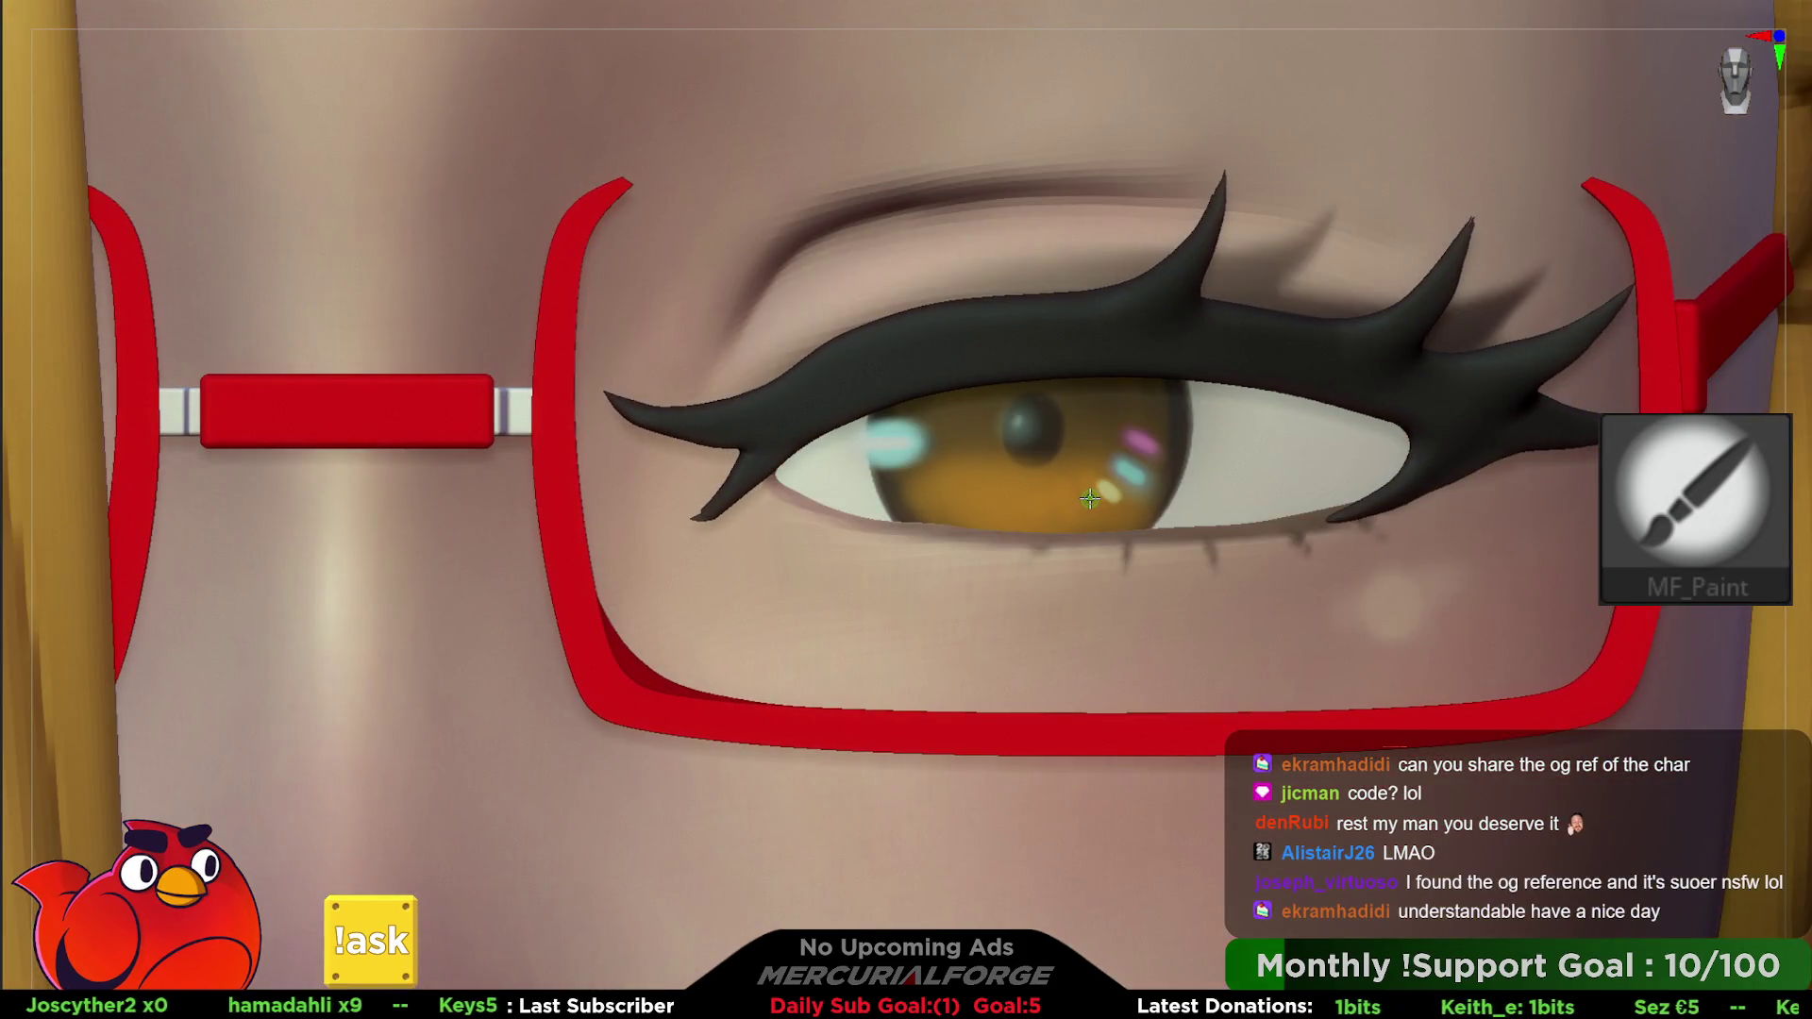
right_click(1088, 493)
key("Escape")
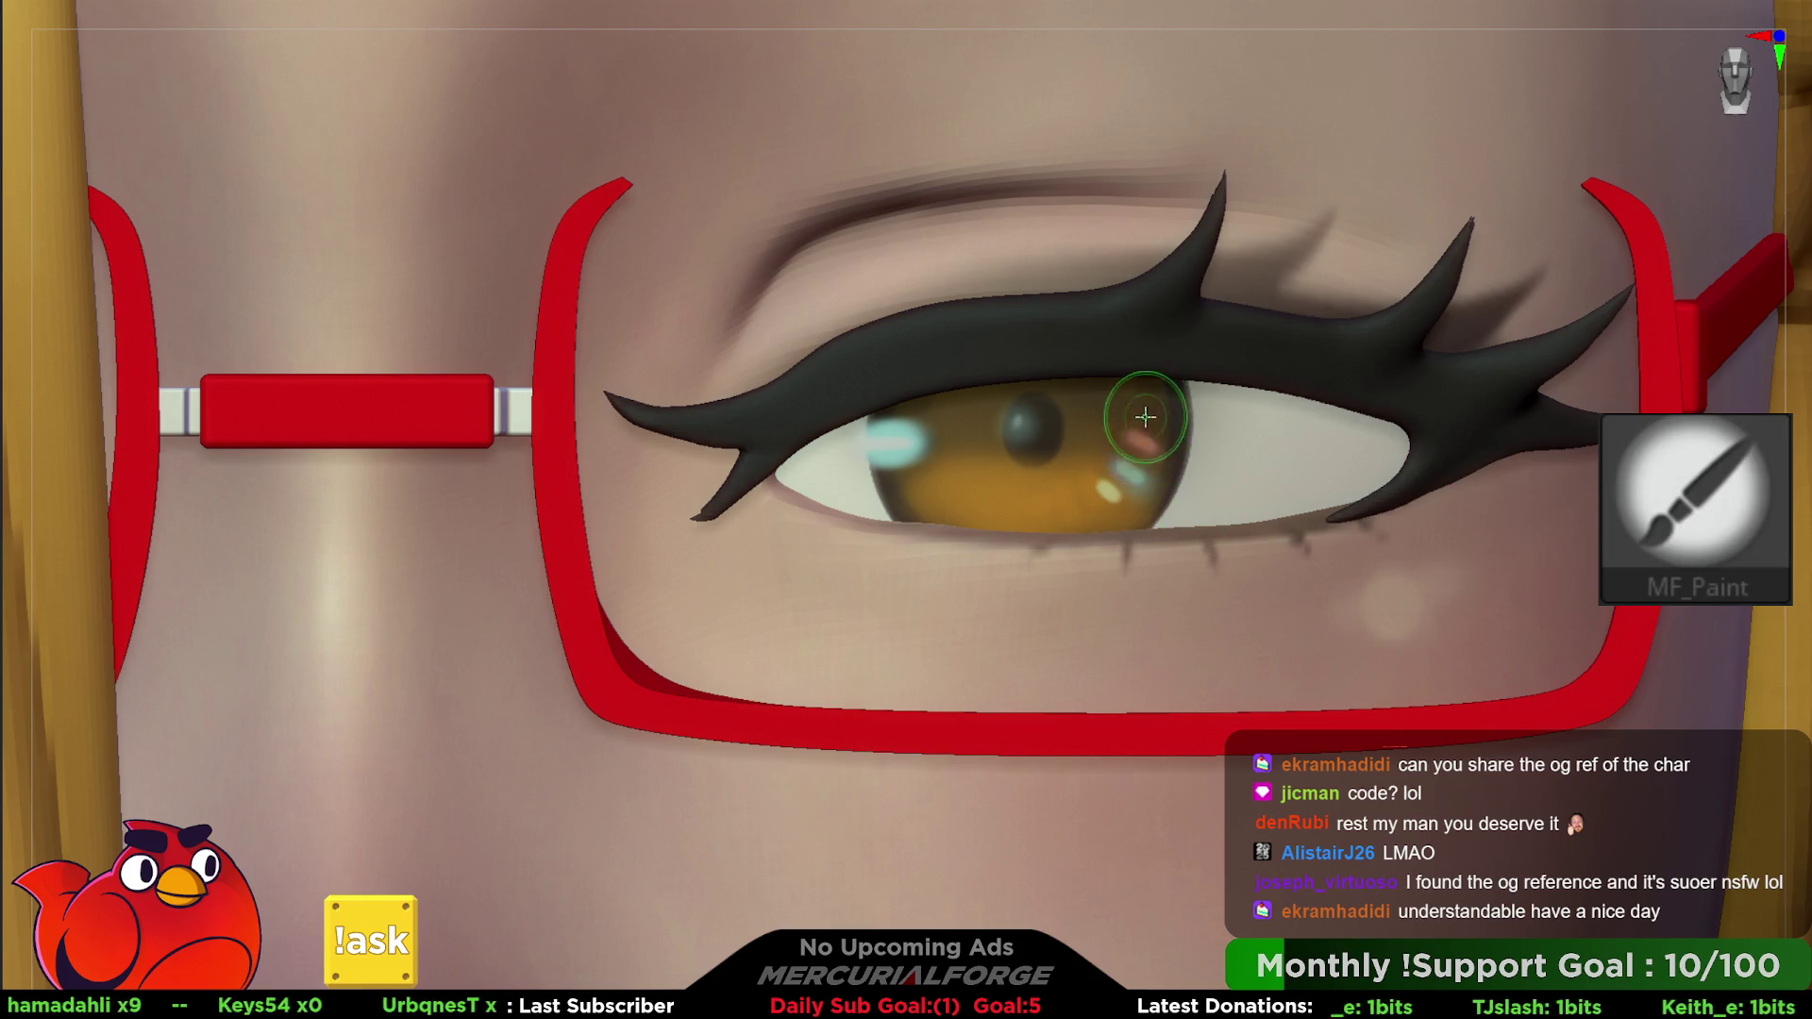
- Paint iris colour over the pink glint, checking the eyeballs in Solo view
left_click_drag(1140, 427, 1129, 475)
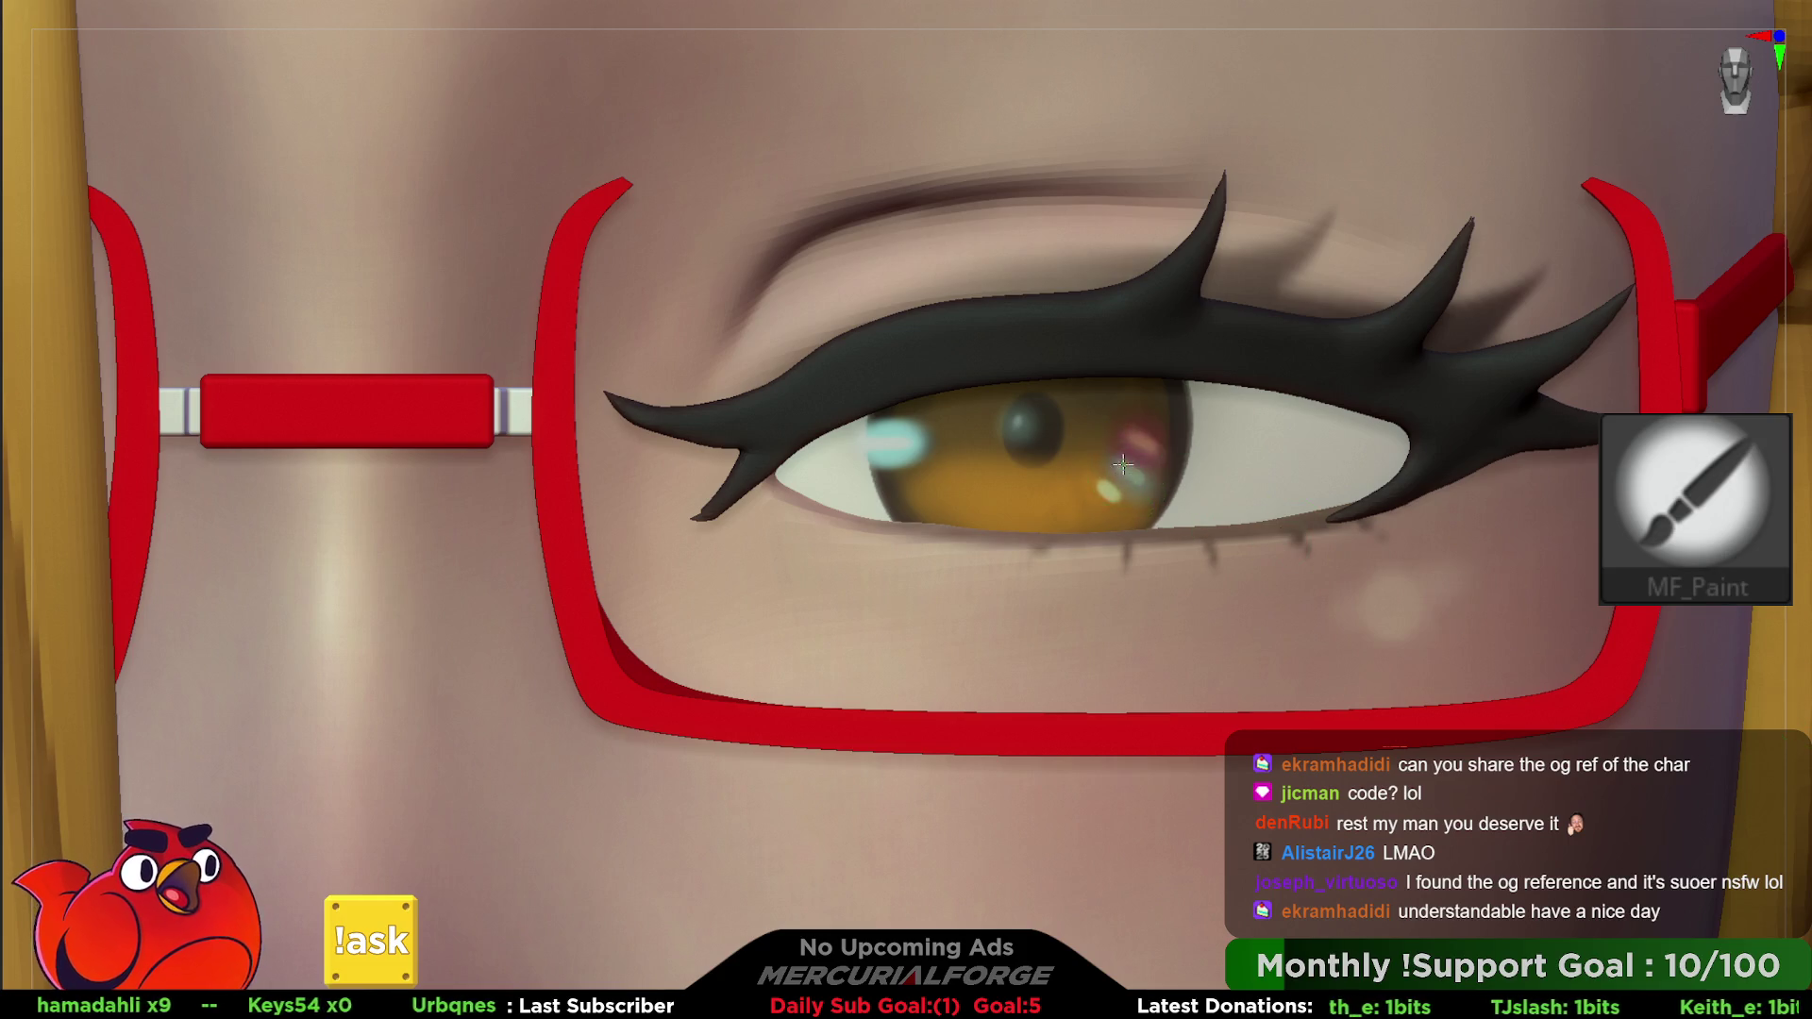
key("alt+q")
scroll(1236, 467, "down", 5)
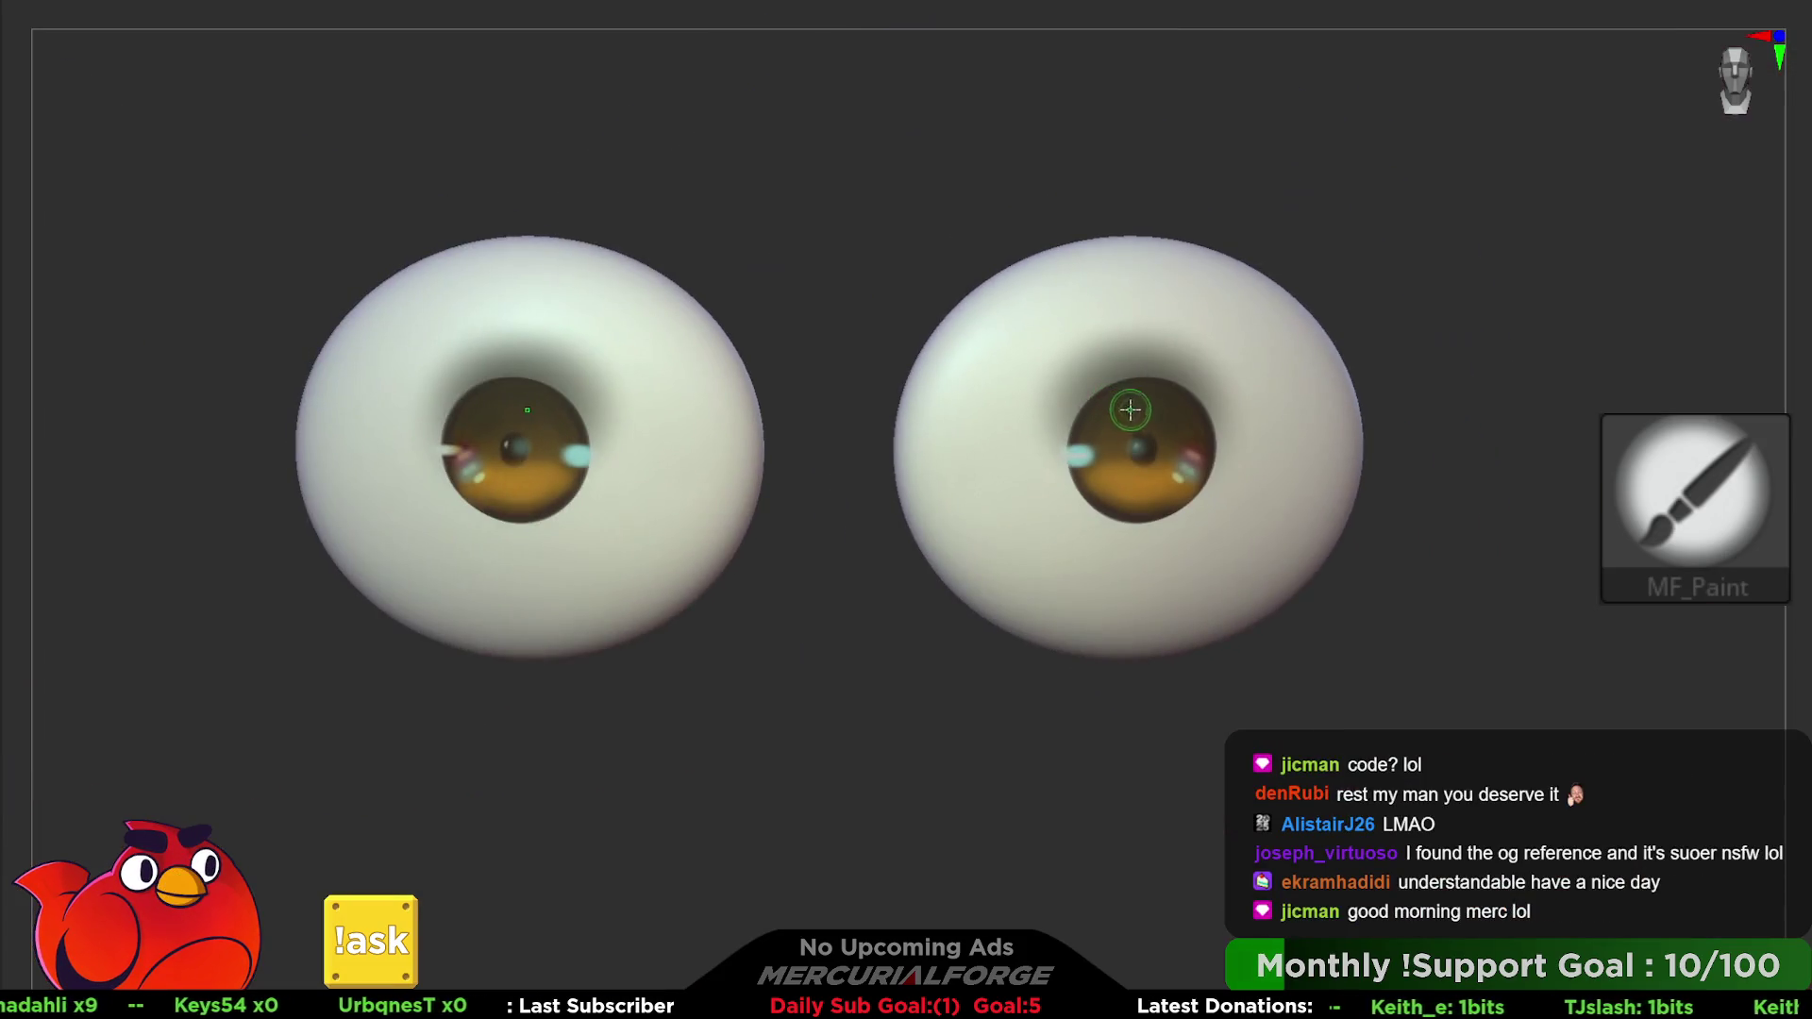
key("alt+q")
scroll(1110, 384, "down", 4)
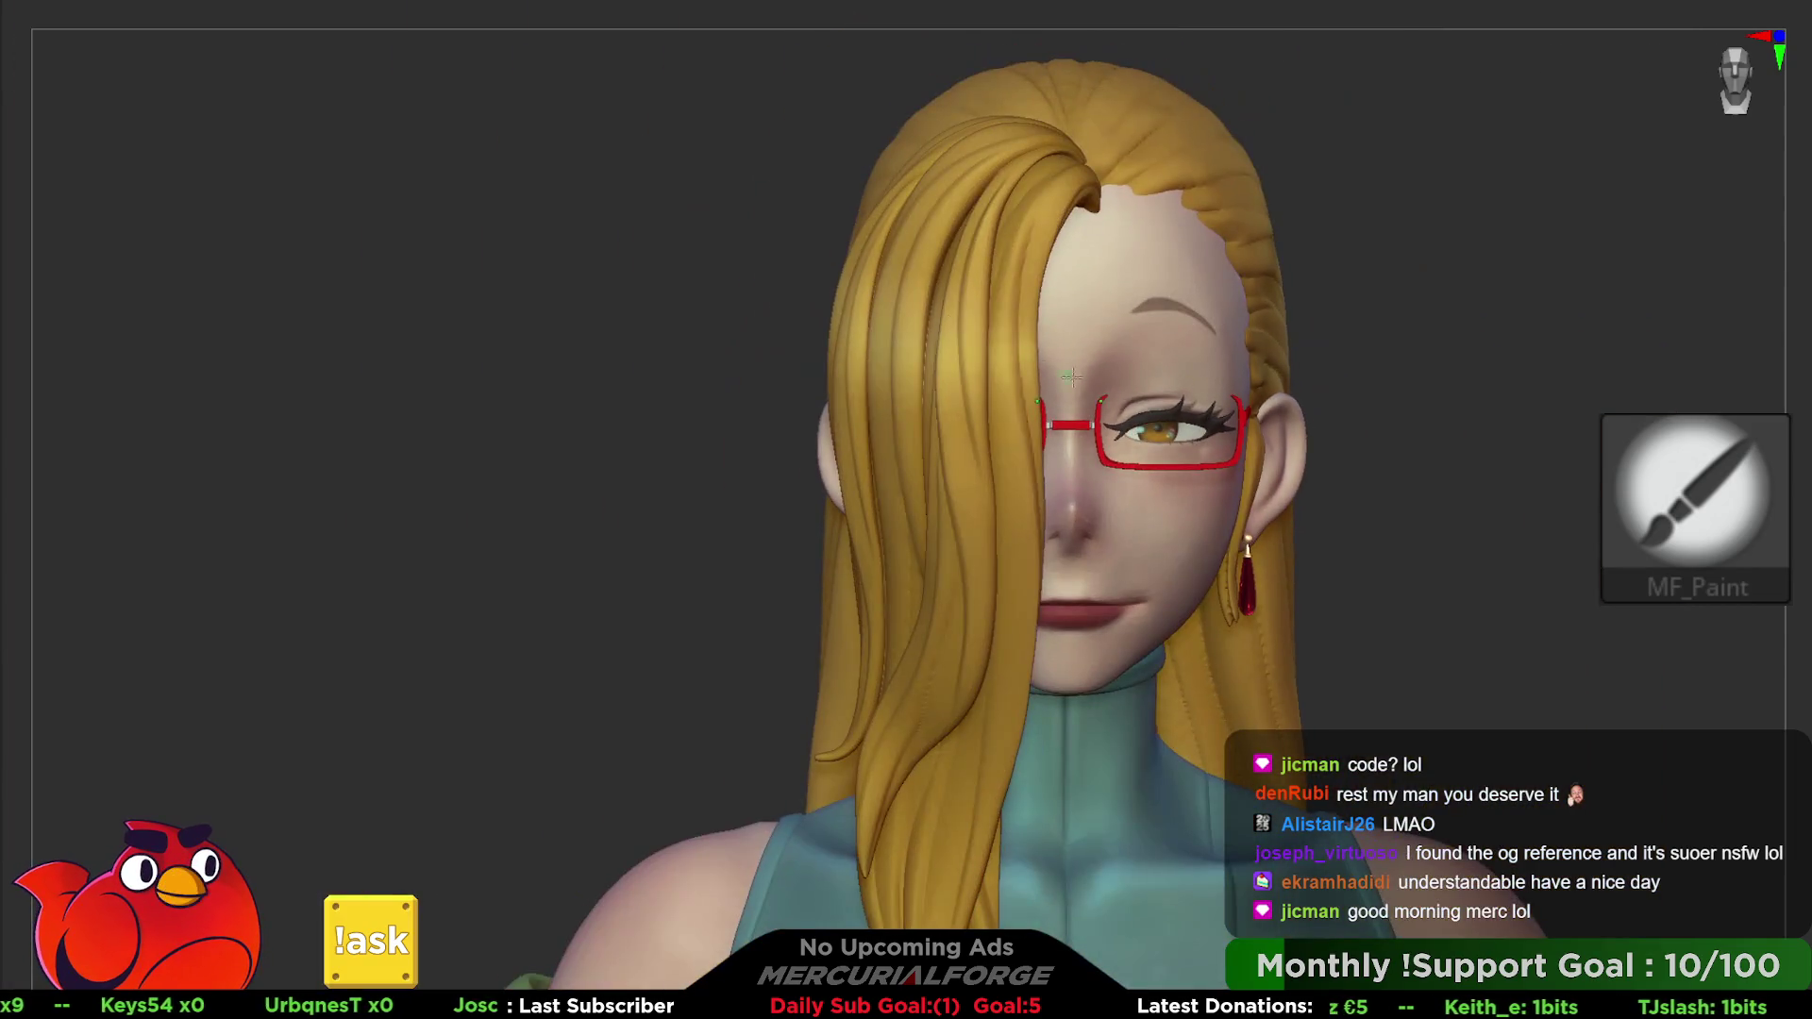
scroll(1204, 468, "up", 3)
scroll(1254, 569, "up", 3)
scroll(1254, 570, "up", 3)
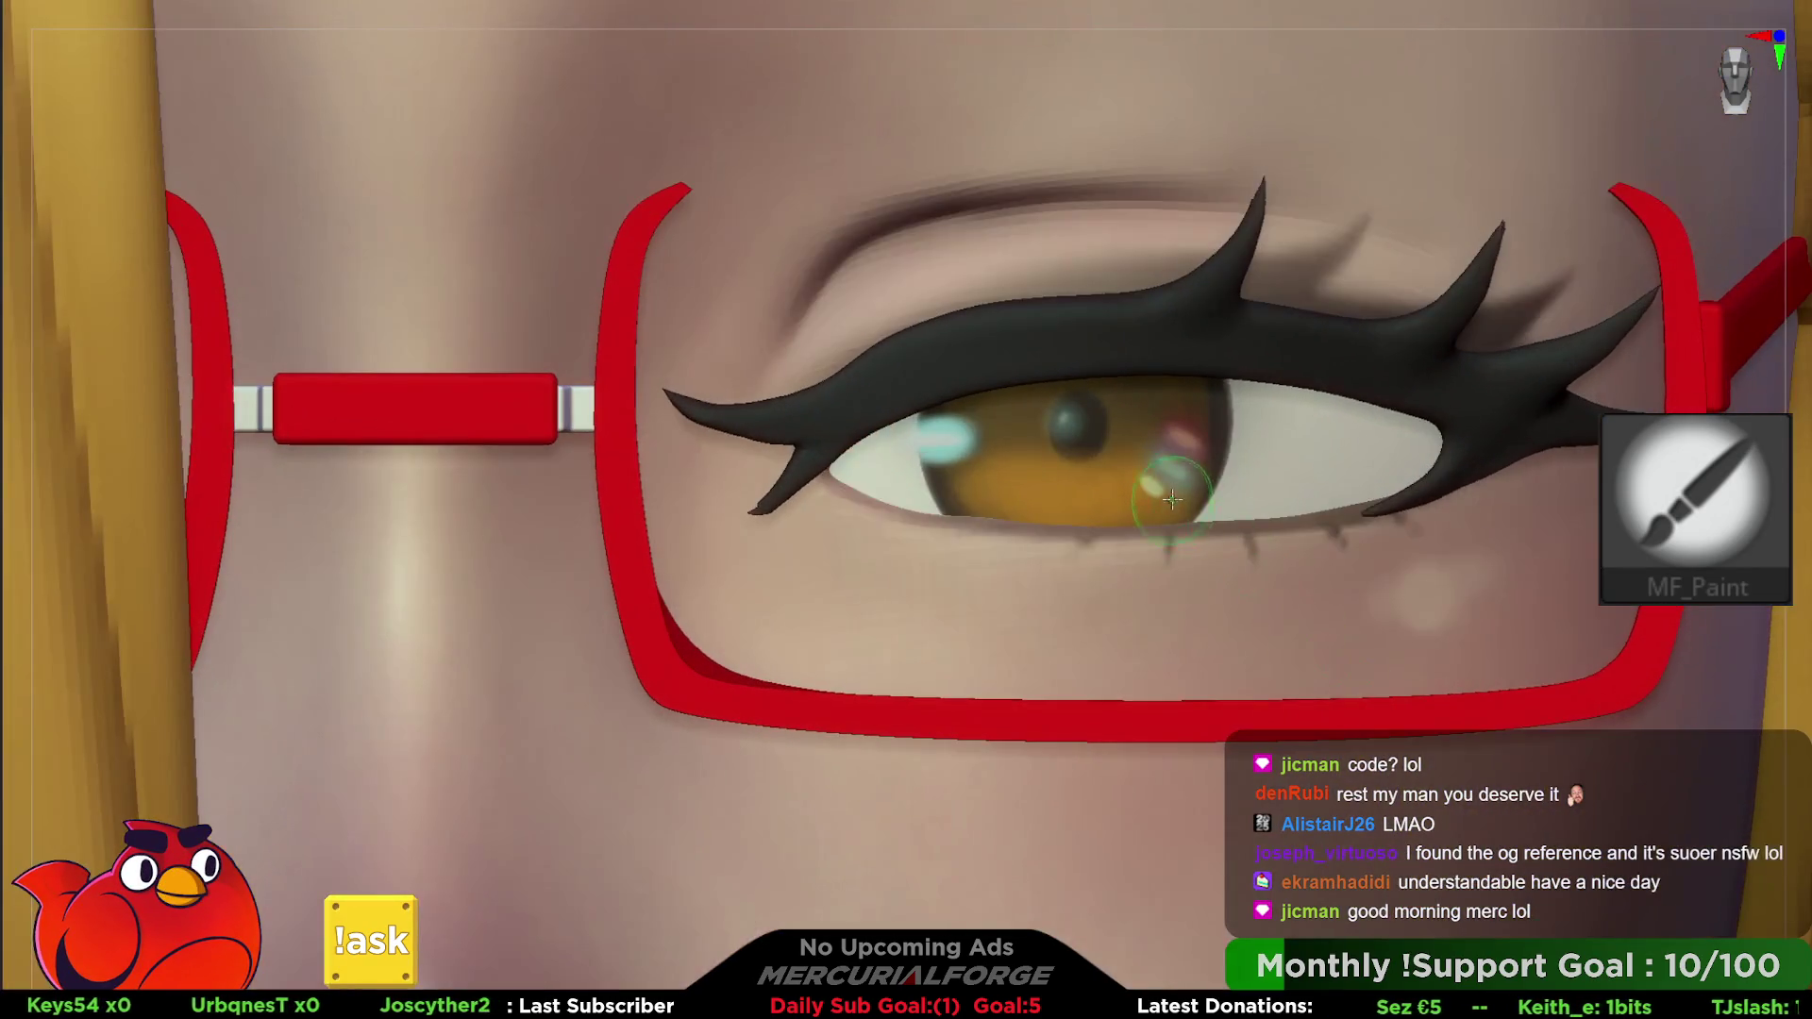
key("space")
left_click(1175, 468)
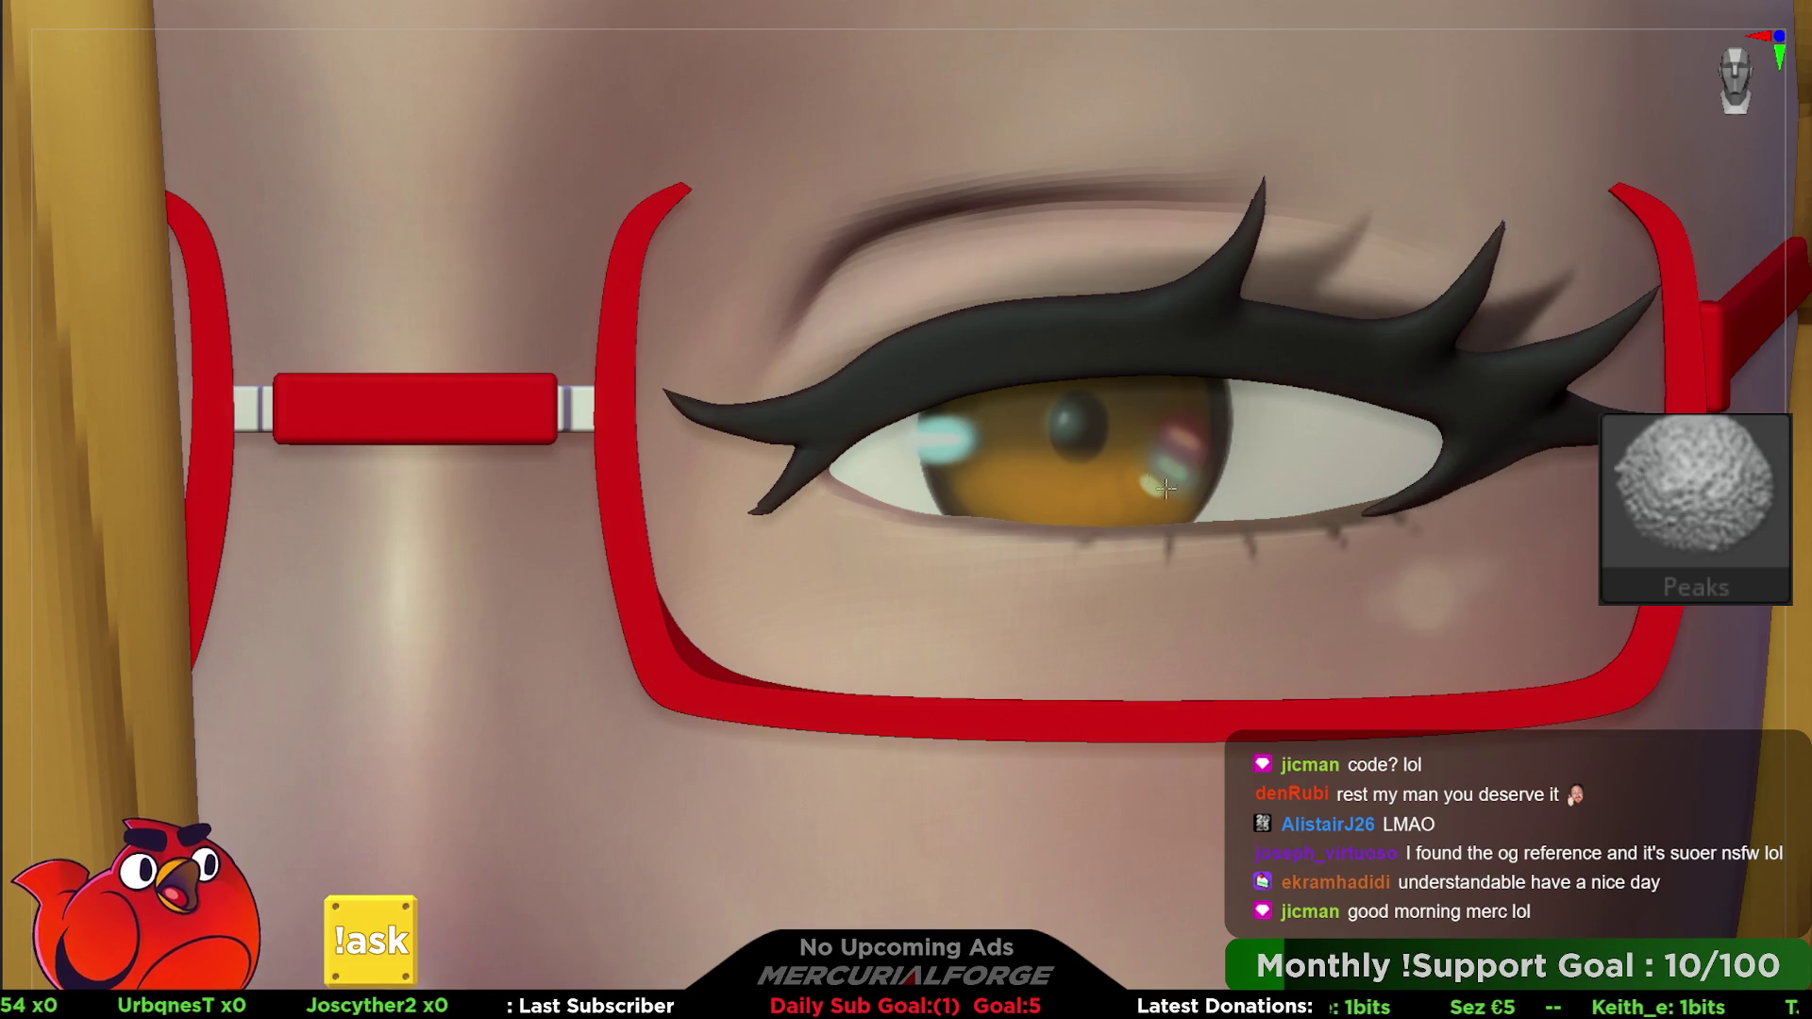
key("ctrl")
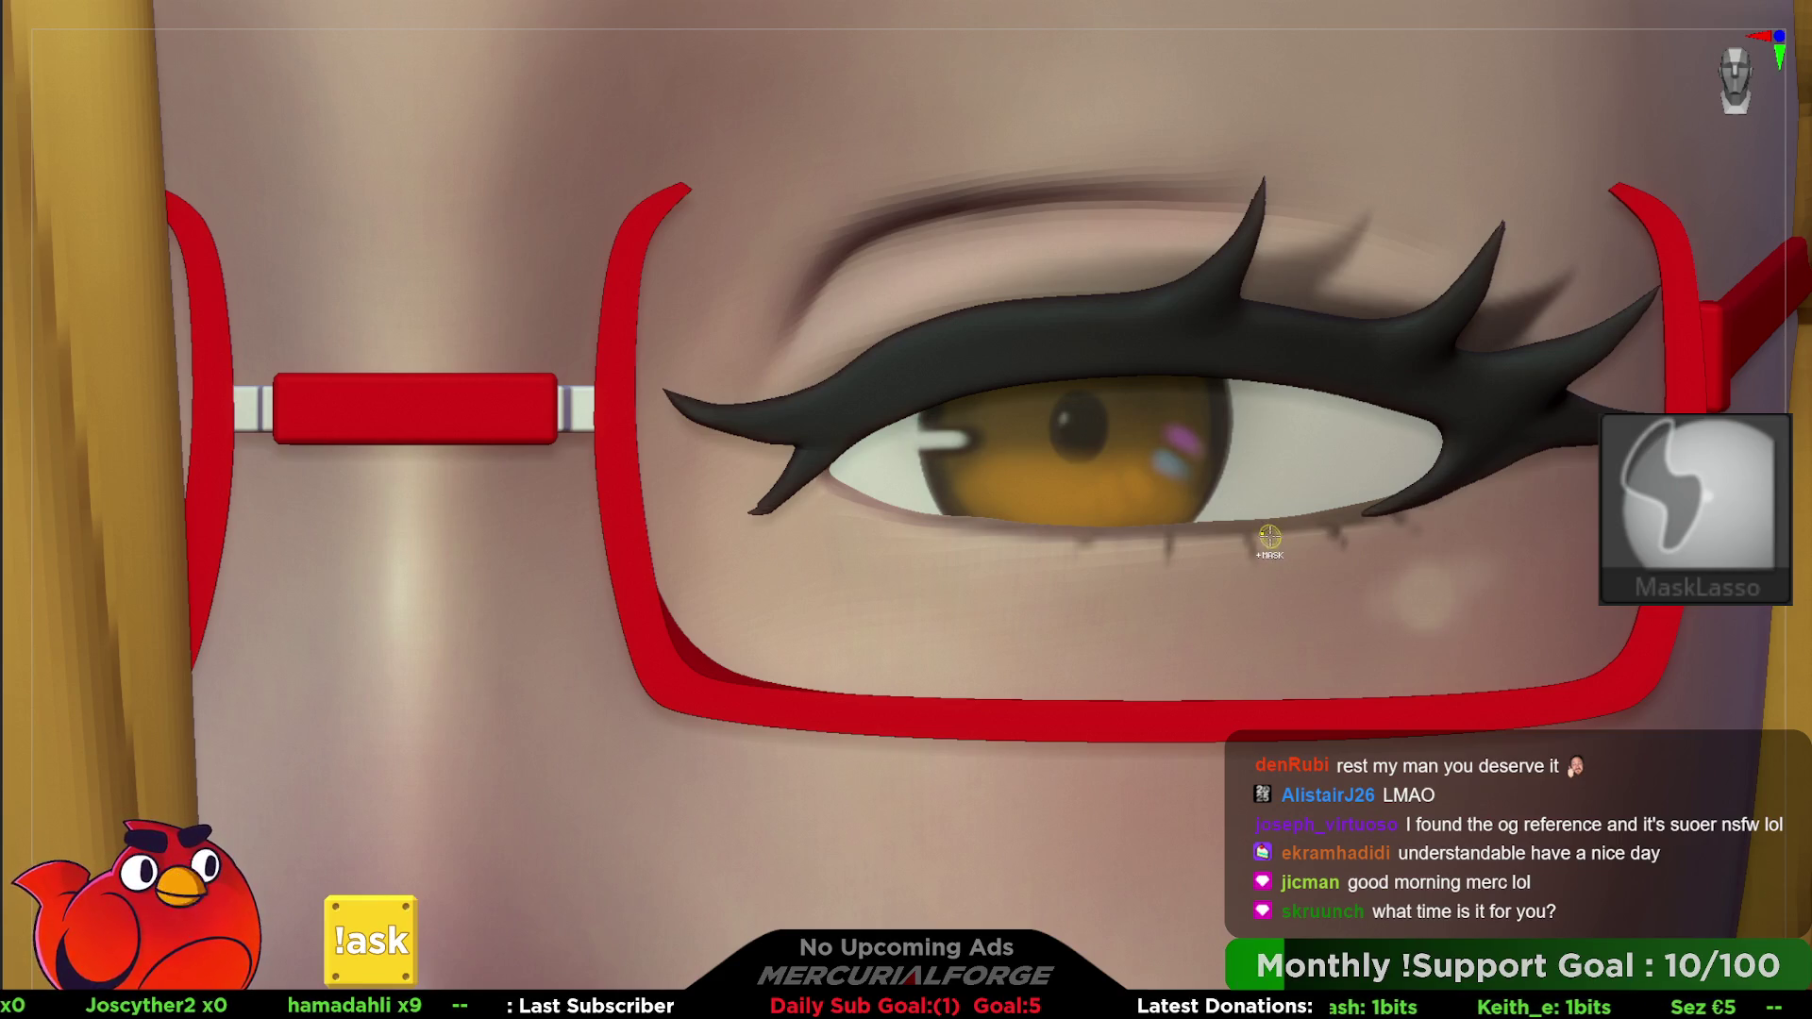
- Clear the remaining cyan and pink glints, leaving the brown iris plain
key("ctrl")
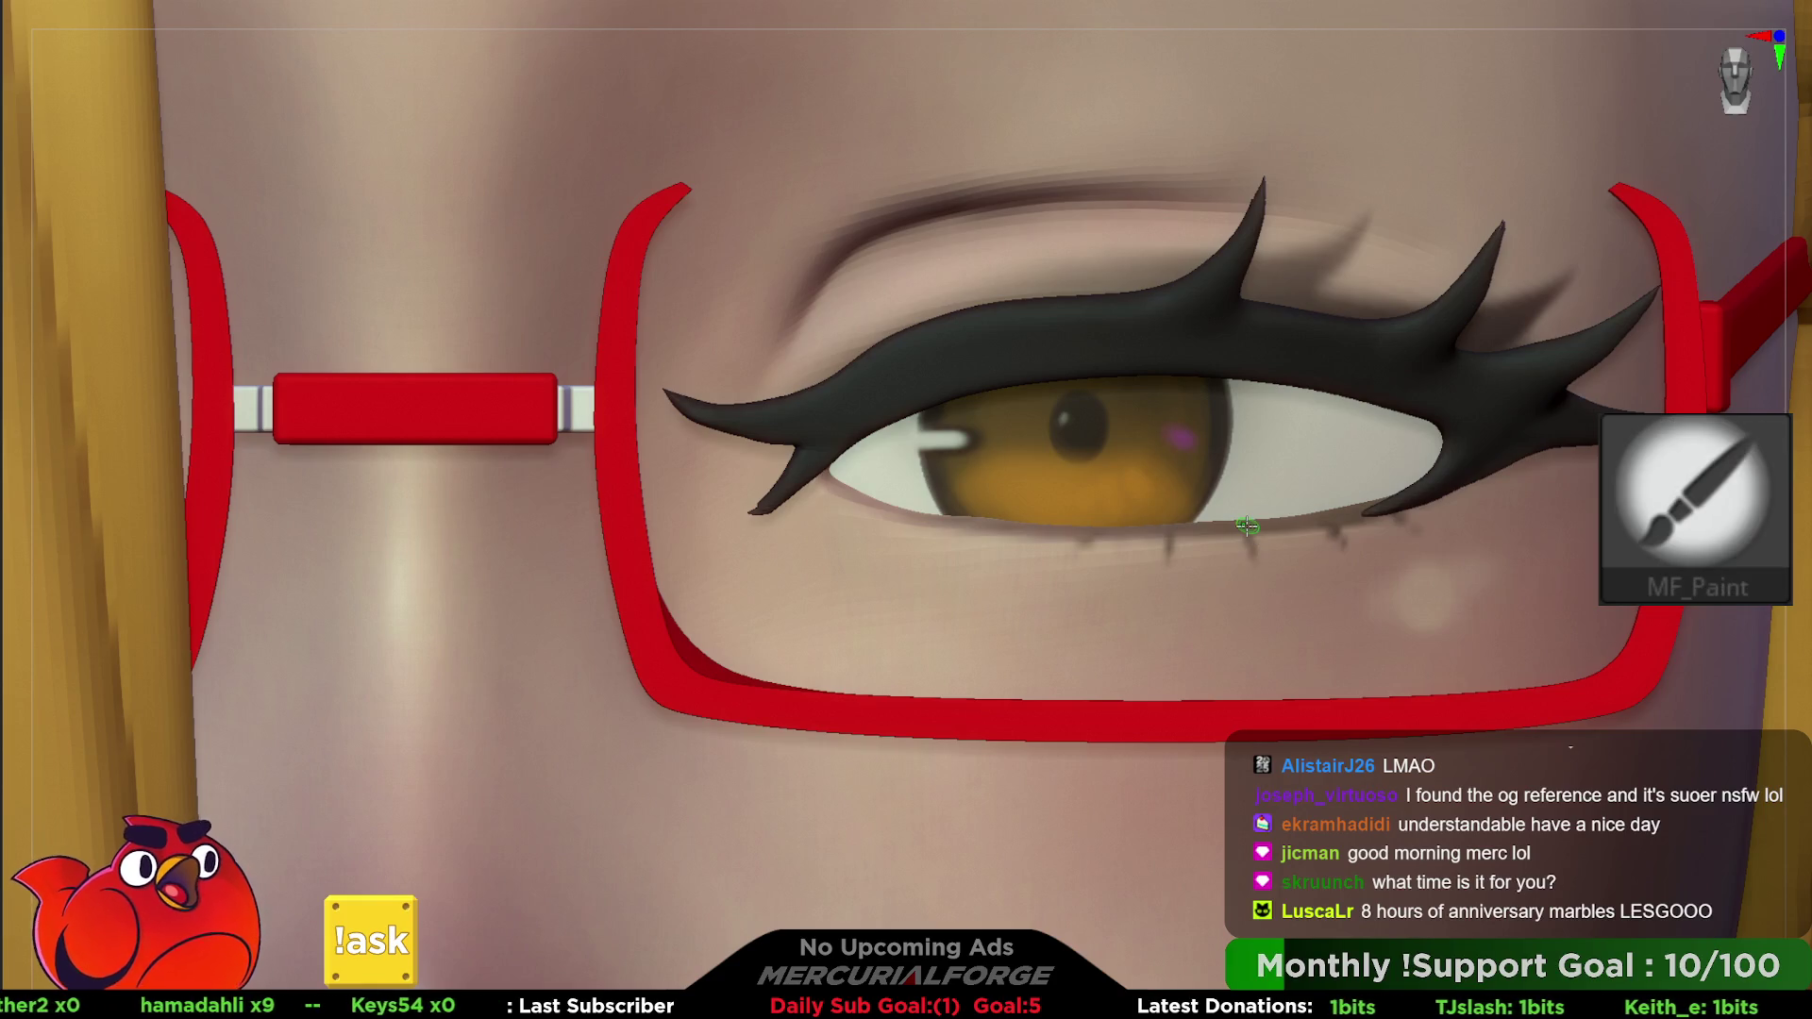
key("ctrl")
key("ctrl")
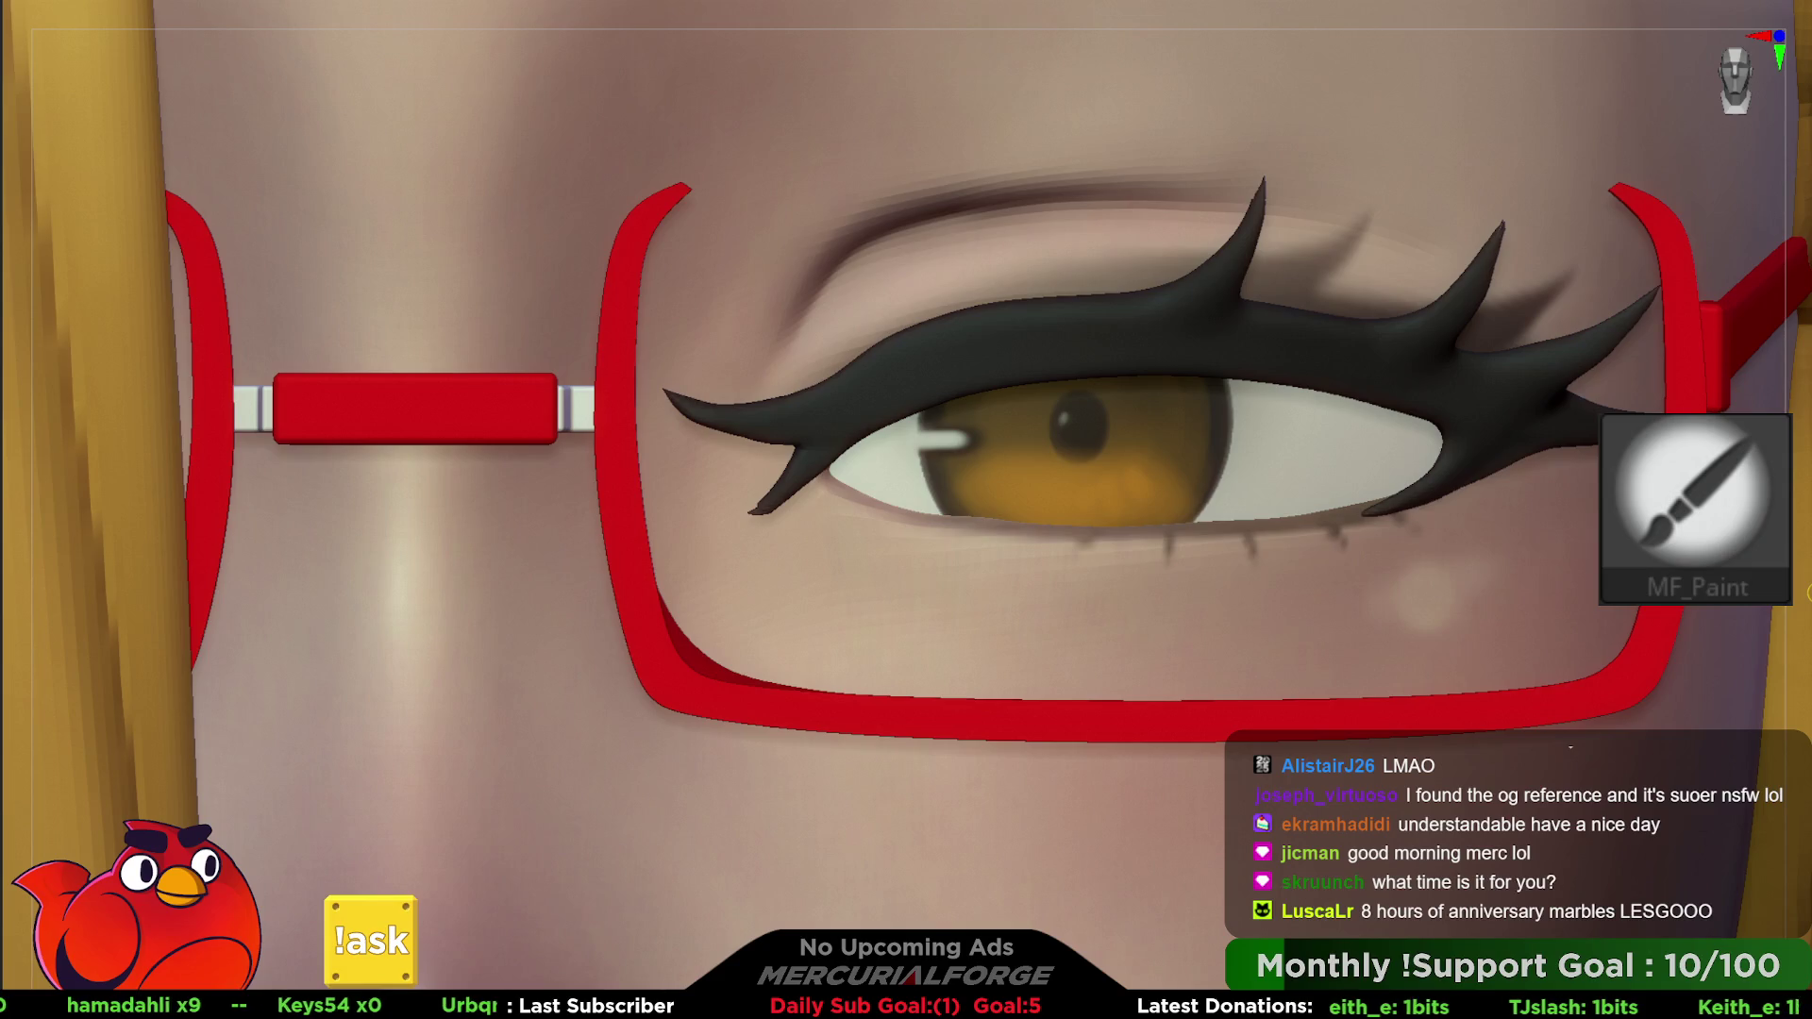
key("c")
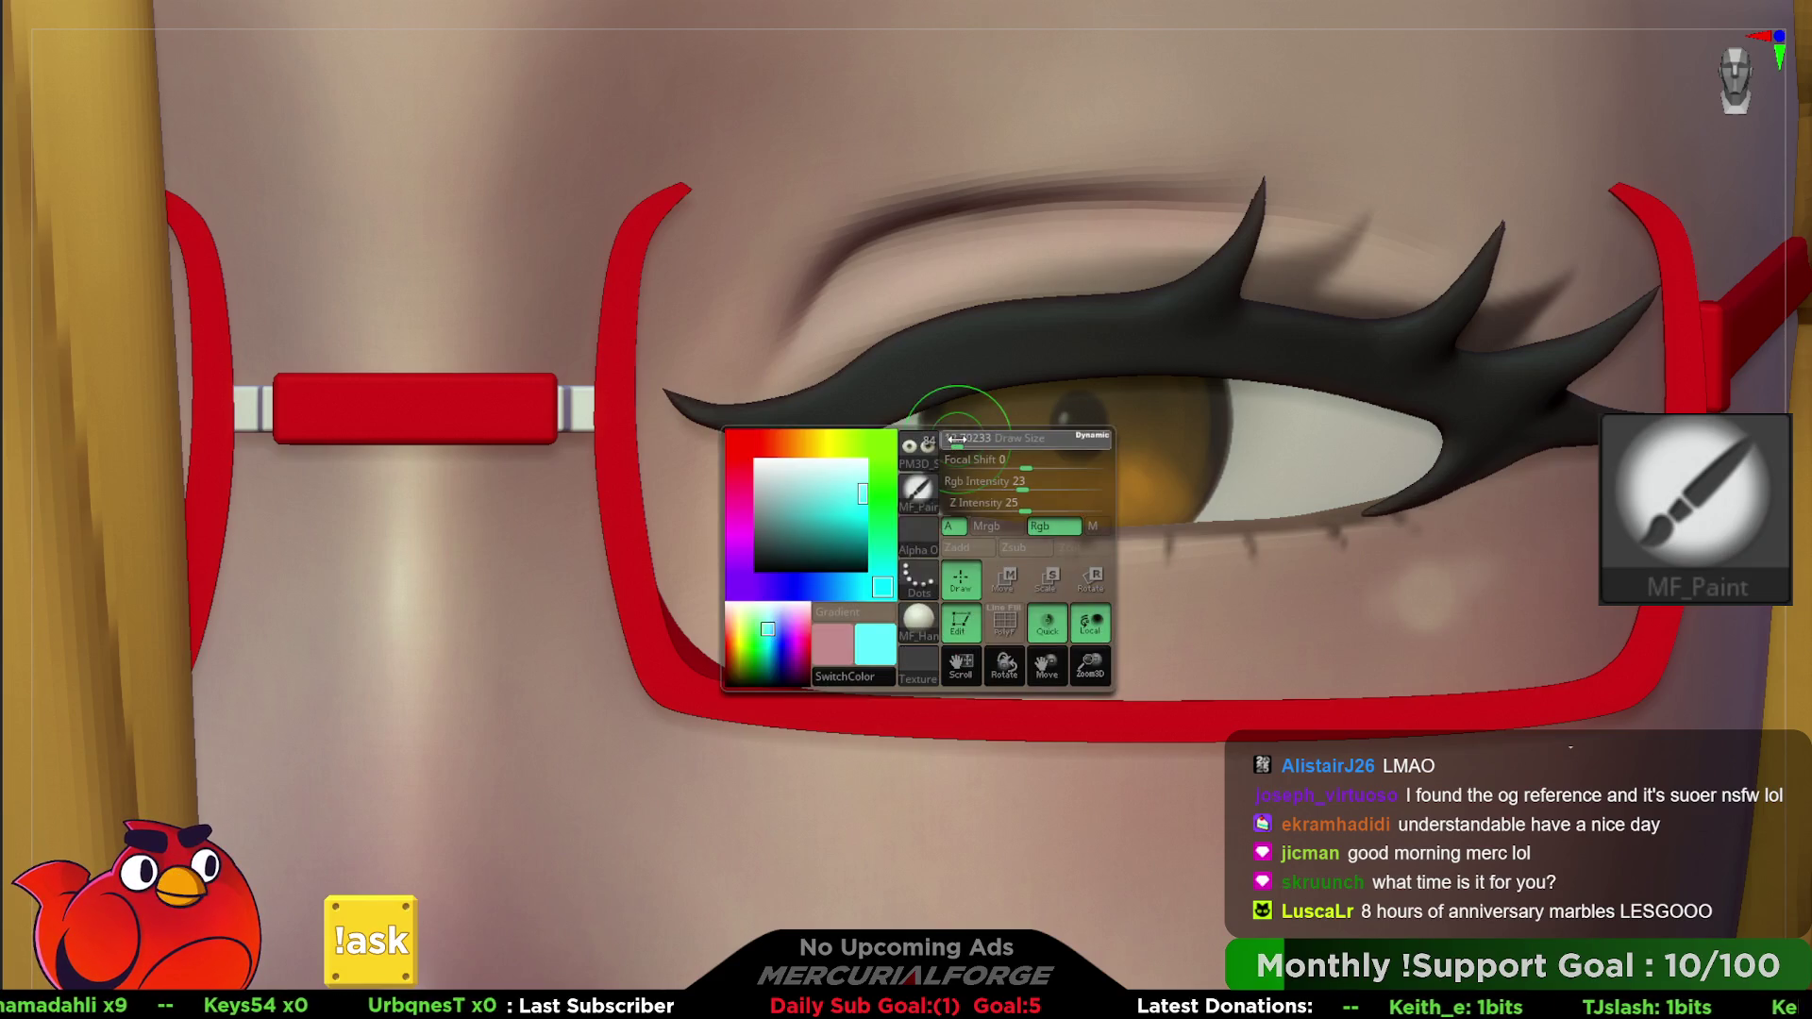
- Paint a light cyan streak on the iris's left edge with the eyeball isolated
left_click(956, 441)
left_click_drag(955, 441, 927, 441)
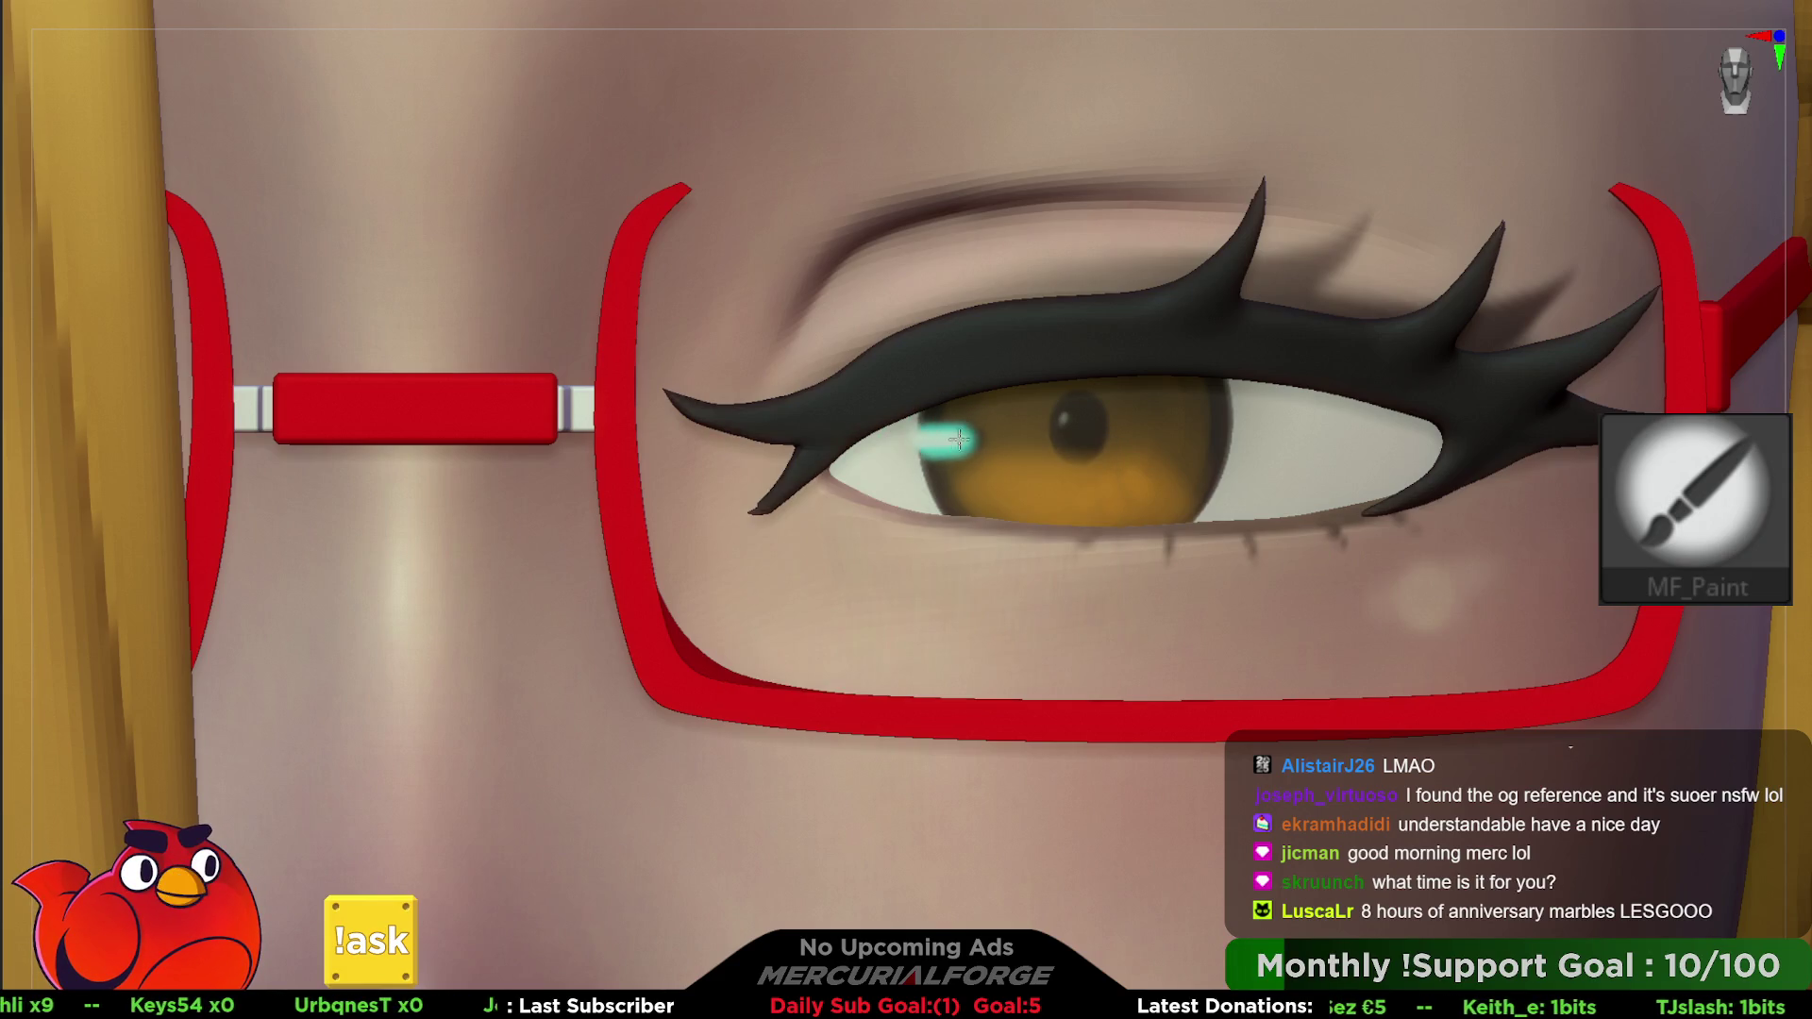
left_click(956, 441)
left_click(939, 509)
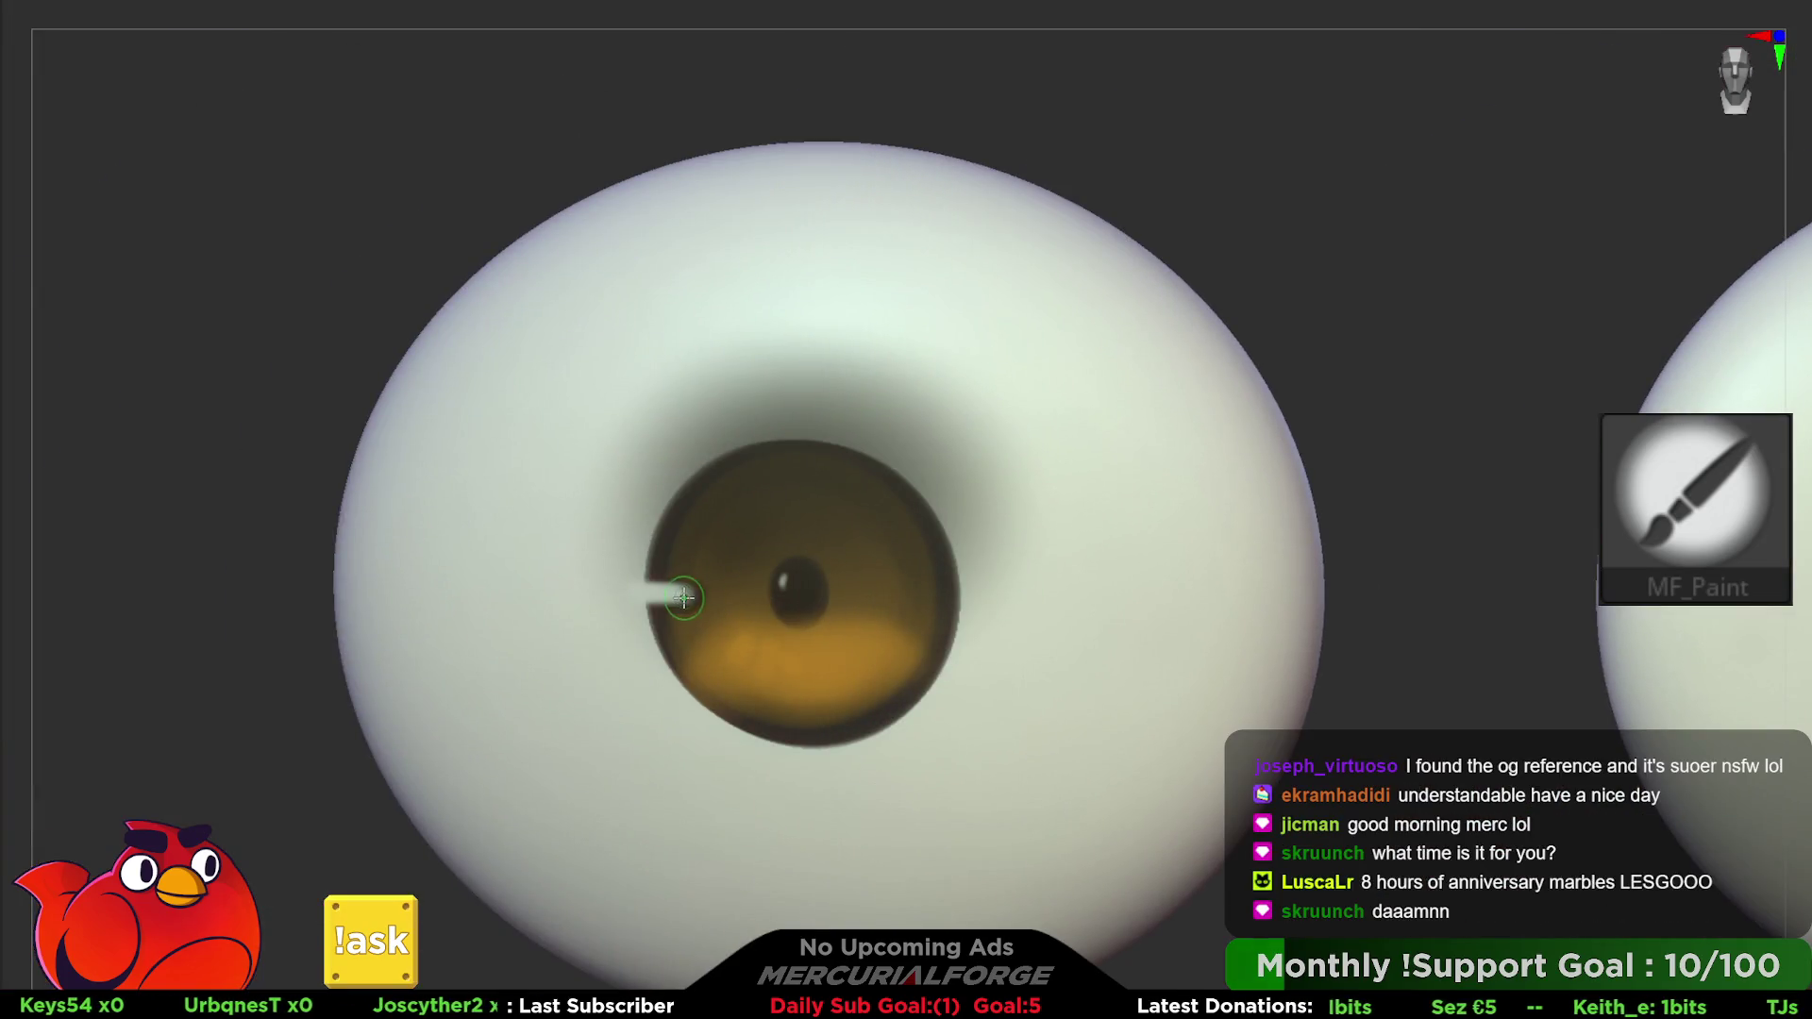
left_click_drag(683, 599, 661, 591)
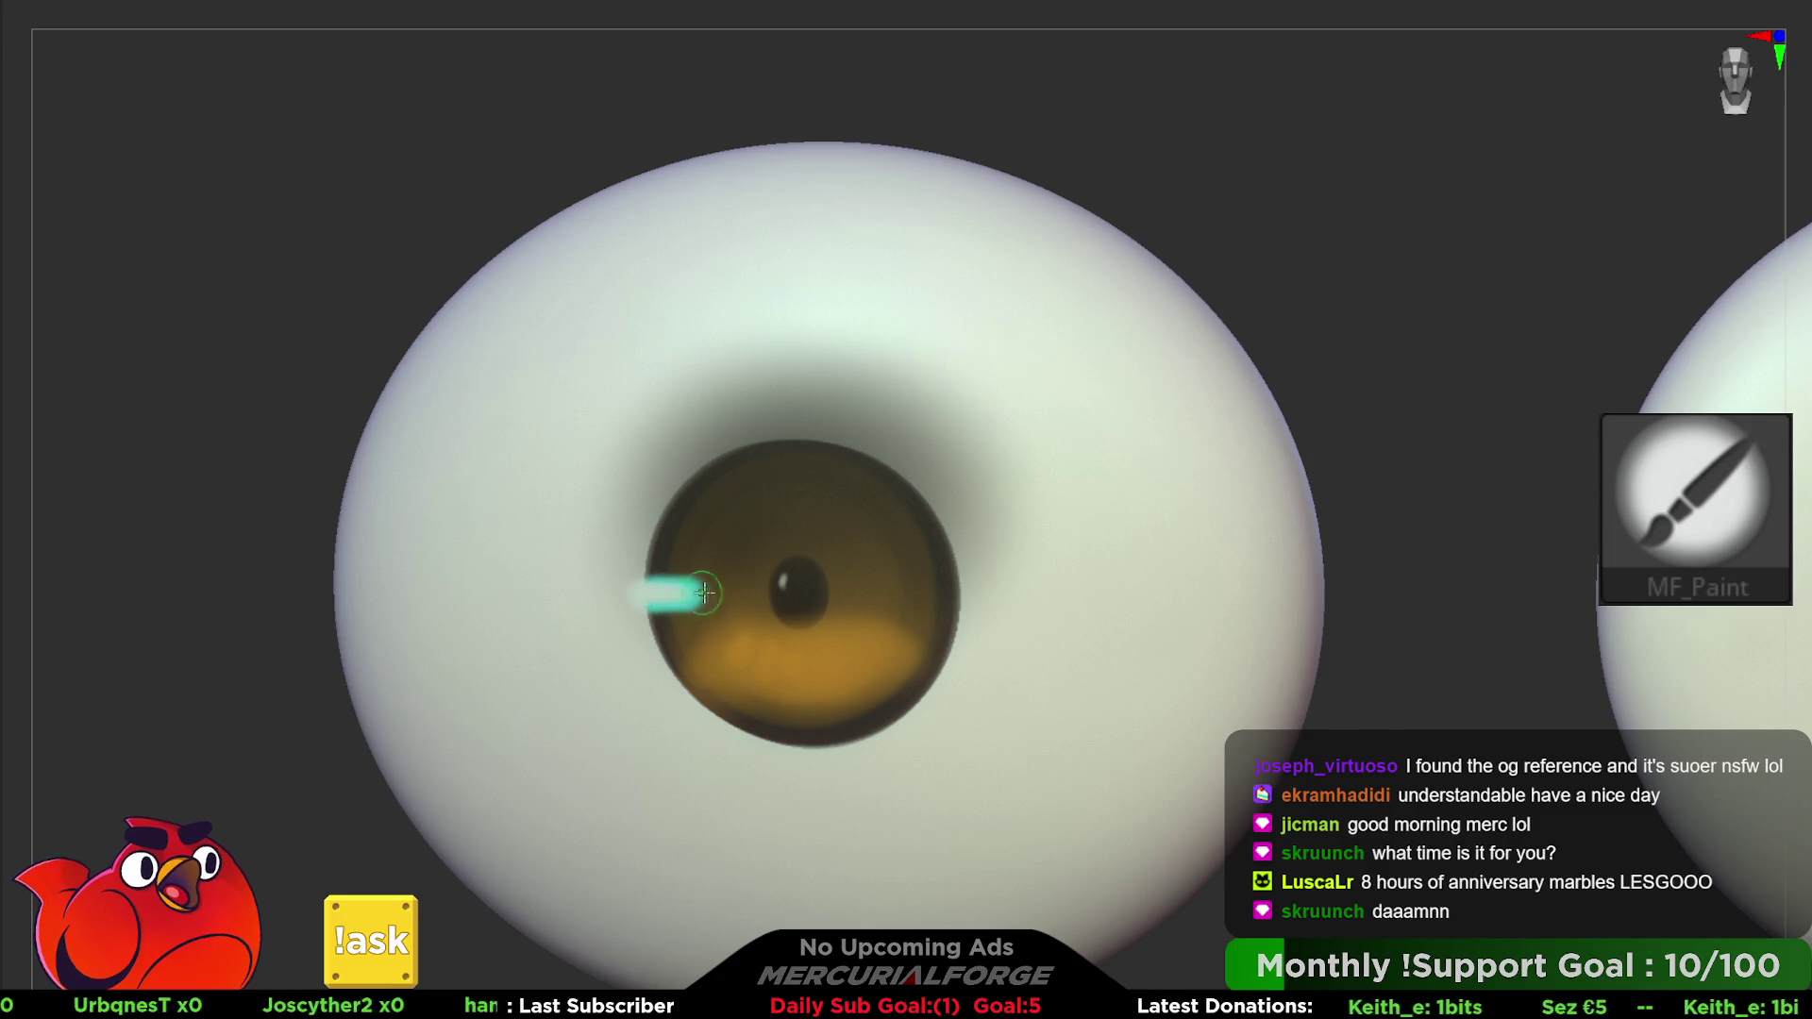
key("ctrl+z")
- Solo the eyeballs again, enlarge them and start brighter orange along the lower iris
mouse_move(1172, 602)
right_mouse_down()
mouse_move(991, 566)
mouse_move(1319, 644)
right_mouse_up()
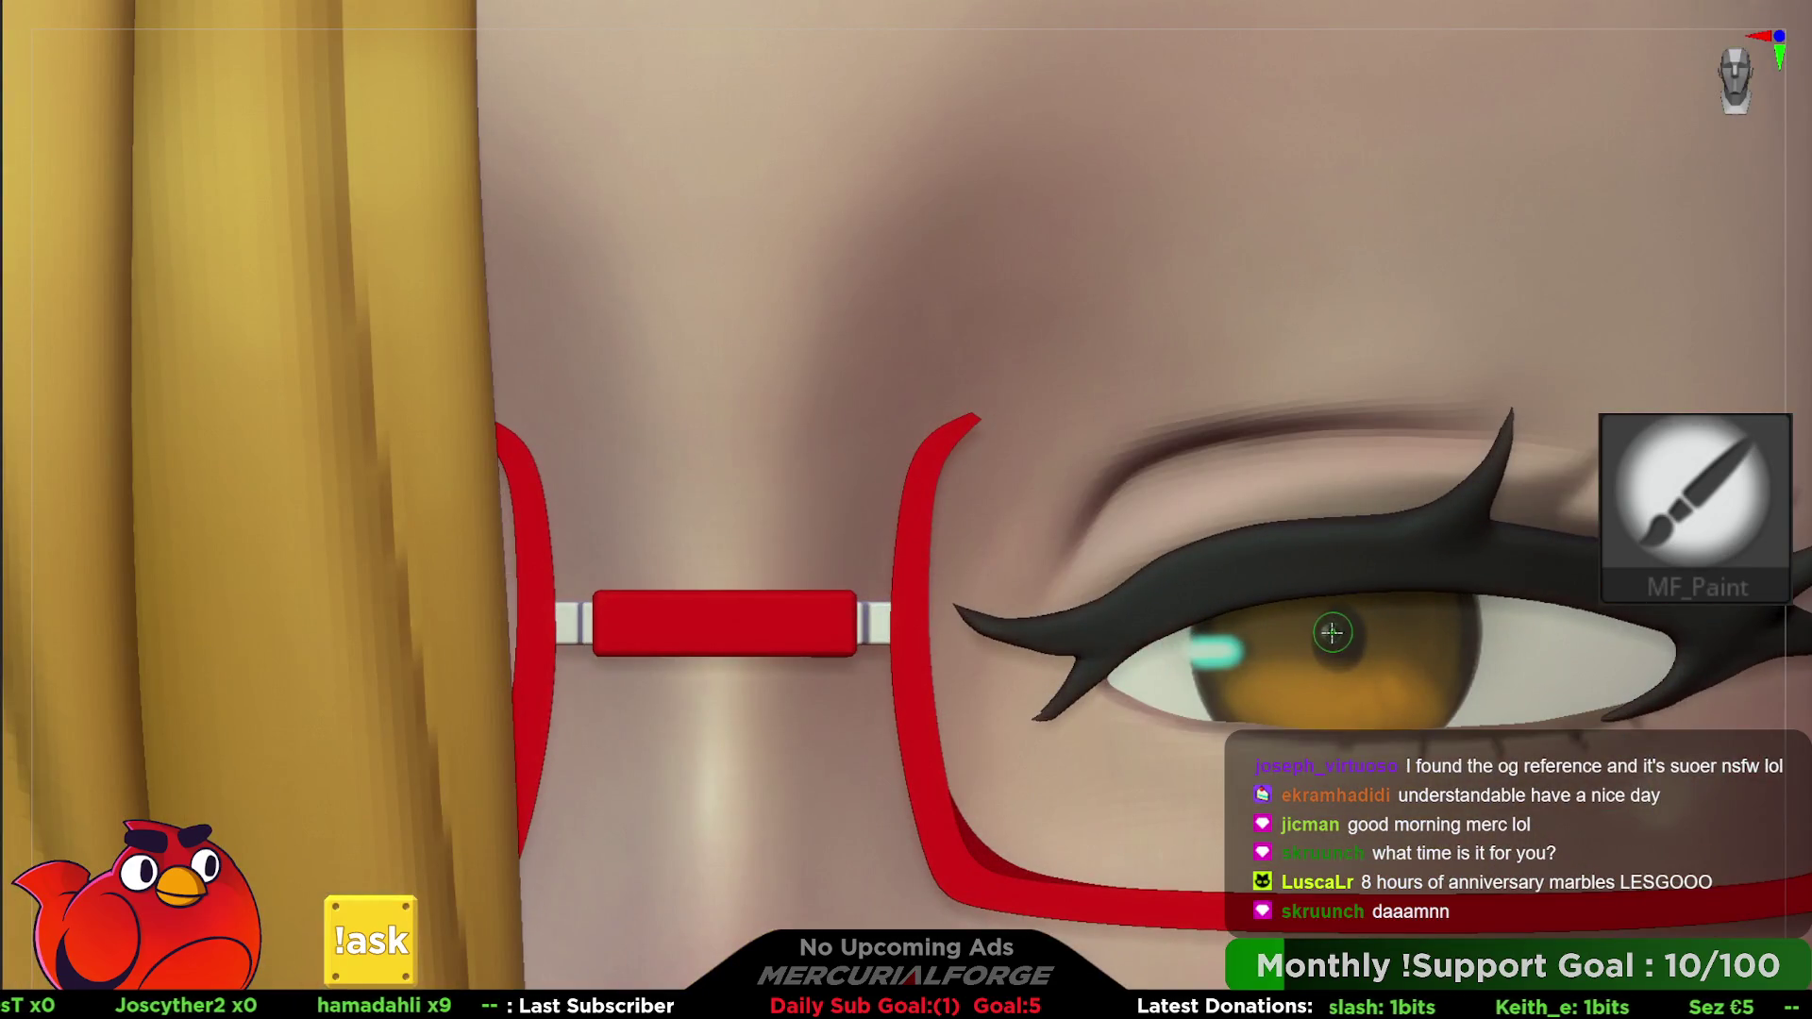
left_click(1331, 632, "alt")
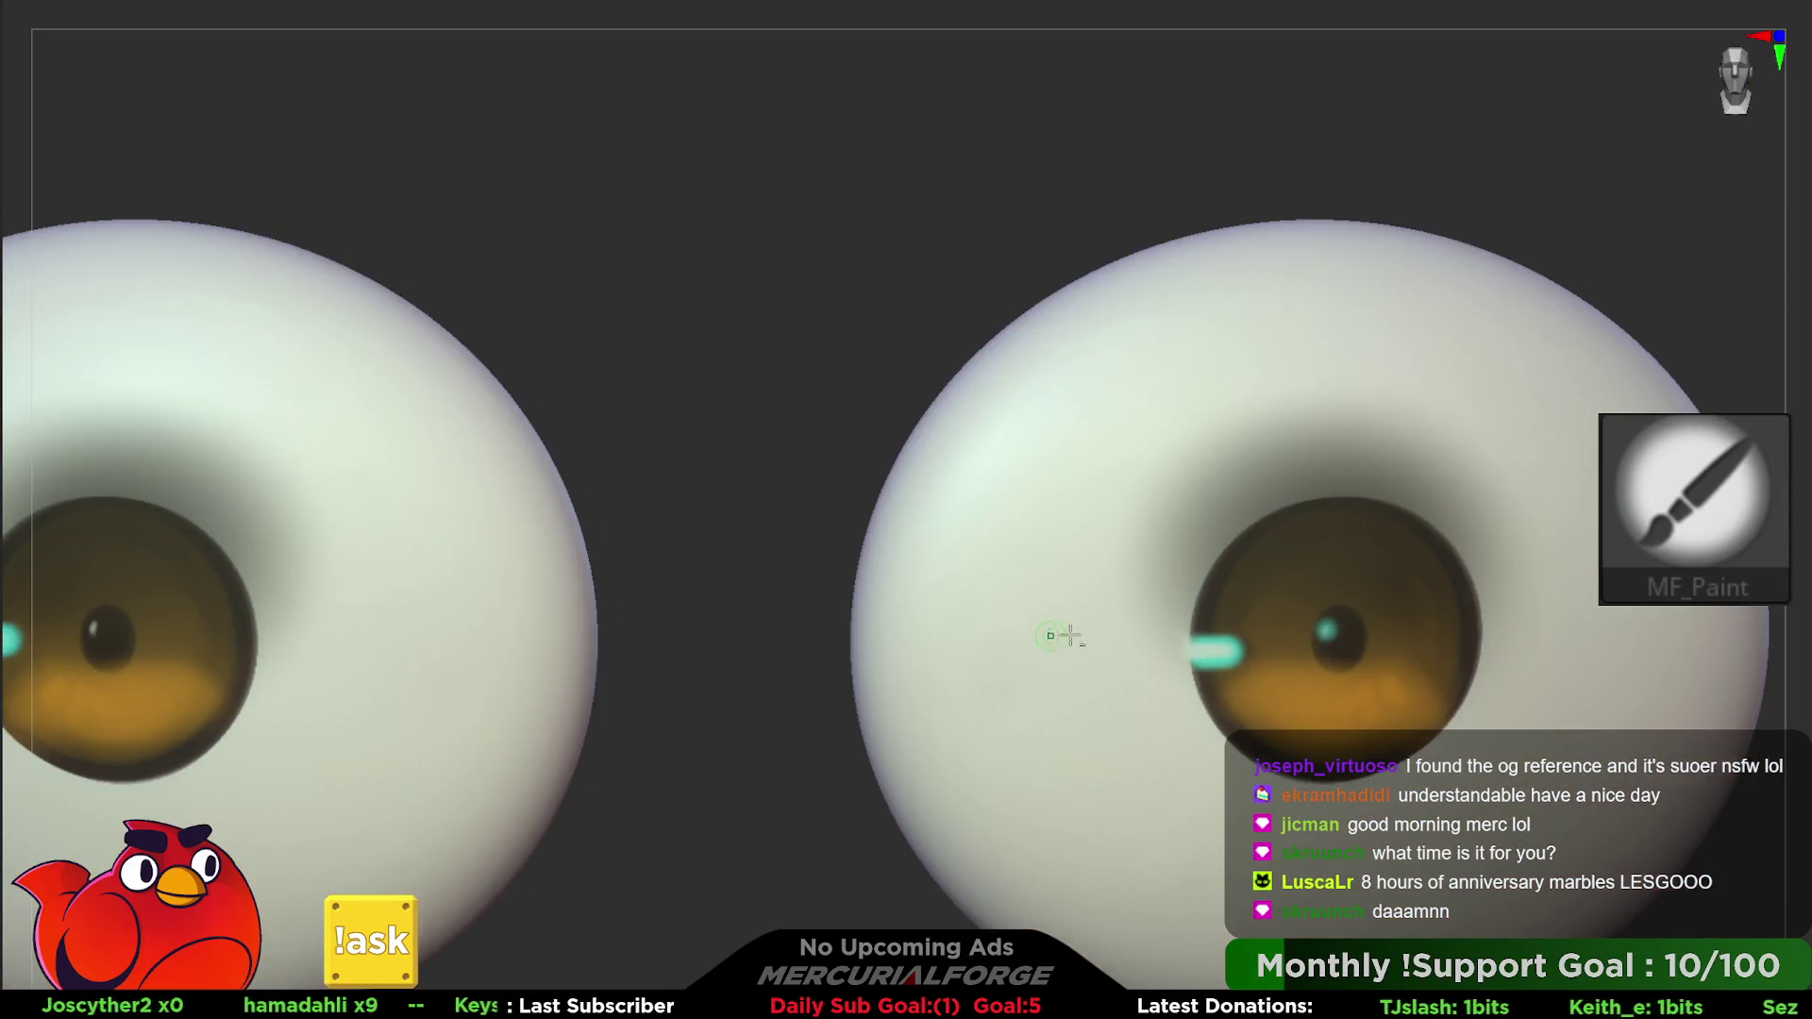
mouse_move(1069, 635)
right_mouse_down("alt")
mouse_move(743, 598)
mouse_move(623, 535)
right_mouse_up("alt")
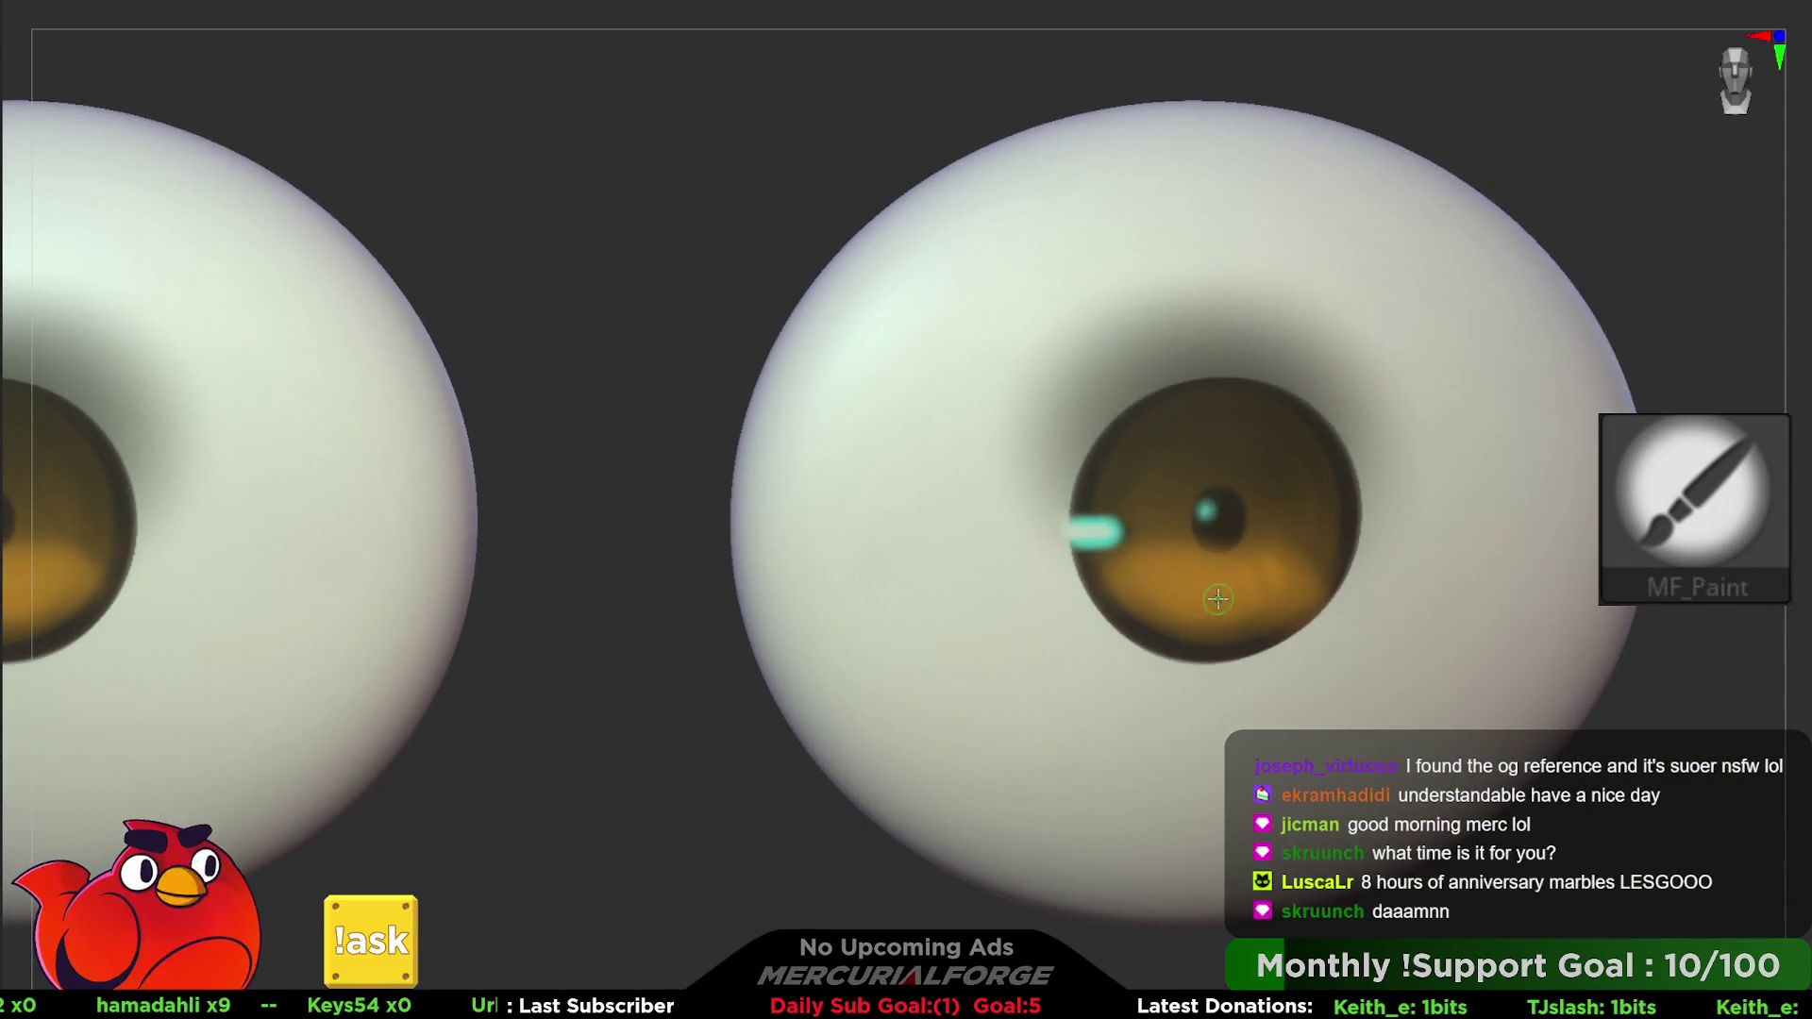
key("space")
left_click_drag(1133, 566, 1308, 579)
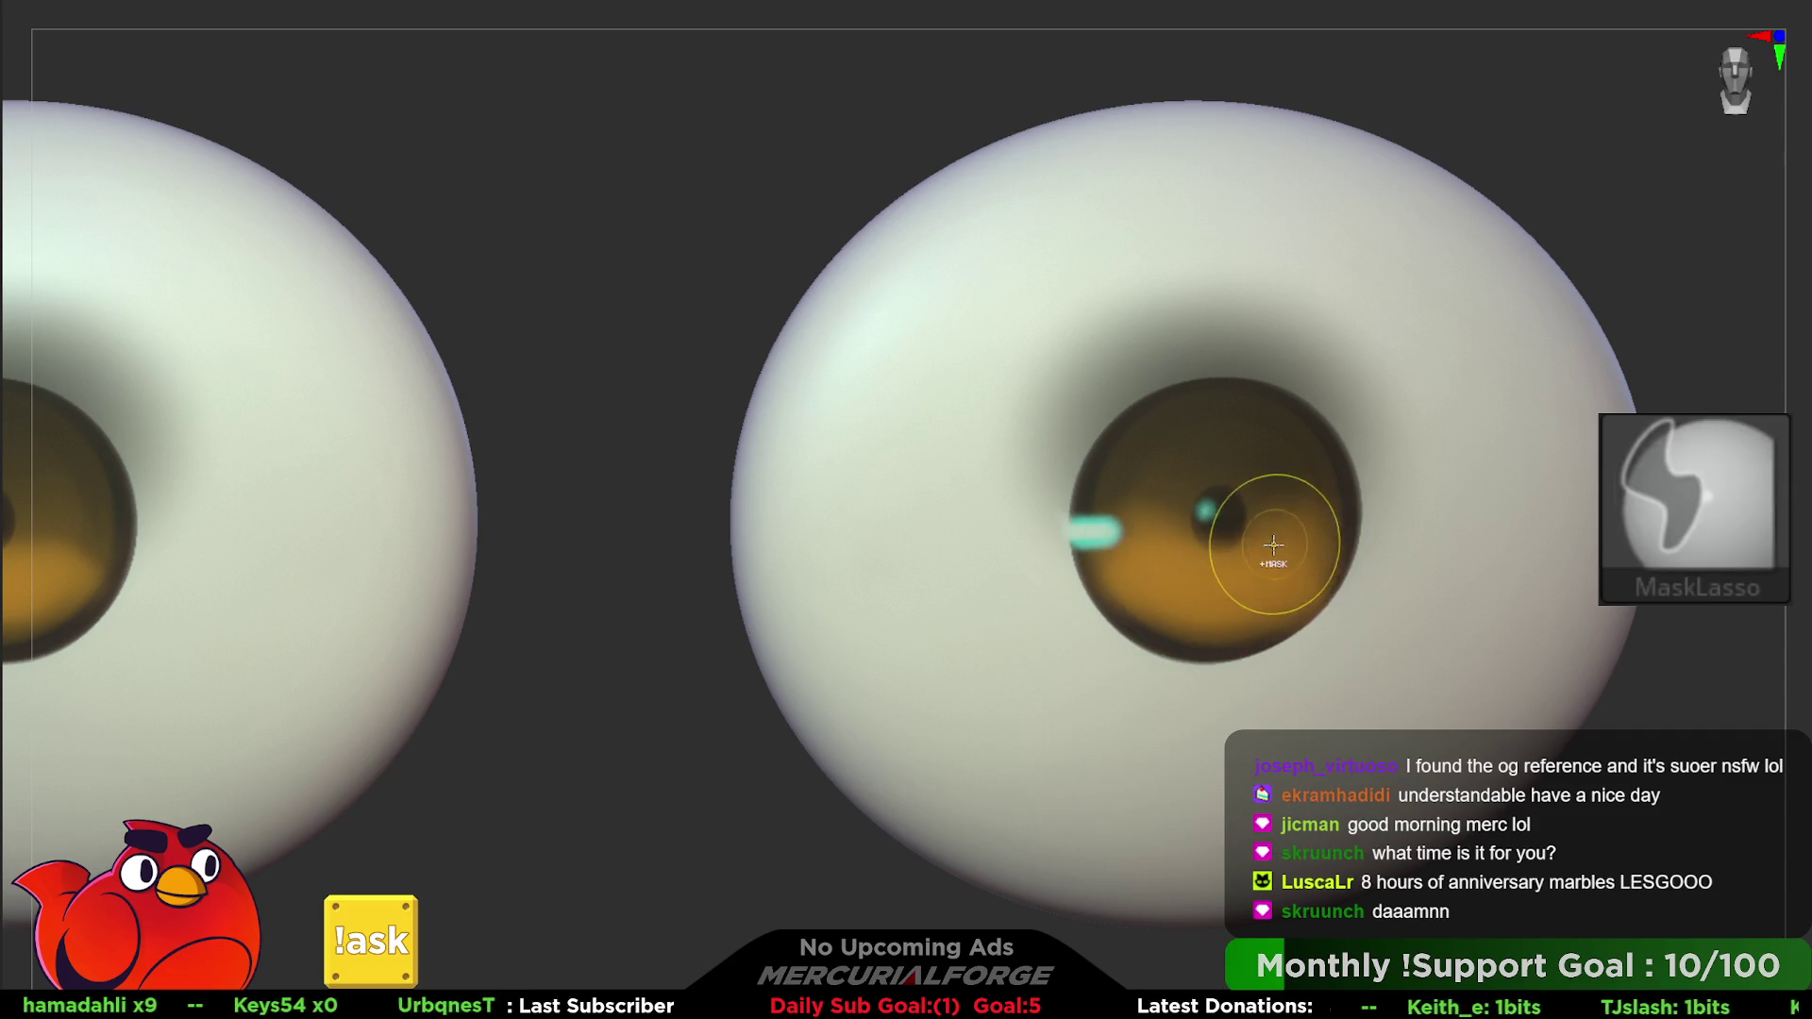
- Paint a curved row of bright orange dashes along the lower iris
key("space")
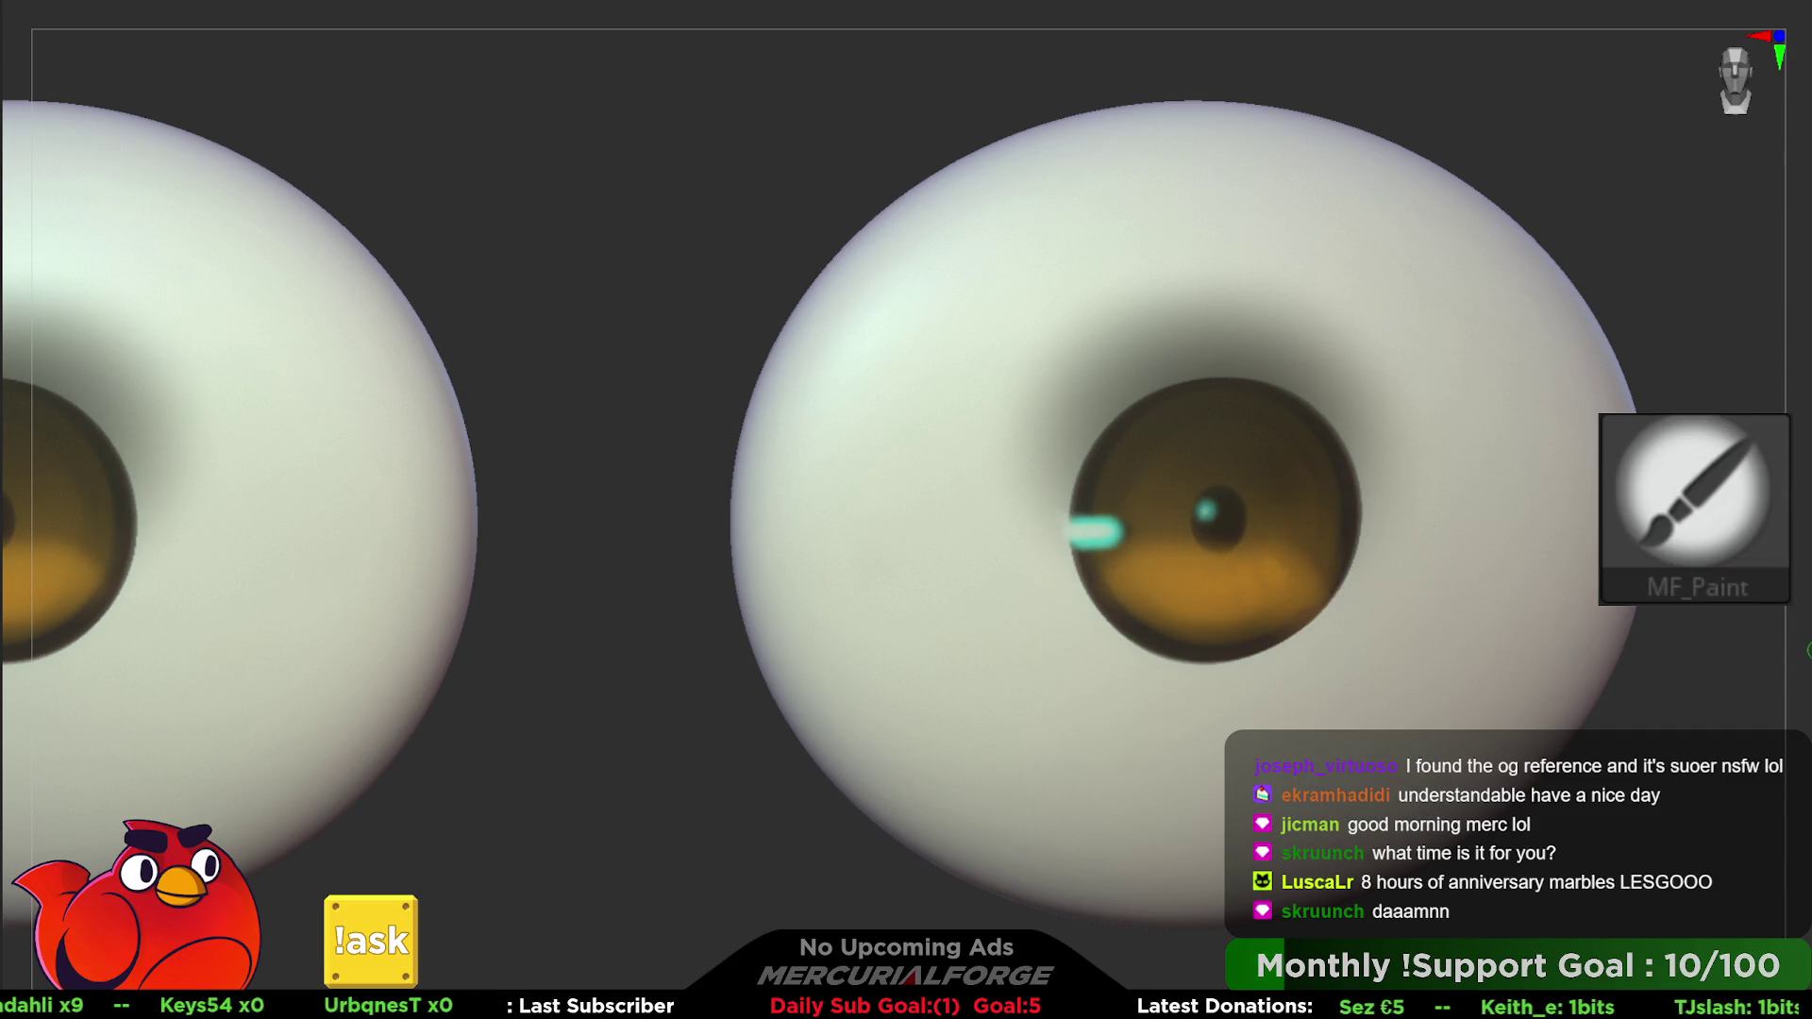
key("space")
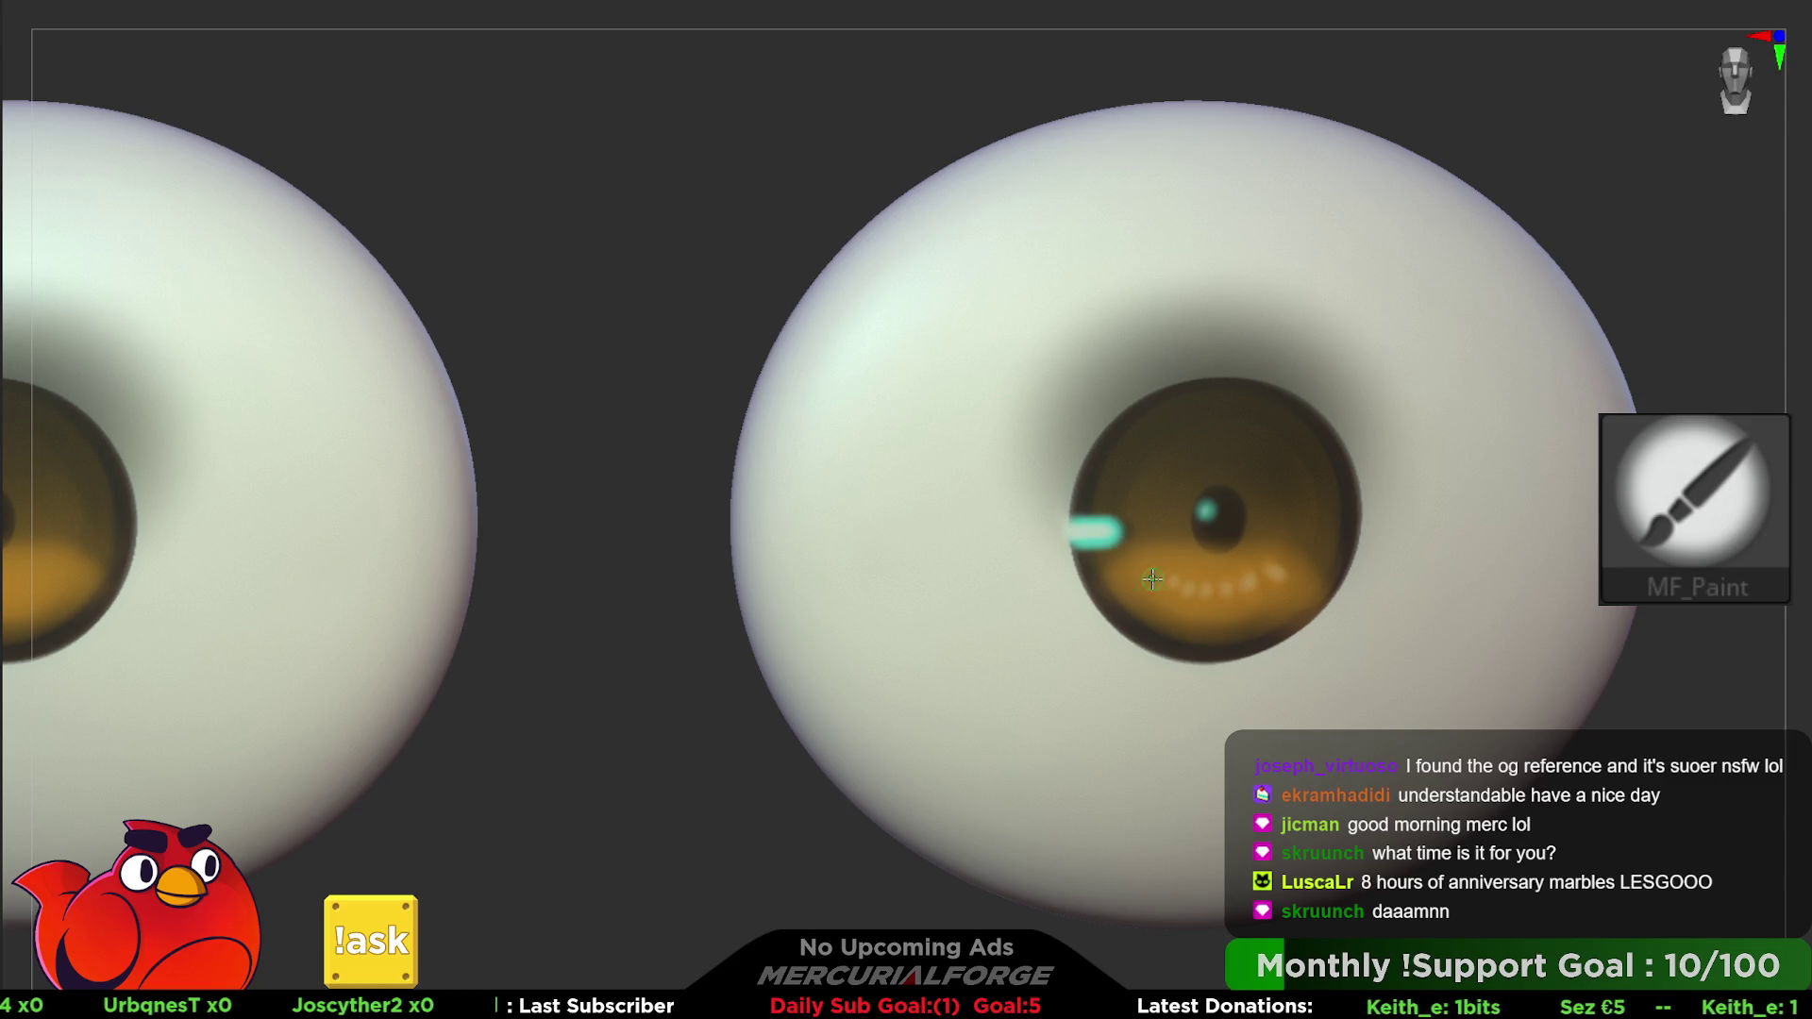
- Paint the orange dashes on the second iris, then show the full head with hair and glasses
right_click_drag(1183, 585, 556, 586, "alt")
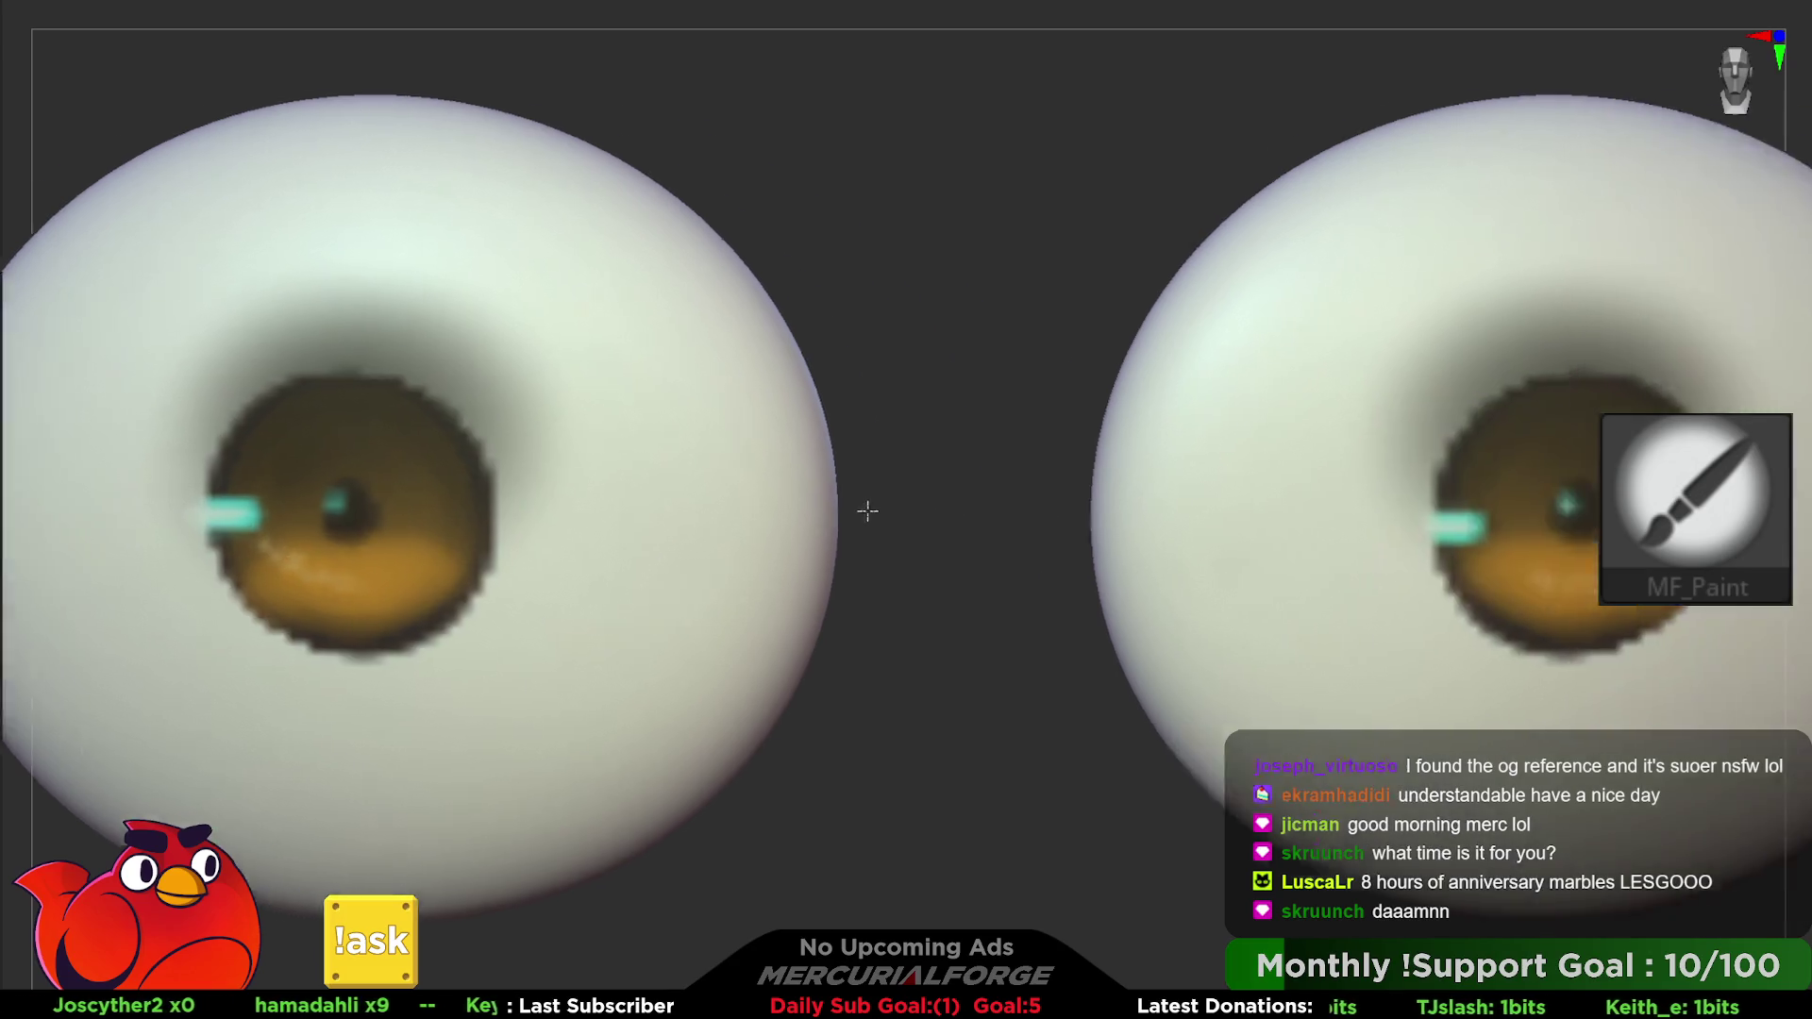
right_click_drag(643, 572, 1359, 538, "alt")
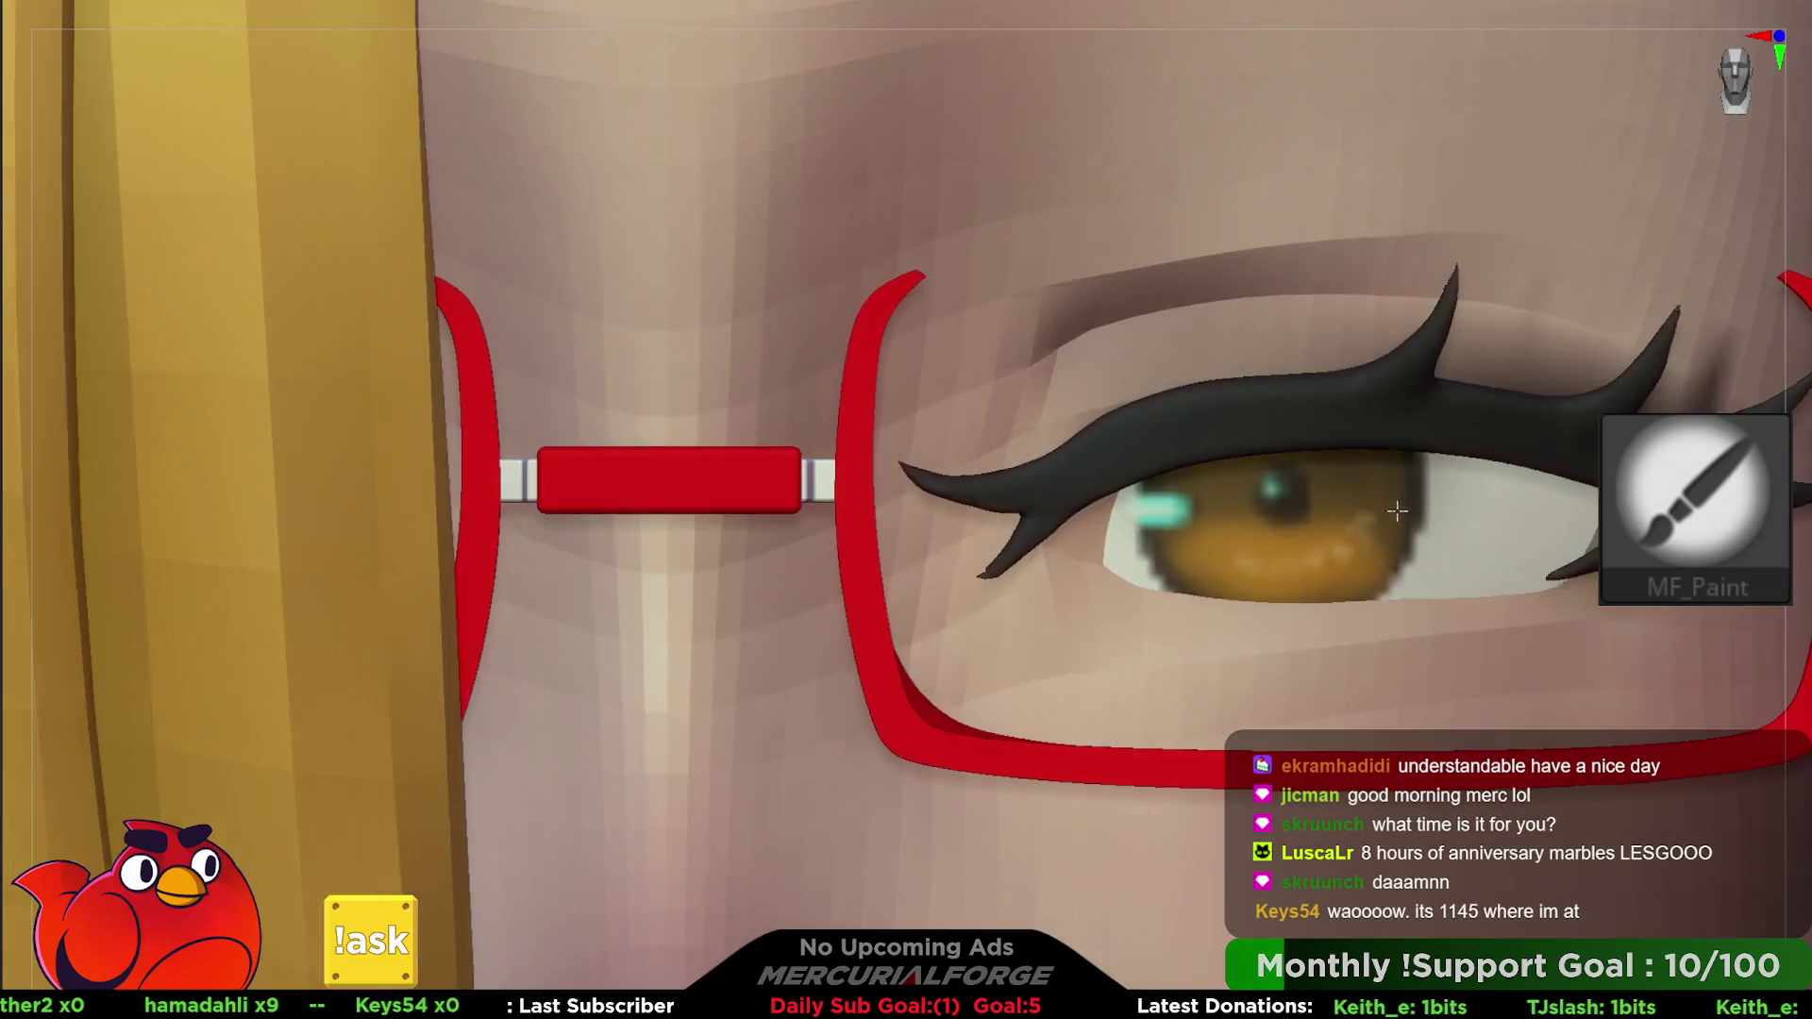
mouse_move(1383, 529)
right_mouse_down("ctrl")
mouse_move(1169, 326)
mouse_move(1161, 425)
mouse_move(1190, 368)
mouse_move(1222, 538)
mouse_move(1048, 567)
mouse_move(1034, 439)
mouse_move(1394, 682)
mouse_move(1316, 412)
right_mouse_up("ctrl")
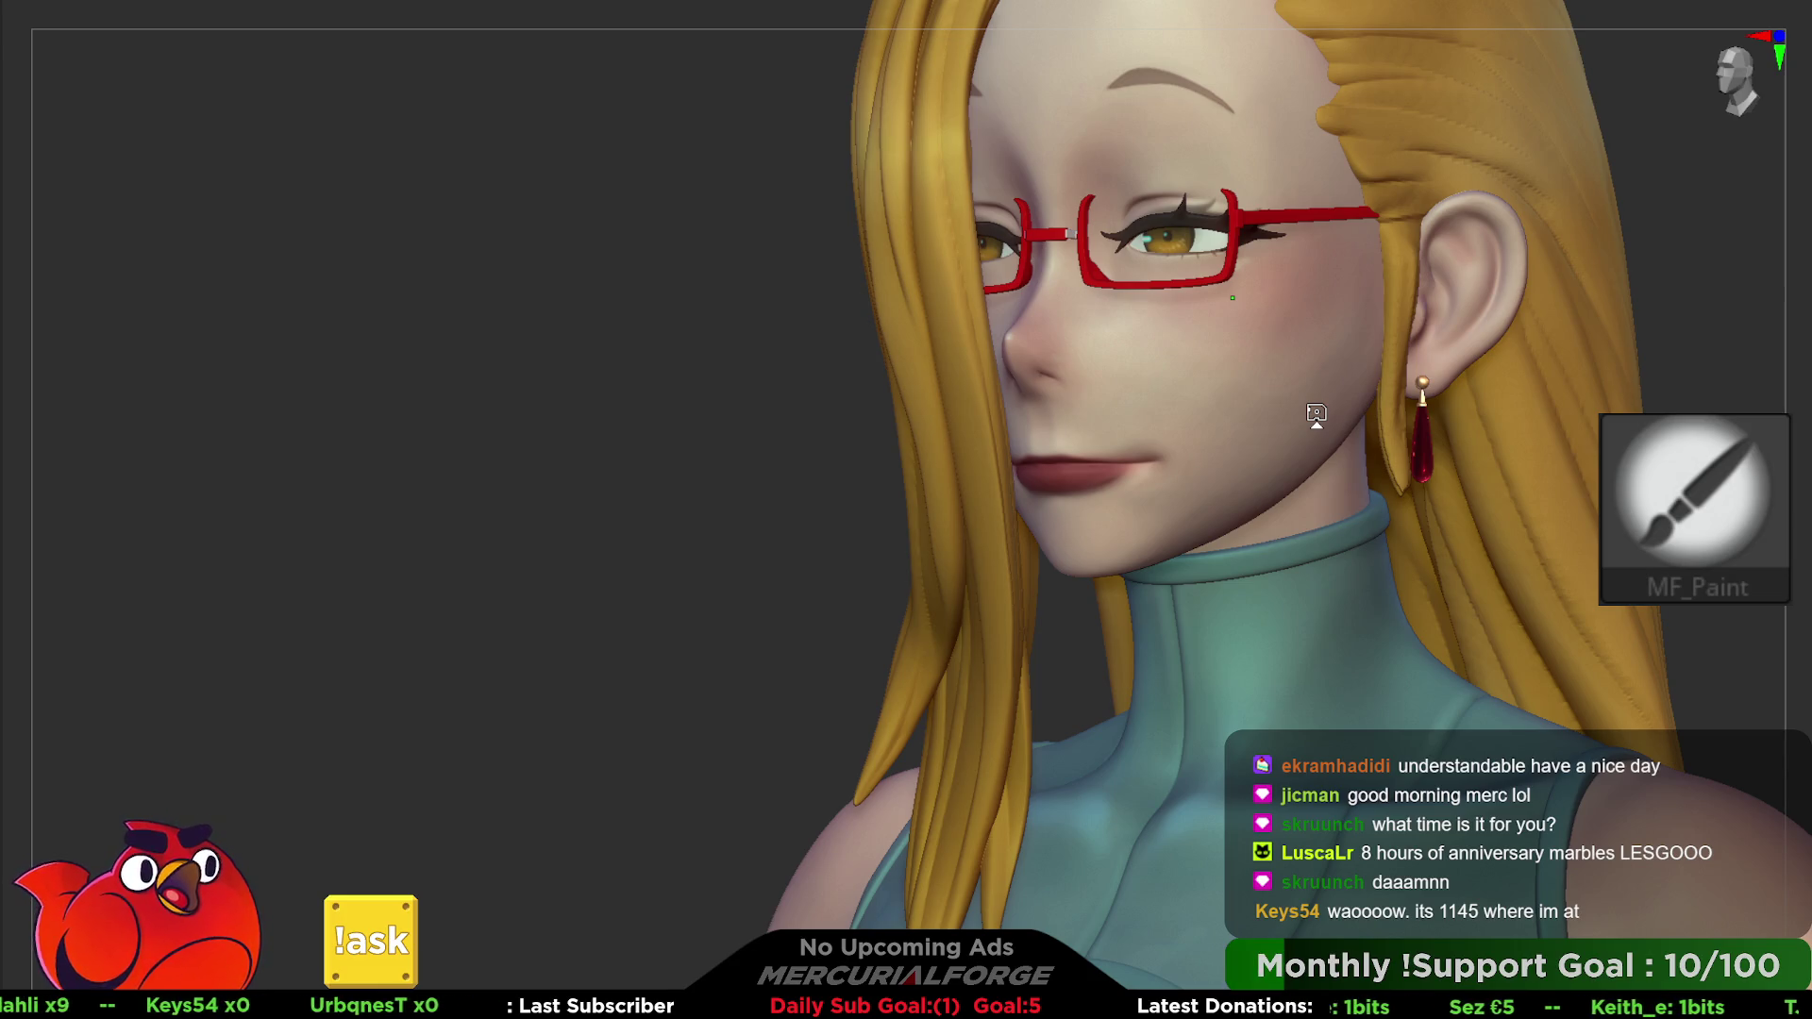
- Select the Move brush via B-M-V and turn toward the back of the head for reshaping hair
mouse_move(1696, 329)
right_mouse_down()
mouse_move(1530, 321)
mouse_move(1434, 341)
right_mouse_up()
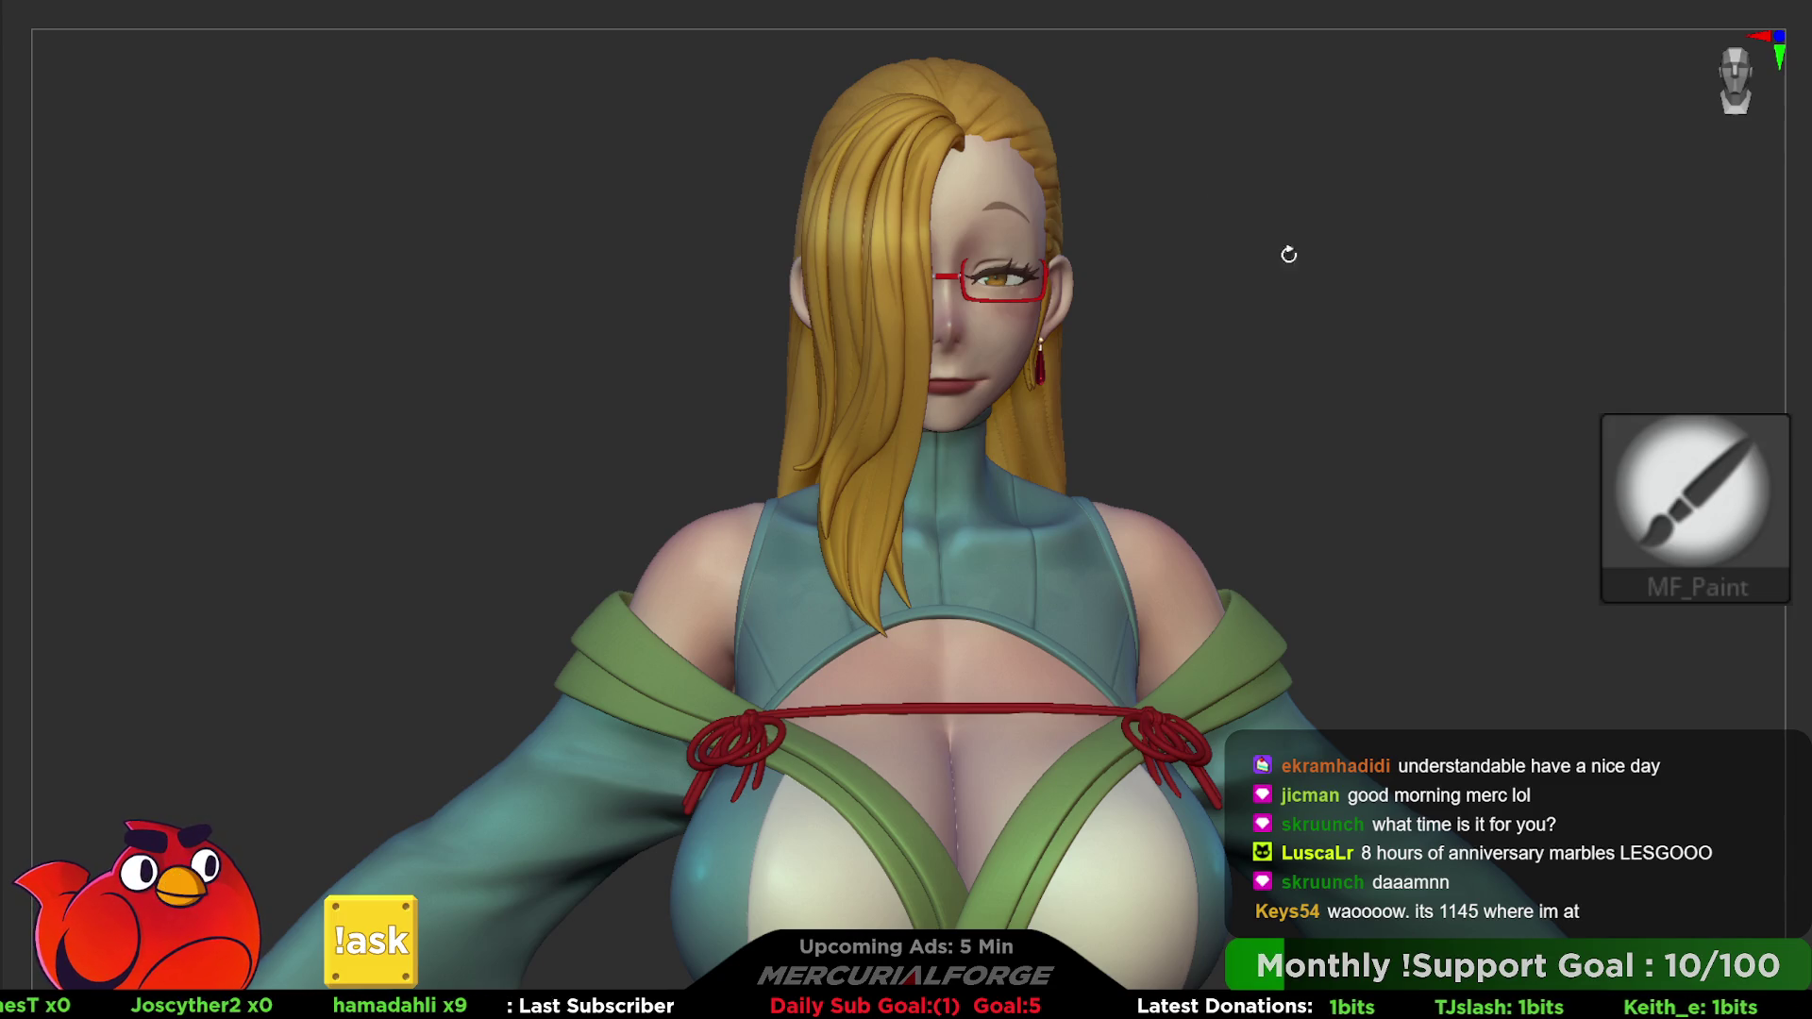
mouse_move(1290, 254)
right_mouse_down()
mouse_move(1105, 155)
mouse_move(1232, 149)
right_mouse_up()
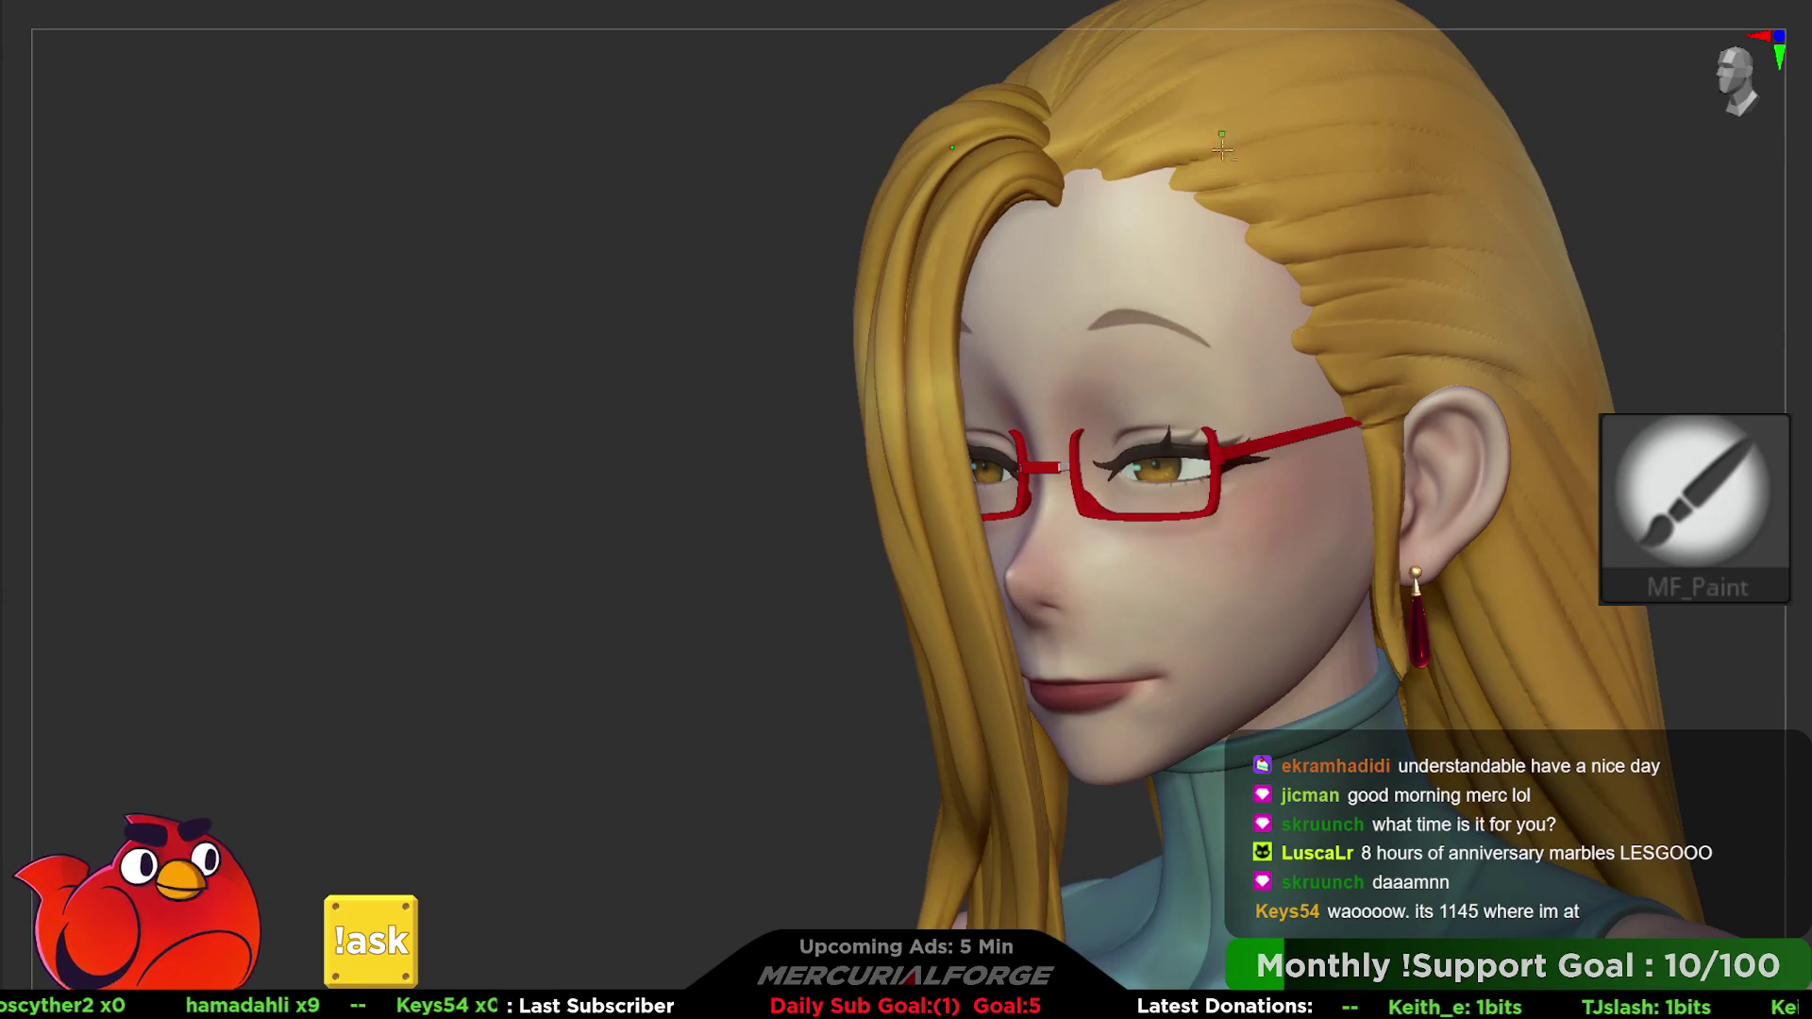
key("b")
key("m")
key("v")
mouse_move(1218, 283)
right_mouse_down()
mouse_move(991, 297)
mouse_move(1104, 290)
right_mouse_up()
key("space")
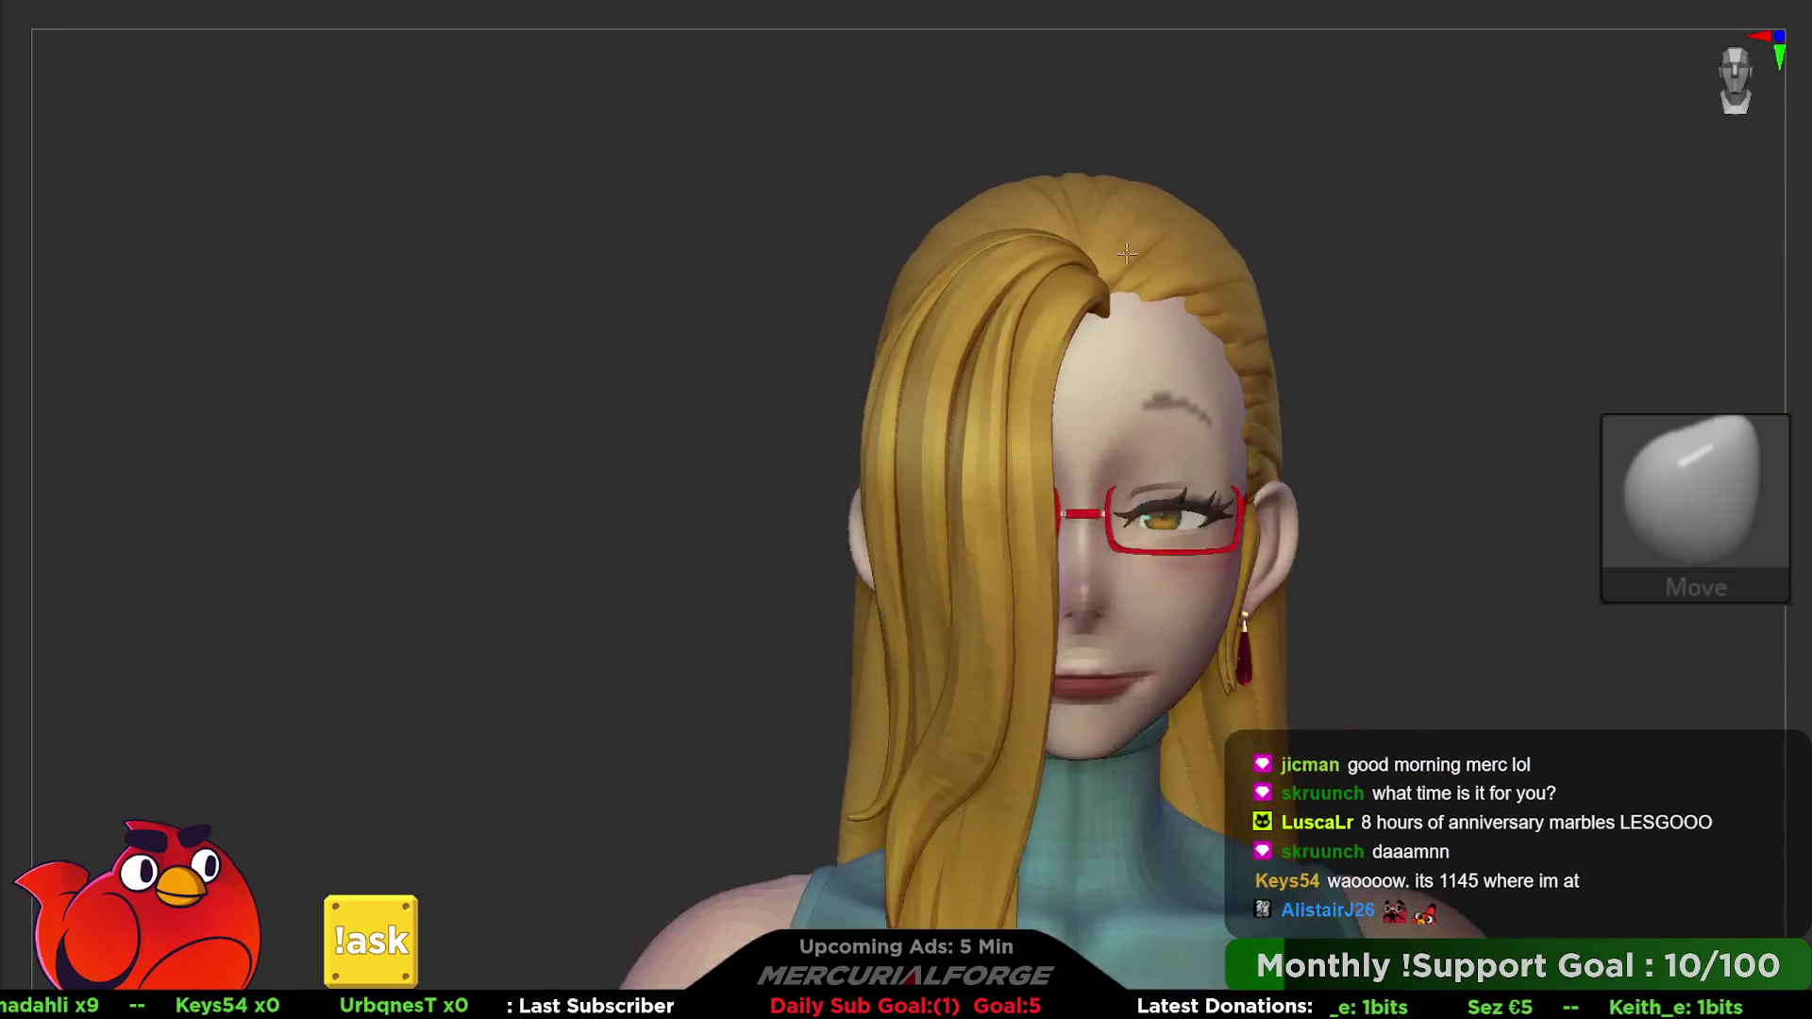